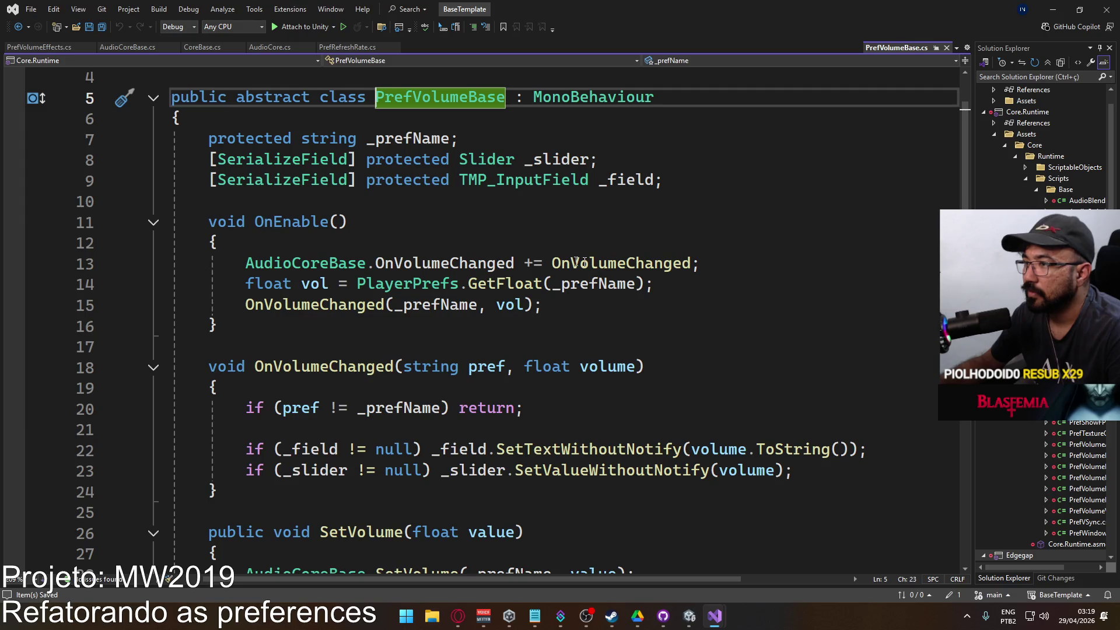
Add and then undo a blank line after the OnVolumeChanged subscription in OnEnable.
left_click(693, 263)
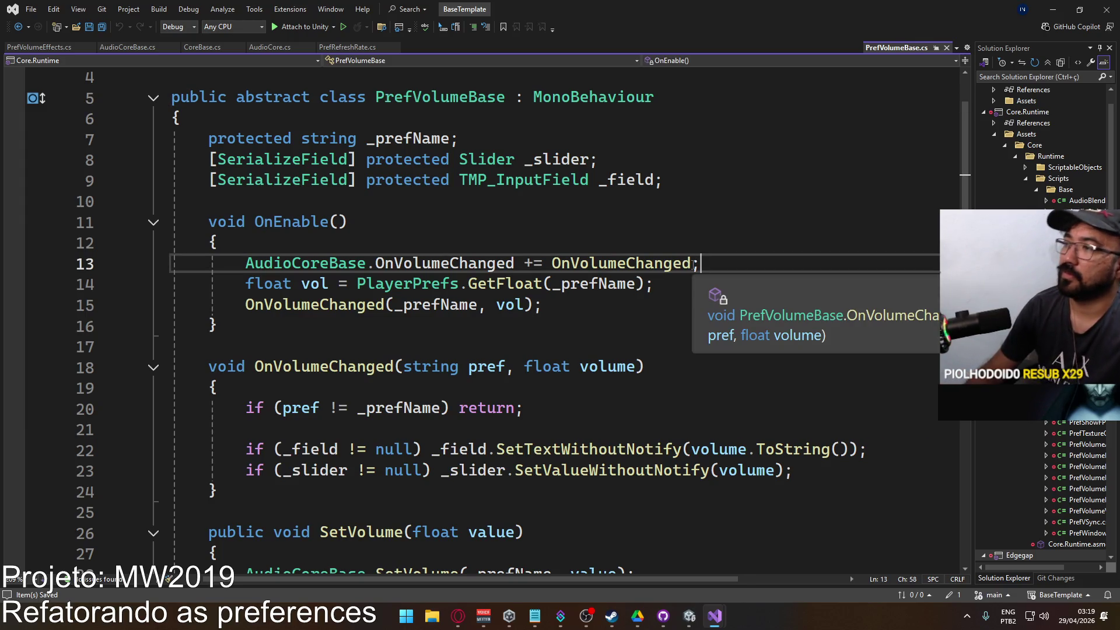
key("Return")
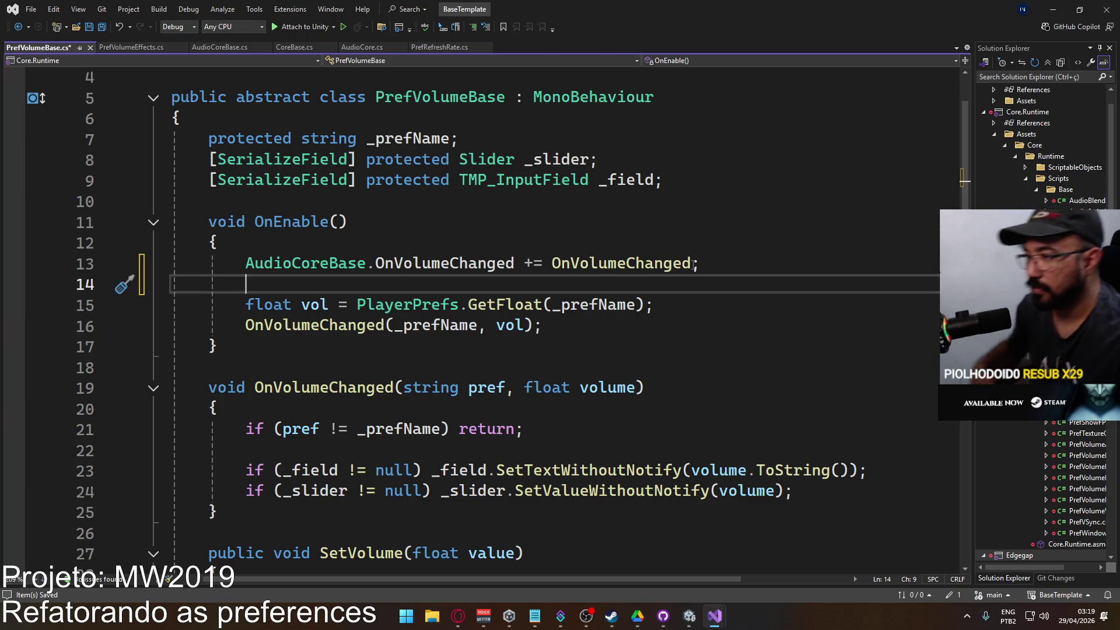
key("ctrl+z")
scroll(566, 216, "down", 4)
scroll(535, 258, "up", 2)
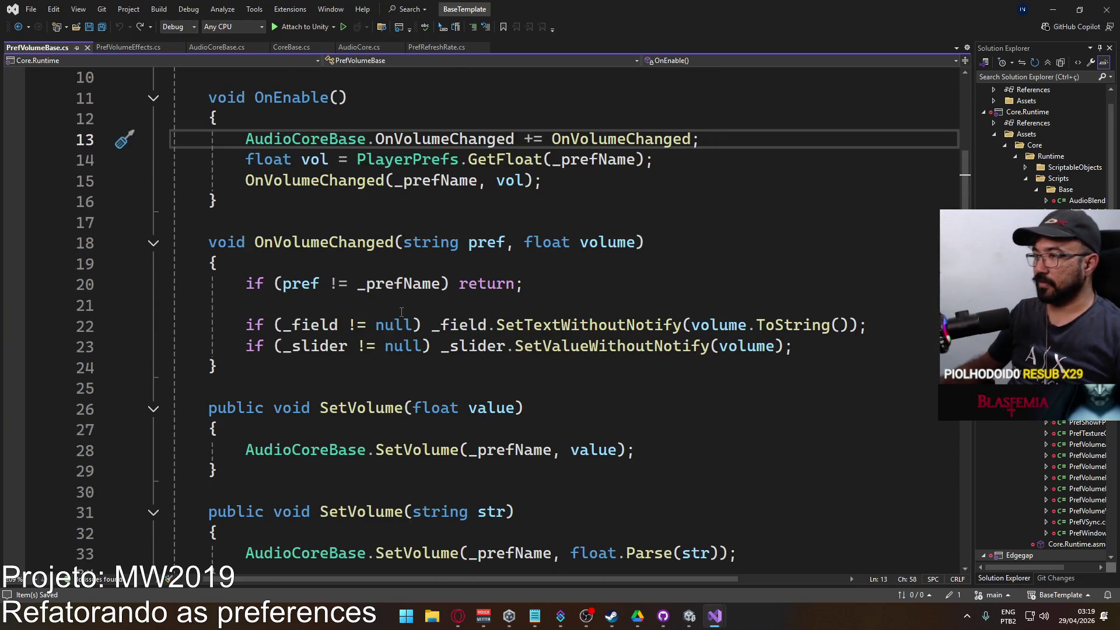
scroll(428, 280, "up", 1)
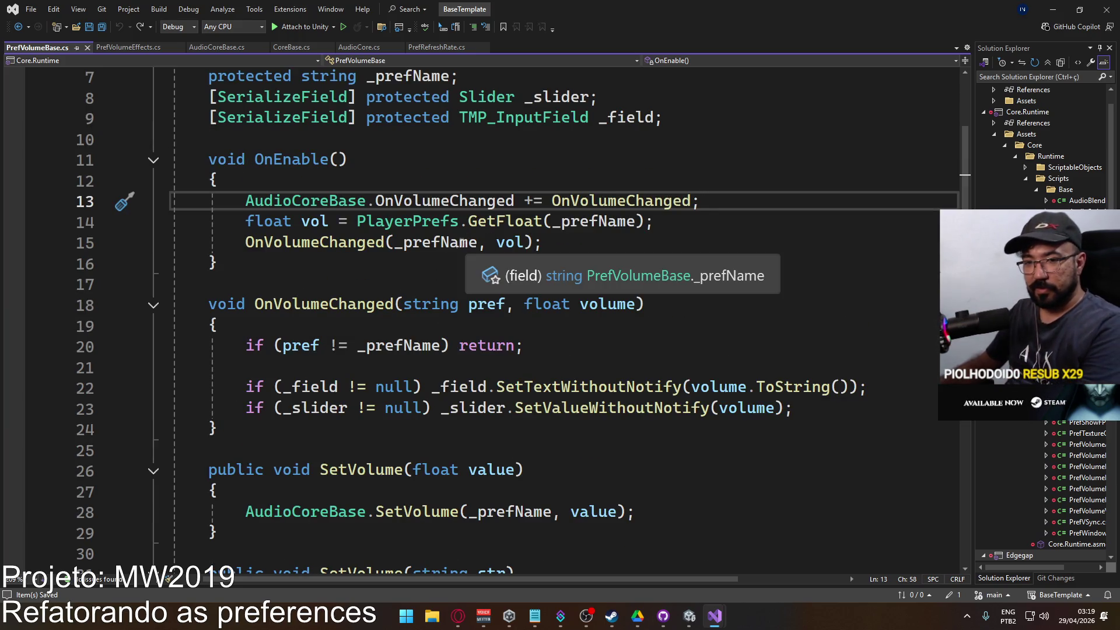
Delete the PlayerPrefs volume read and initial callback lines, then save PrefVolumeBase.cs.
left_click(605, 243)
key("shift+Up")
key("shift+Home")
key("shift+Home")
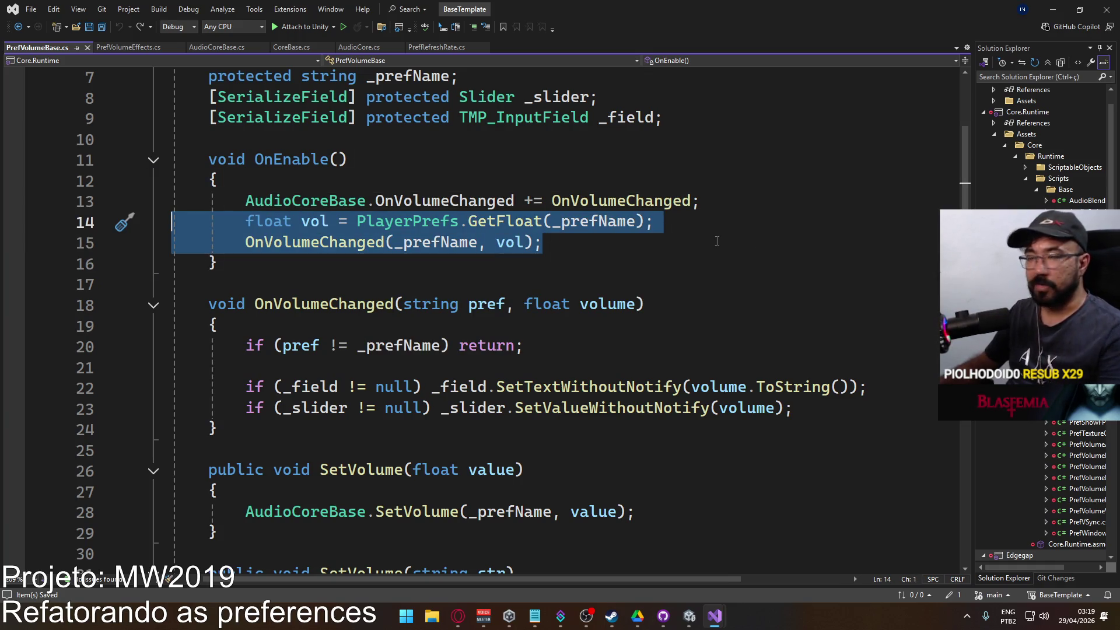
key("BackSpace")
key("BackSpace")
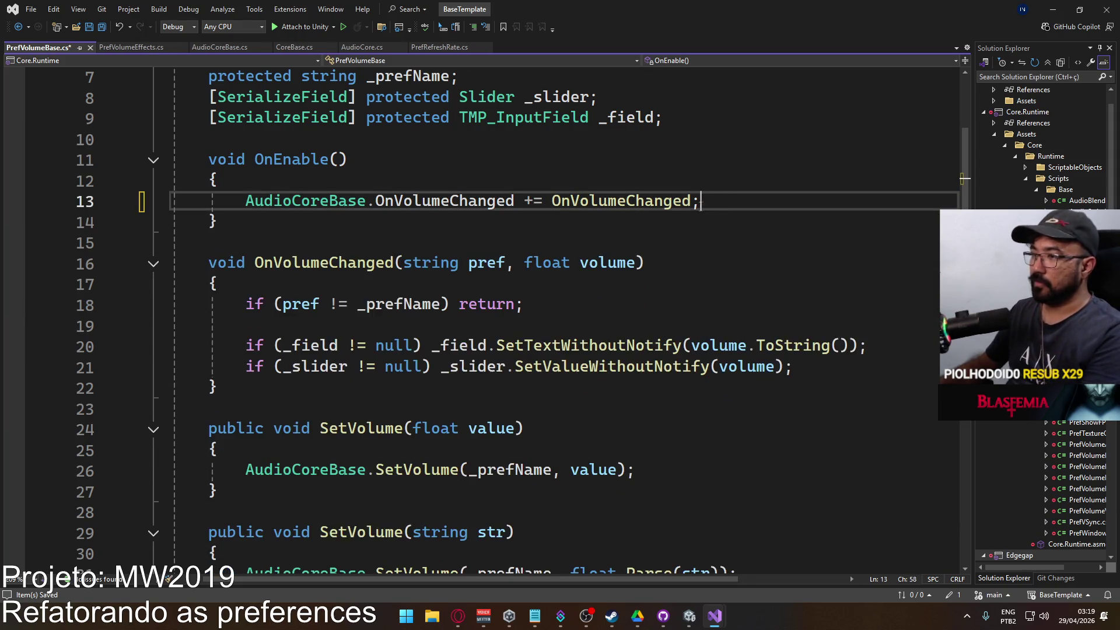
scroll(720, 255, "down", 1)
scroll(409, 304, "up", 1)
key("ctrl+s")
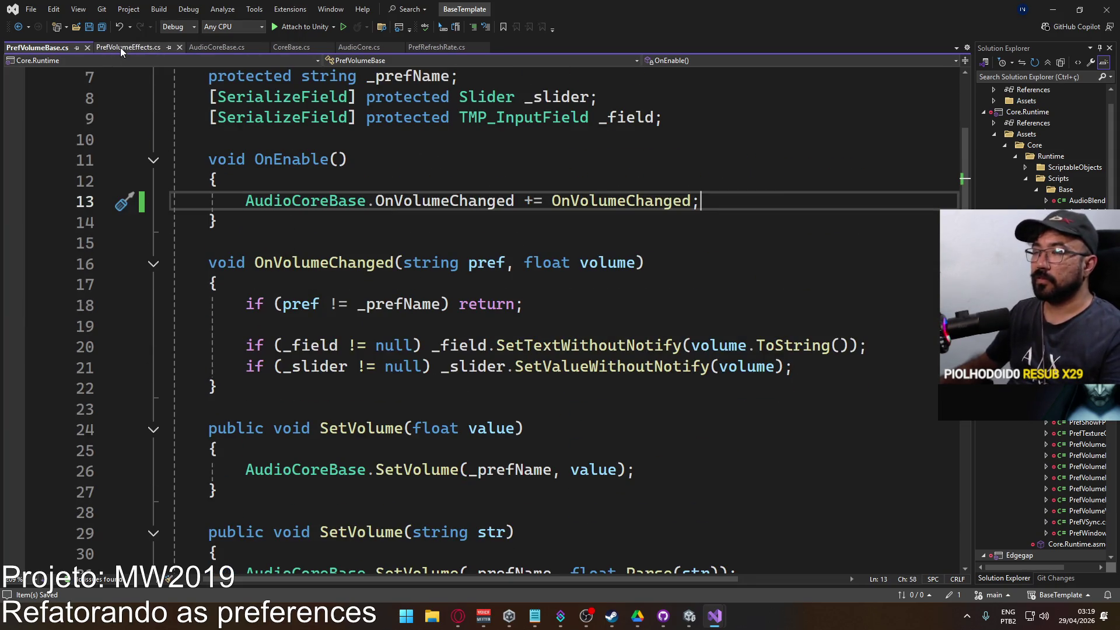
left_click(119, 46)
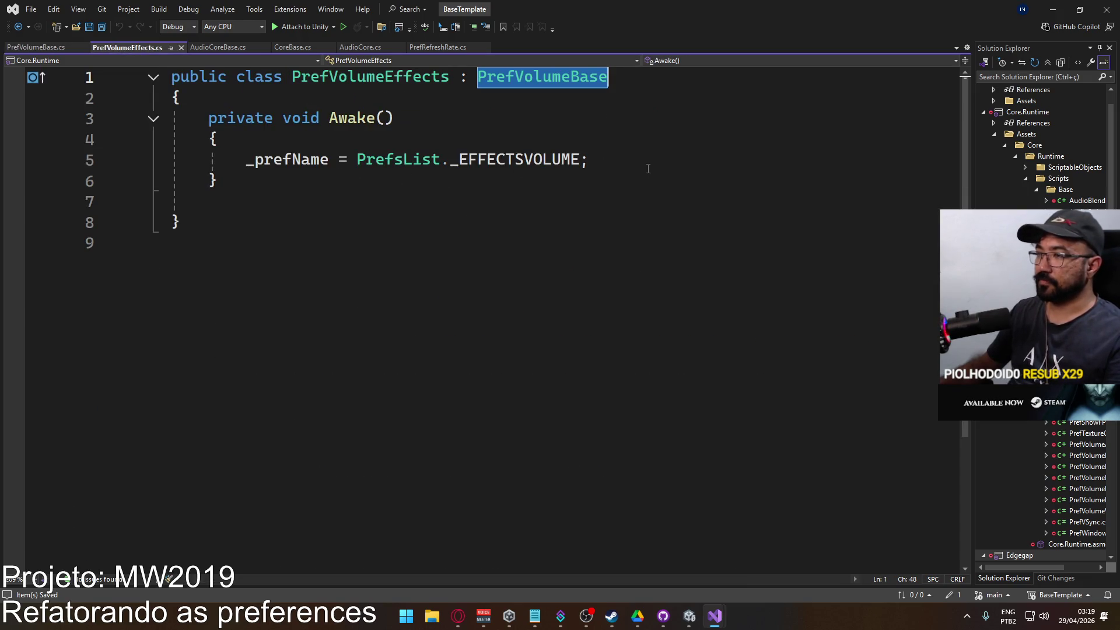
left_click(28, 49)
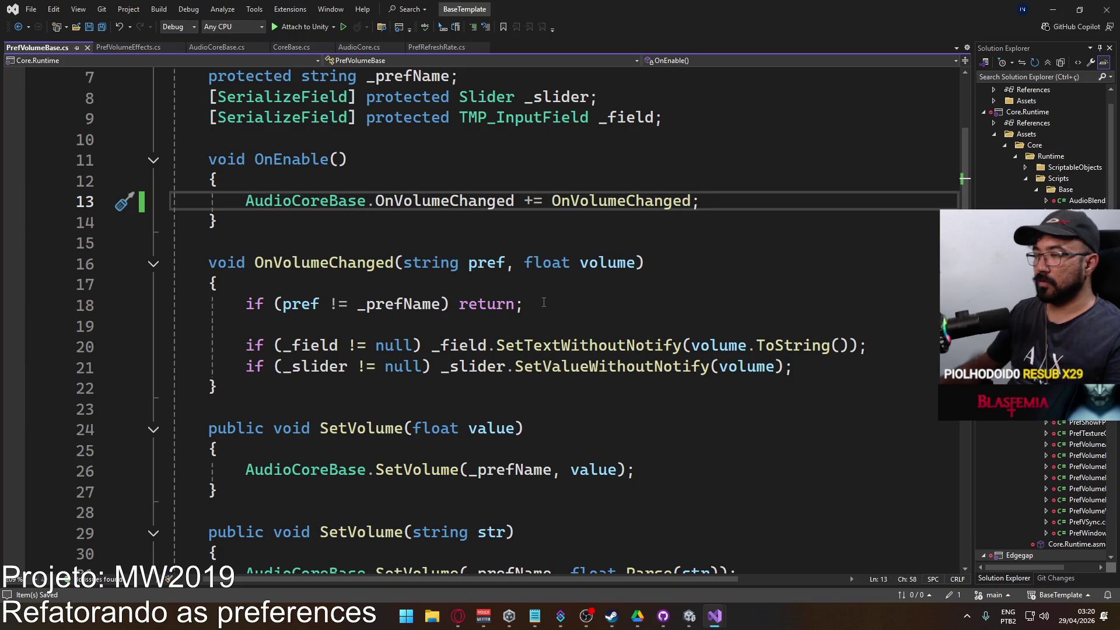
mouse_move(394, 211)
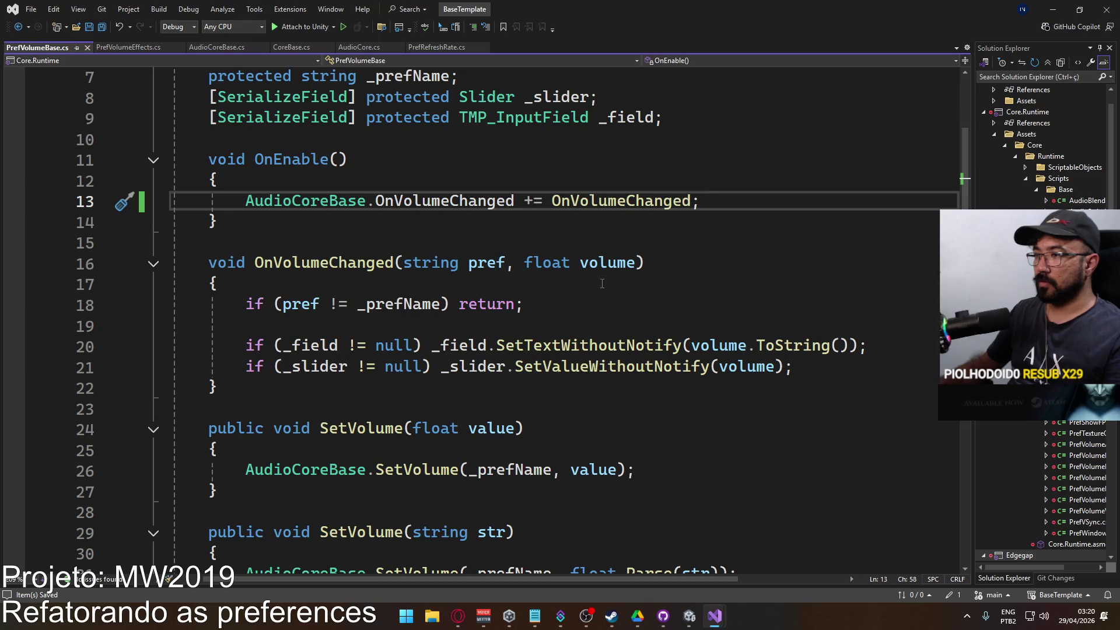
scroll(475, 251, "down", 1)
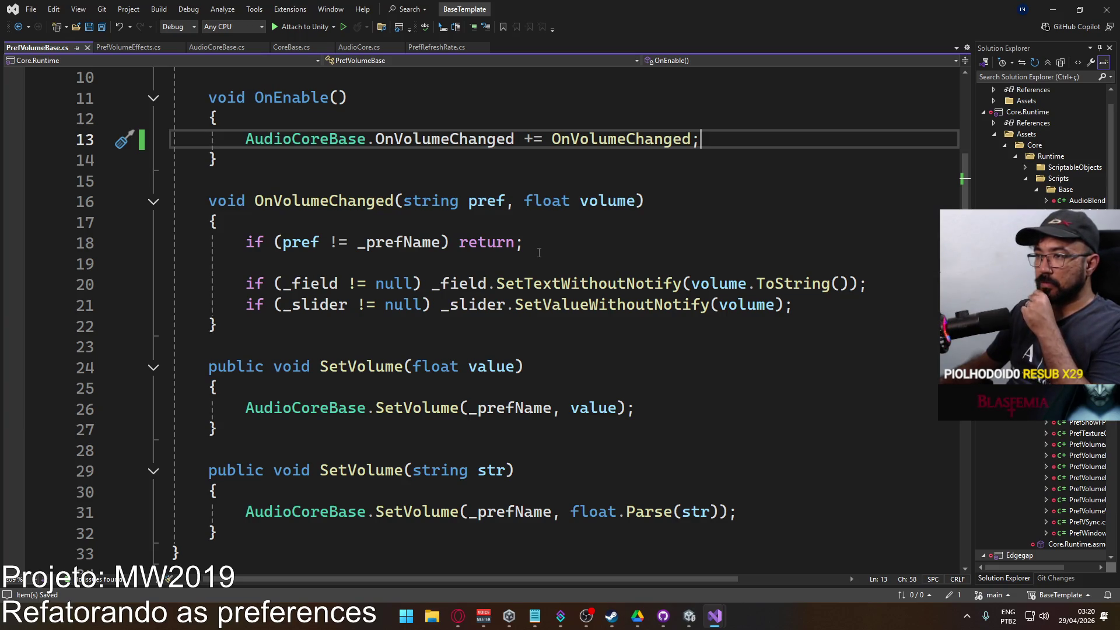
scroll(539, 252, "up", 1)
scroll(539, 252, "down", 1)
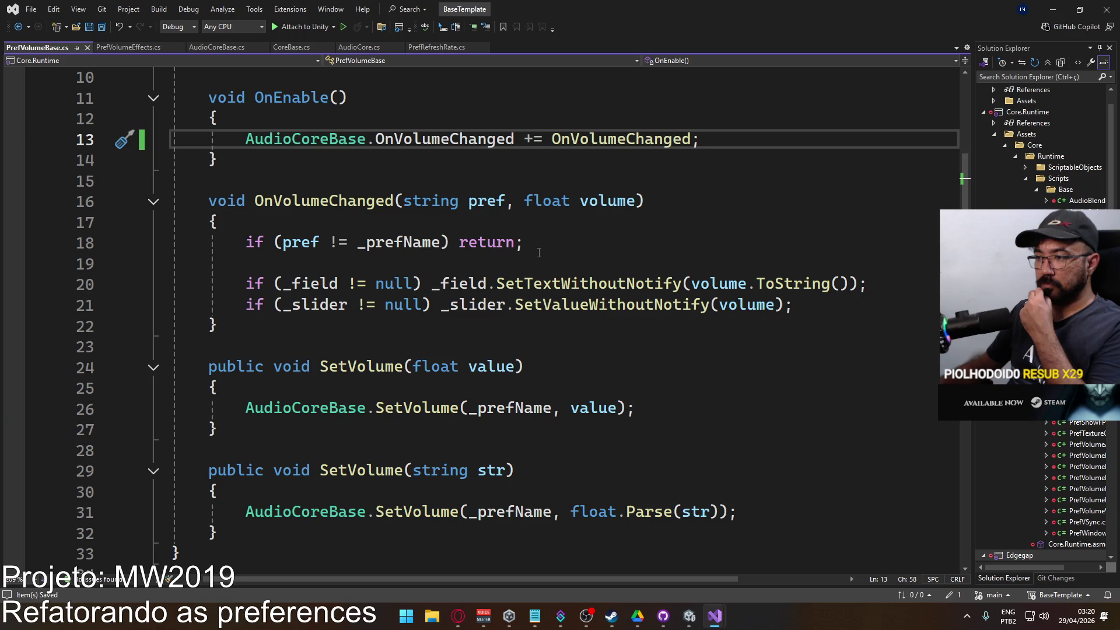
scroll(540, 252, "up", 1)
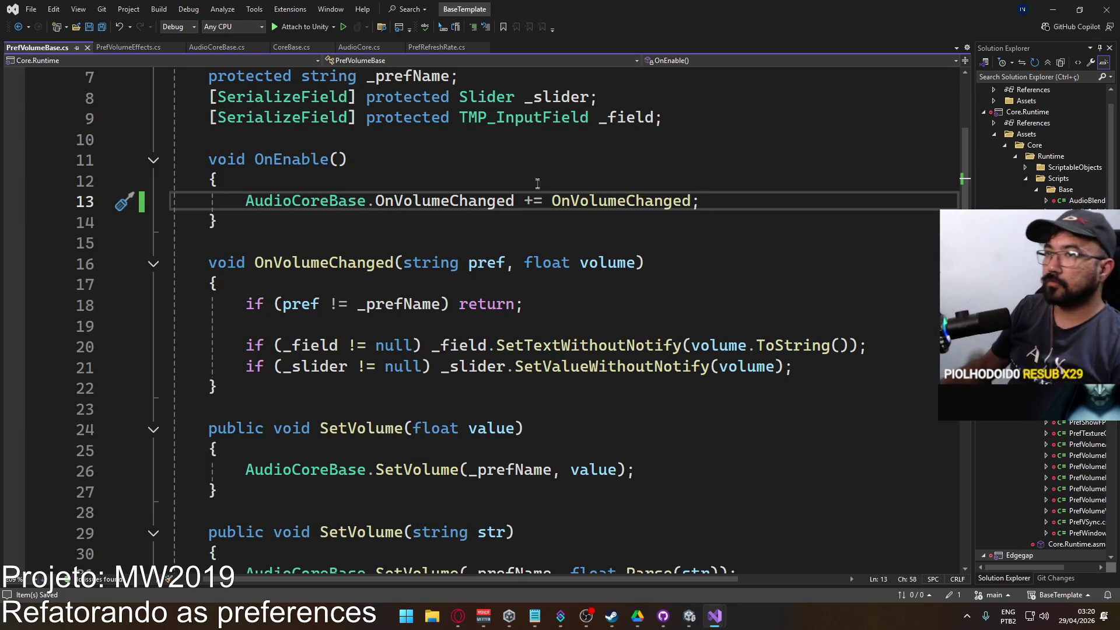
scroll(387, 302, "up", 2)
key("Down")
Add an OnDisable method below OnEnable, without the private modifier.
key("Return")
key("Return")
type("void ")
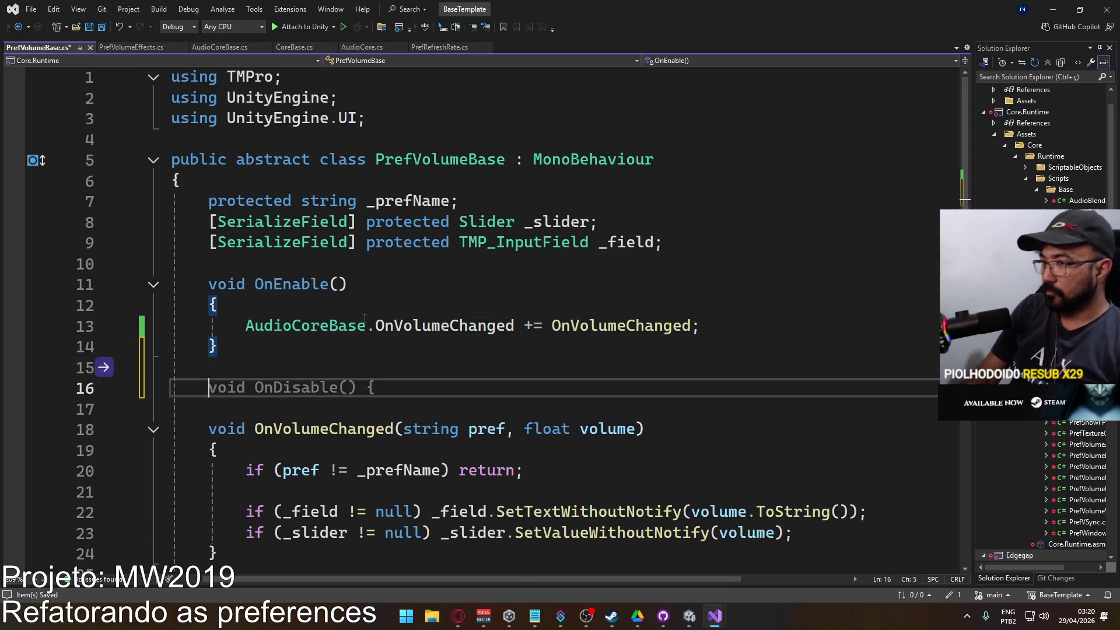
type("OnD")
key("Tab")
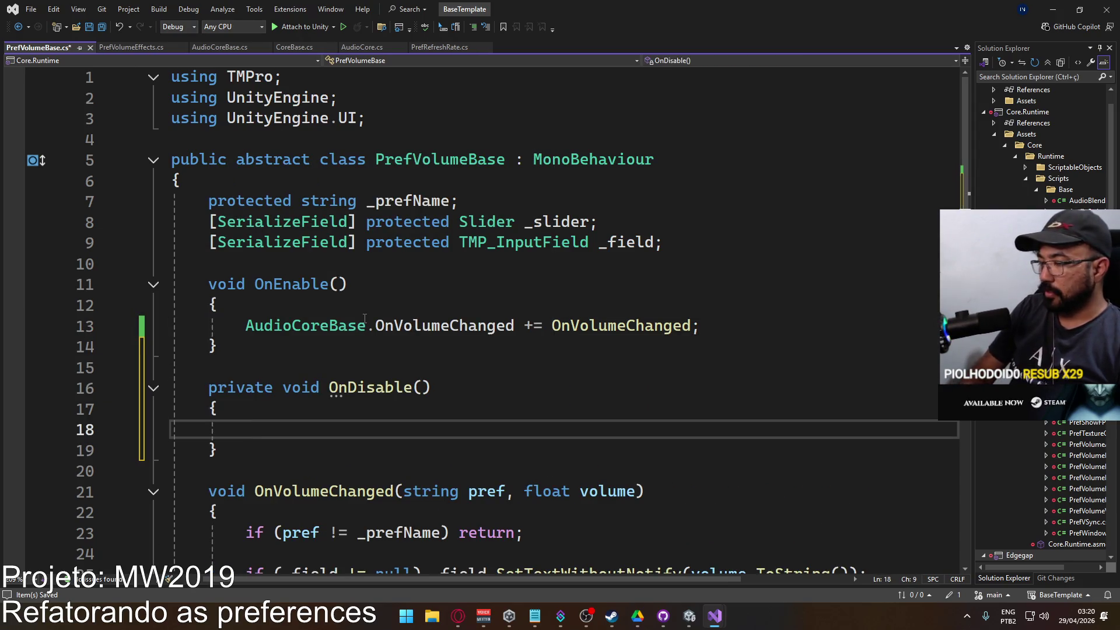
left_click(284, 393)
key("ctrl+BackSpace")
Put AudioCoreBase.OnVolumeChanged -= OnVolumeChanged in OnDisable, save, and open a line in OnEnable.
left_click_drag(703, 325, 245, 327)
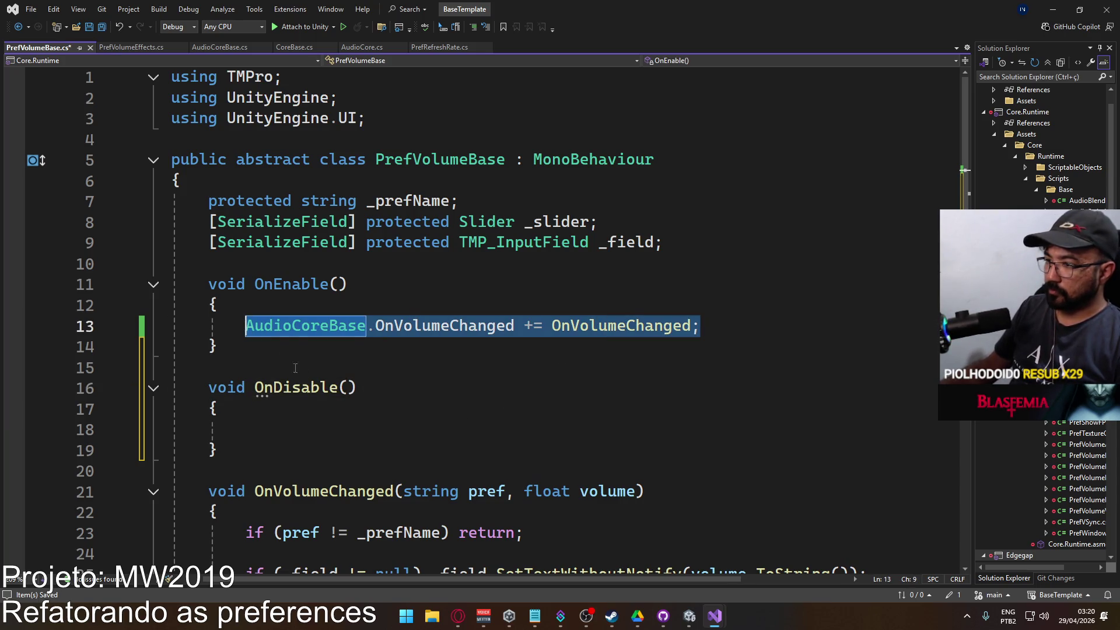
key("ctrl+c")
scroll(284, 359, "down", 1)
left_click(284, 366)
key("ctrl+v")
left_click(529, 367)
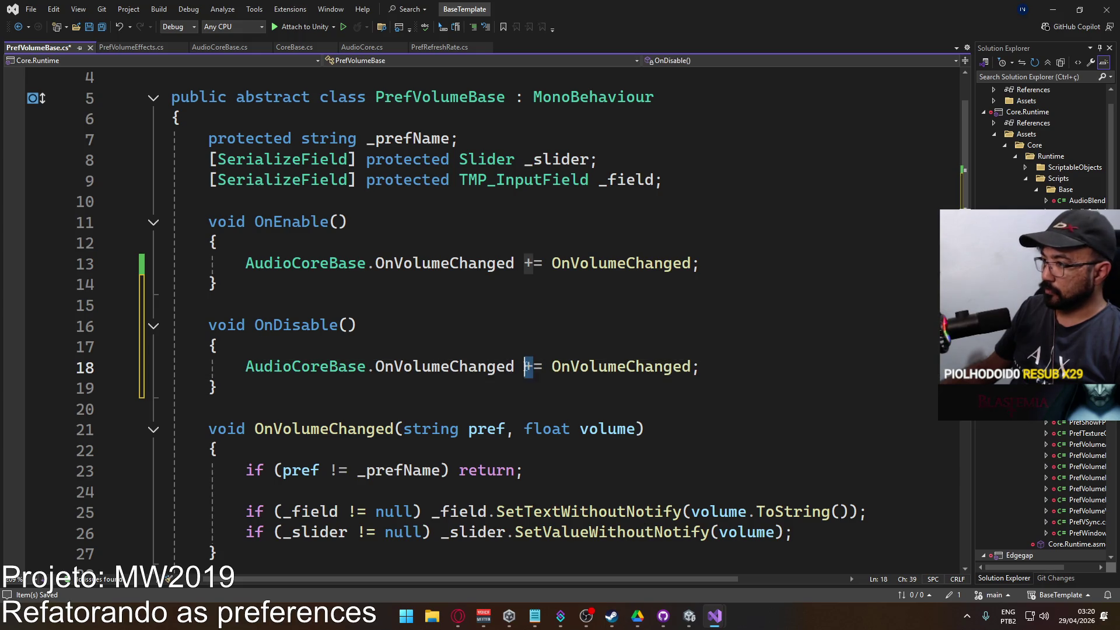
type("-")
key("ctrl+s")
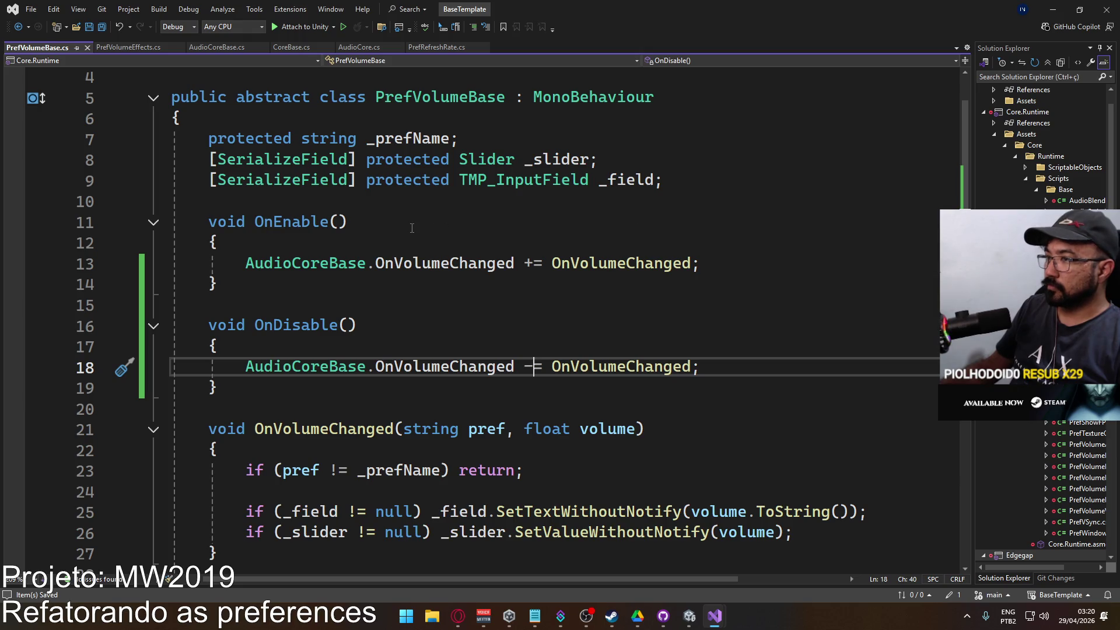
left_click(731, 264)
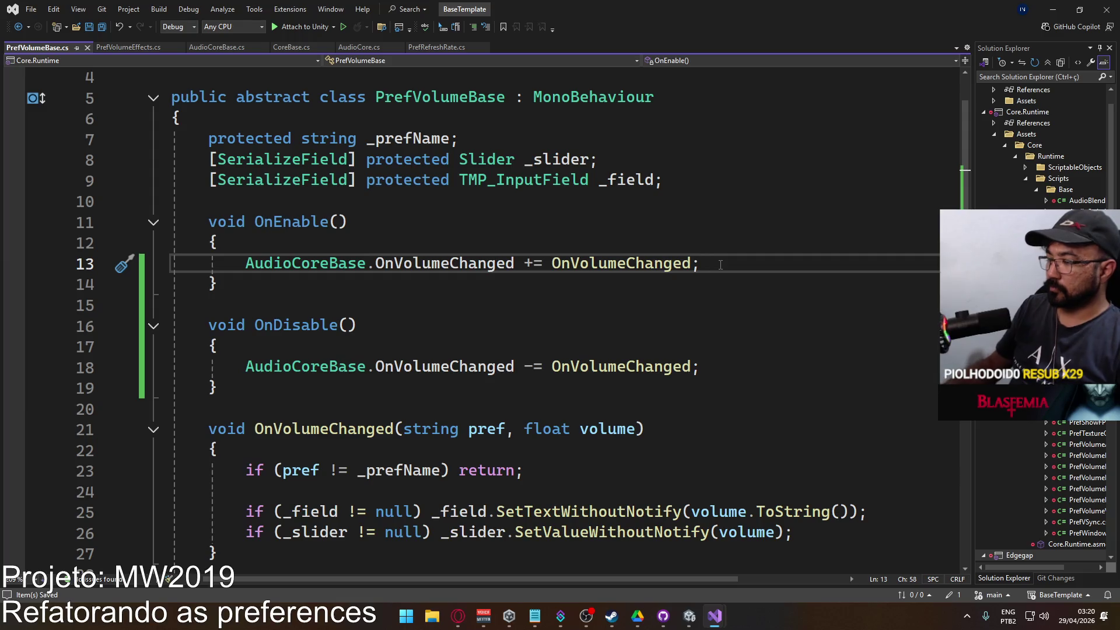
key("Return")
key("Return")
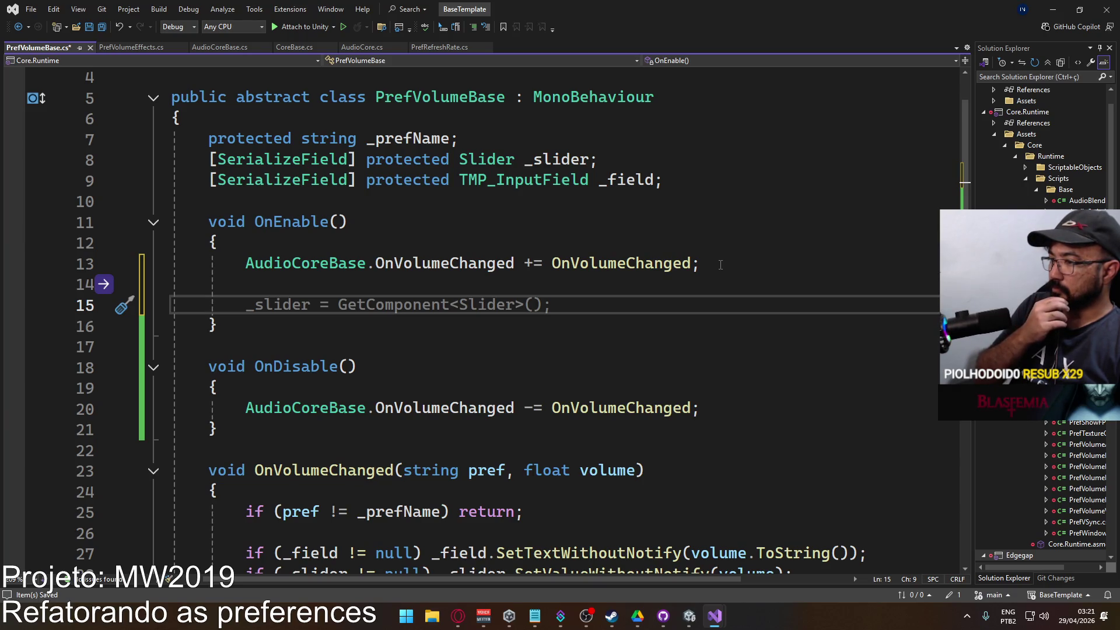
Begin a PlayerPrefs.GetFloat(_prefName, call in OnEnable.
type("Playerpre")
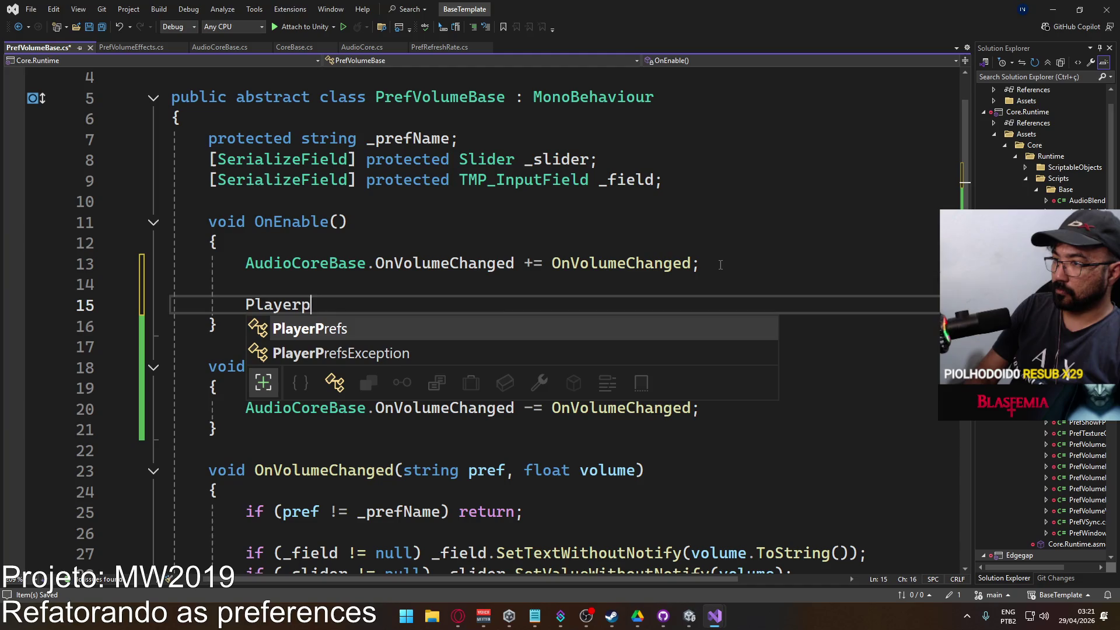
key("Tab")
type(".Getf")
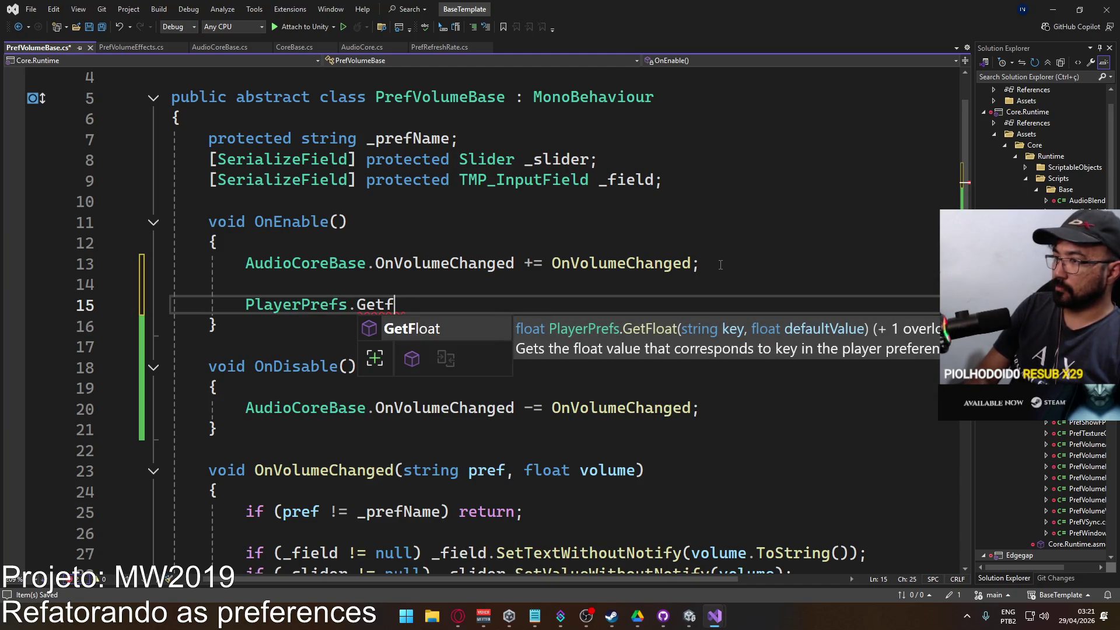
key("Tab")
type("(")
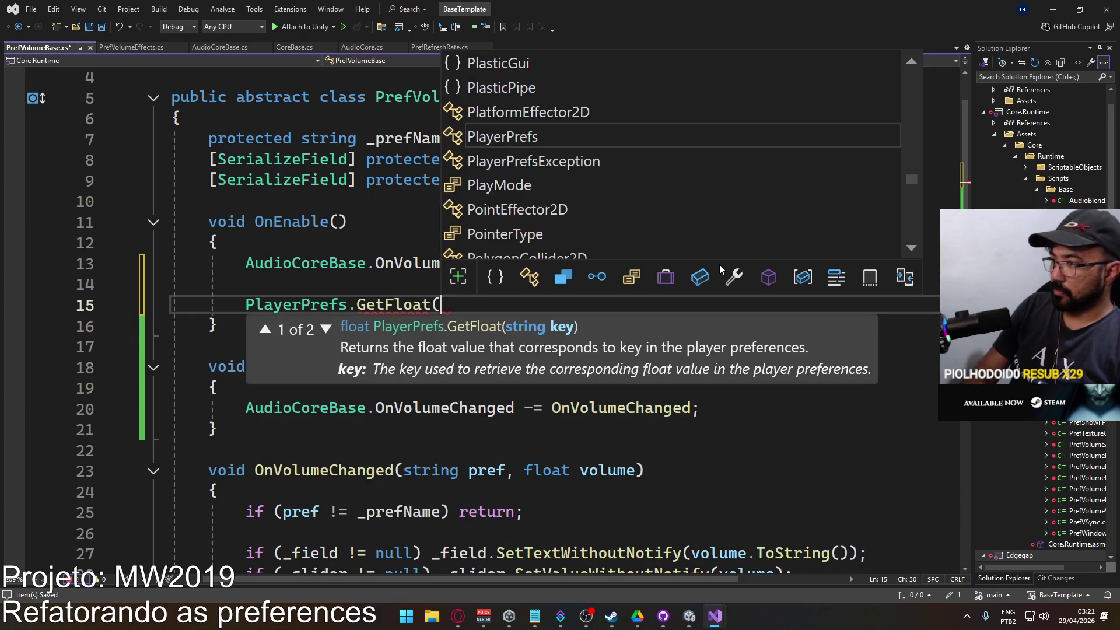
key("Escape")
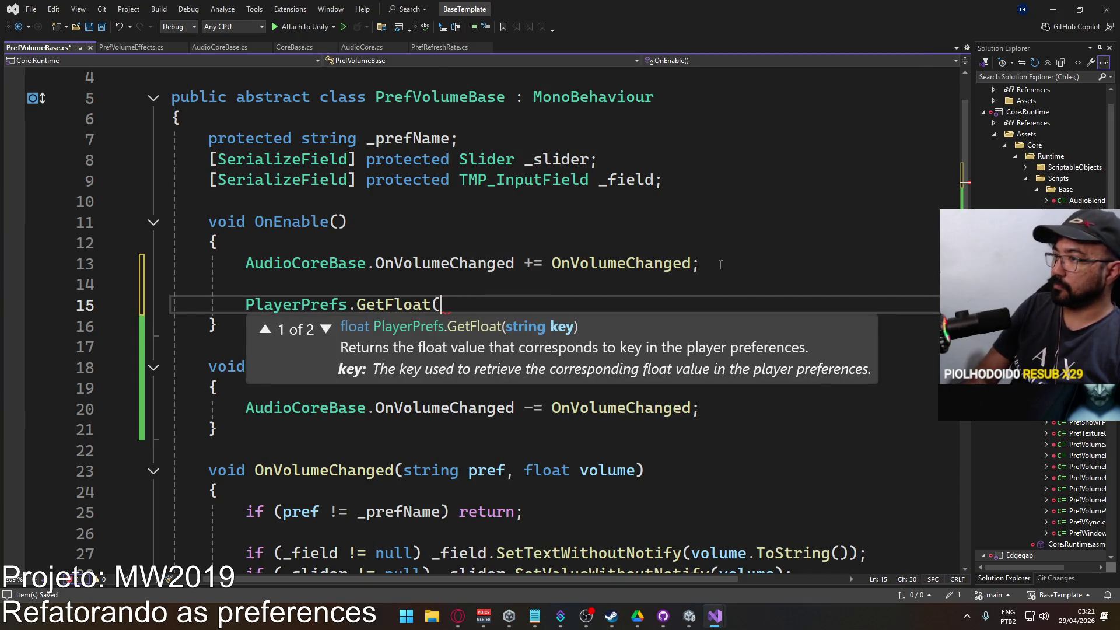
type("_pref")
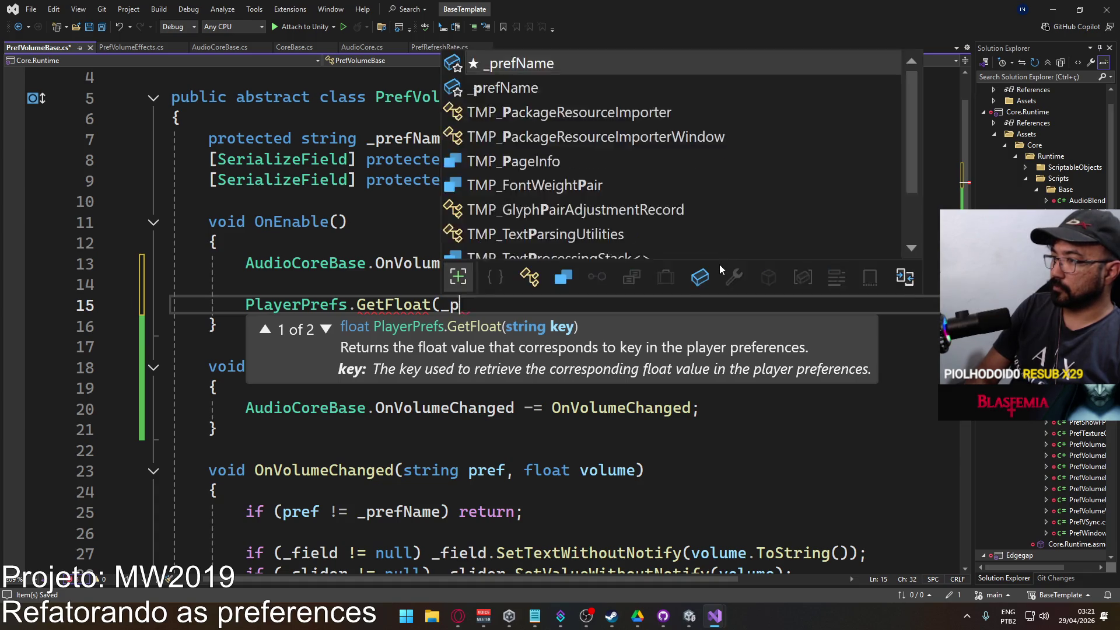
key("Tab")
type(",")
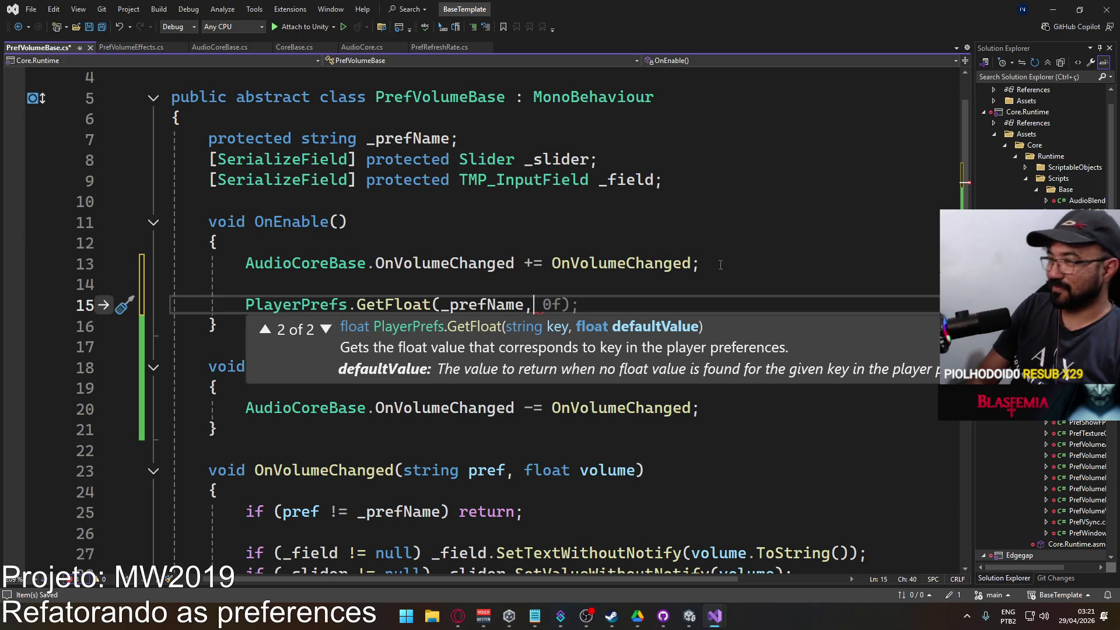
Remove the unfinished GetFloat line and leftover blank line, then review the script.
left_click(467, 222)
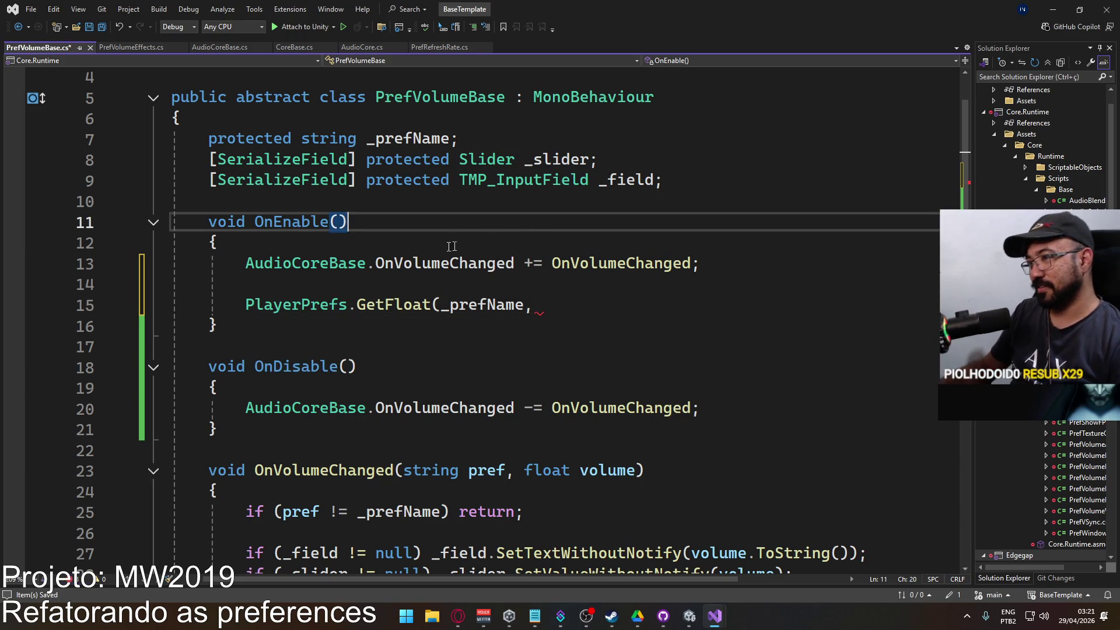
left_click_drag(580, 286, 542, 304)
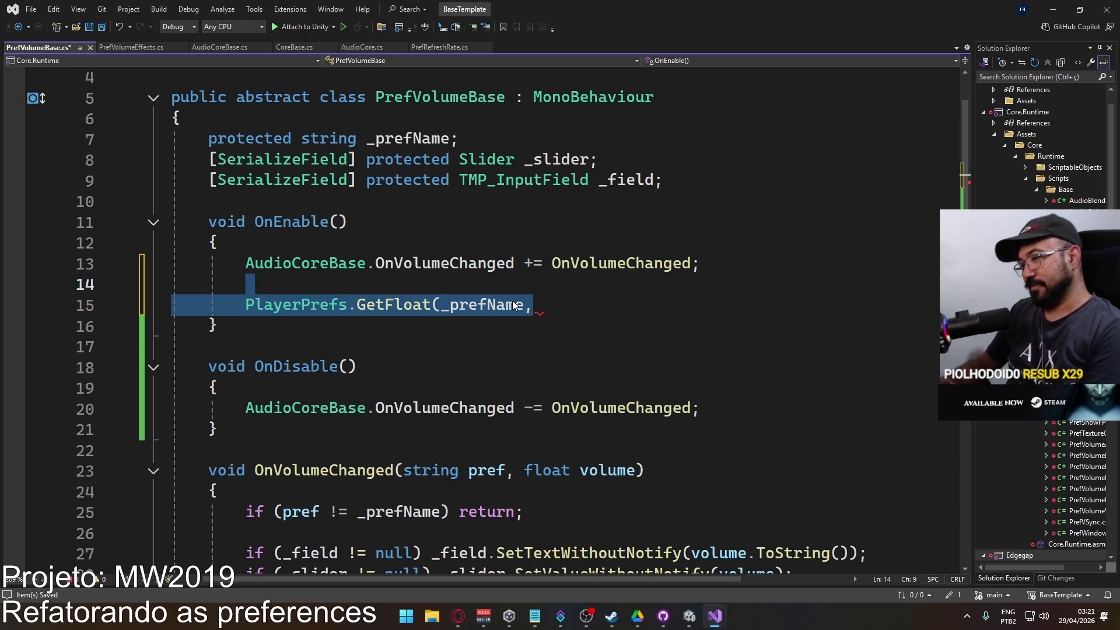
key("BackSpace")
left_click(703, 267)
key("Delete")
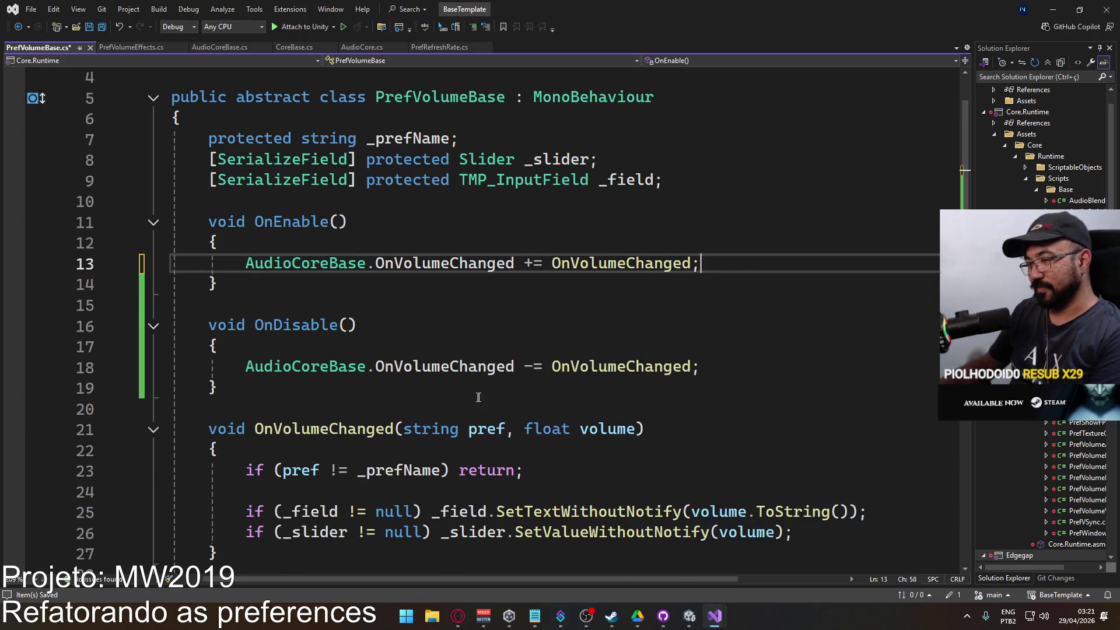
scroll(525, 347, "down", 4)
scroll(474, 355, "up", 1)
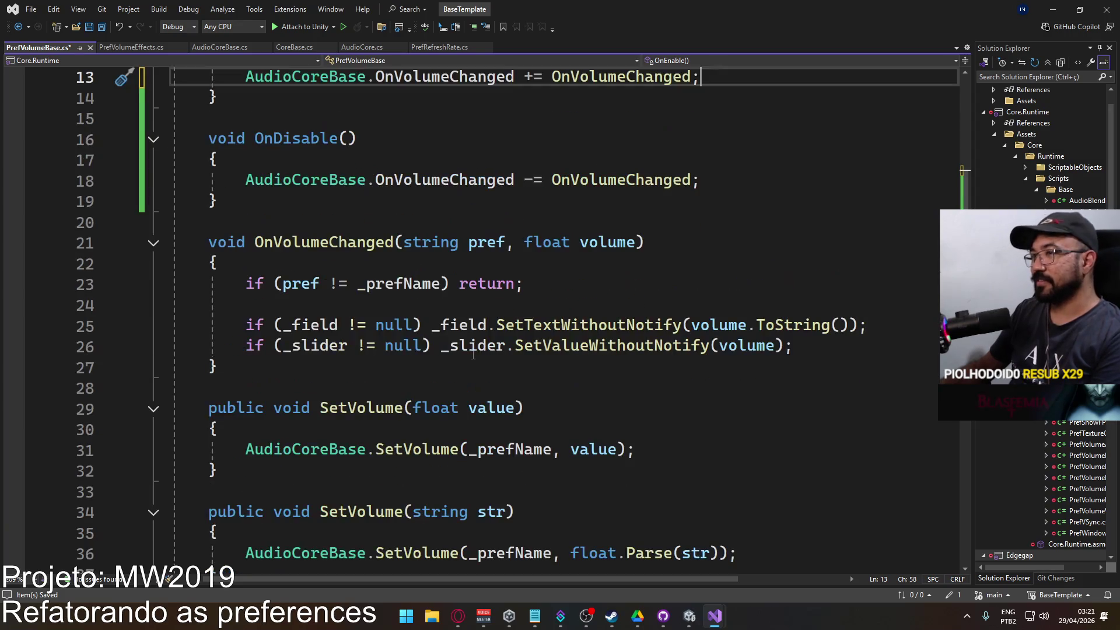
scroll(506, 325, "up", 1)
scroll(483, 328, "up", 2)
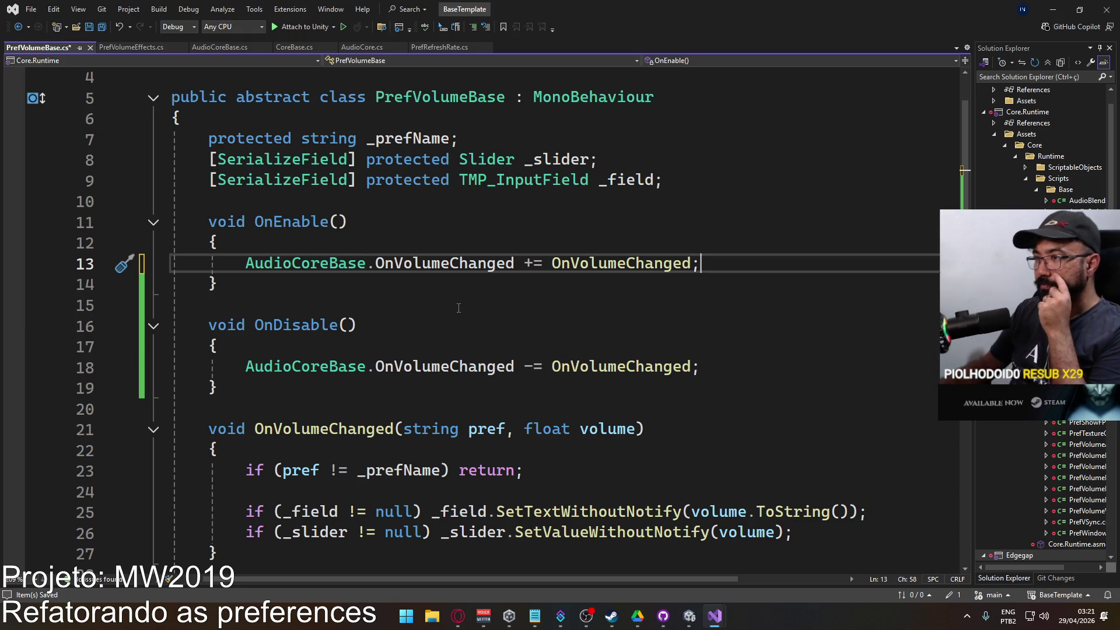
scroll(450, 318, "down", 2)
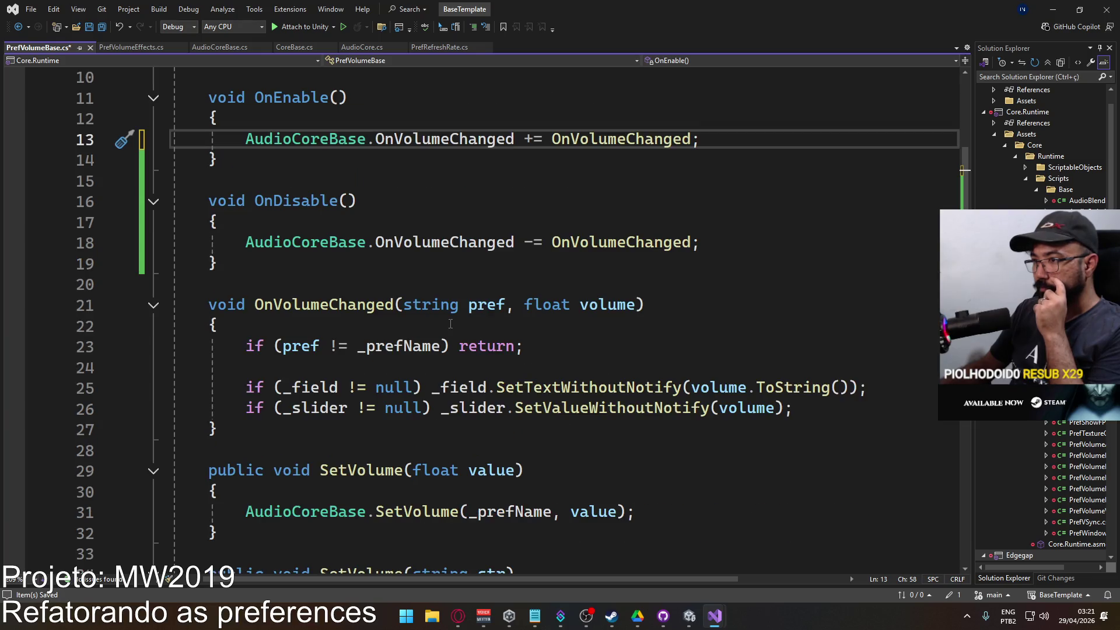
scroll(450, 325, "down", 2)
scroll(443, 316, "up", 5)
Make OnEnable protected virtual and copy those modifiers.
key("Up")
key("Up")
key("Home")
type("virtual")
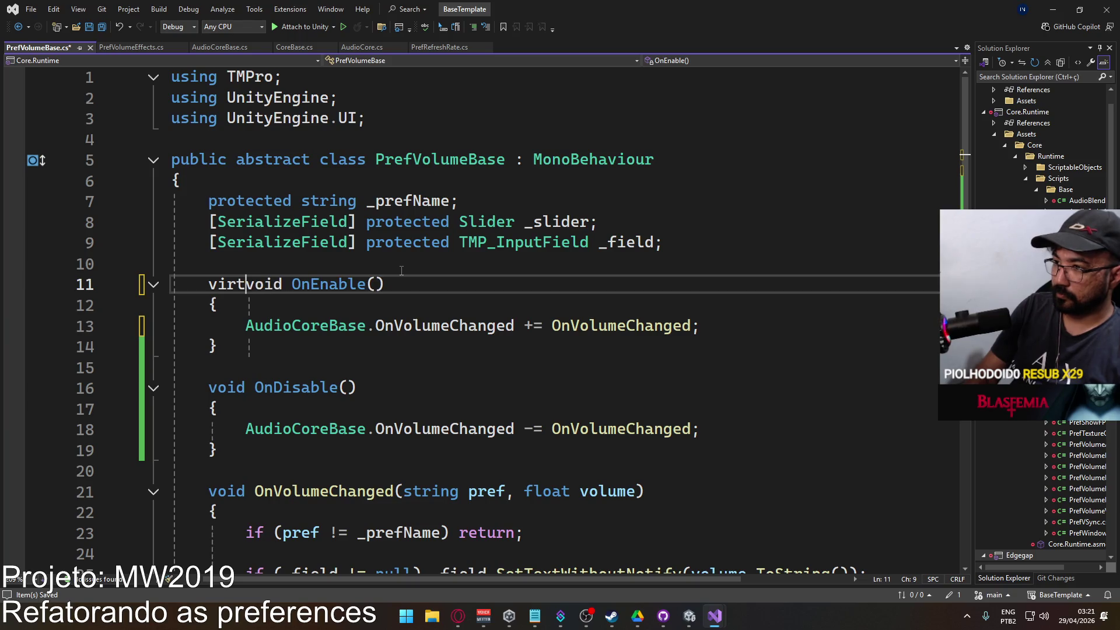
key("Home")
type("protected")
key("Right")
key("Right")
key("Right")
key("Right")
key("Right")
key("Right")
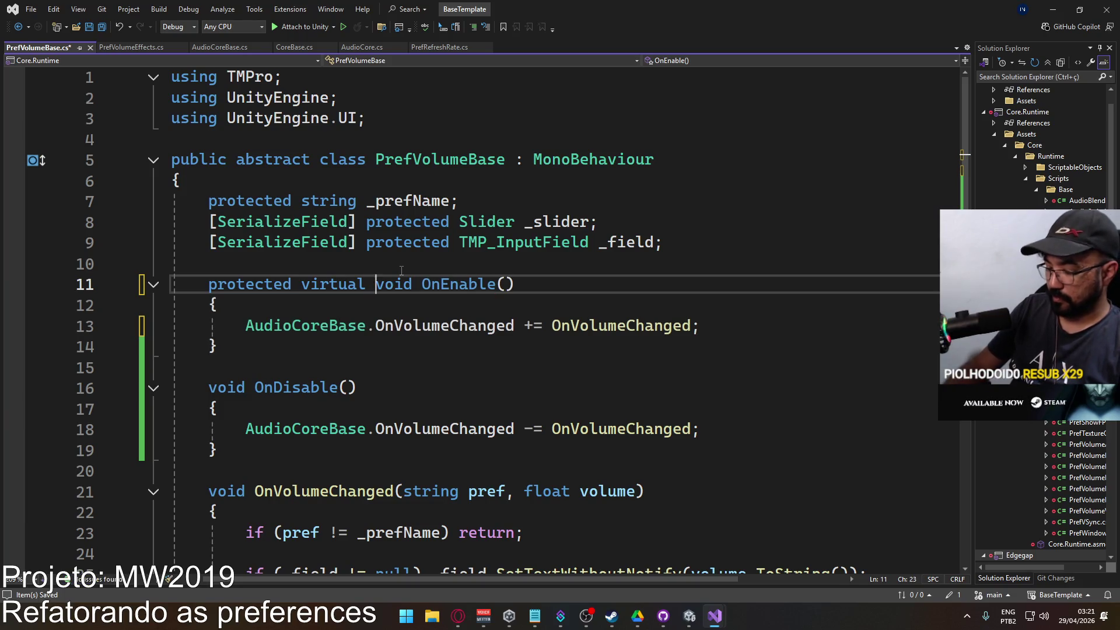
key("shift+Home")
key("ctrl+c")
Make OnDisable and OnVolumeChanged protected virtual as well.
left_click(218, 388)
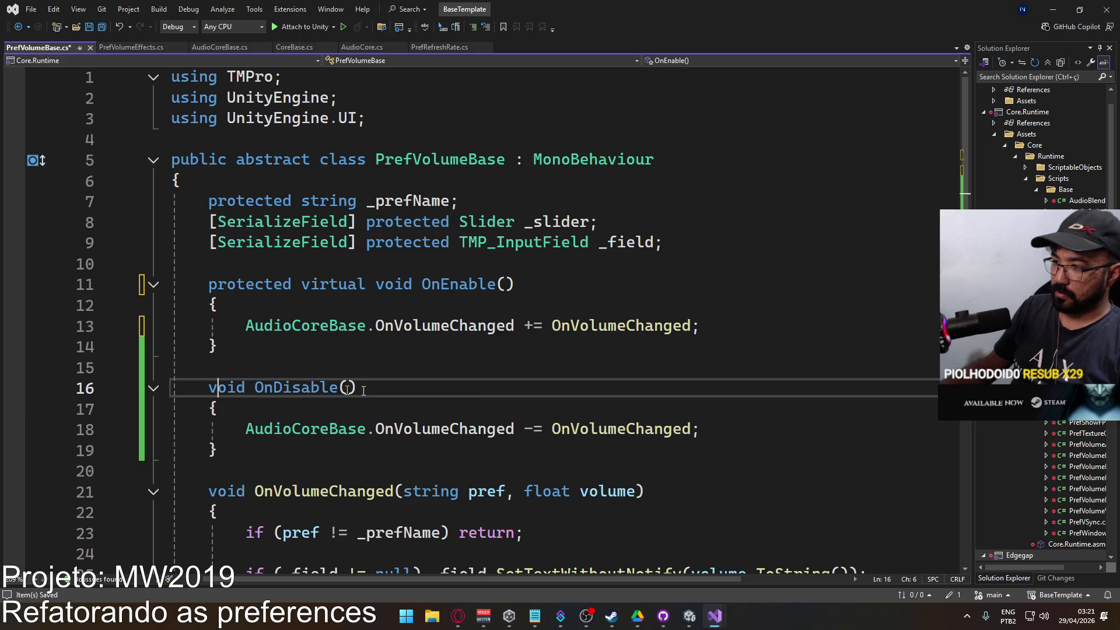
key("Home")
key("ctrl+v")
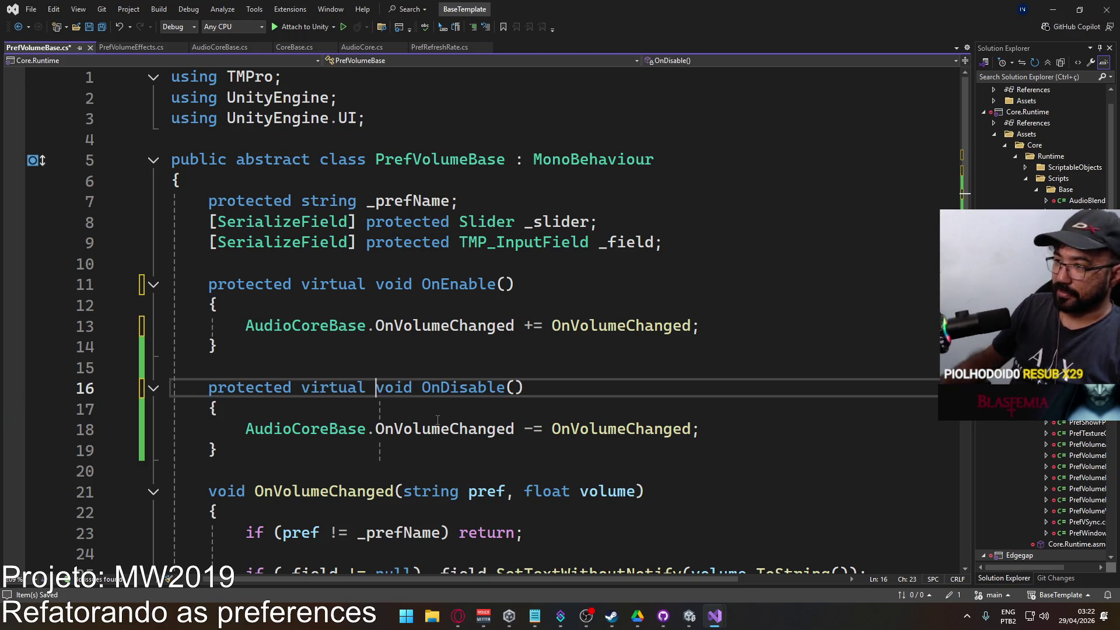
scroll(436, 420, "down", 2)
left_click(218, 367)
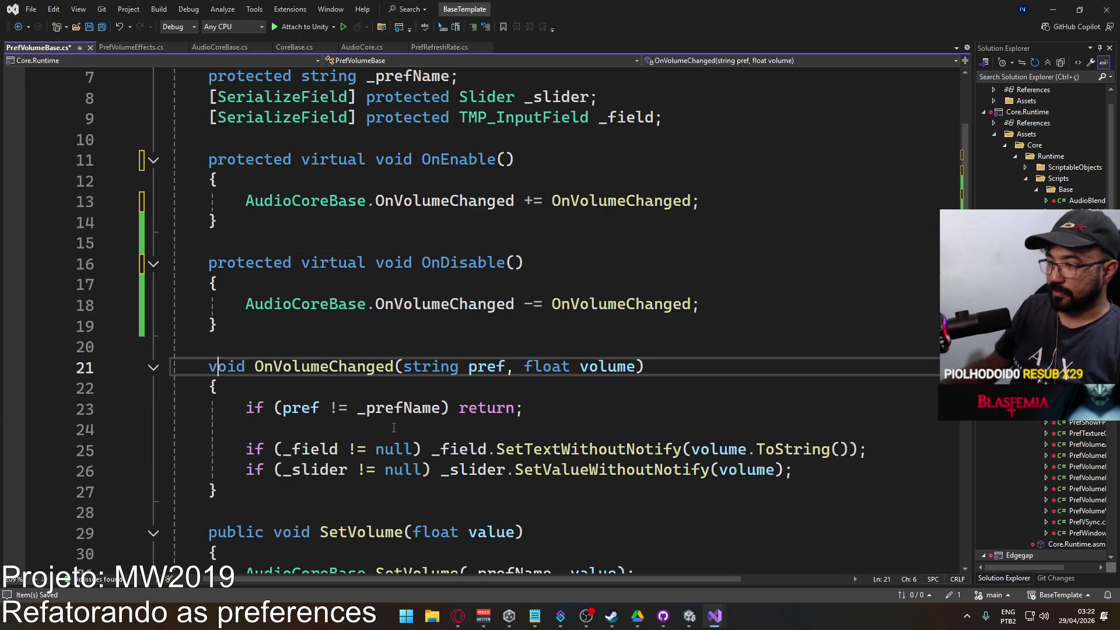
key("Home")
key("ctrl+v")
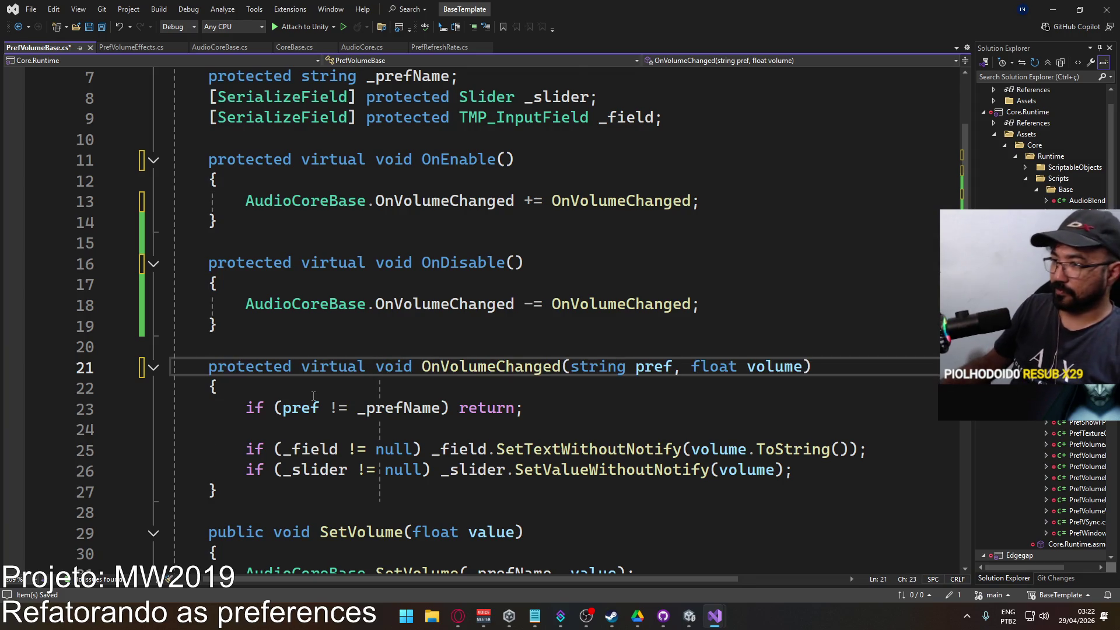
scroll(314, 397, "down", 3)
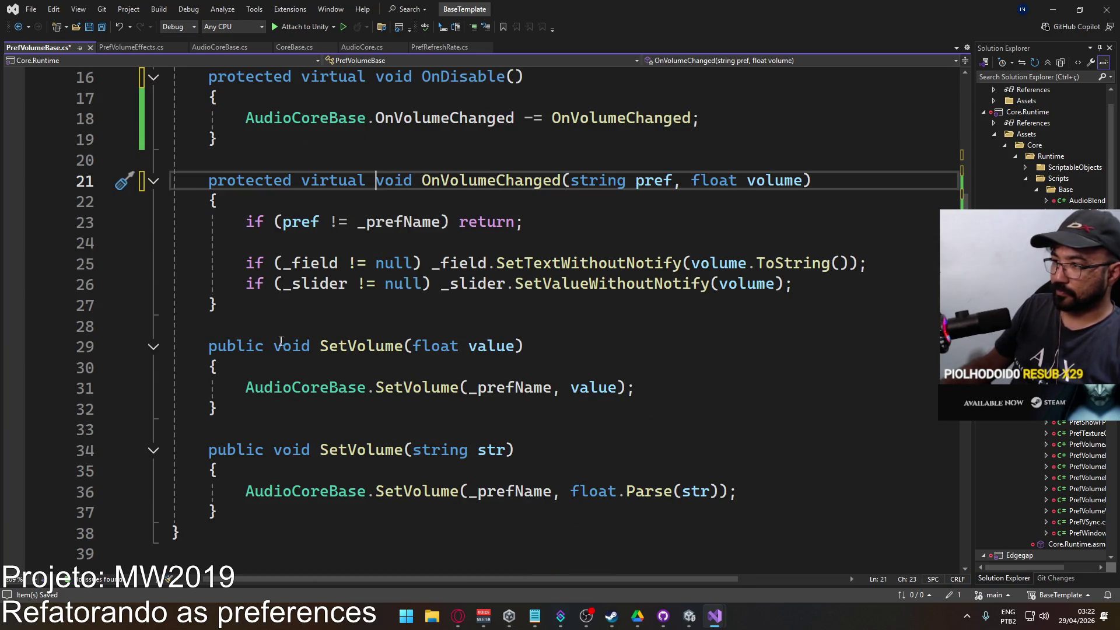
Mark both SetVolume methods (float and string) virtual and save PrefVolumeBase.cs.
left_click(267, 346)
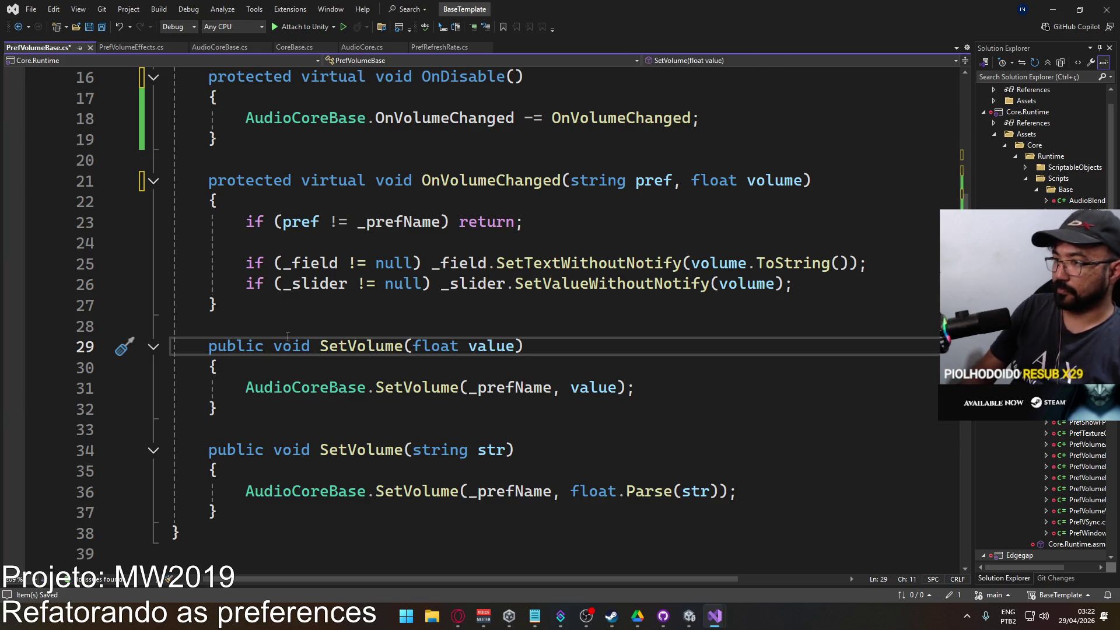
scroll(287, 337, "up", 4)
key("ctrl+s")
scroll(388, 344, "down", 2)
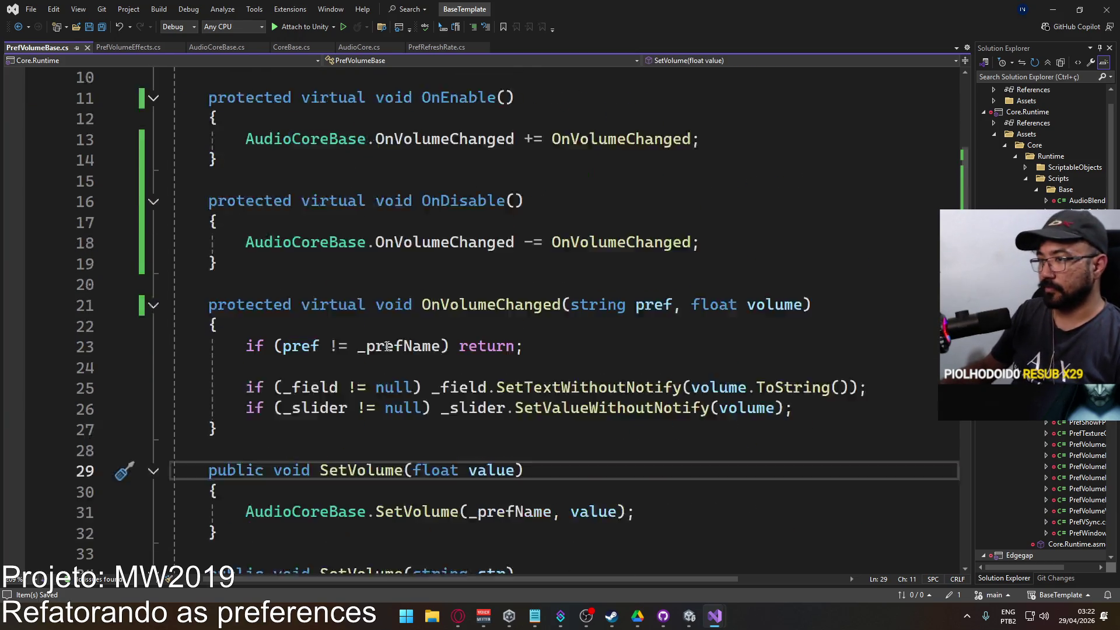
scroll(273, 388, "down", 1)
type("virtual")
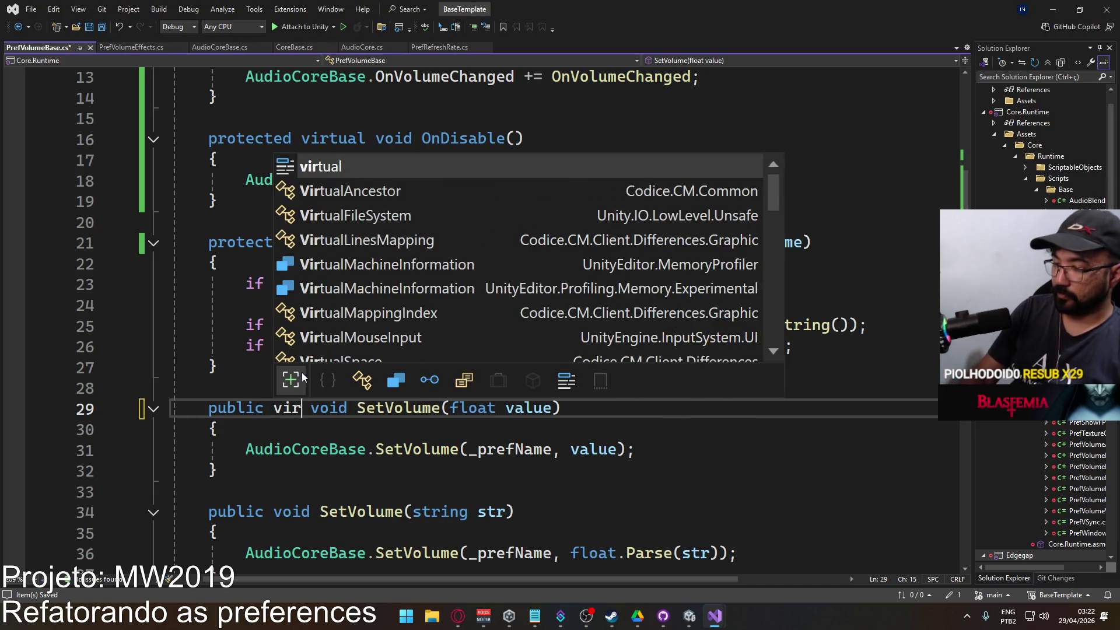
key("ctrl+shift+Left")
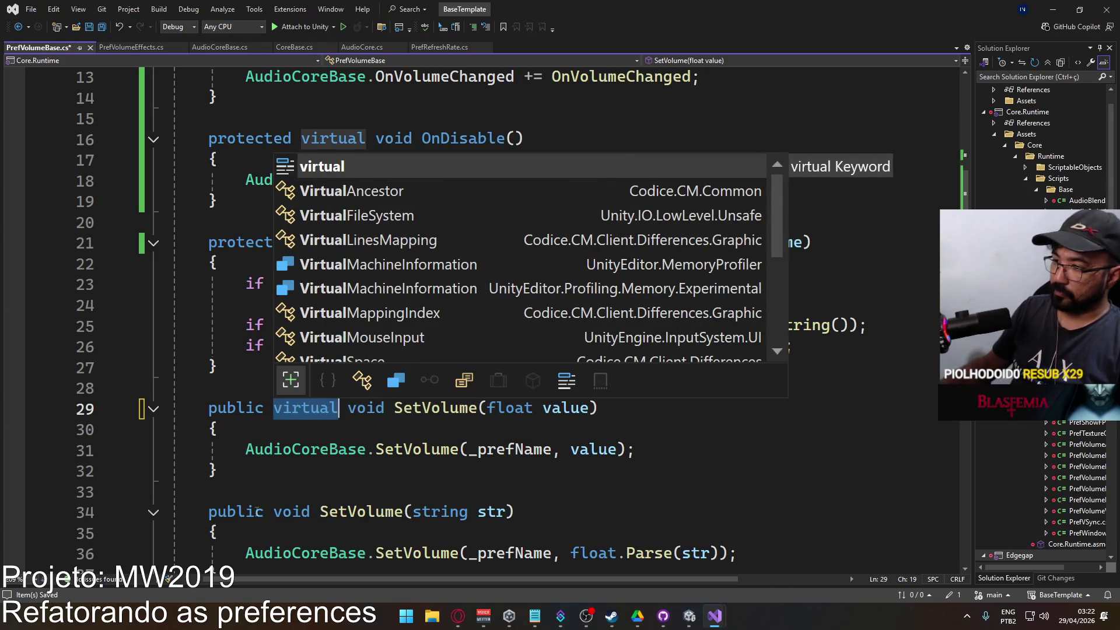
key("ctrl+c")
key("Escape")
key("Down")
key("Down")
key("Down")
key("ctrl+v")
key("ctrl+s")
scroll(464, 319, "up", 3)
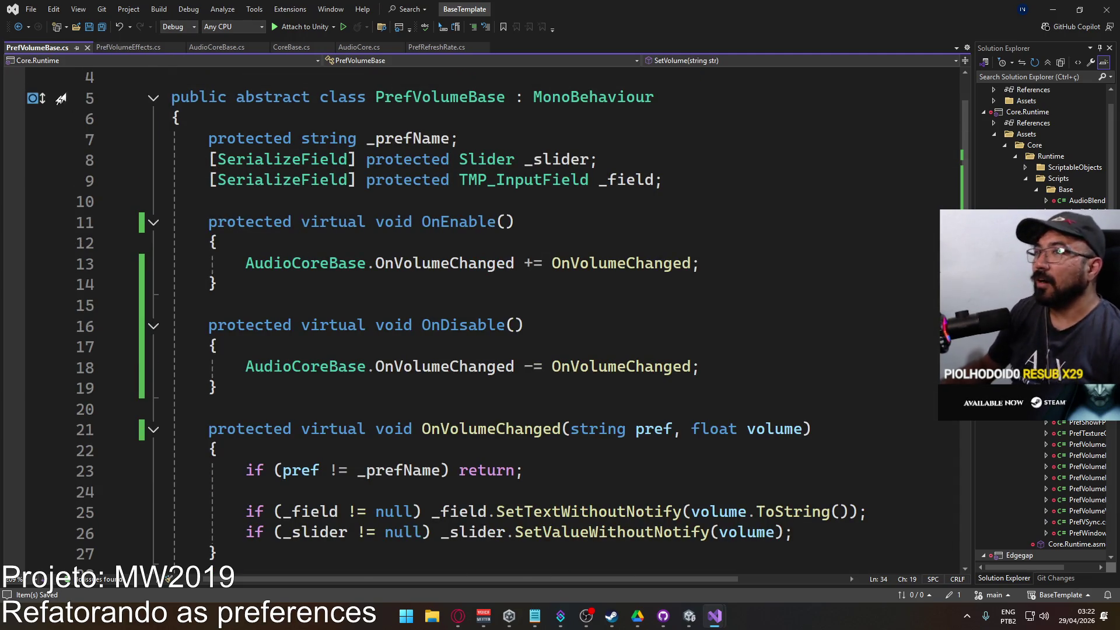
left_click(109, 49)
Add a protected override OnEnable after Awake that calls base.OnEnable().
left_click(467, 175)
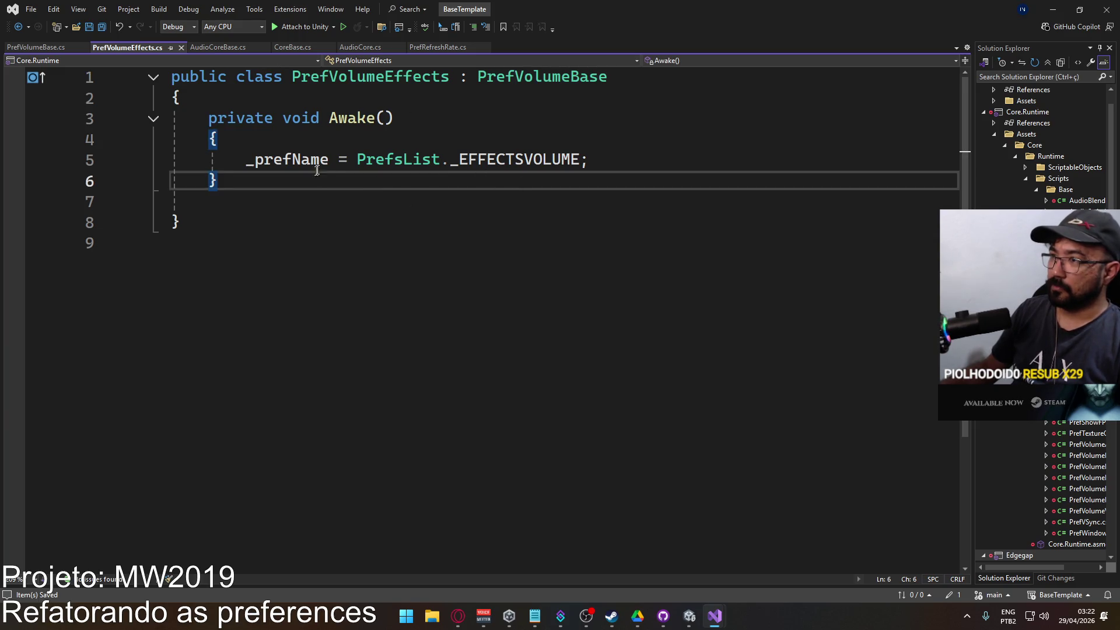
key("Return")
key("Return")
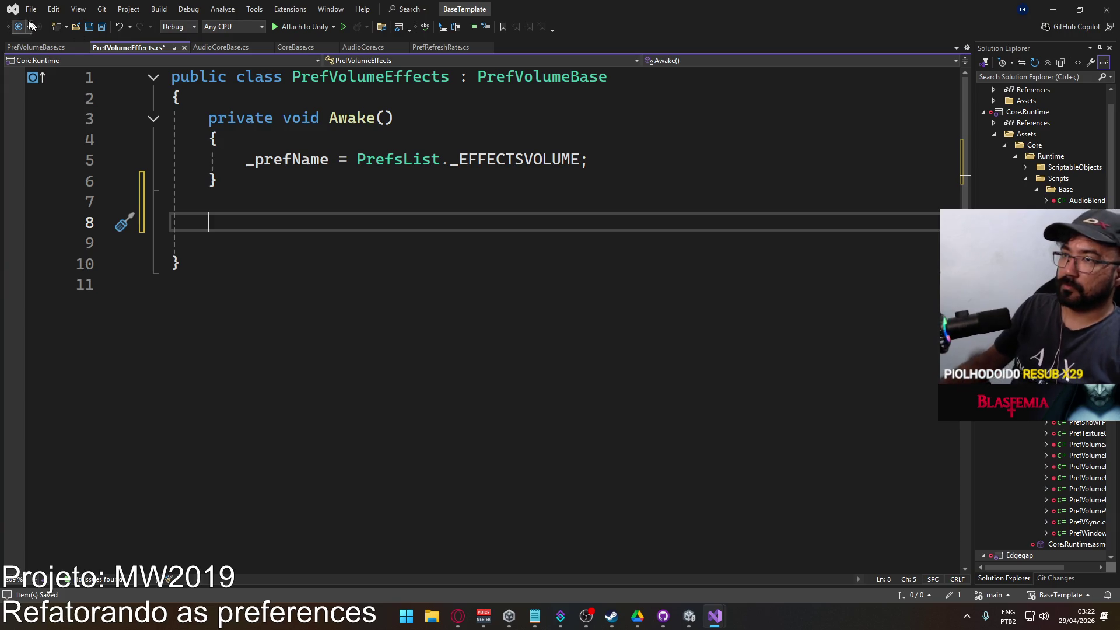
left_click(17, 49)
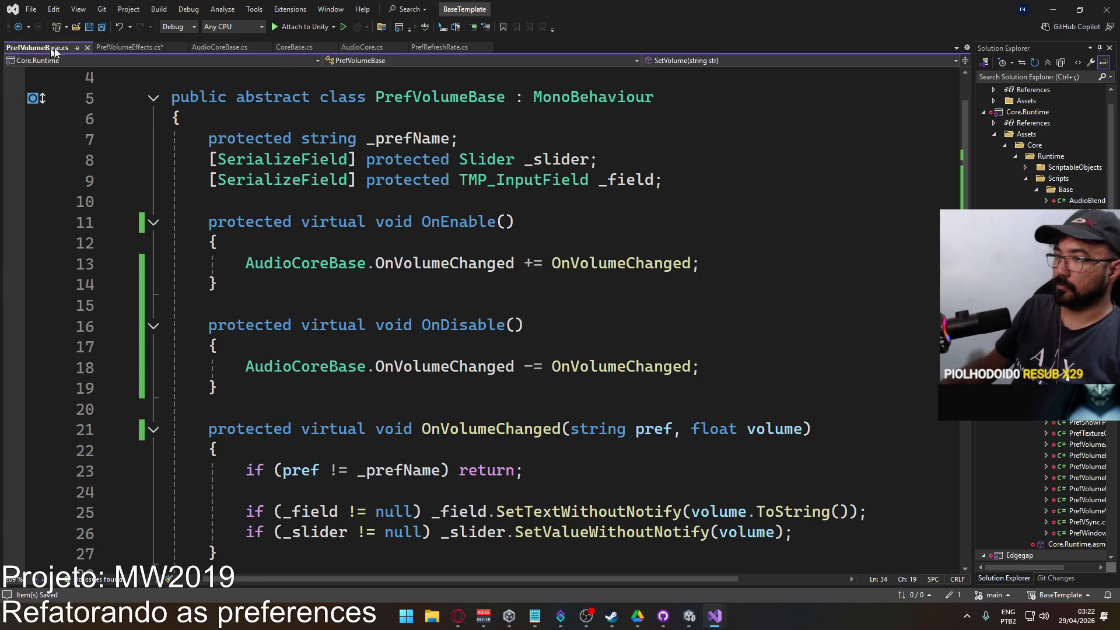
left_click(131, 48)
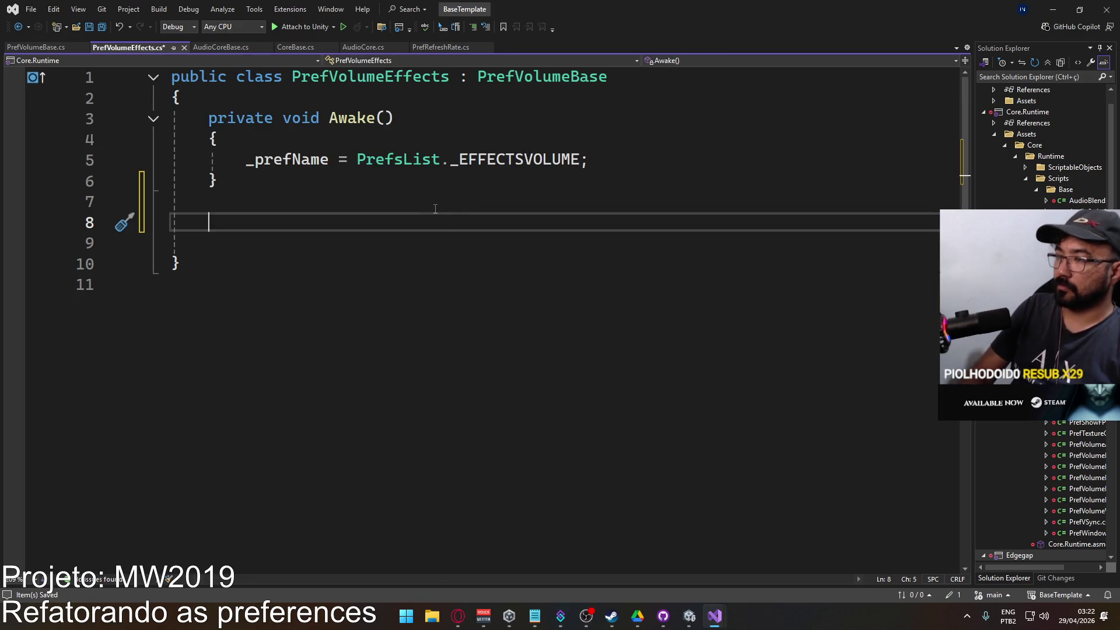
type("protecte")
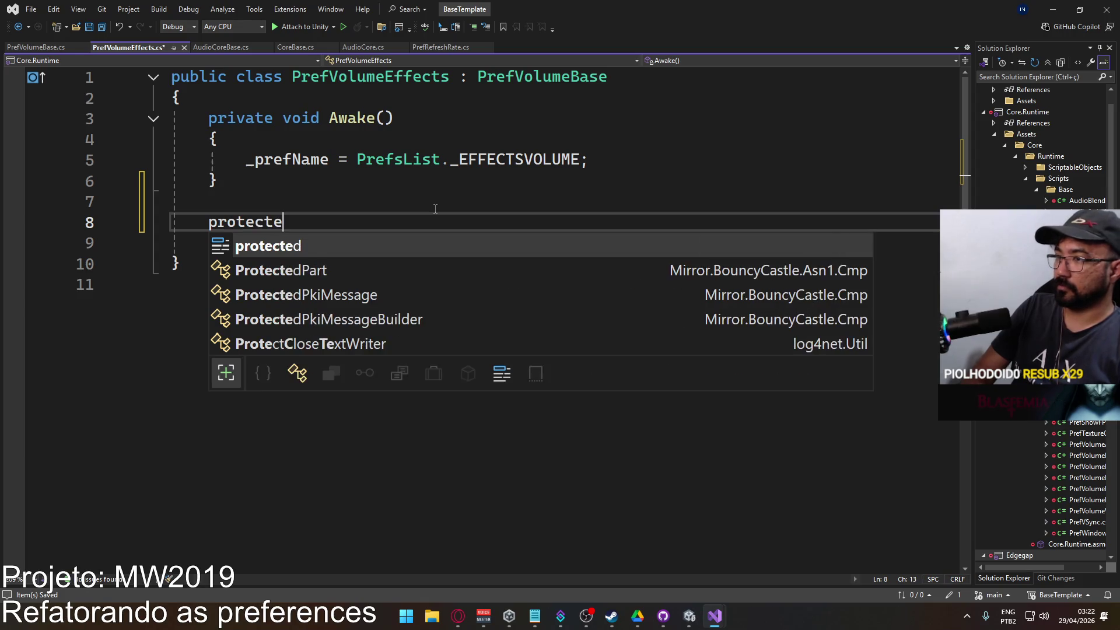
type("d override")
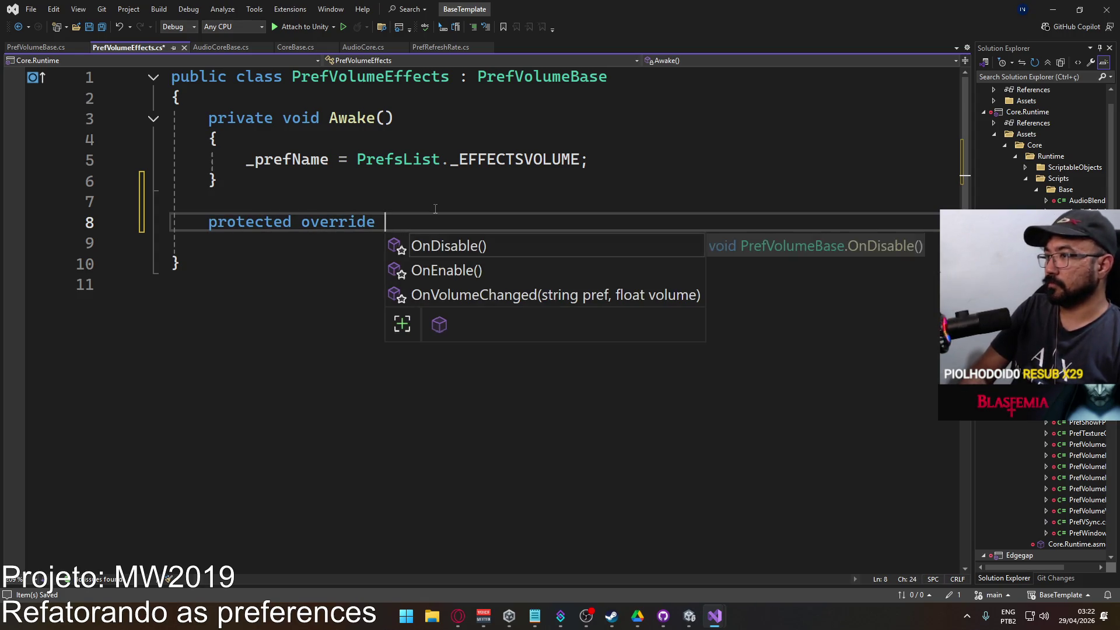
key("Down")
key("Tab")
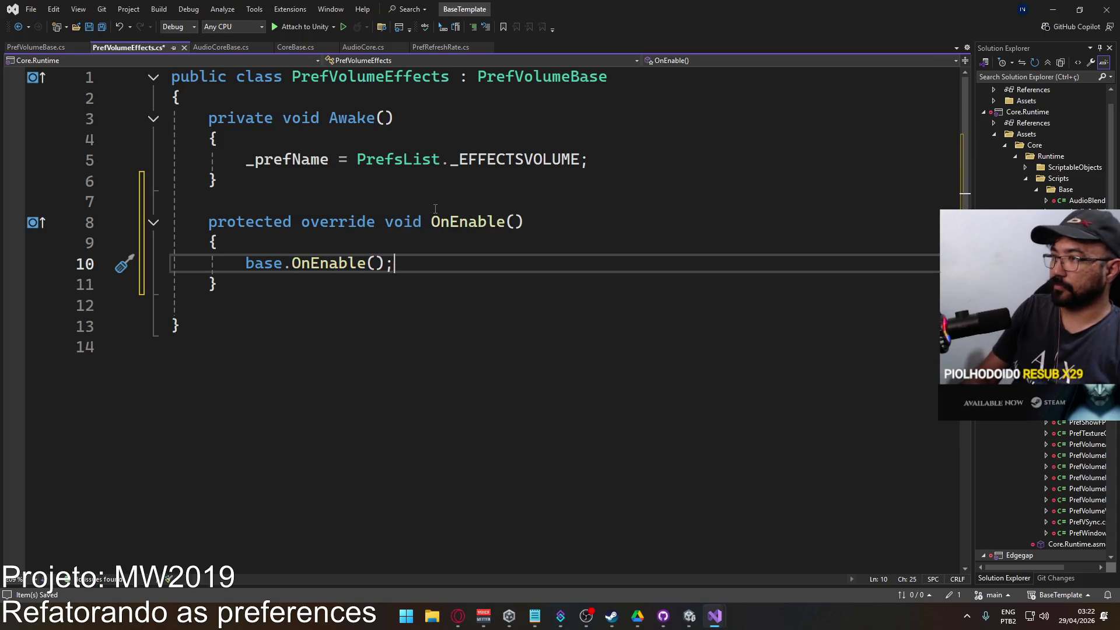
Start an OnVolumeChanged(_prefName, call with a float vol = PlayerPrefs line above it.
key("Return")
key("Return")
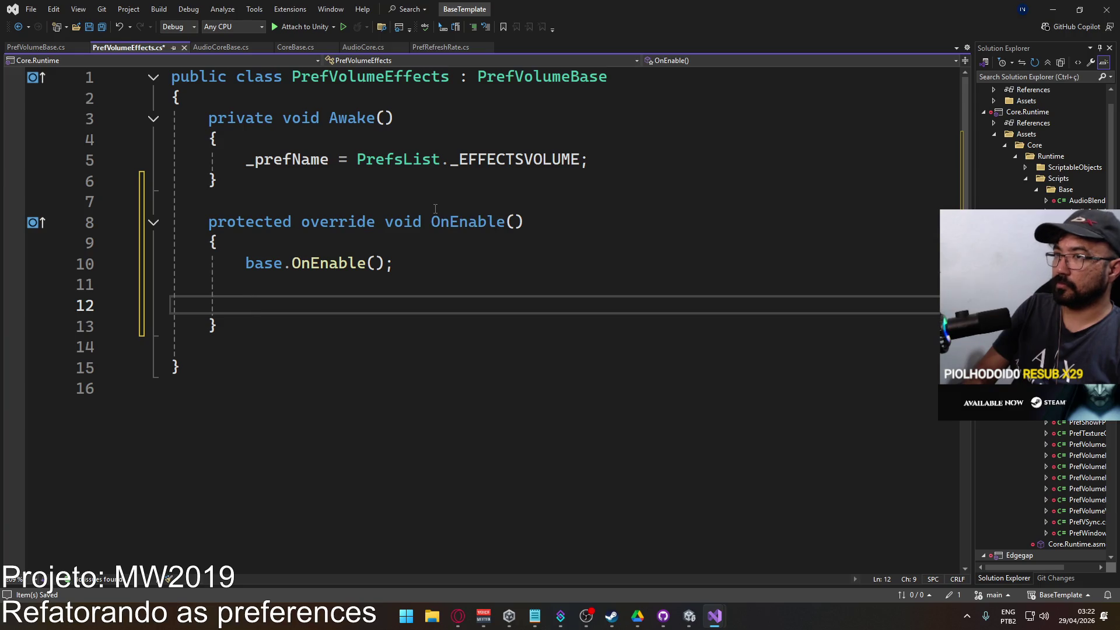
type("OnVo")
key("Tab")
type("(")
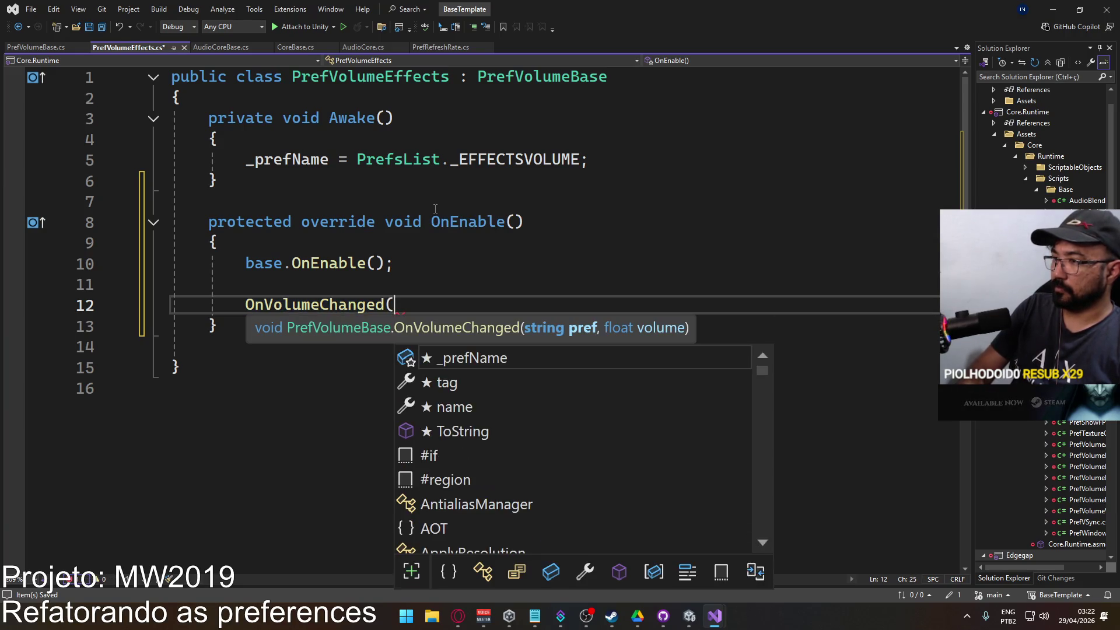
type("_prefName,")
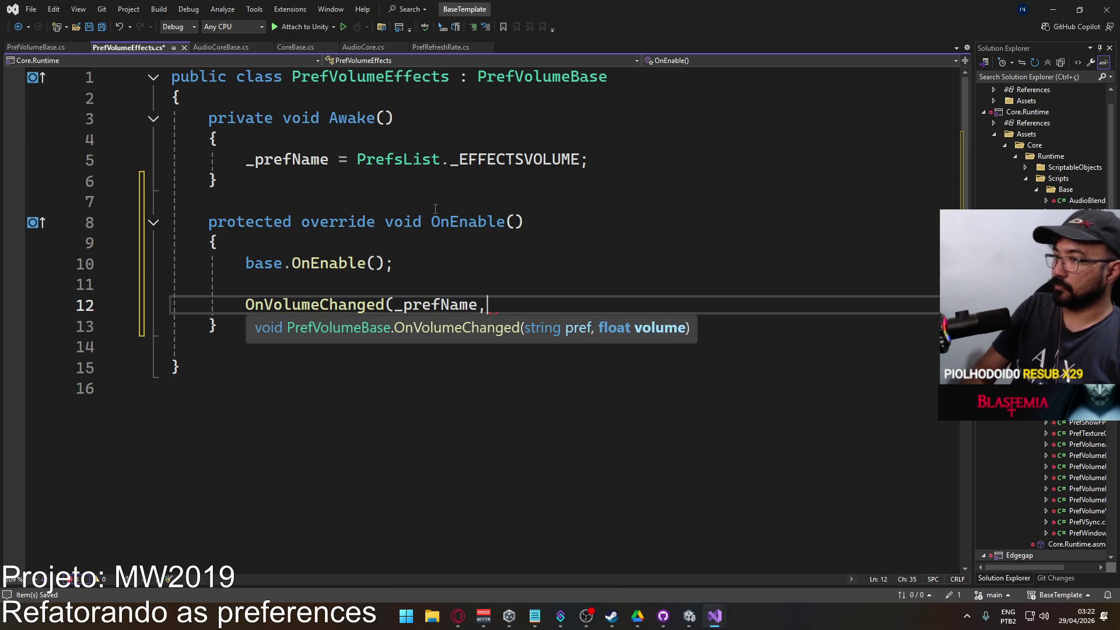
key("ctrl+Return")
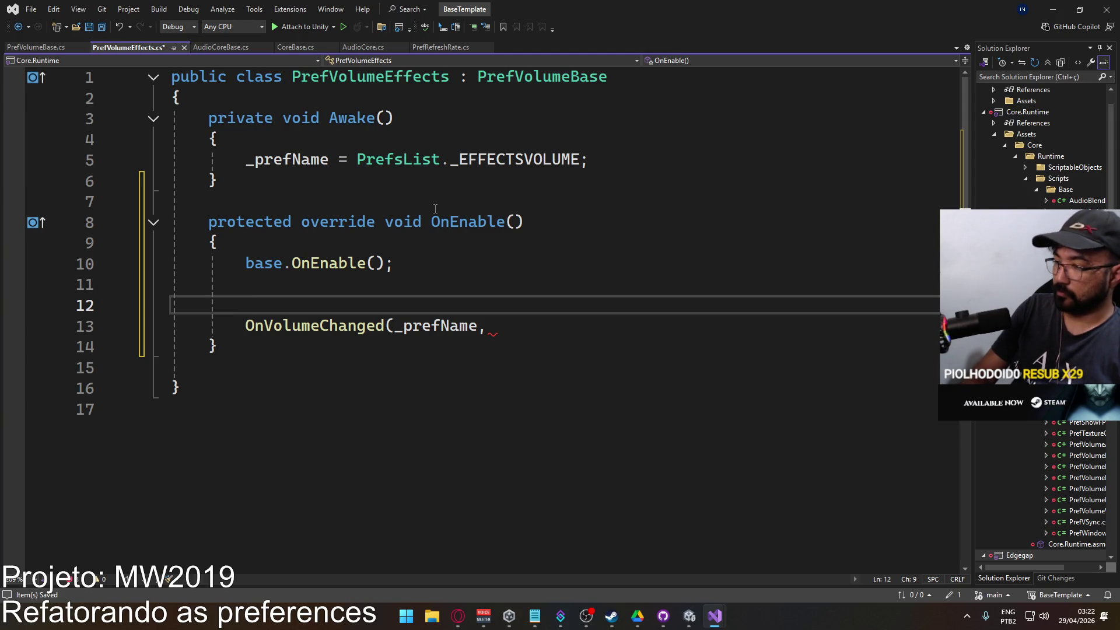
type("float vol = Playe")
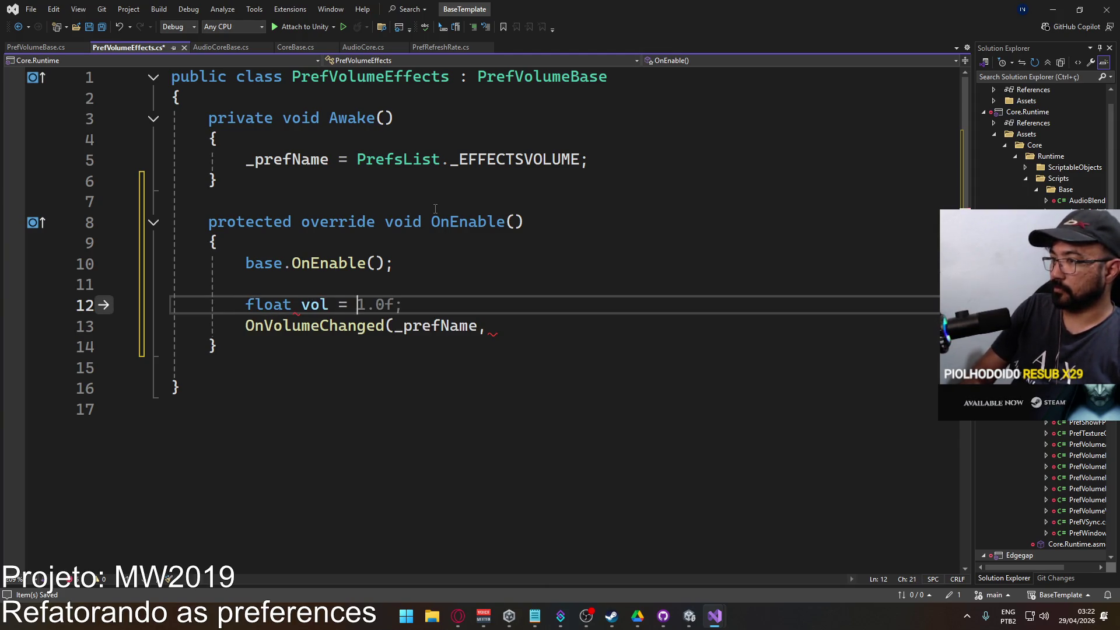
Make vol read PlayerPrefs.GetFloat with CustomPrefs._EFFECTSVOLUME as the key.
key("Tab")
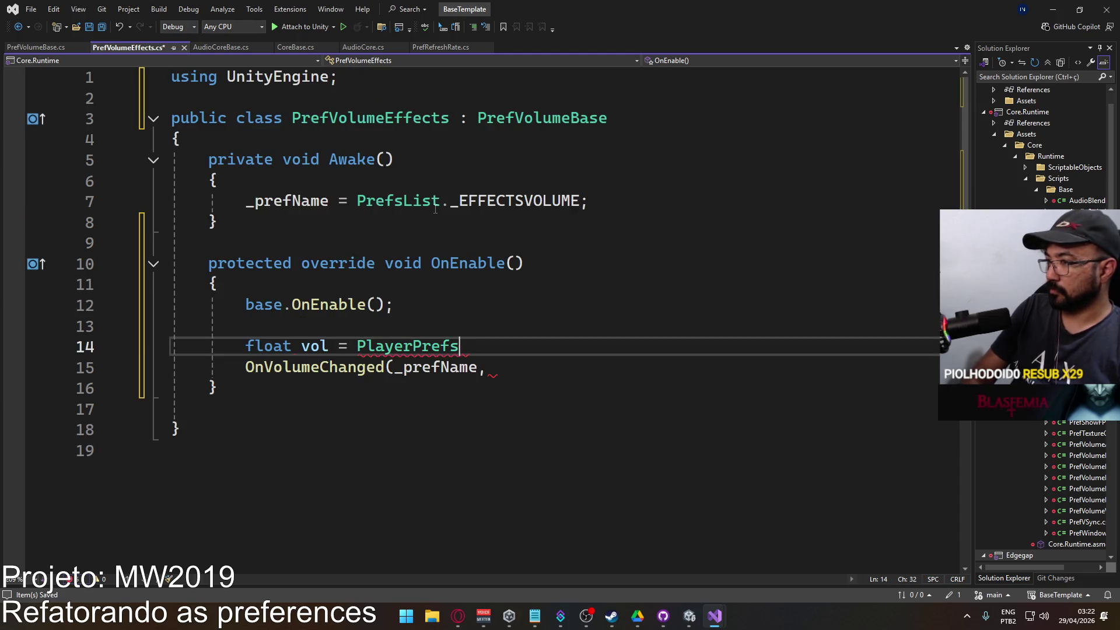
type(".Get")
key("Tab")
type("(_pr")
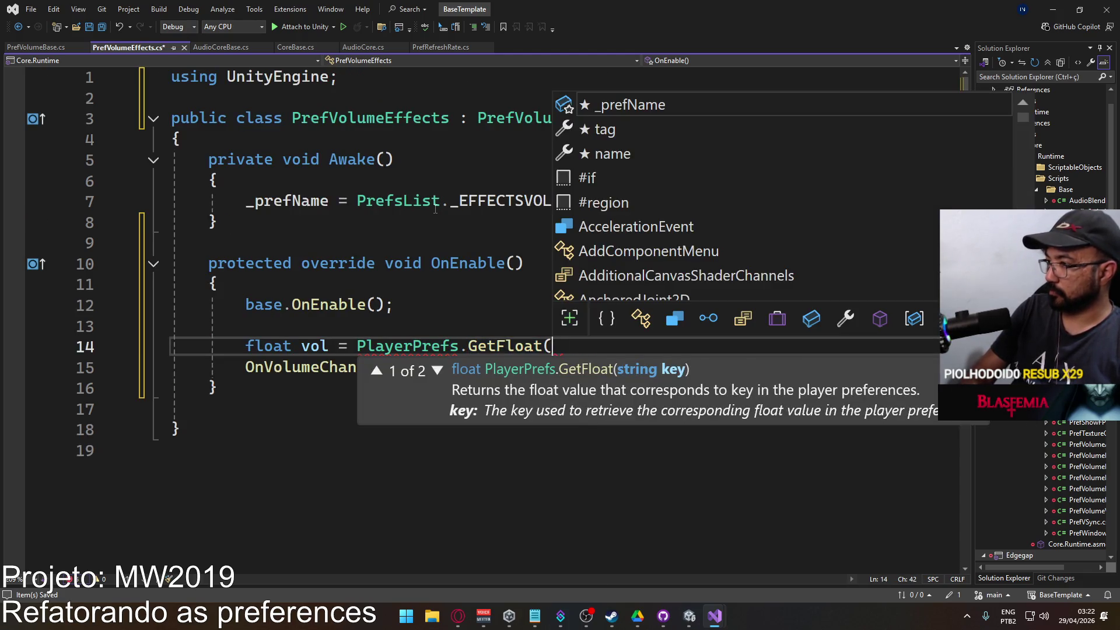
key("BackSpace")
key("BackSpace")
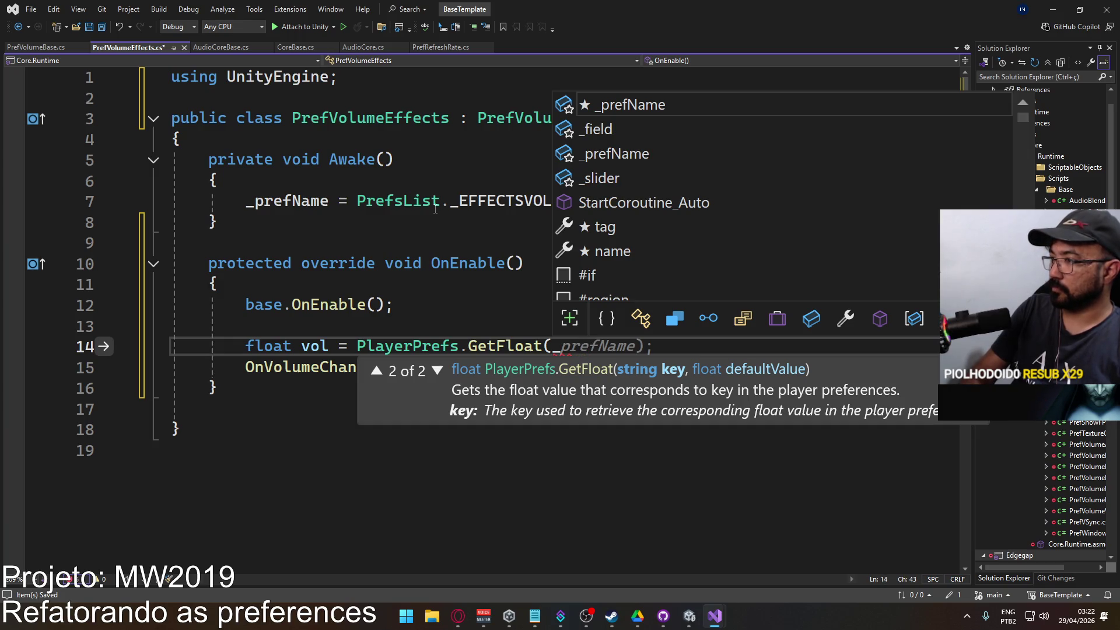
key("BackSpace")
type("_")
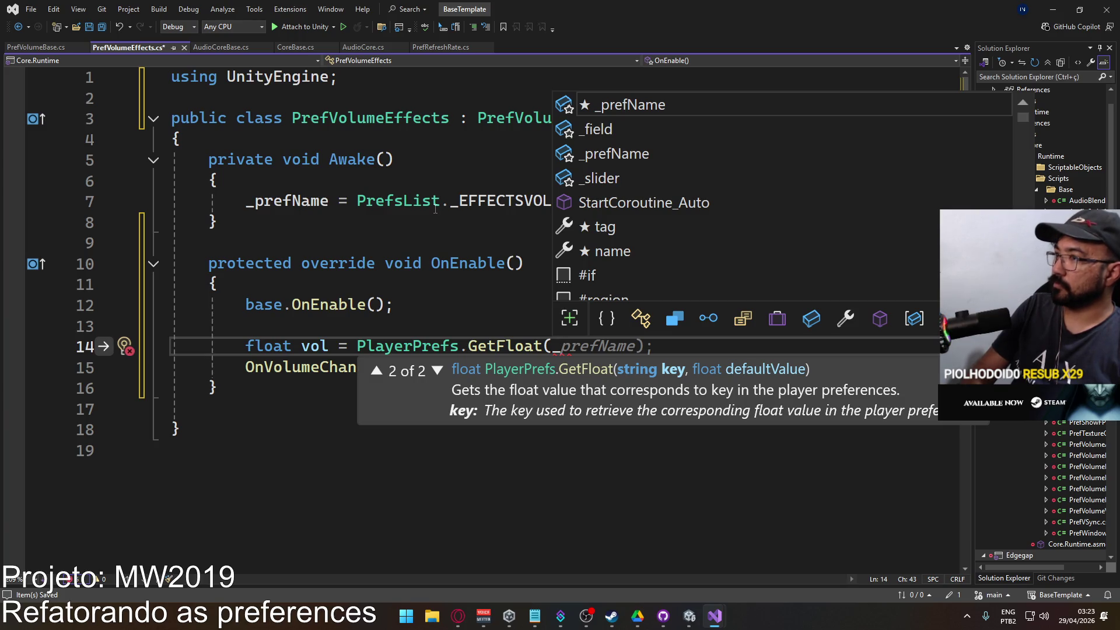
key("BackSpace")
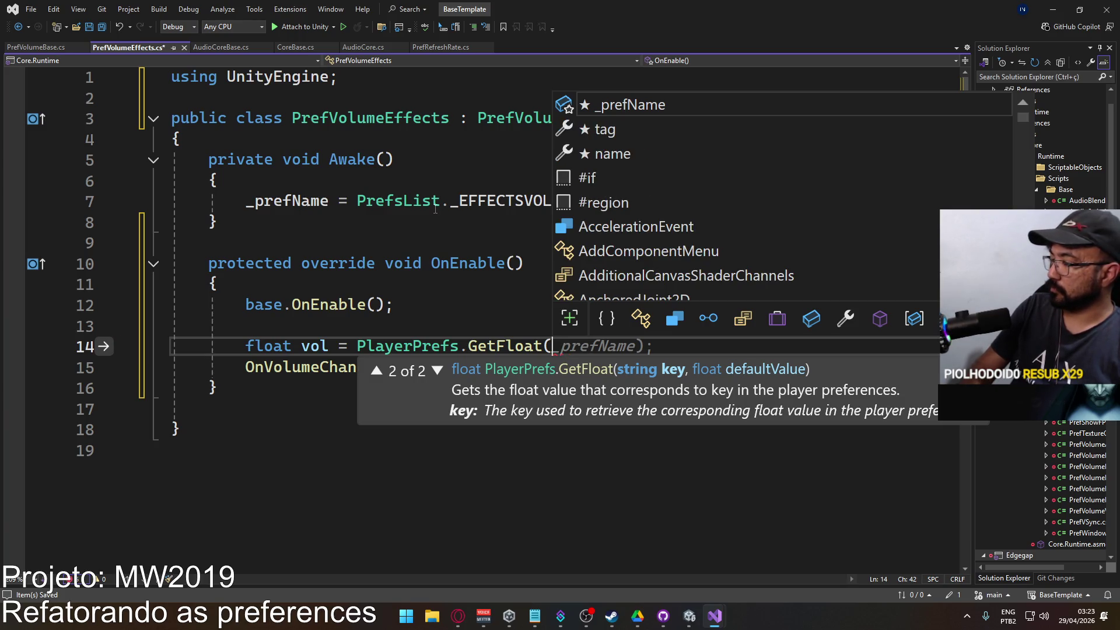
type("Core.")
key("BackSpace")
key("BackSpace")
key("BackSpace")
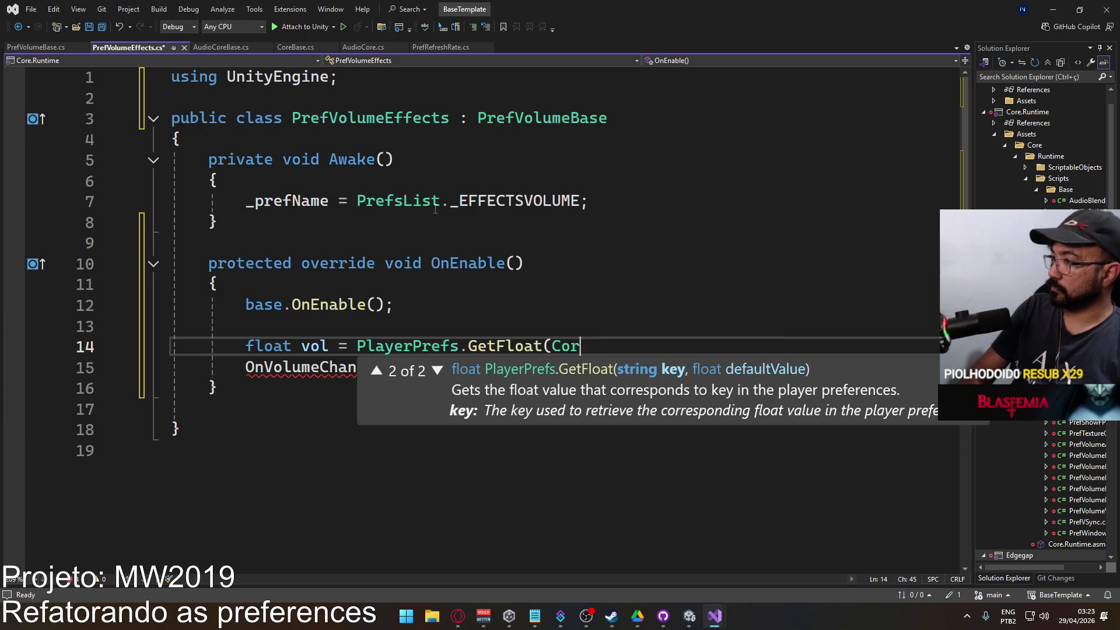
type("re")
key("BackSpace")
key("BackSpace")
key("BackSpace")
type("u")
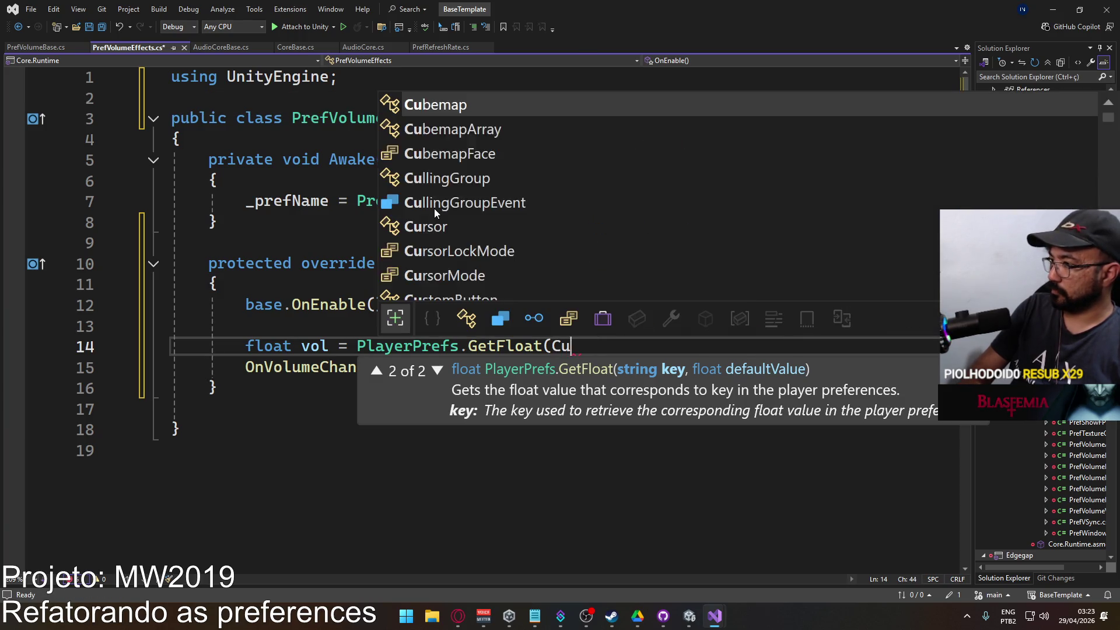
type("stompre.")
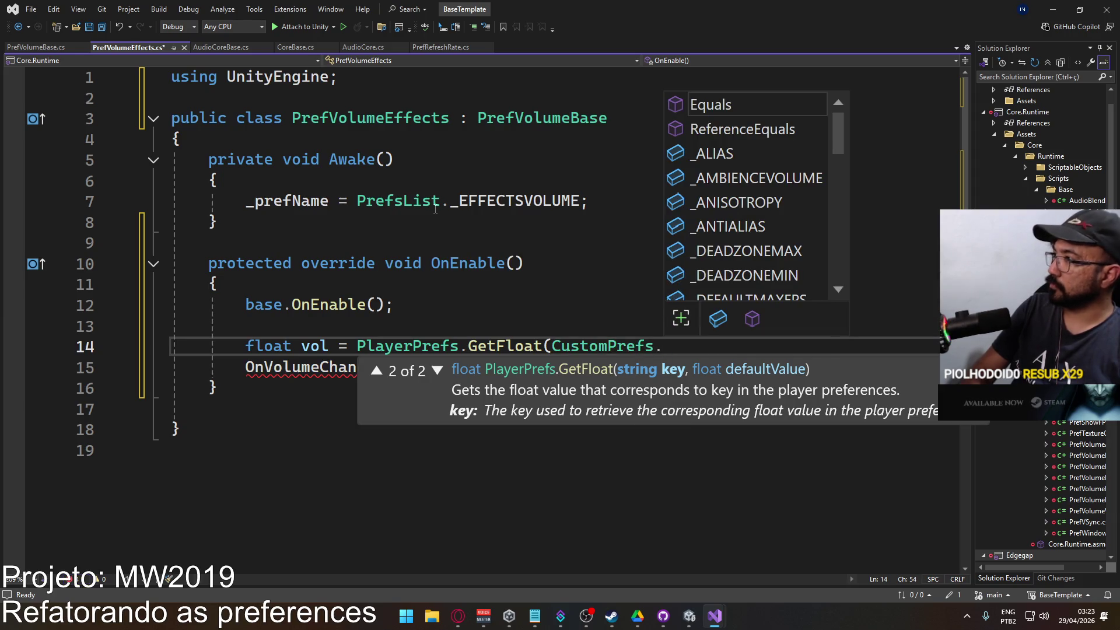
type("_EF")
key("Tab")
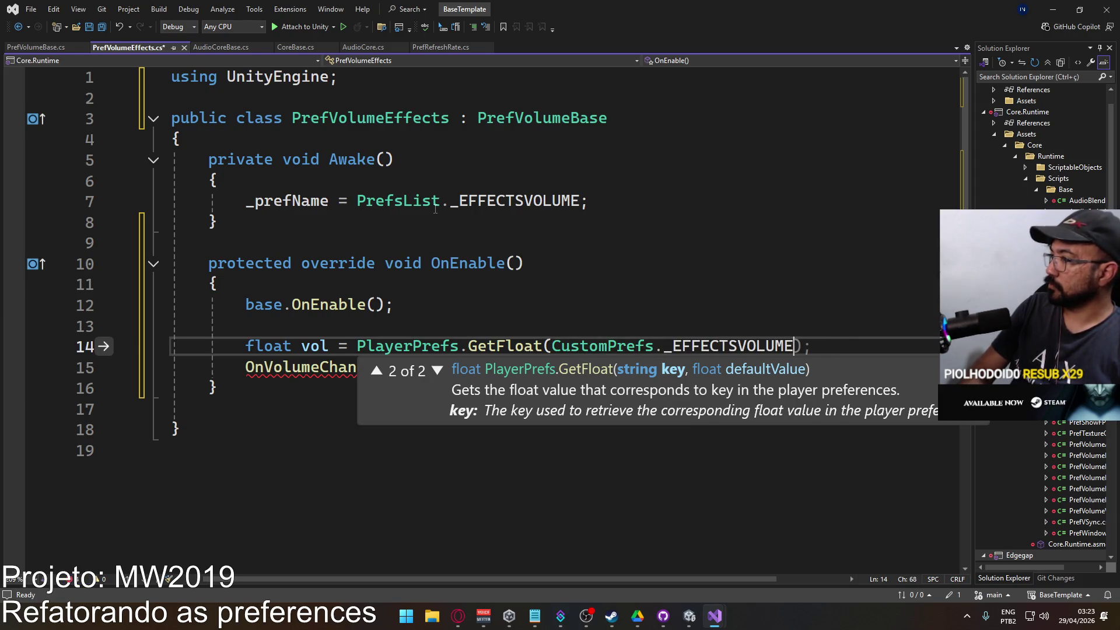
type(",")
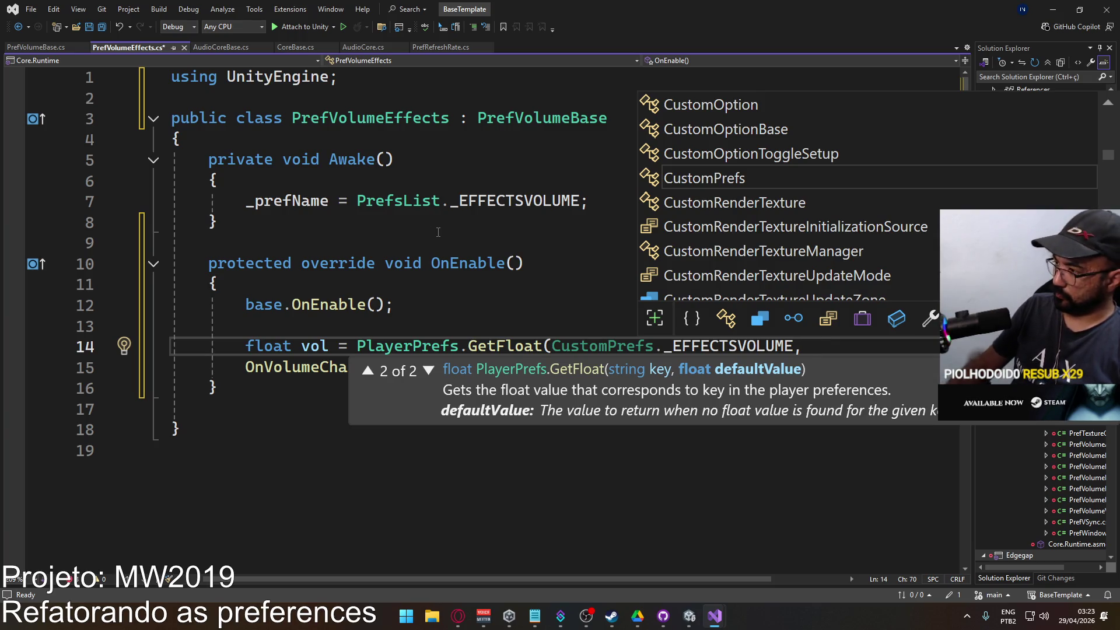
Use default 100, finish OnVolumeChanged(_prefName, vol); and save the script.
type("1")
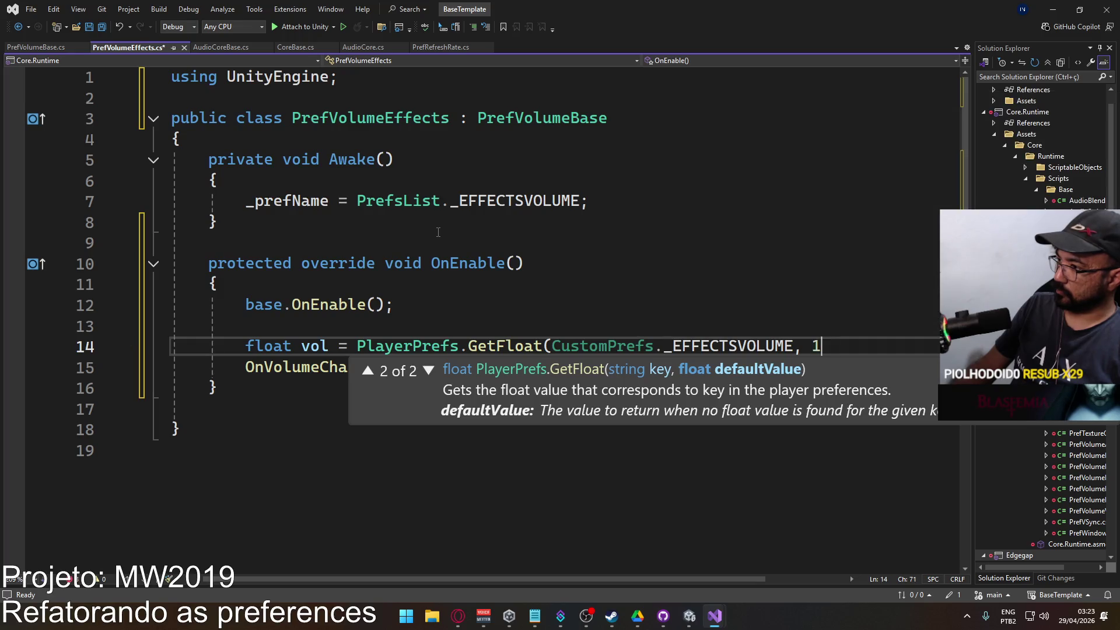
type("00)")
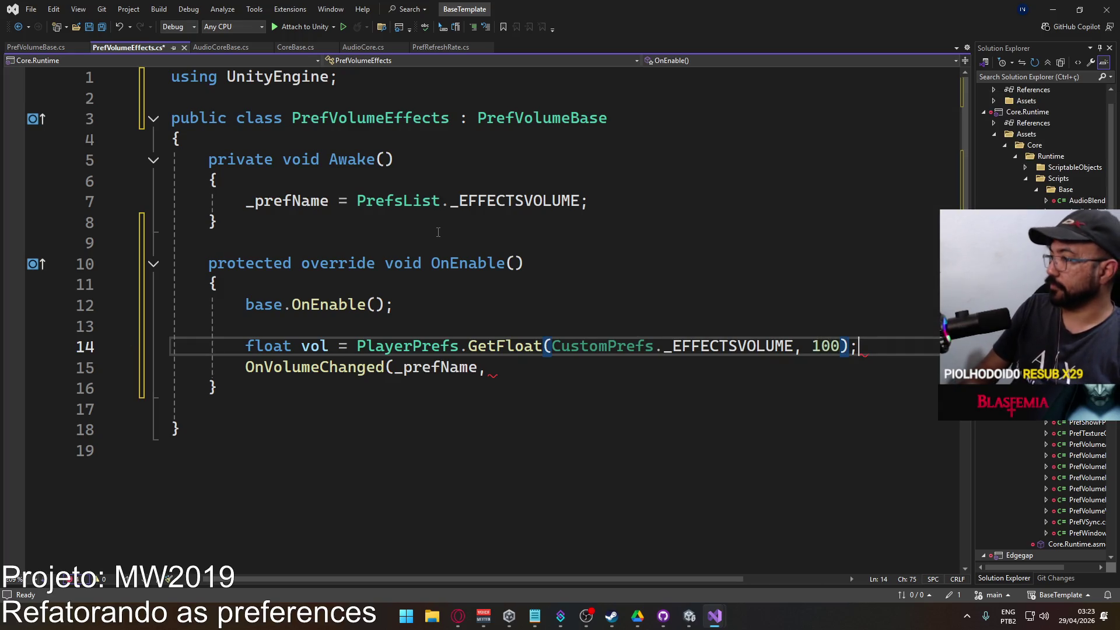
type(";")
key("Down")
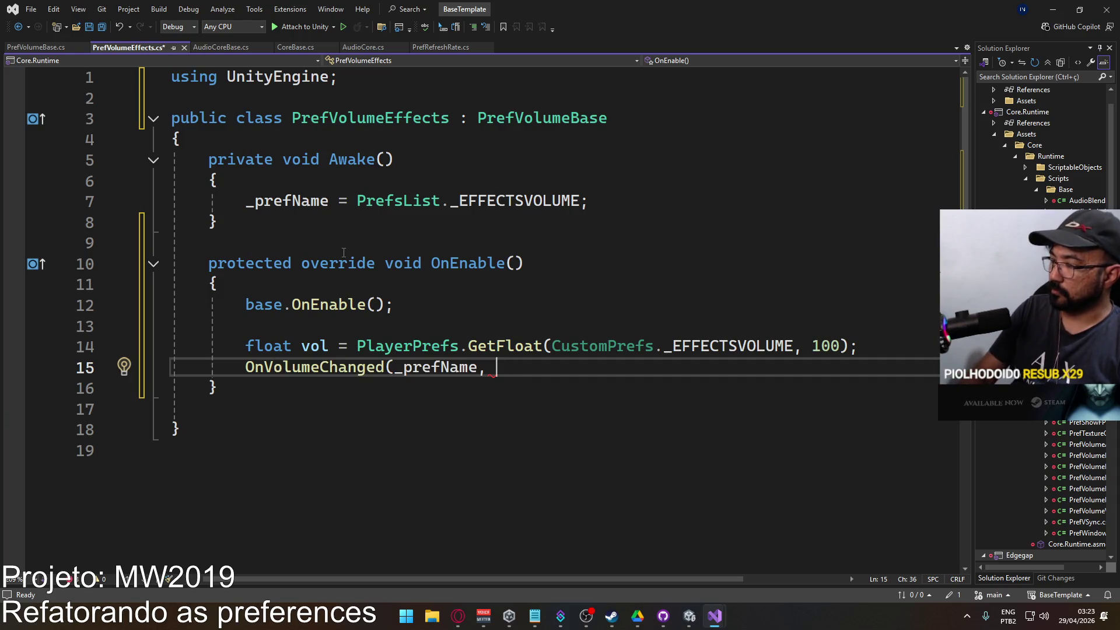
type("vol);")
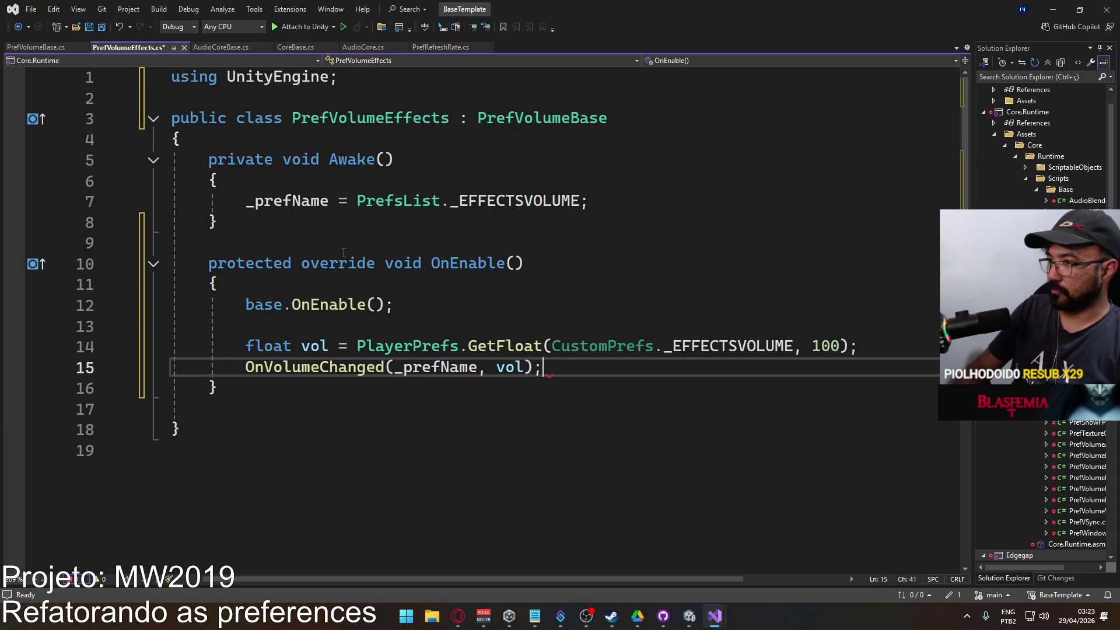
key("ctrl+s")
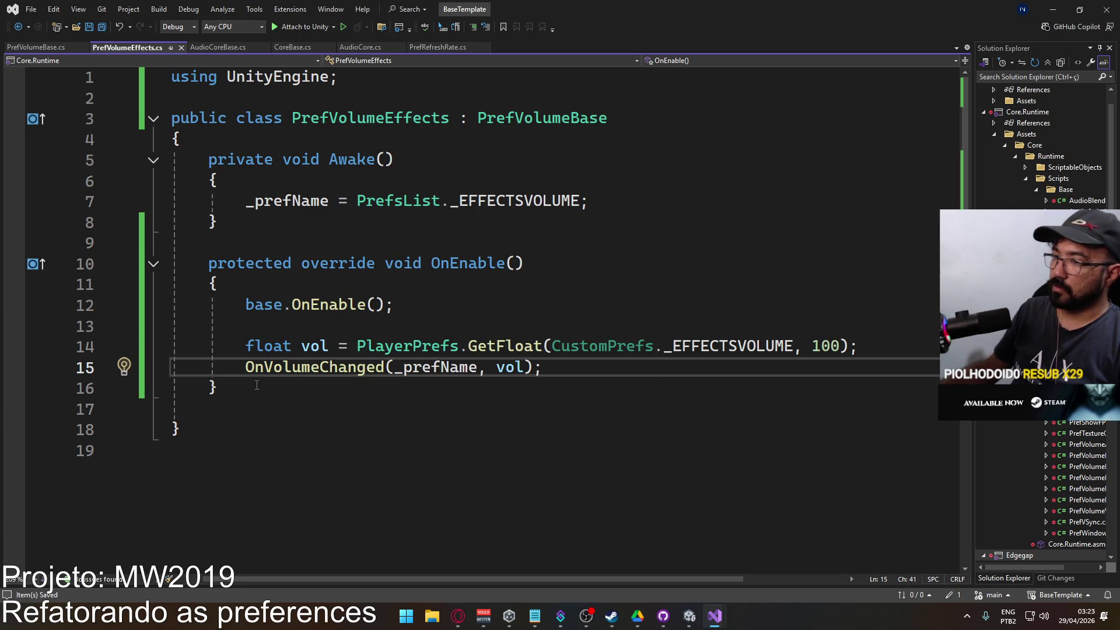
Copy the OnEnable method, close PrefVolumeEffects.cs and return to Unity to recompile.
left_click_drag(257, 385, 208, 263)
key("ctrl+c")
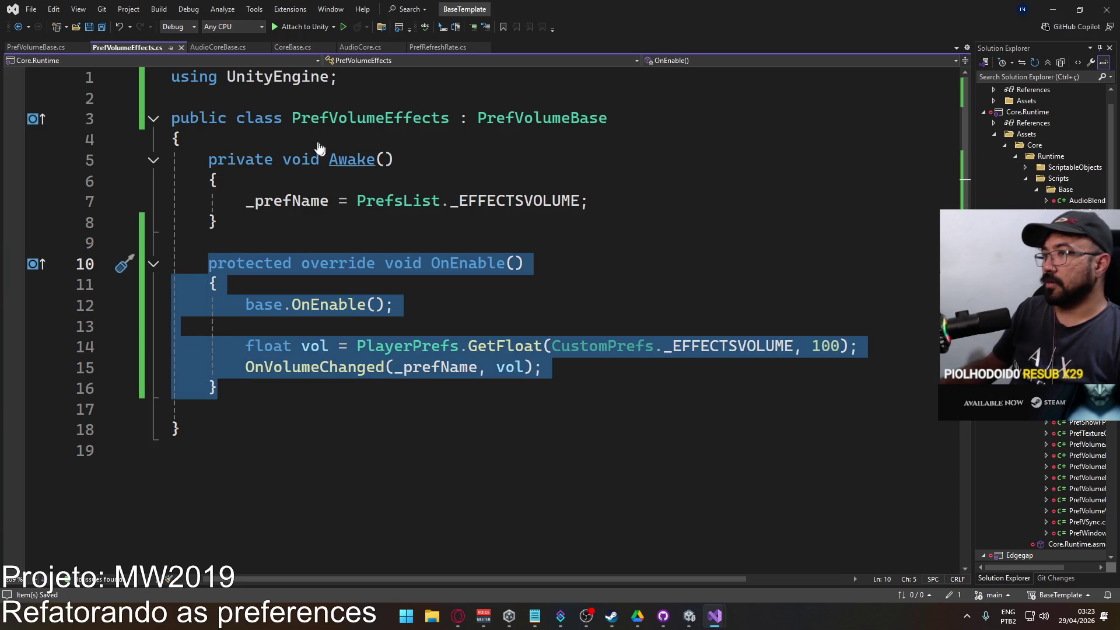
left_click(181, 51)
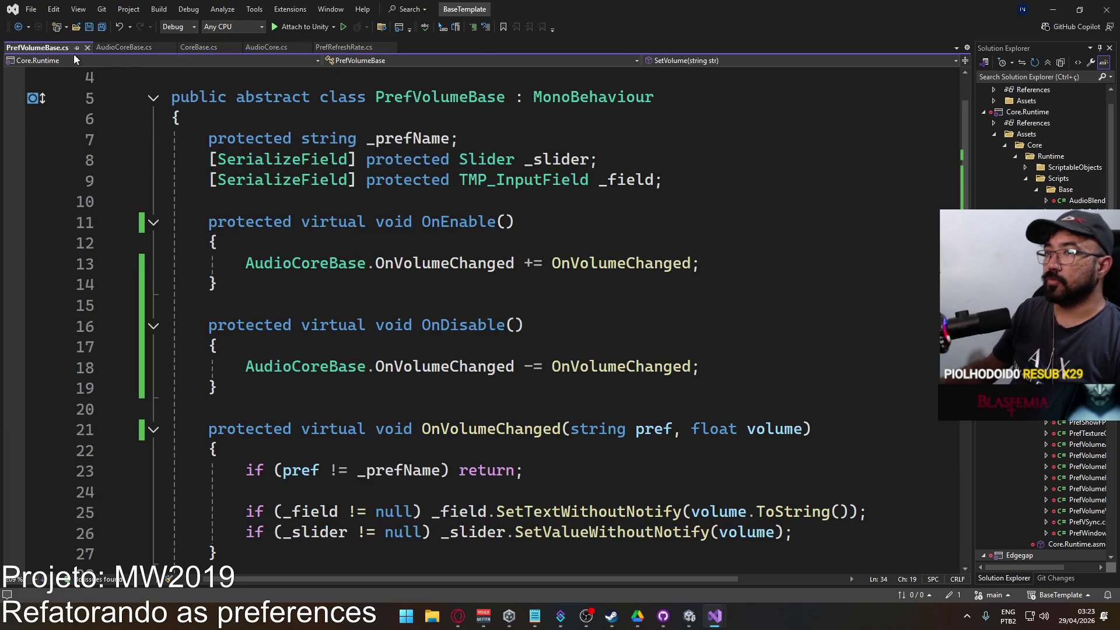
scroll(496, 292, "down", 3)
key("alt+Tab")
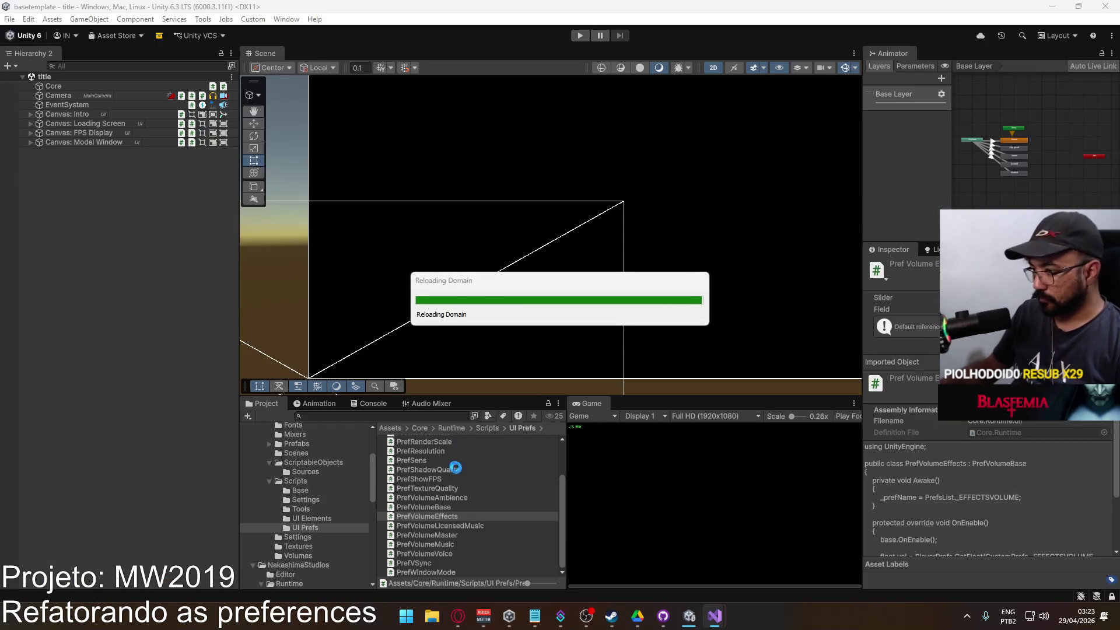
left_click(461, 525)
Paste the copied OnEnable method after Awake in PrefVolumeLicensedMusic.cs and save.
double_click(460, 524)
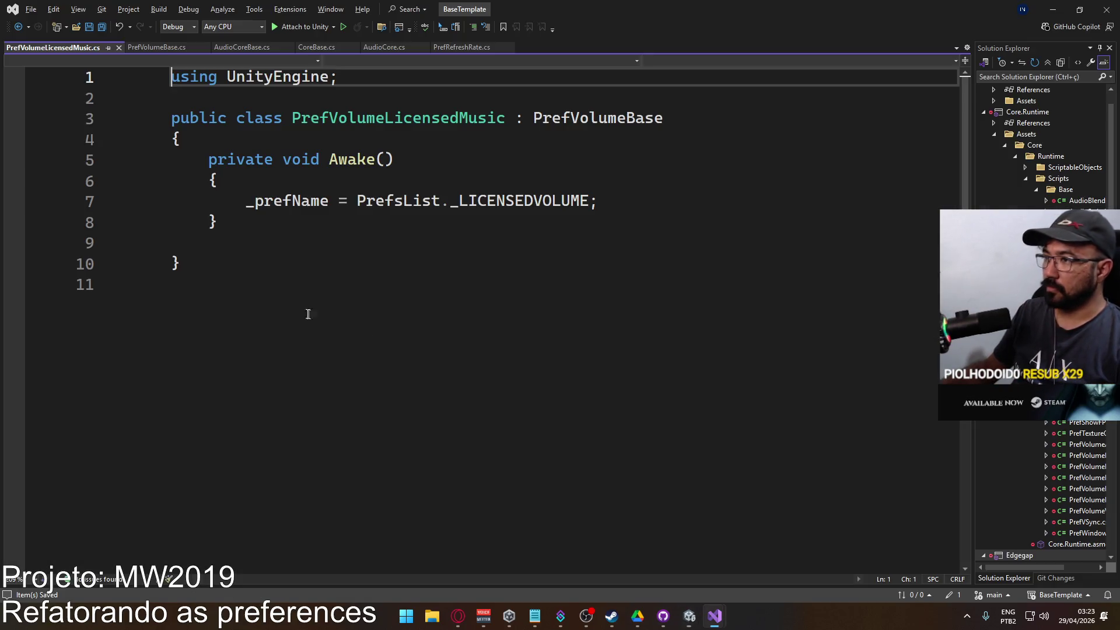
left_click(337, 240)
key("ctrl+v")
key("ctrl+s")
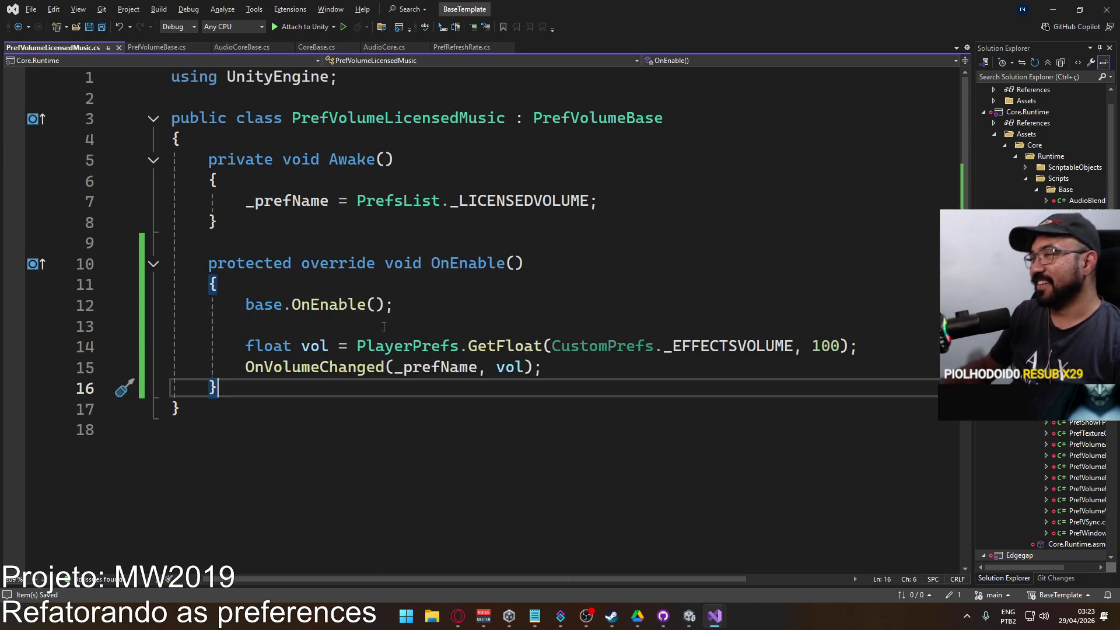
Change the key to CustomPrefs._LICENSEDVOLUME, save, close the file and return to Unity.
double_click(716, 338)
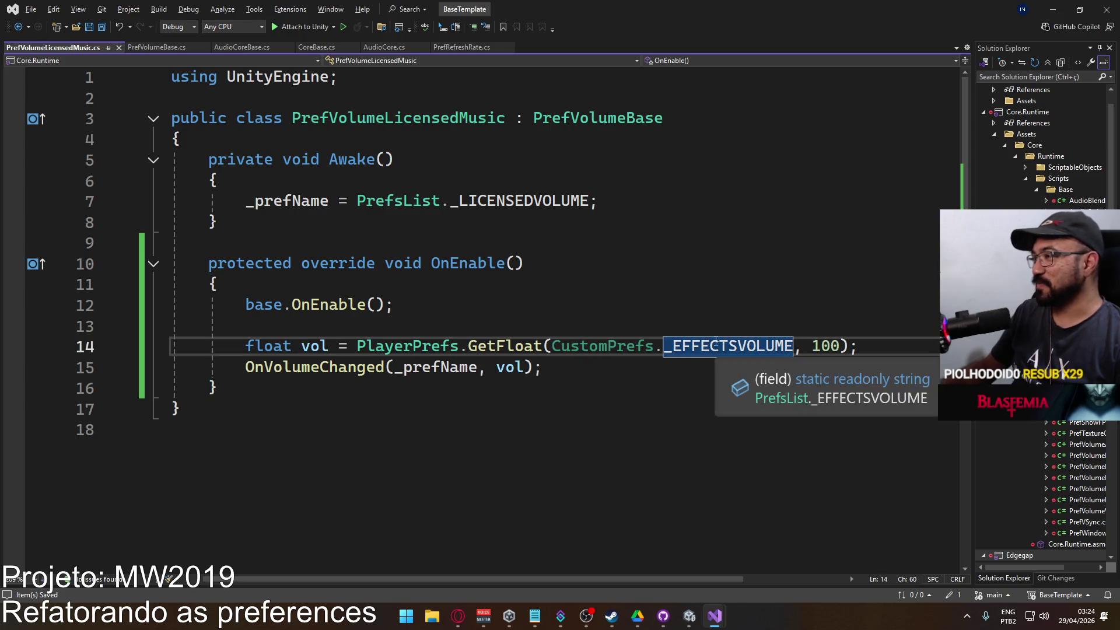
type("_LI")
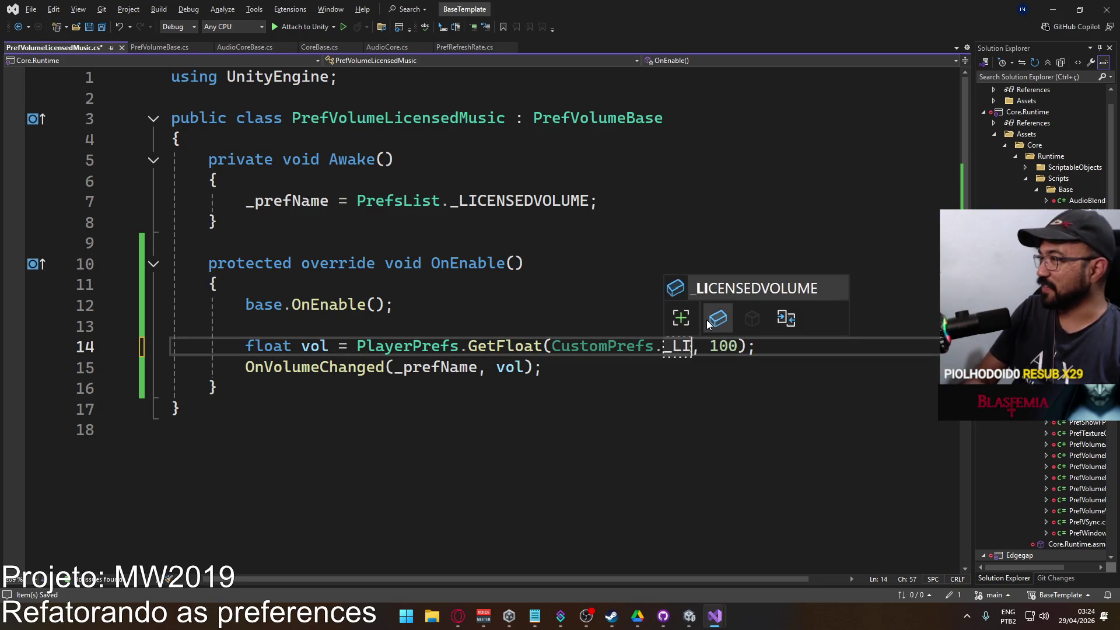
key("Tab")
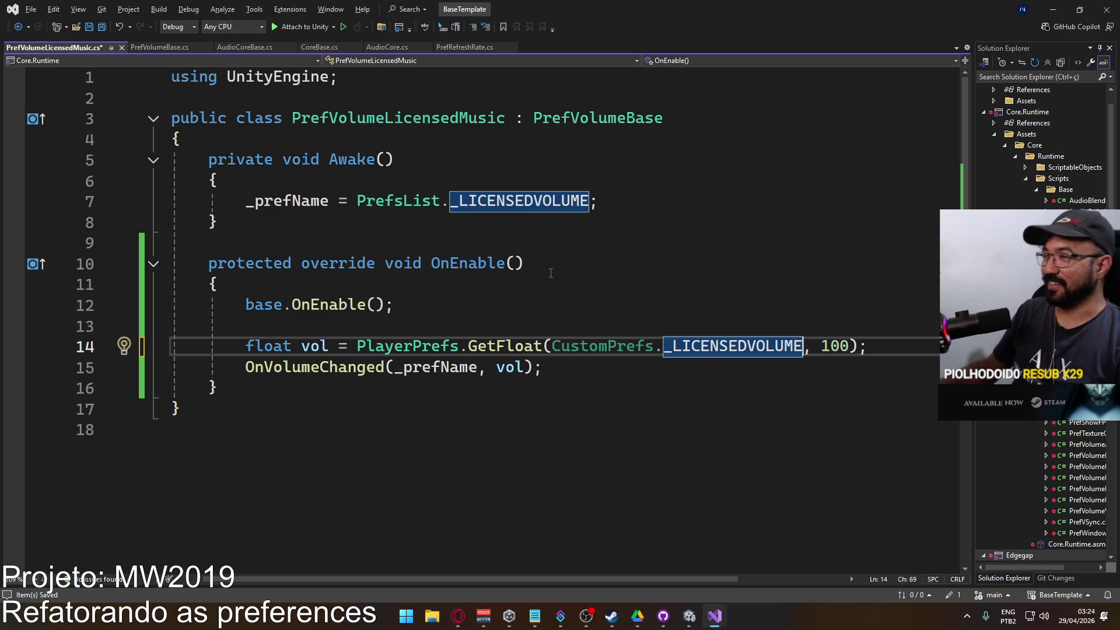
key("ctrl+s")
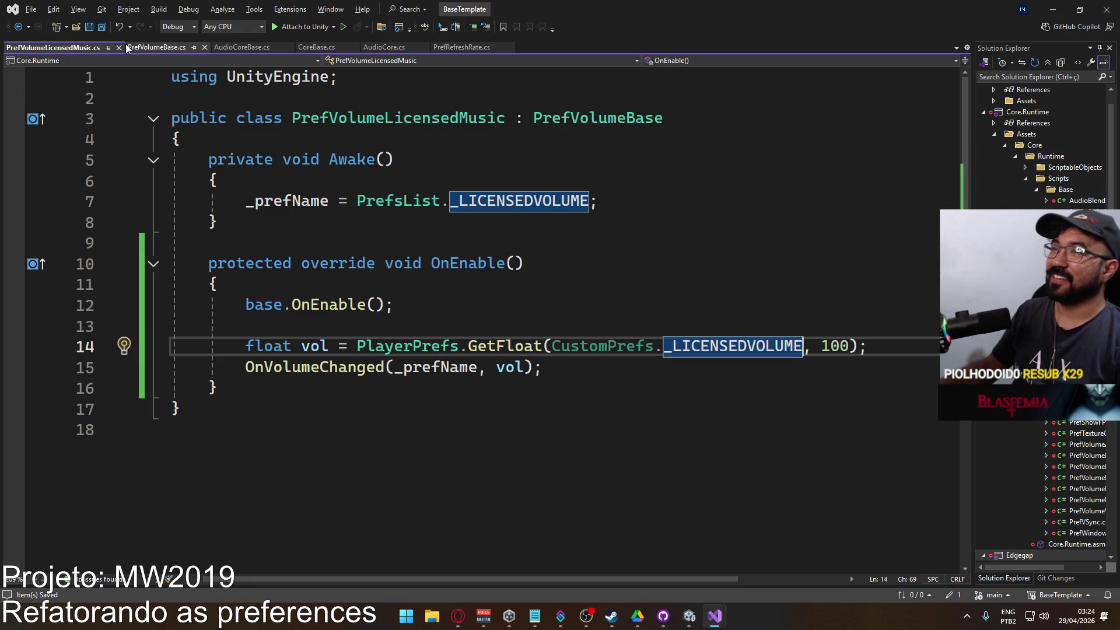
left_click(132, 47)
key("alt+Tab")
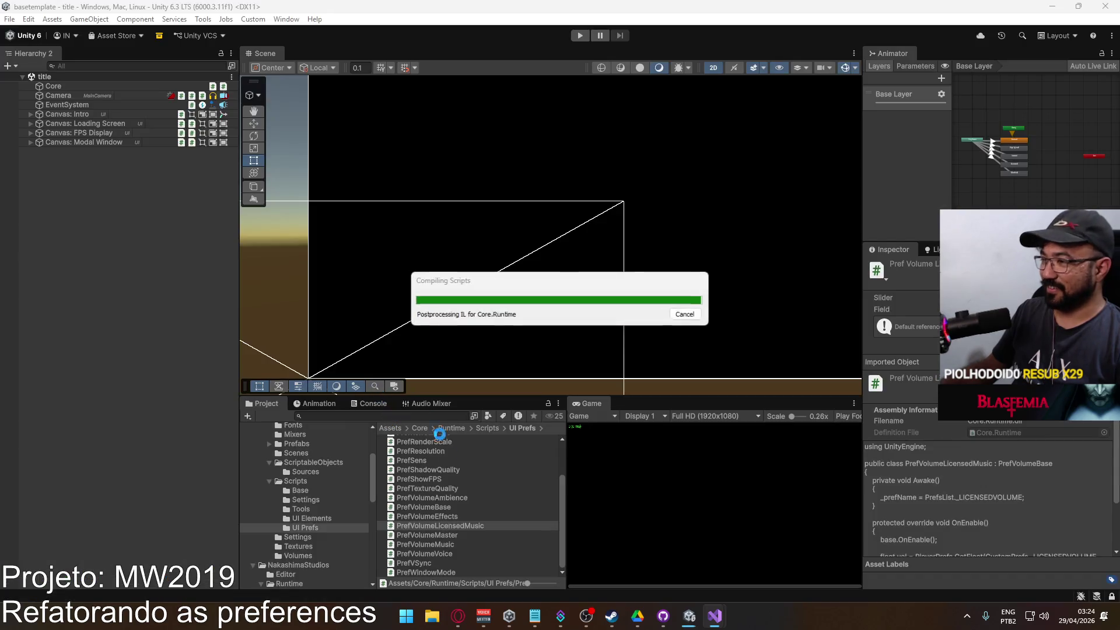
left_click(447, 535)
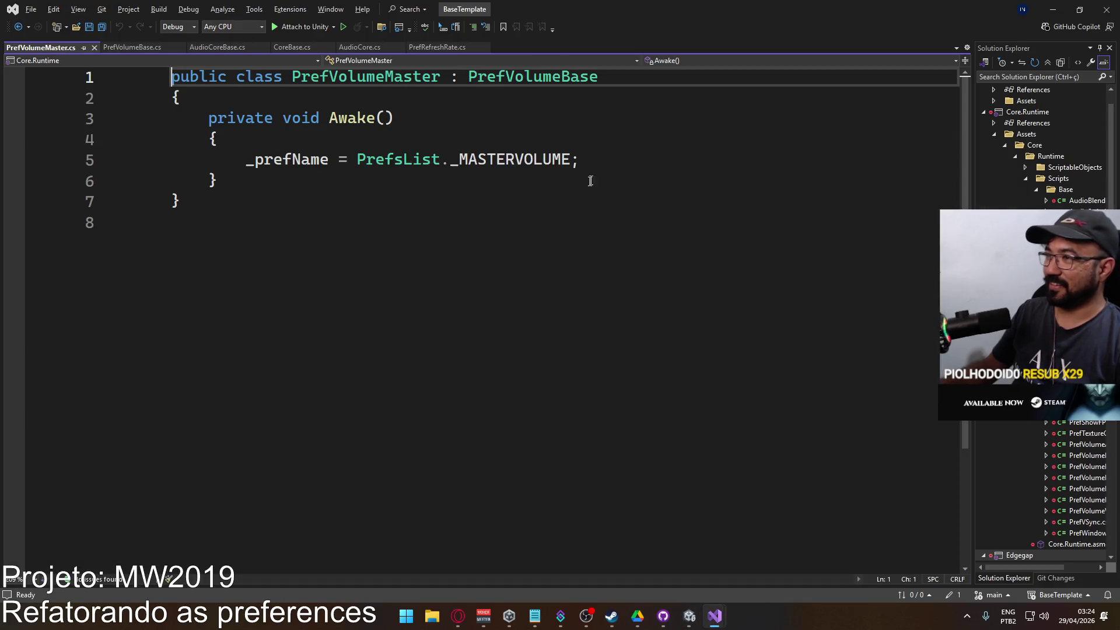
Paste OnEnable into PrefVolumeMaster.cs with the key changed to _MASTERVOLUME, and save.
left_click(585, 182)
key("Return")
key("Return")
key("ctrl+v")
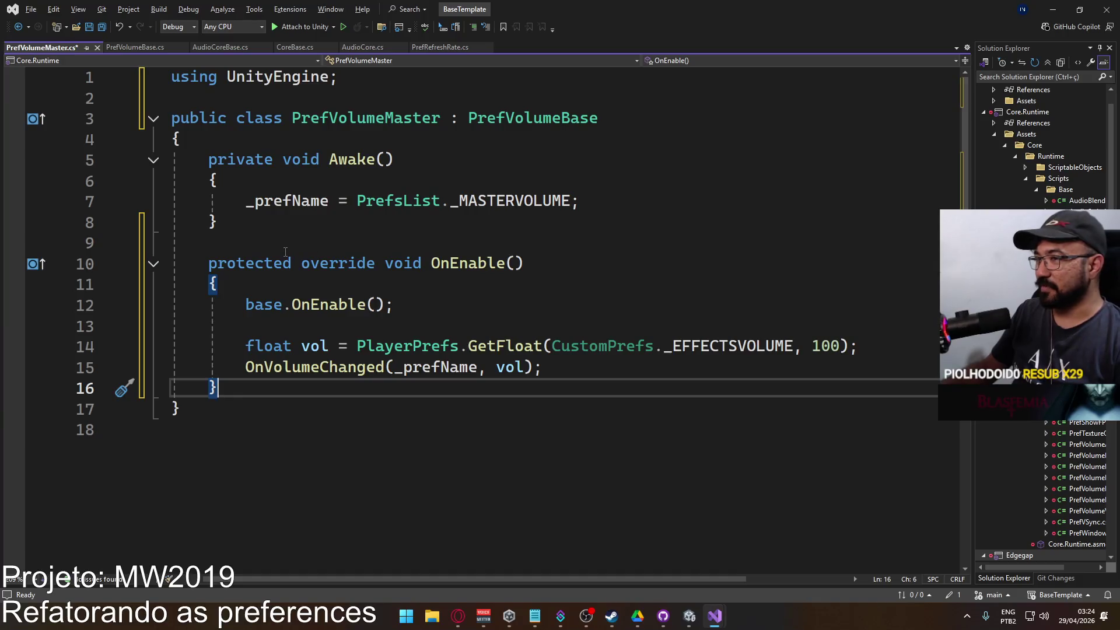
left_click(667, 328)
double_click(695, 350)
type("_M")
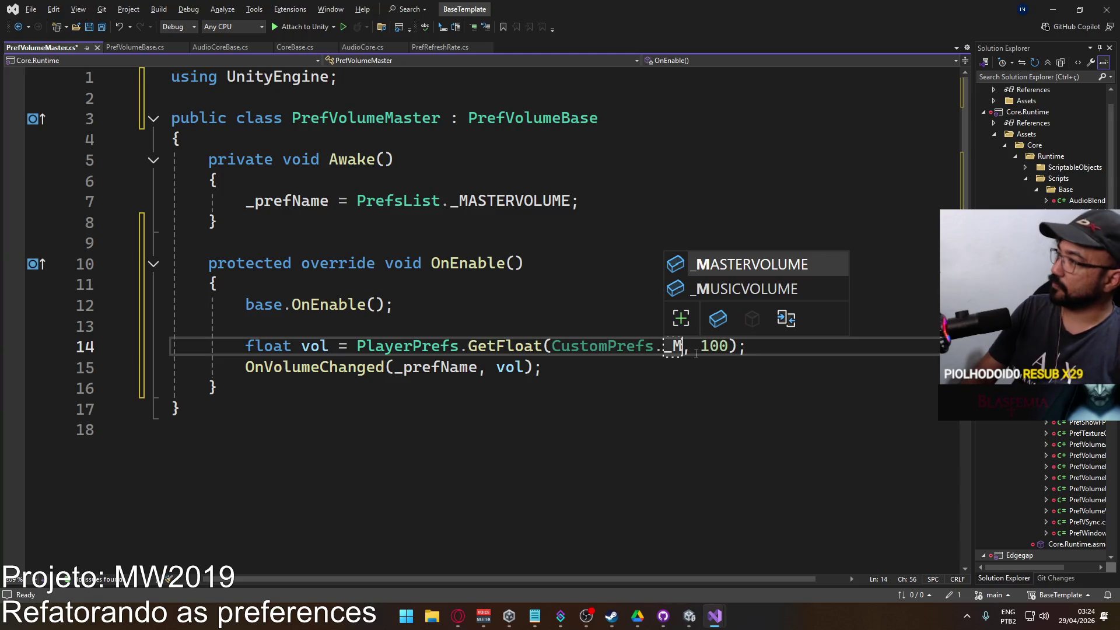
key("Tab")
key("ctrl+s")
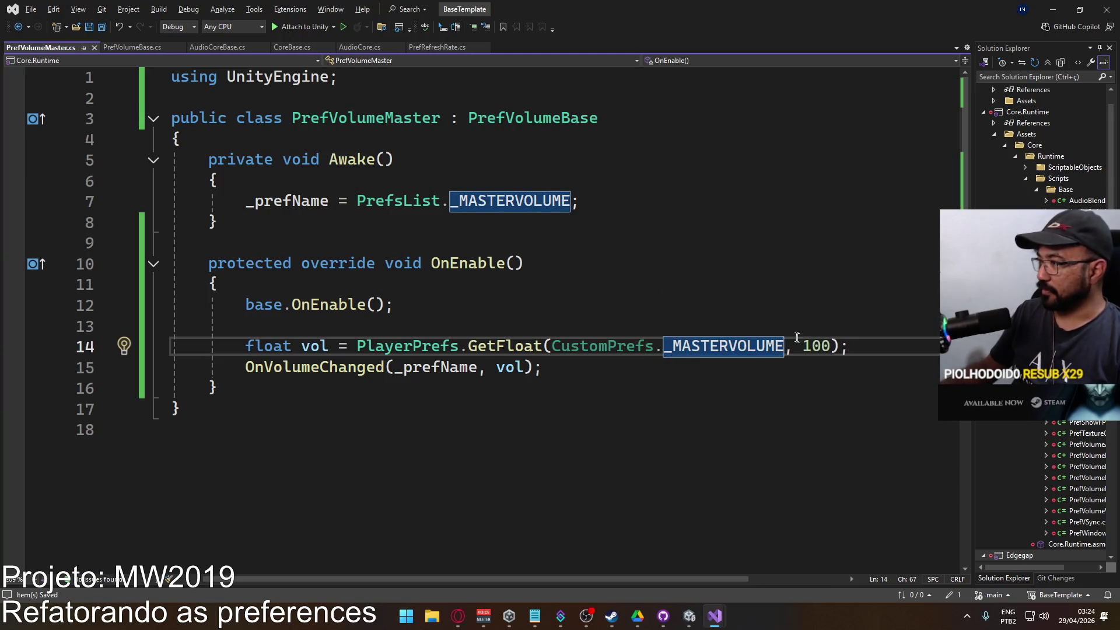
Change the default volume from 100 to 75, save, close the file and return to Unity.
double_click(814, 347)
type("75")
key("ctrl+s")
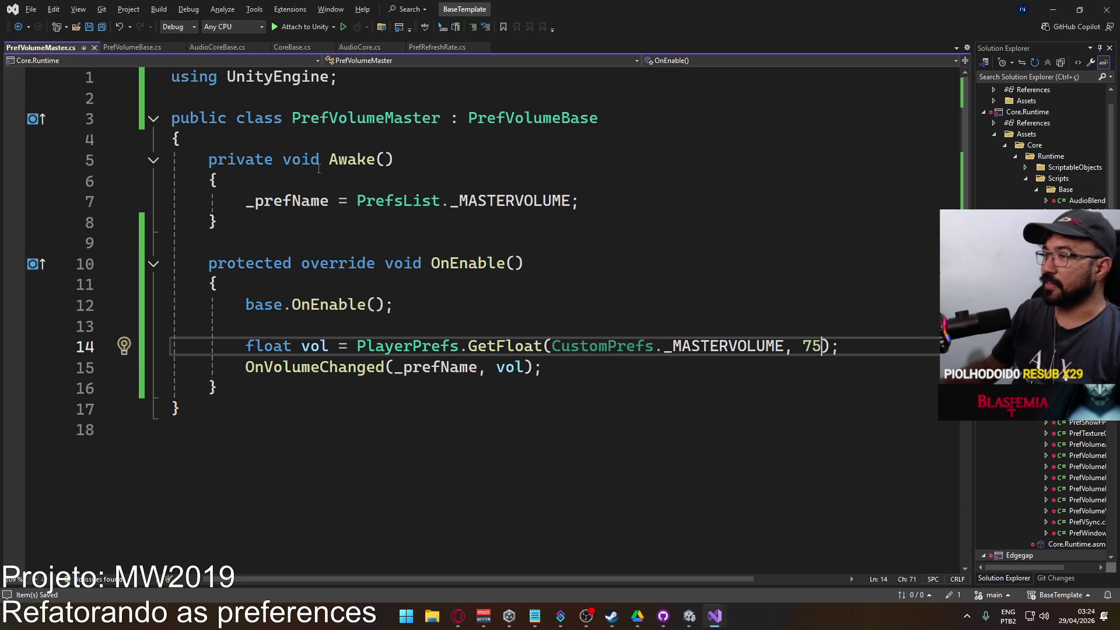
left_click(93, 48)
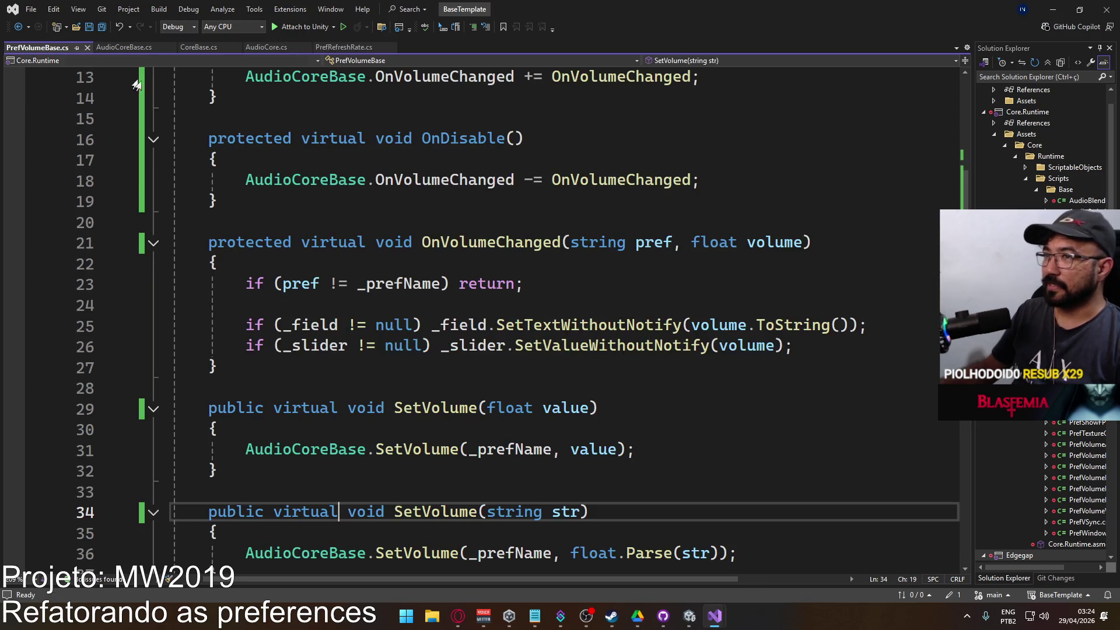
key("alt+Tab")
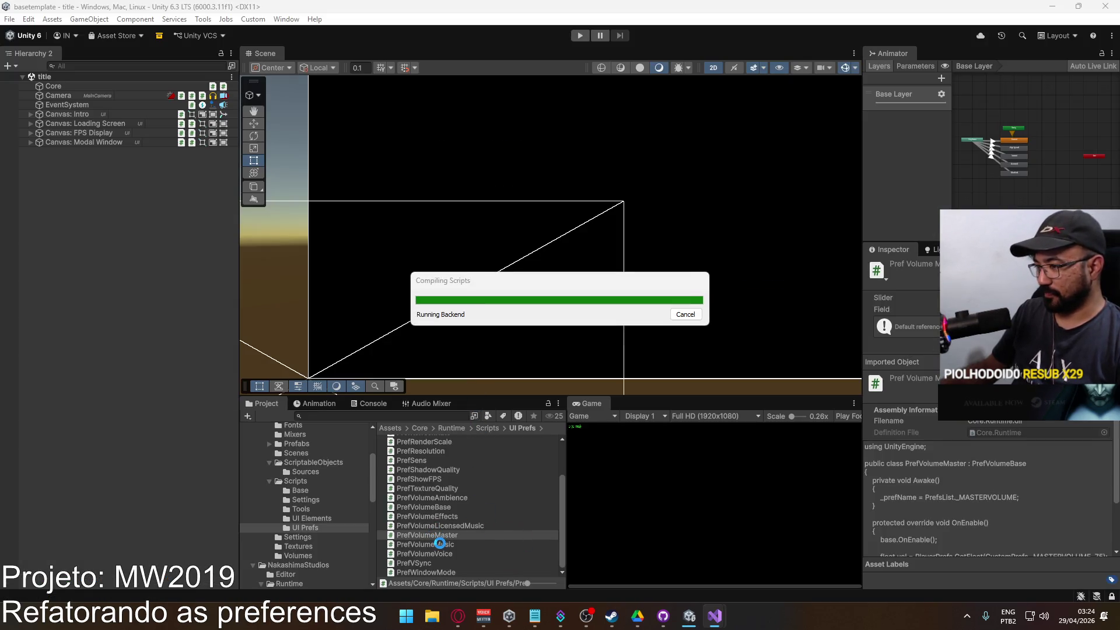
Paste the copied OnEnable override into PrefVolumeMusic.cs after Awake, with blank lines around it.
double_click(440, 544)
left_click(348, 266)
left_click(350, 245)
type("protected override void OnEnable()     {         base.OnEnable();          float vol = PlayerPrefs.GetFloat(CustomPrefs._EFFECTSVOLUME, 100);         OnVolumeChanged(_prefName, vol);     }")
left_click(331, 229)
key("Return")
left_click(248, 388)
key("Return")
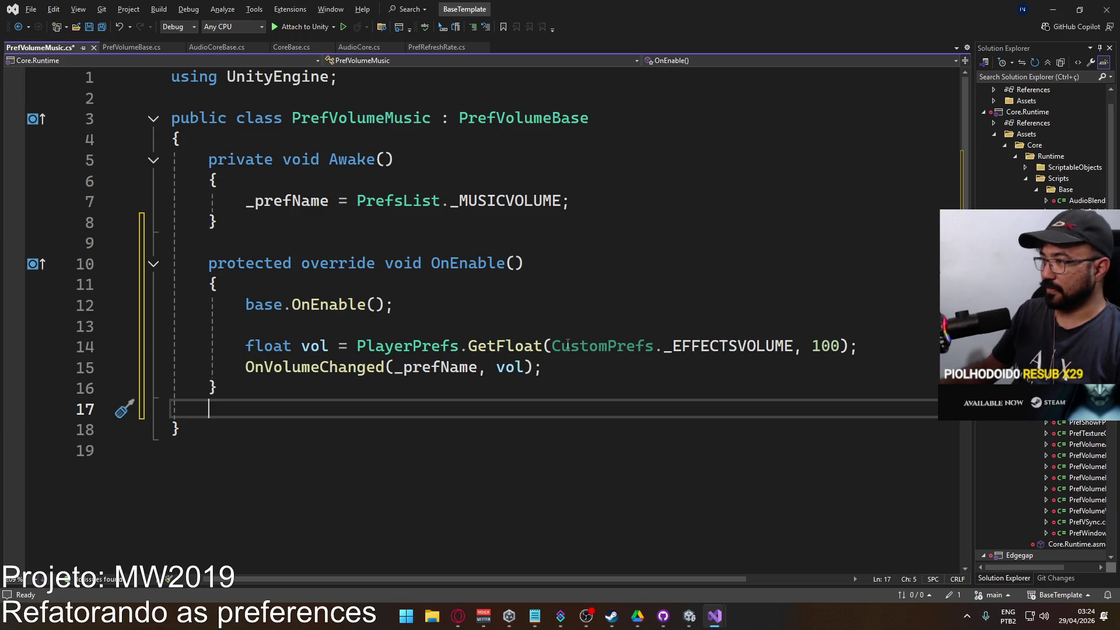
Replace _EFFECTSVOLUME with CustomPrefs._MUSICVOLUME and save PrefVolumeMusic.cs.
double_click(676, 342)
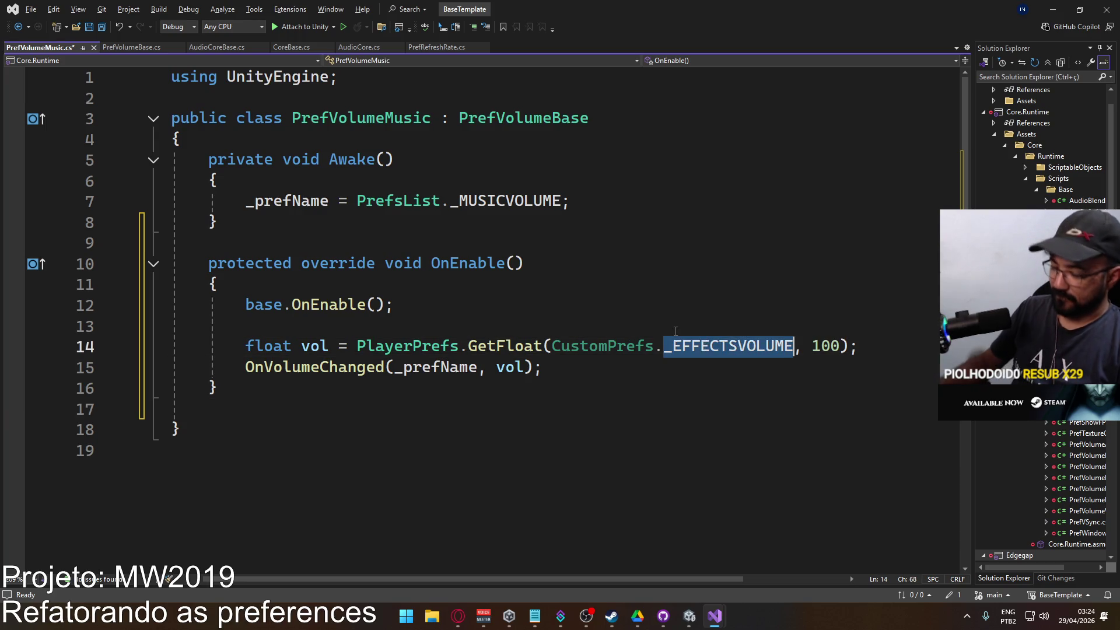
type("_mu")
key("Tab")
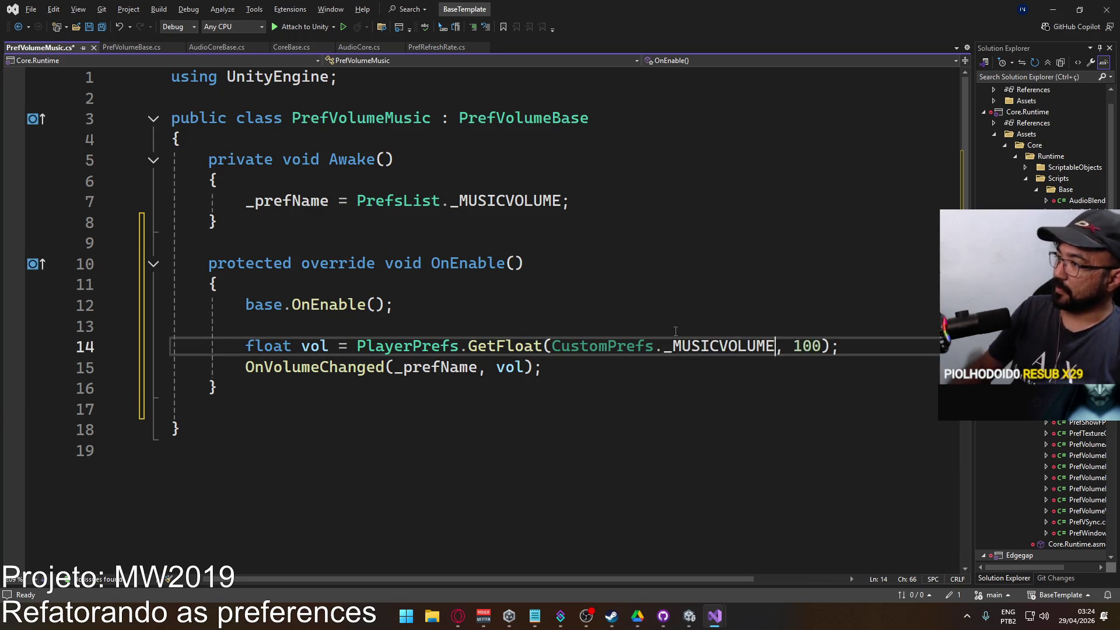
key("ctrl+s")
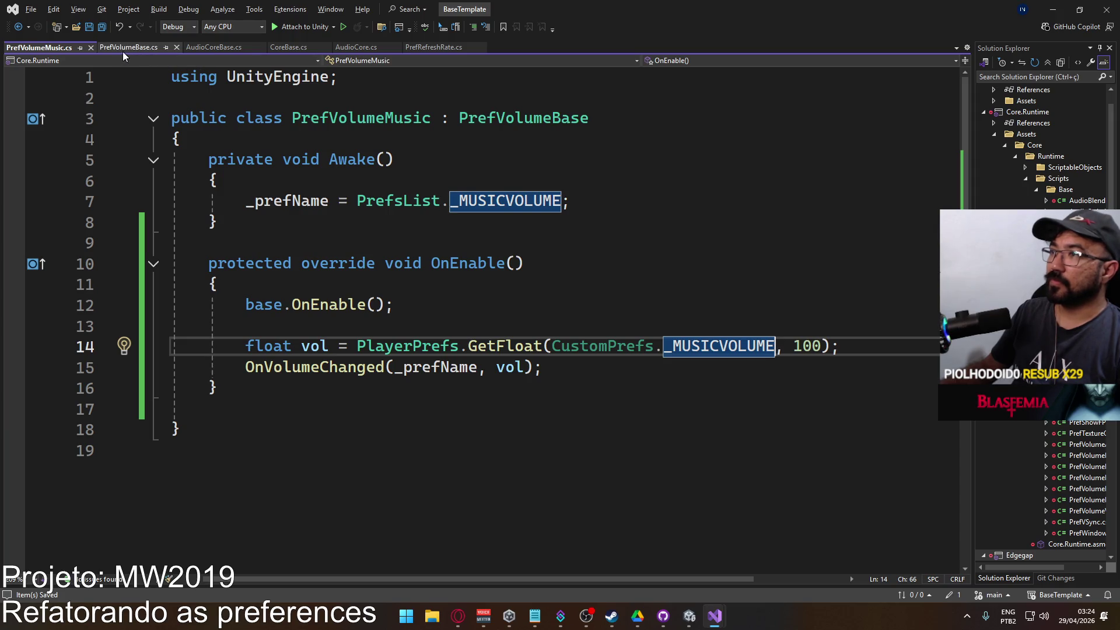
Return to Unity to recompile, check the volume scripts, and open PrefVolumeVoice.
left_click(99, 47)
key("alt+Tab")
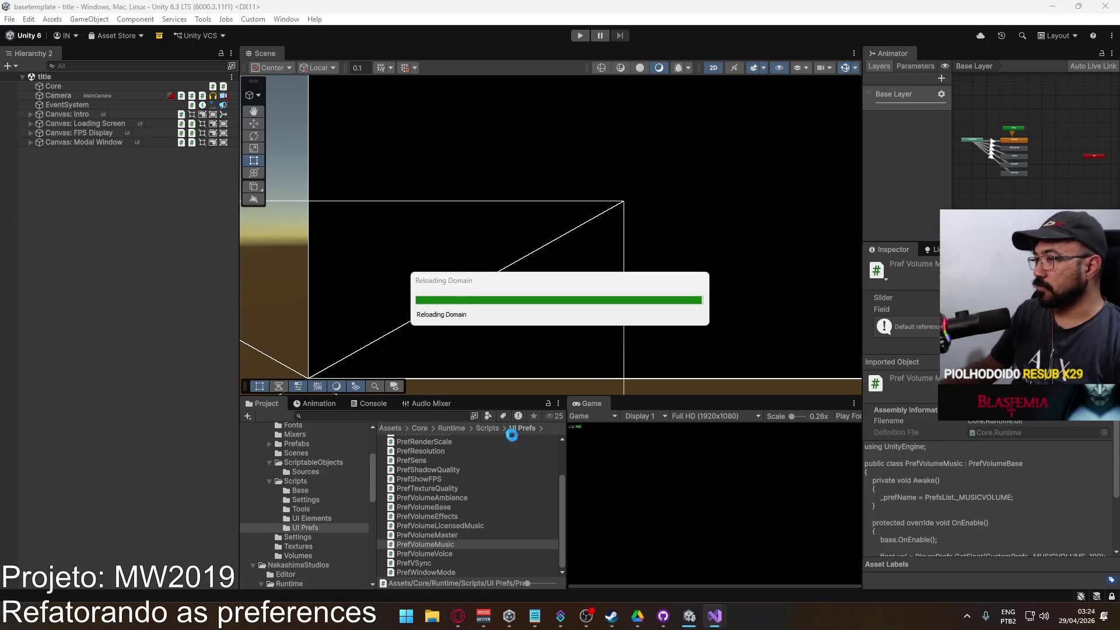
left_click(457, 517)
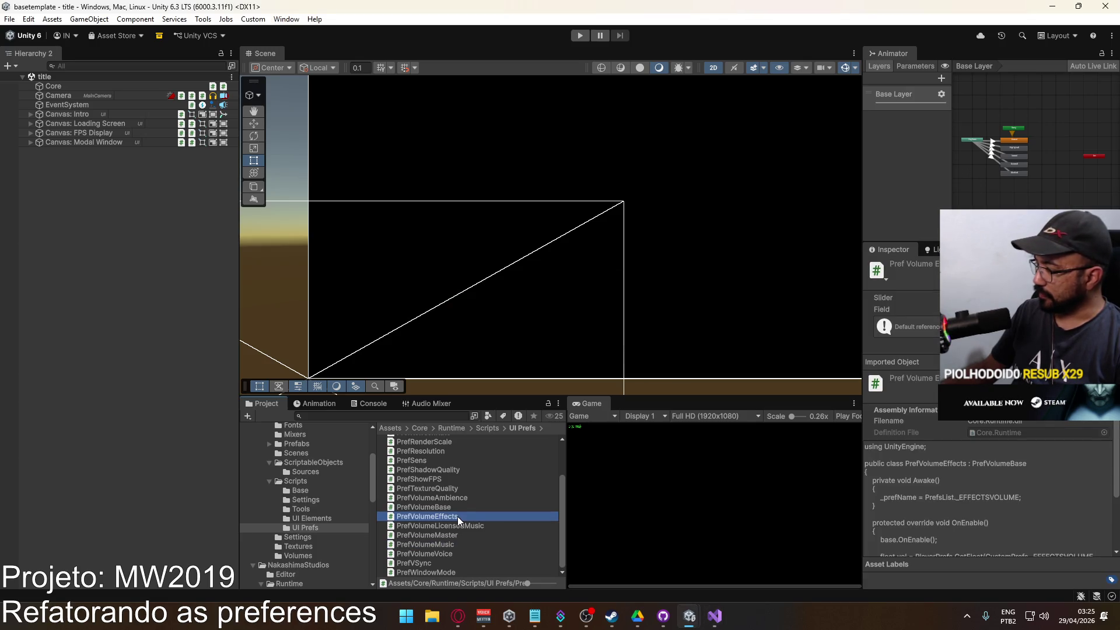
left_click(456, 542)
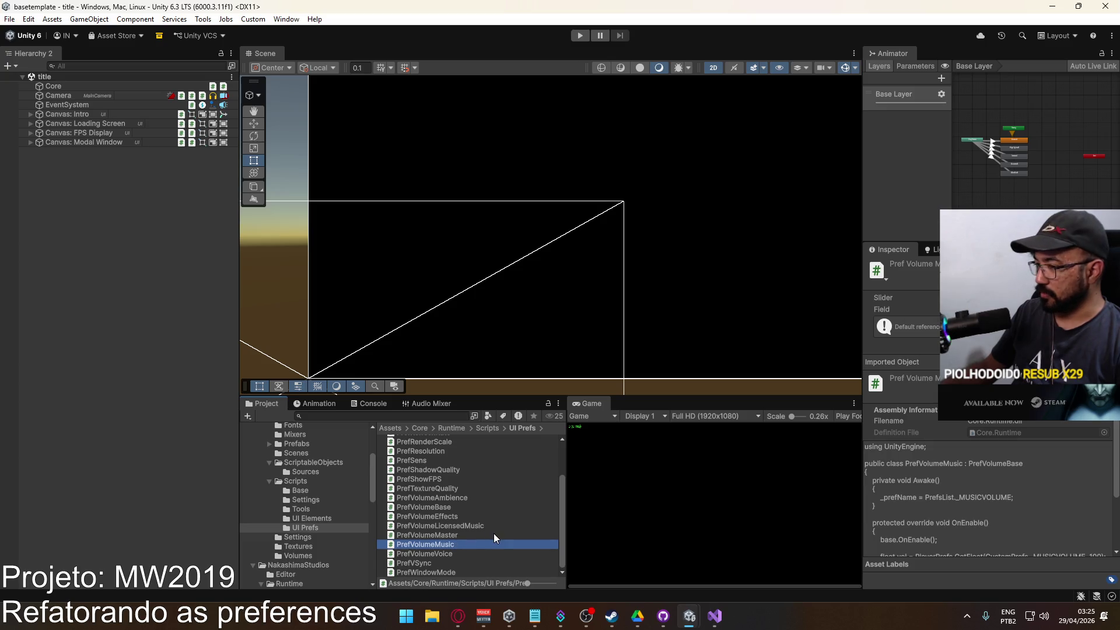
double_click(436, 554)
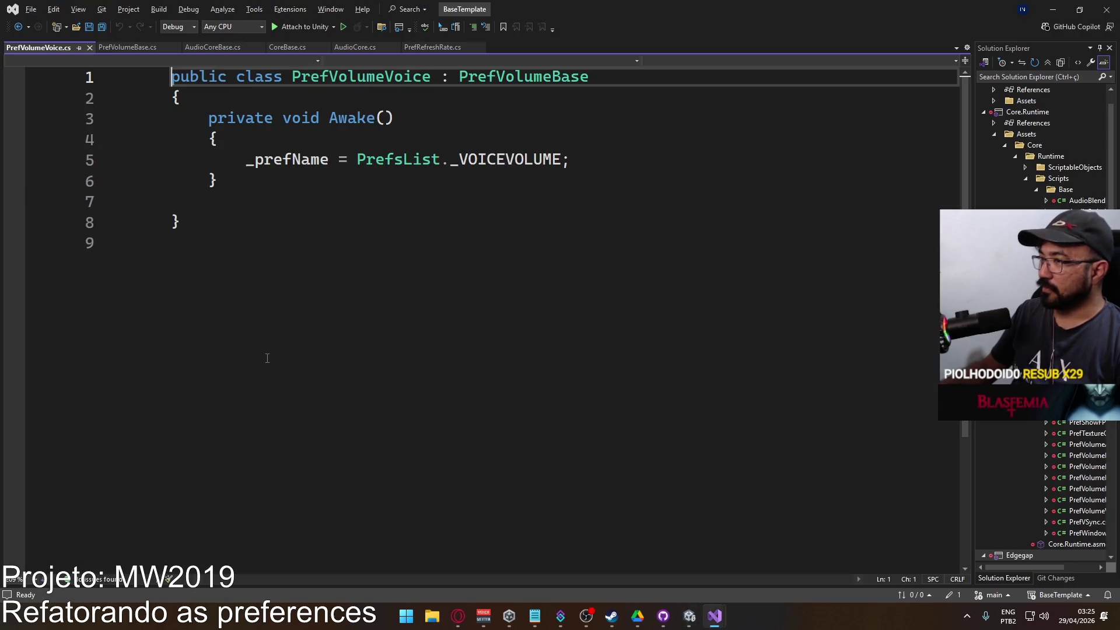
Paste the OnEnable override into PrefVolumeVoice.cs on a new line.
left_click(326, 193)
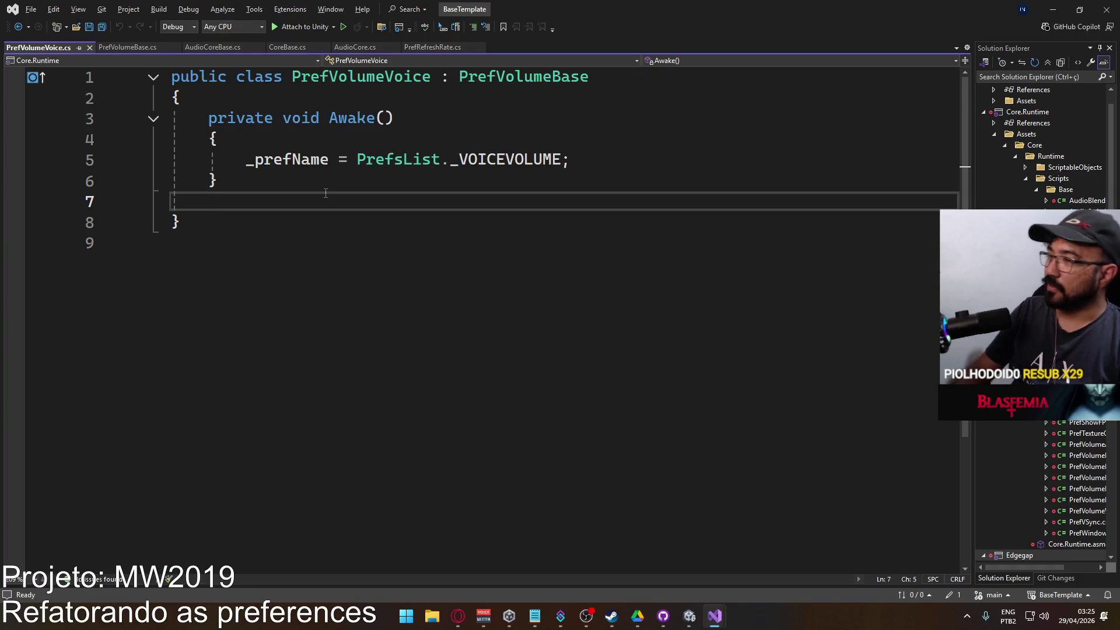
key("Return")
type("protected override void OnEnable() {     base.OnEnable();      float vol = PlayerPrefs.GetFloat(CustomPrefs._EFFECTSVOLUME, 100);     OnVolumeChanged(_prefName, vol); }")
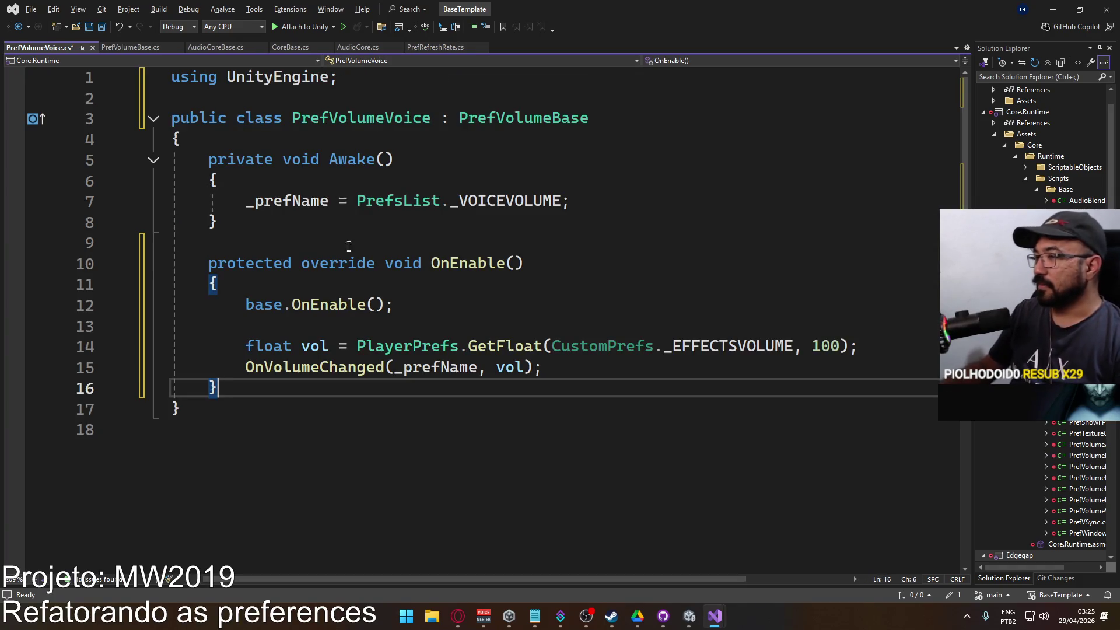
Change its constant to CustomPrefs._VOICEVOLUME, save, and return to Unity to recompile.
double_click(729, 346)
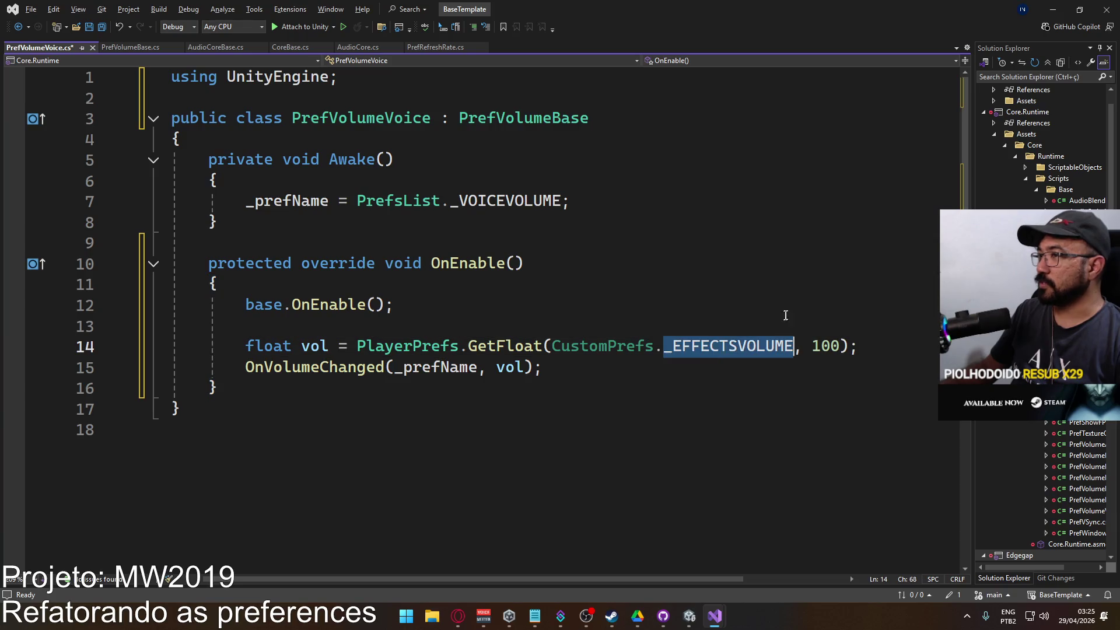
type("_voi")
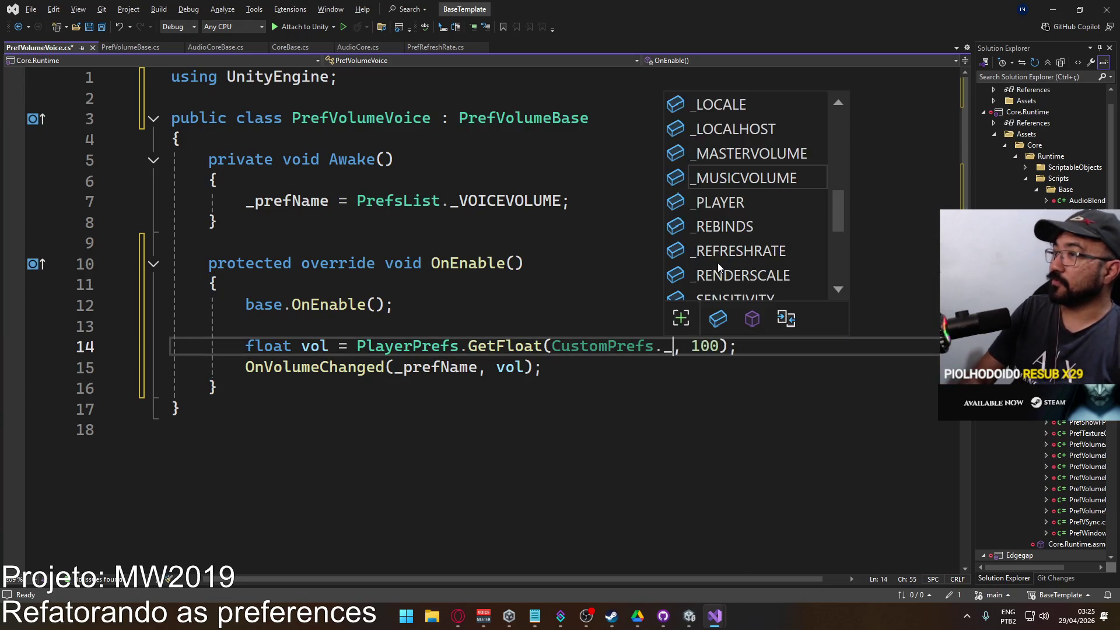
key("Tab")
left_click(508, 305)
key("ctrl+s")
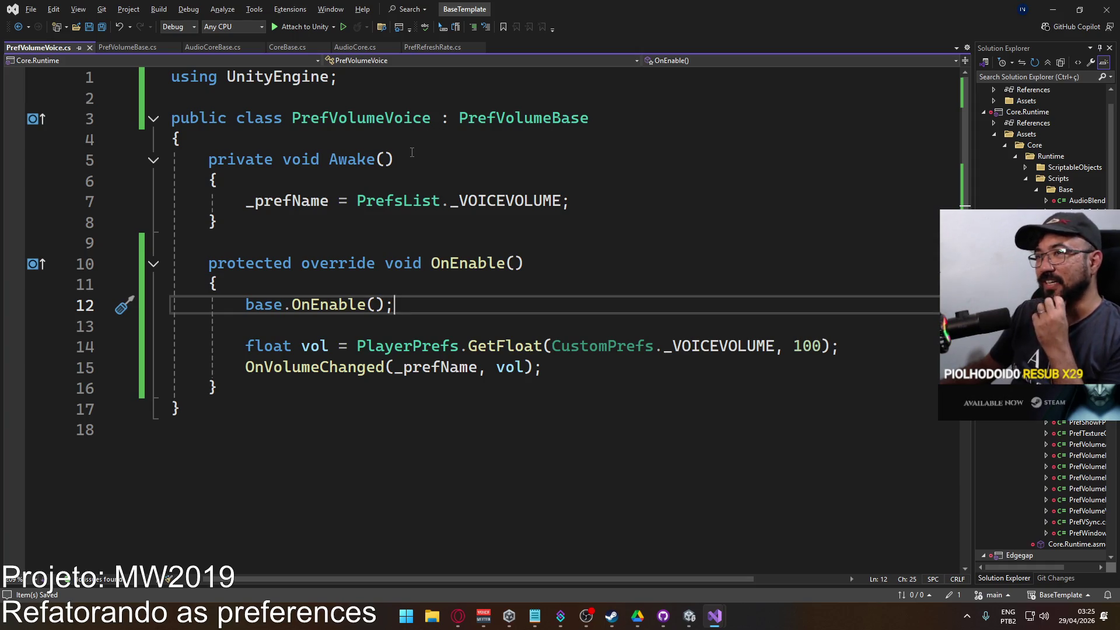
key("alt+Tab")
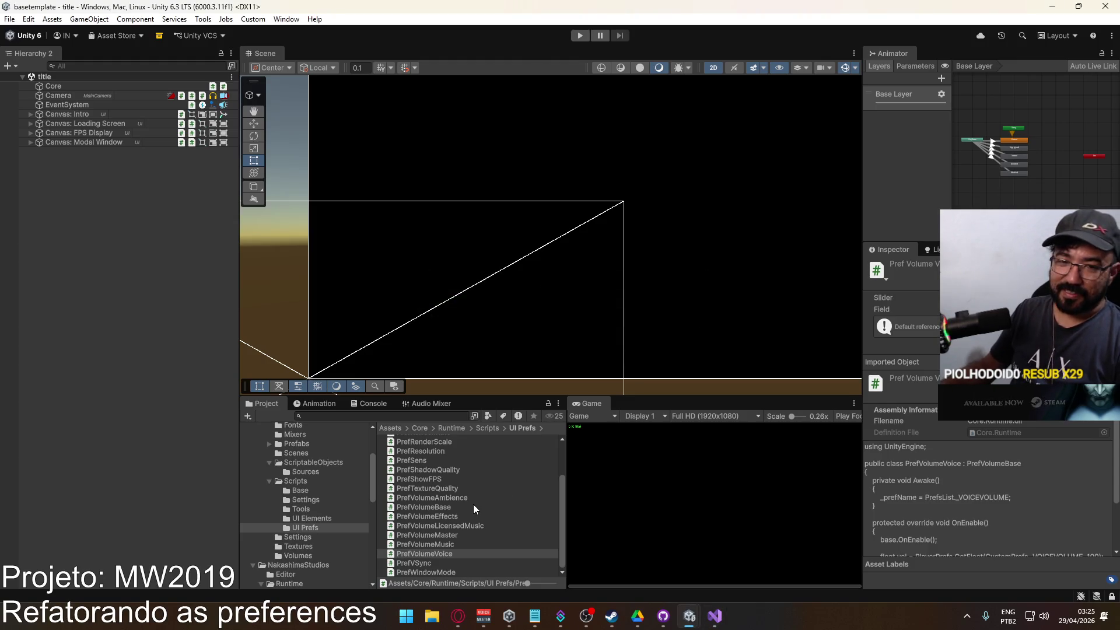
Close PrefVolumeVoice.cs, review PrefVolumeBase.cs's virtual OnEnable and OnDisable, then return to Unity.
key("alt+Tab")
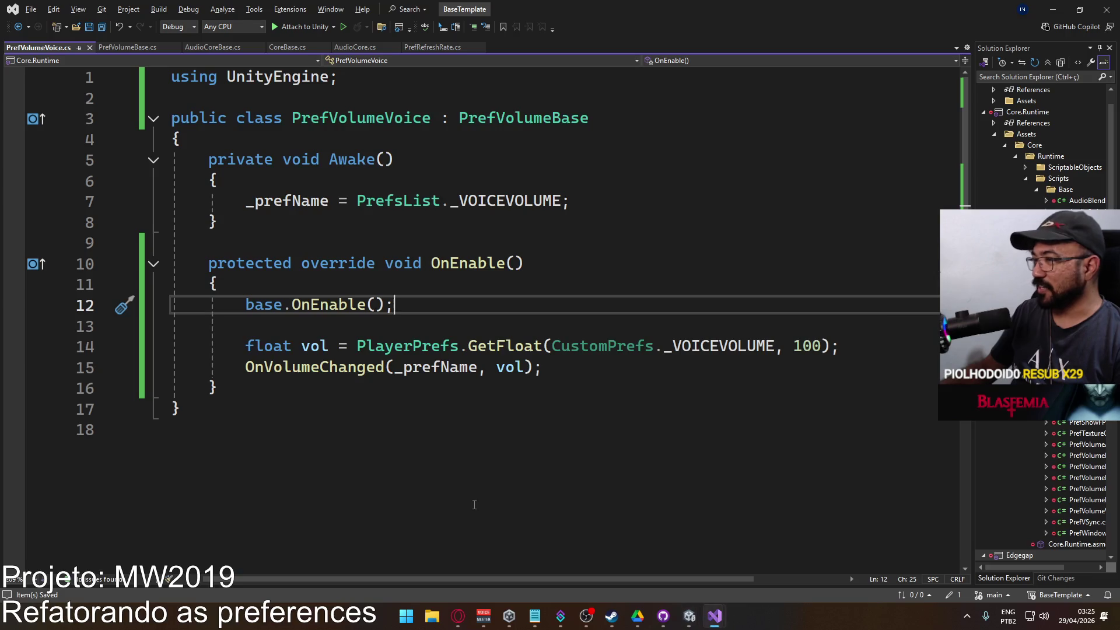
left_click(88, 50)
scroll(399, 345, "up", 2)
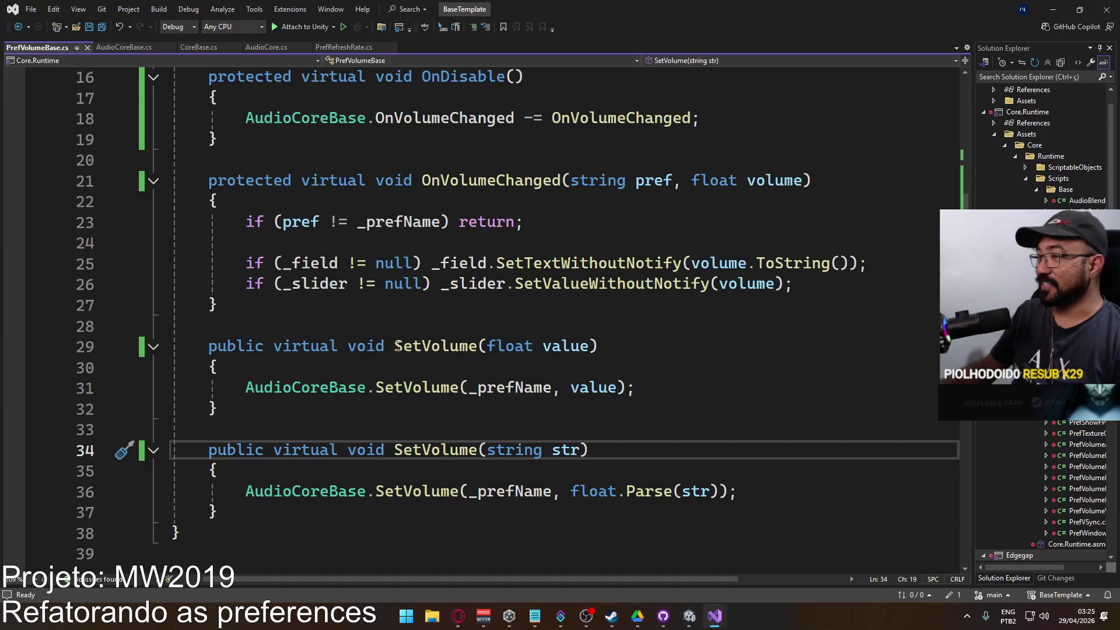
scroll(412, 410, "up", 1)
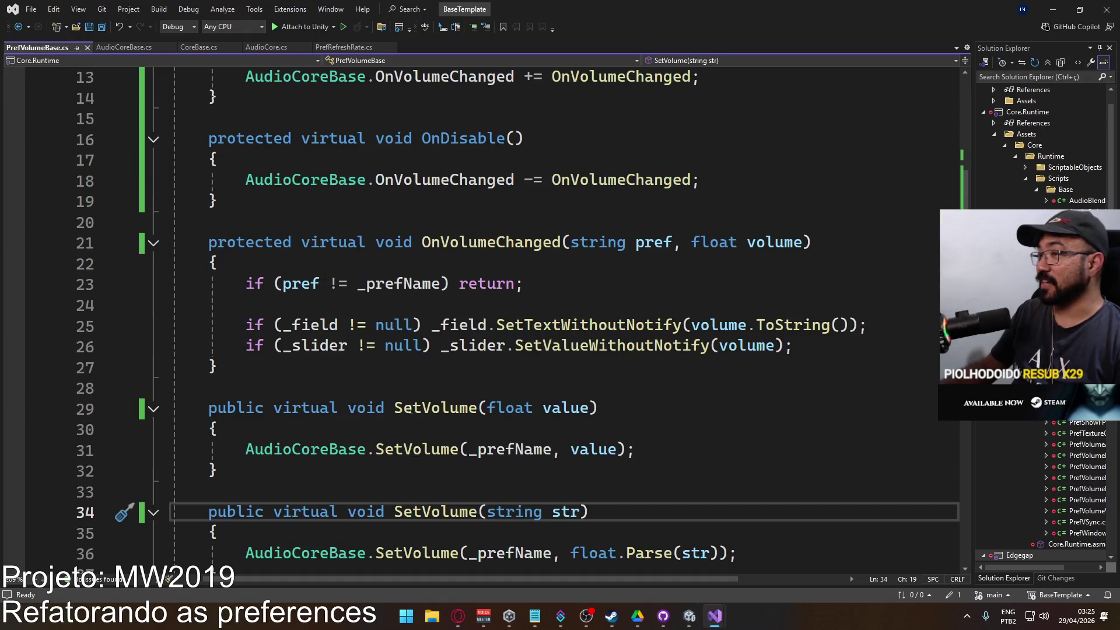
scroll(397, 435, "up", 4)
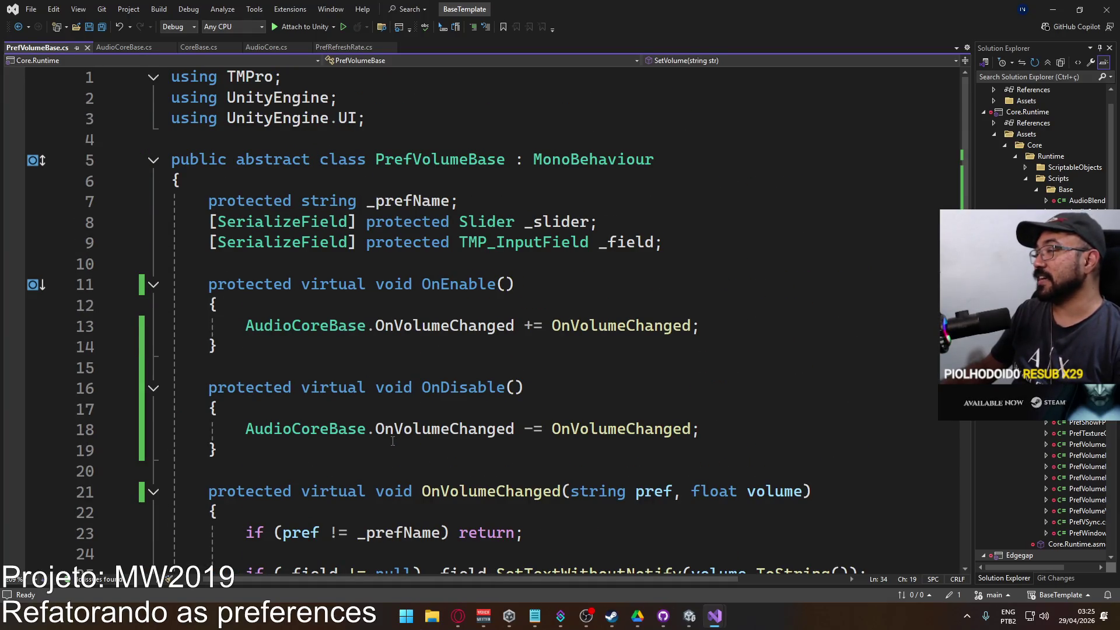
scroll(393, 441, "down", 3)
scroll(393, 441, "down", 1)
scroll(393, 441, "up", 2)
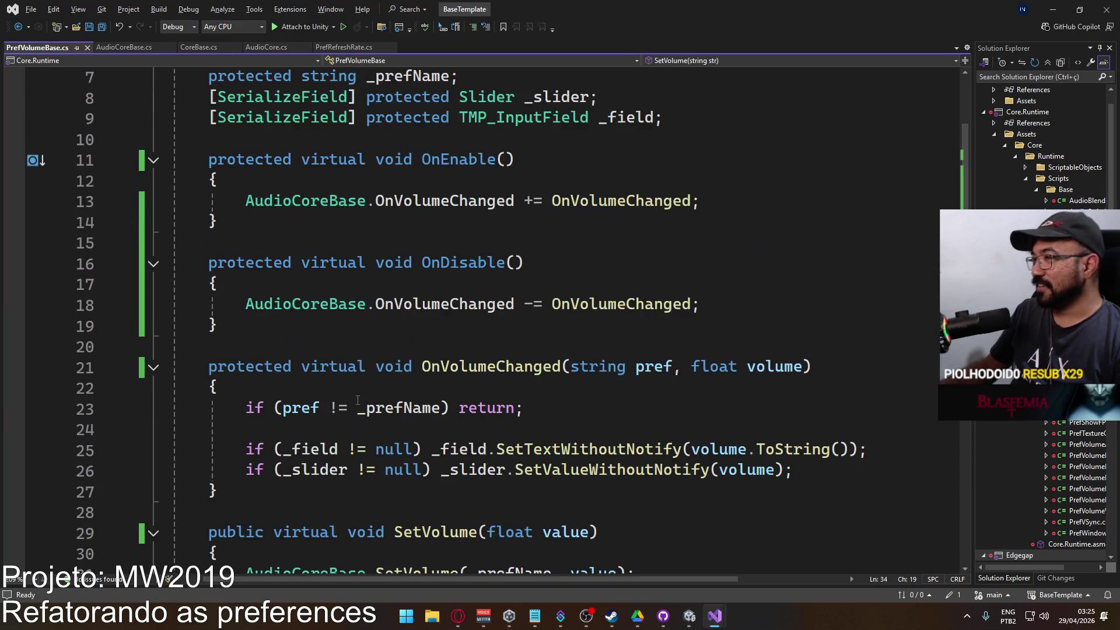
key("alt+Tab")
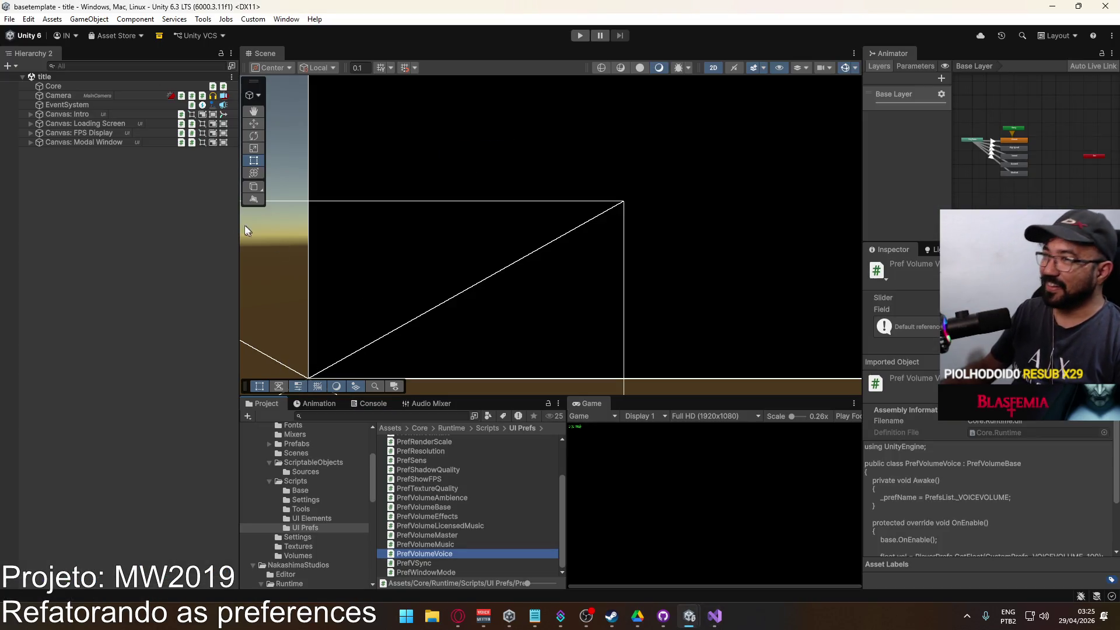
Commit AudioCoreBase.cs to main as 'Further adjustments to AudioCoreBase' and push to origin.
left_click(664, 616)
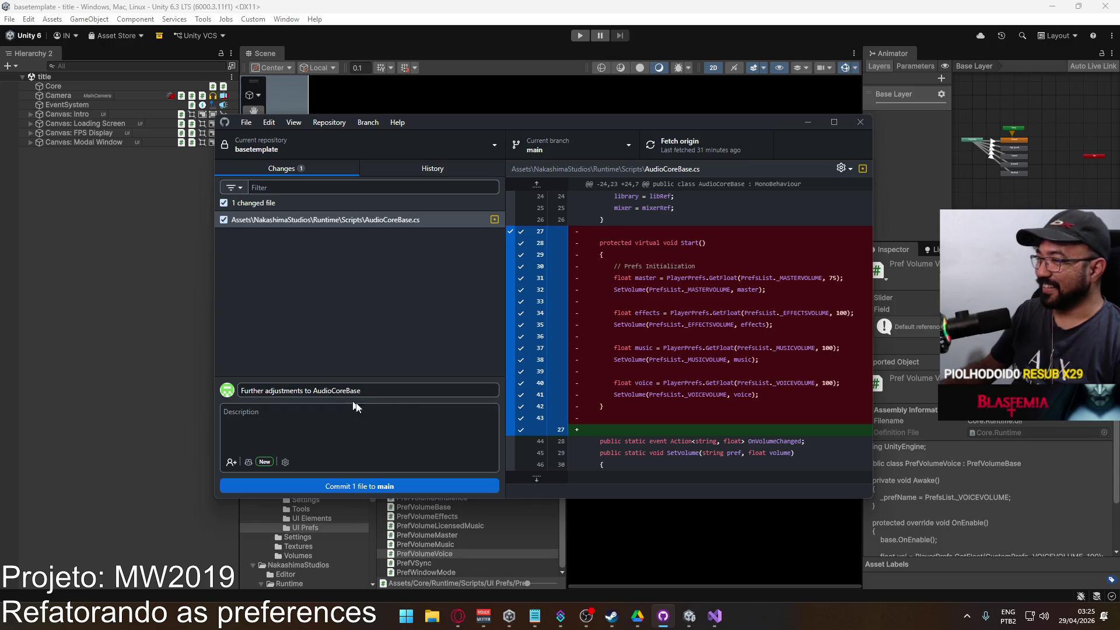
left_click(381, 488)
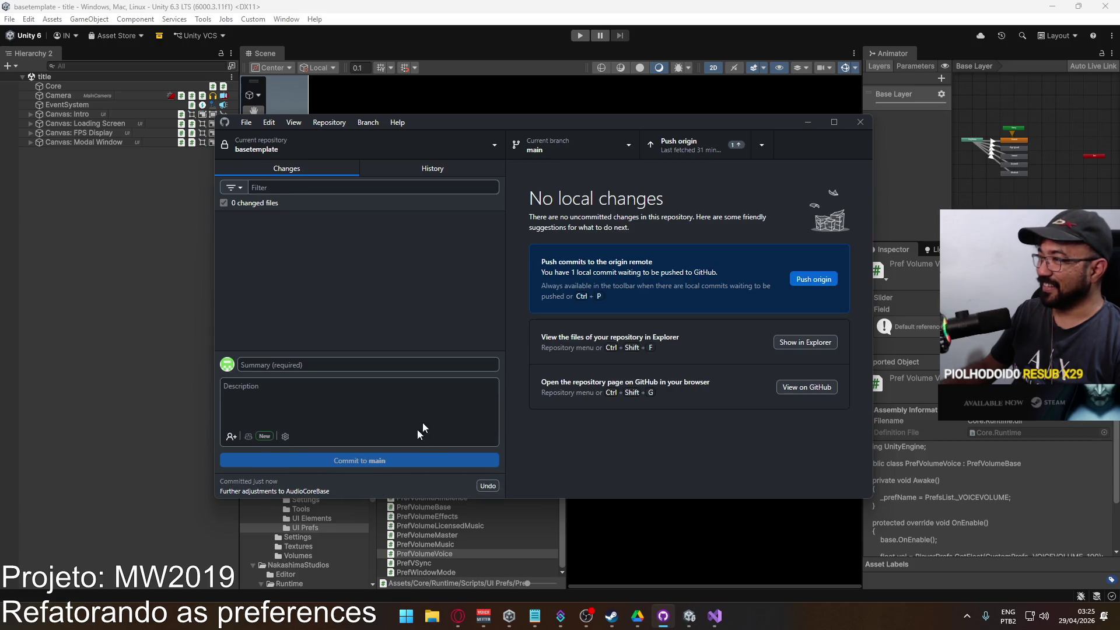
left_click(695, 149)
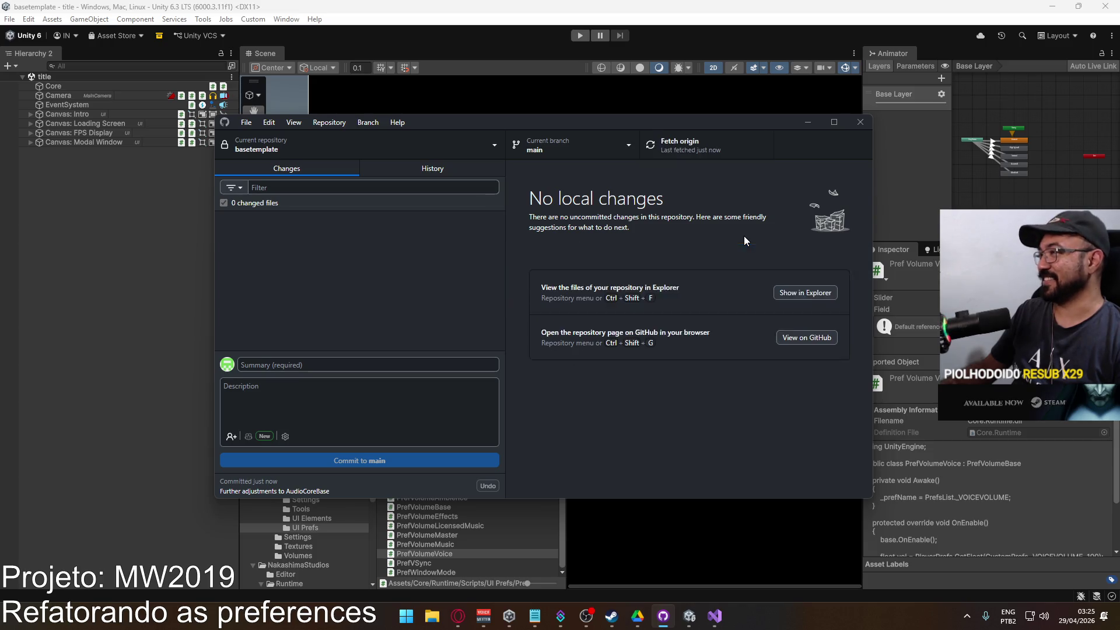
left_click(808, 121)
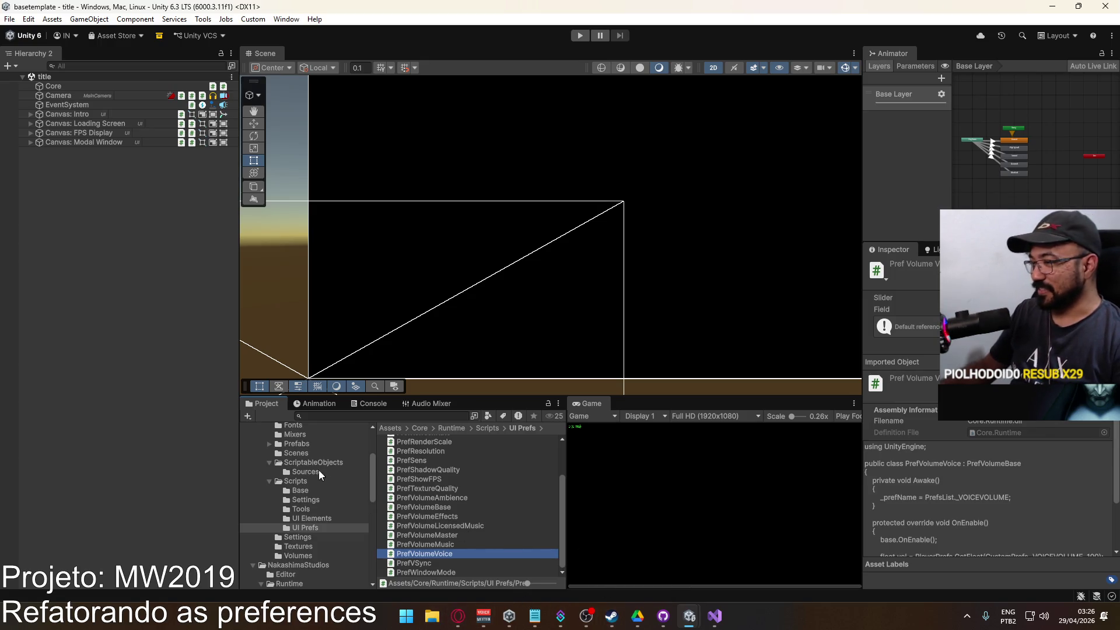
Choose Export As Asset Package on the Assets/Core folder in the Project window.
scroll(331, 485, "up", 3)
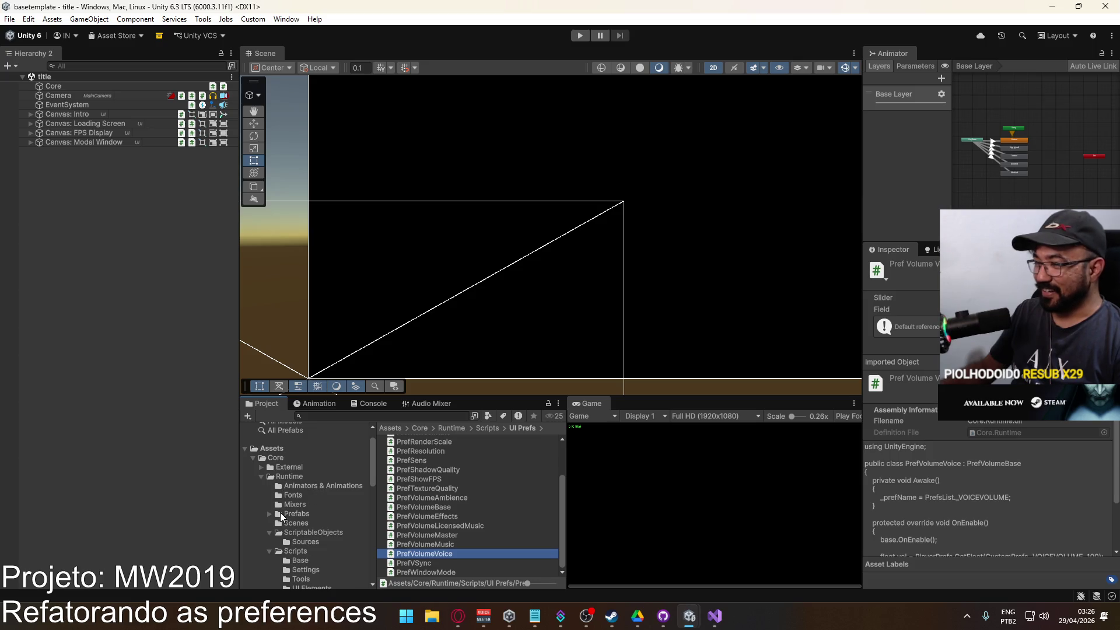
left_click(294, 477)
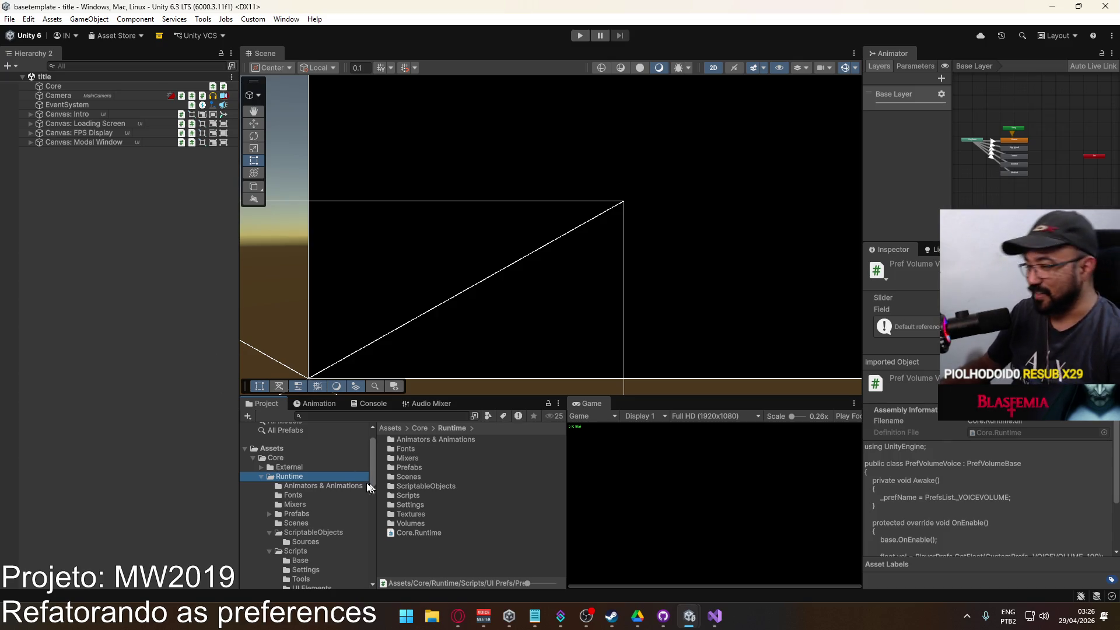
left_click(295, 457)
right_click(448, 489)
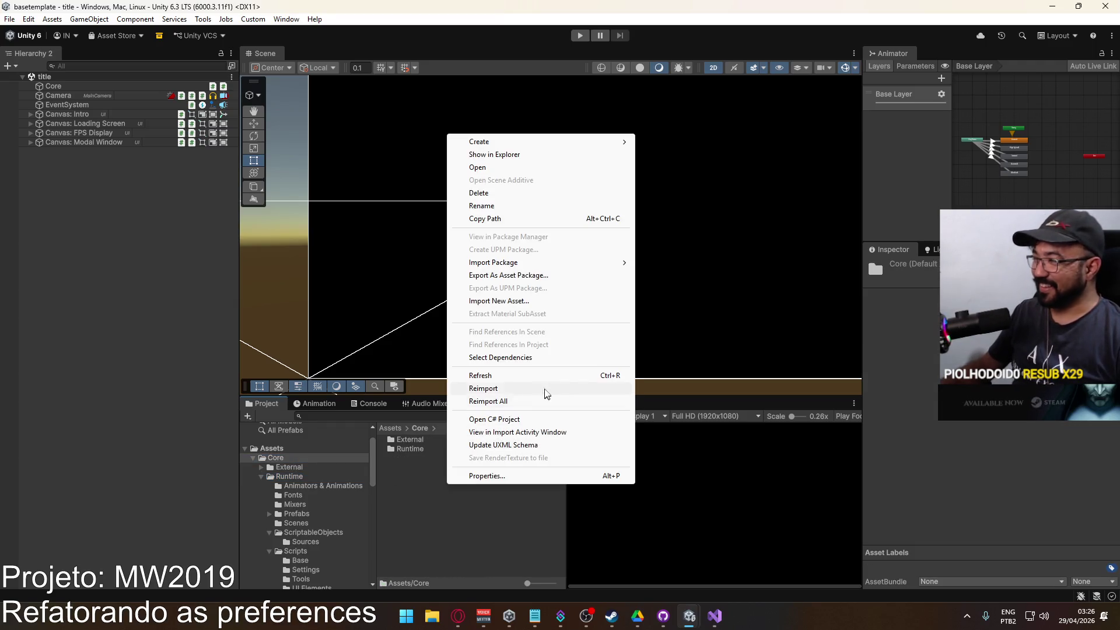
left_click(539, 279)
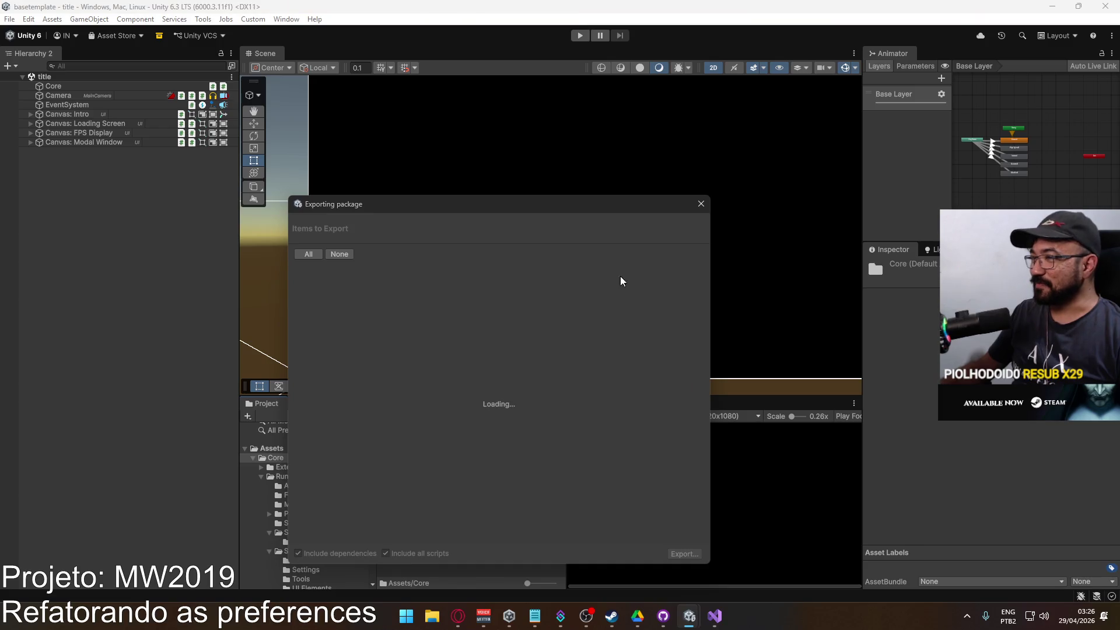
Turn off Include dependencies and Include all scripts, and review the Runtime folder's items.
left_click(304, 277)
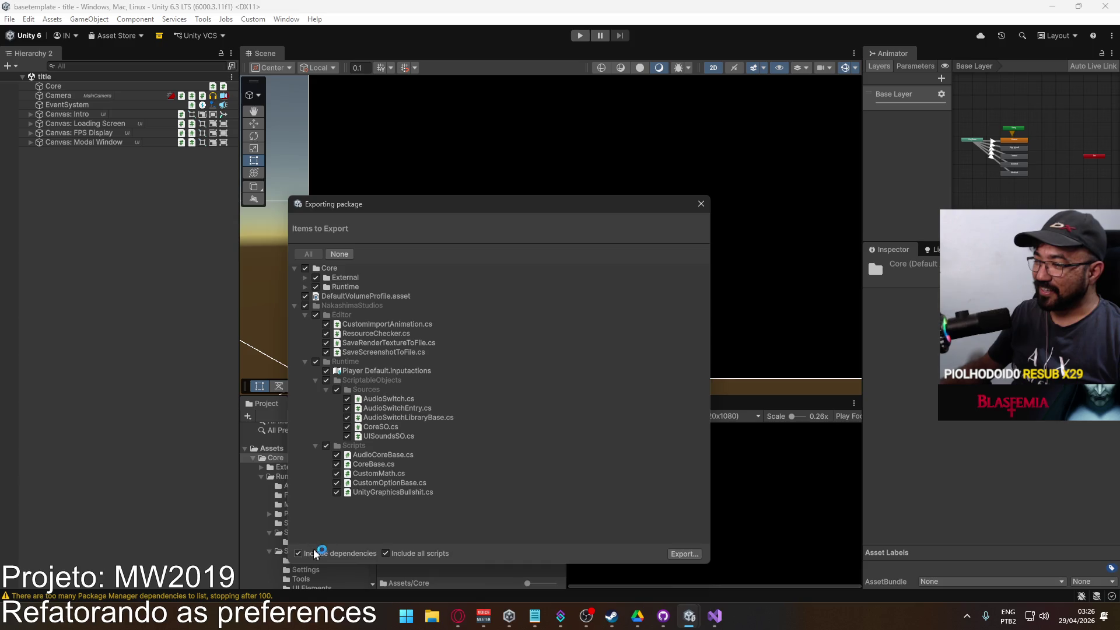
left_click(298, 553)
left_click(386, 554)
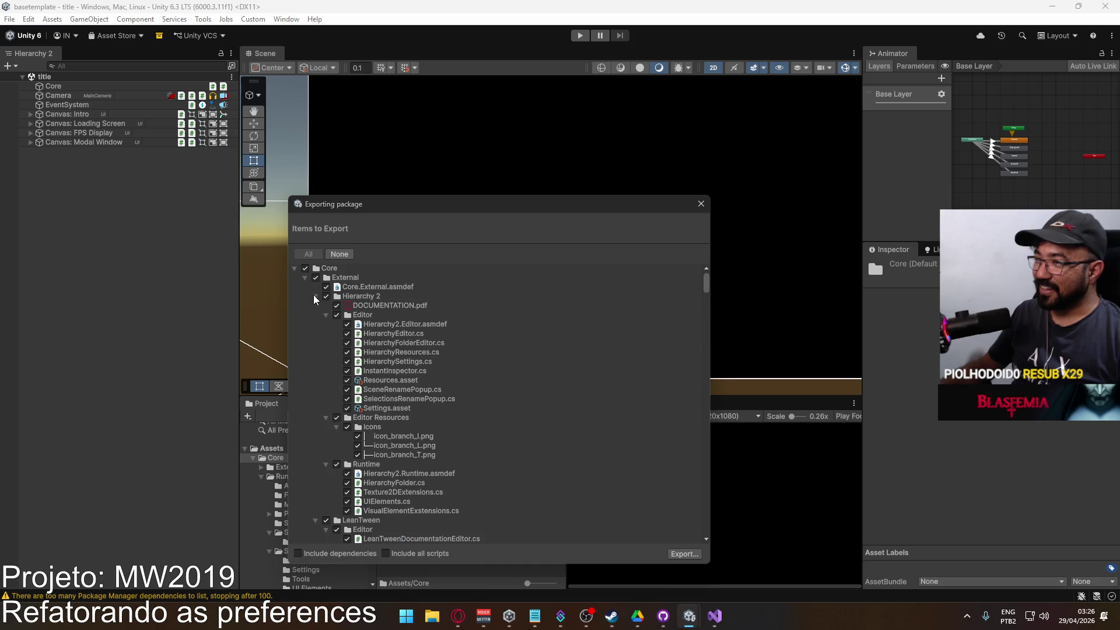
left_click(306, 277)
left_click(304, 287)
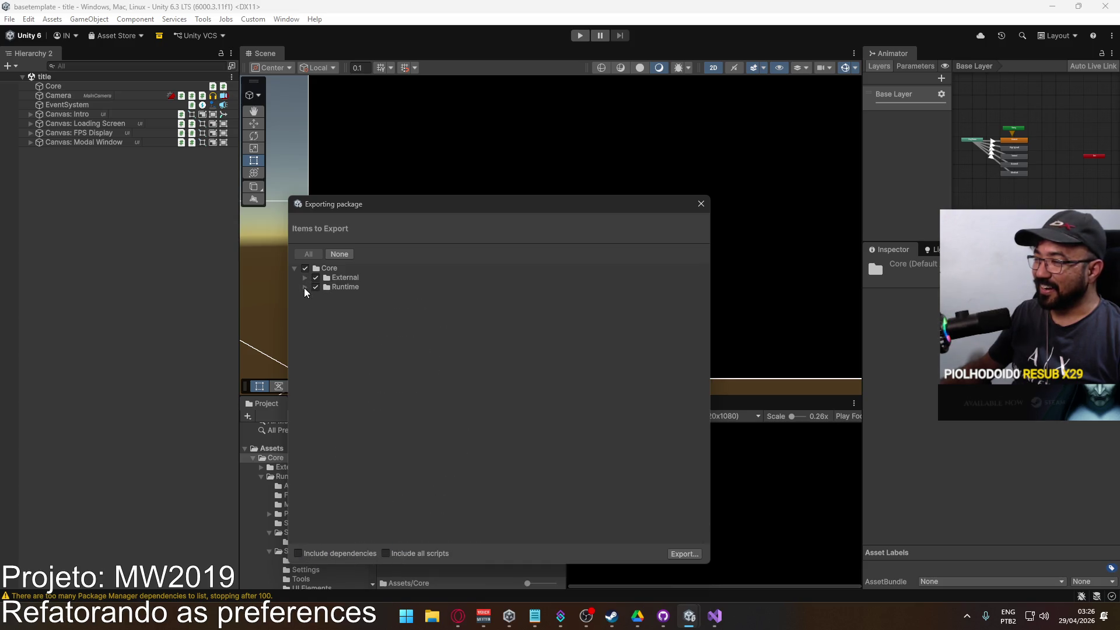
left_click(342, 286)
left_click(303, 286)
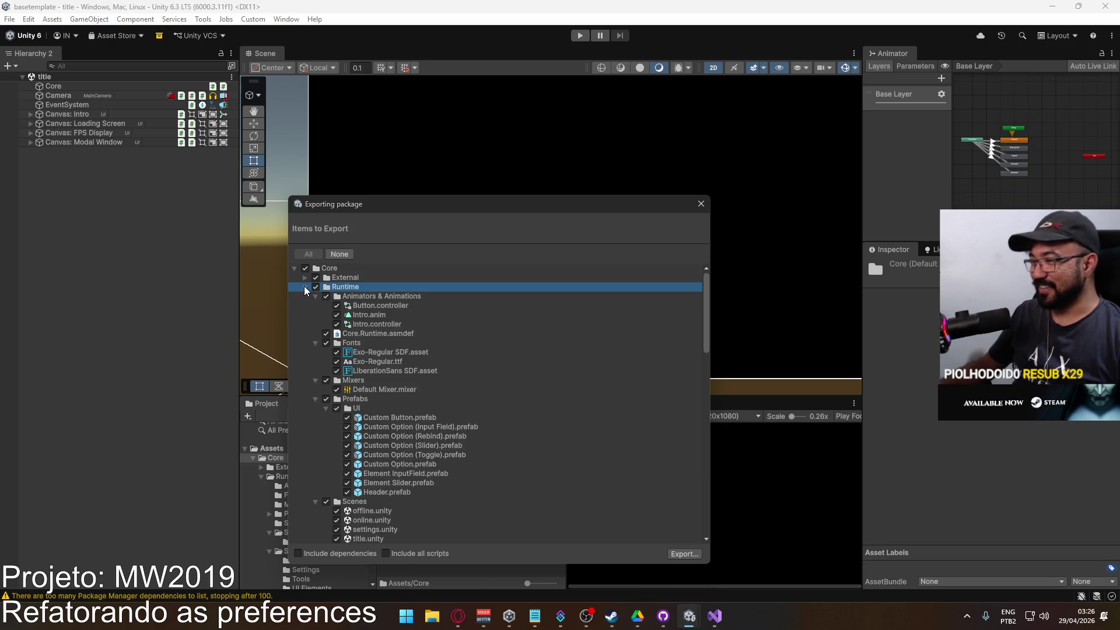
scroll(467, 439, "down", 15)
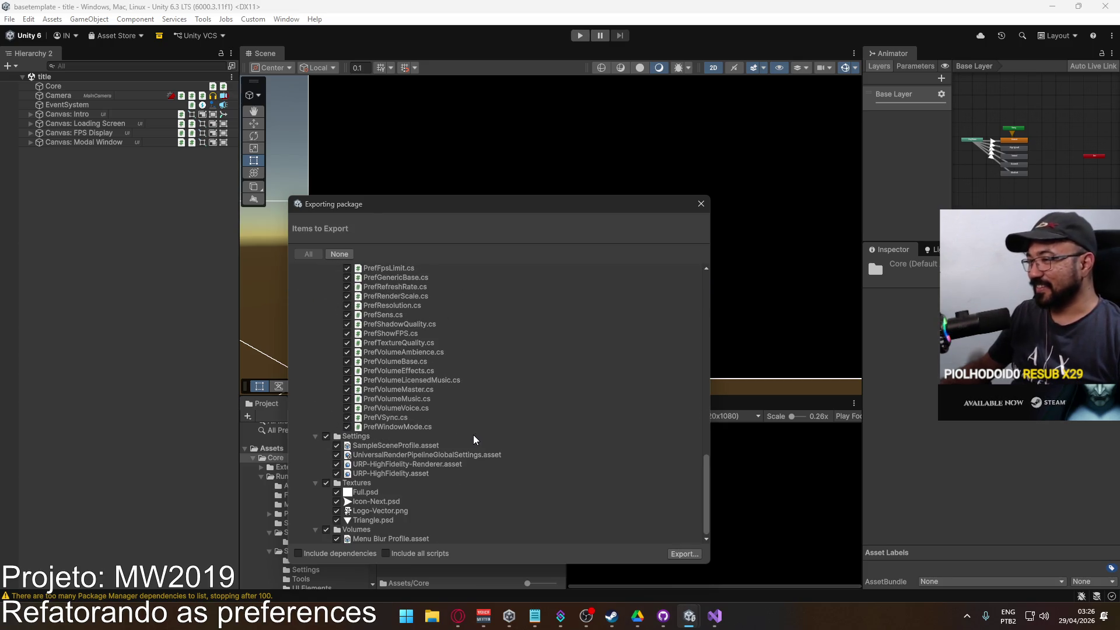
scroll(488, 433, "up", 12)
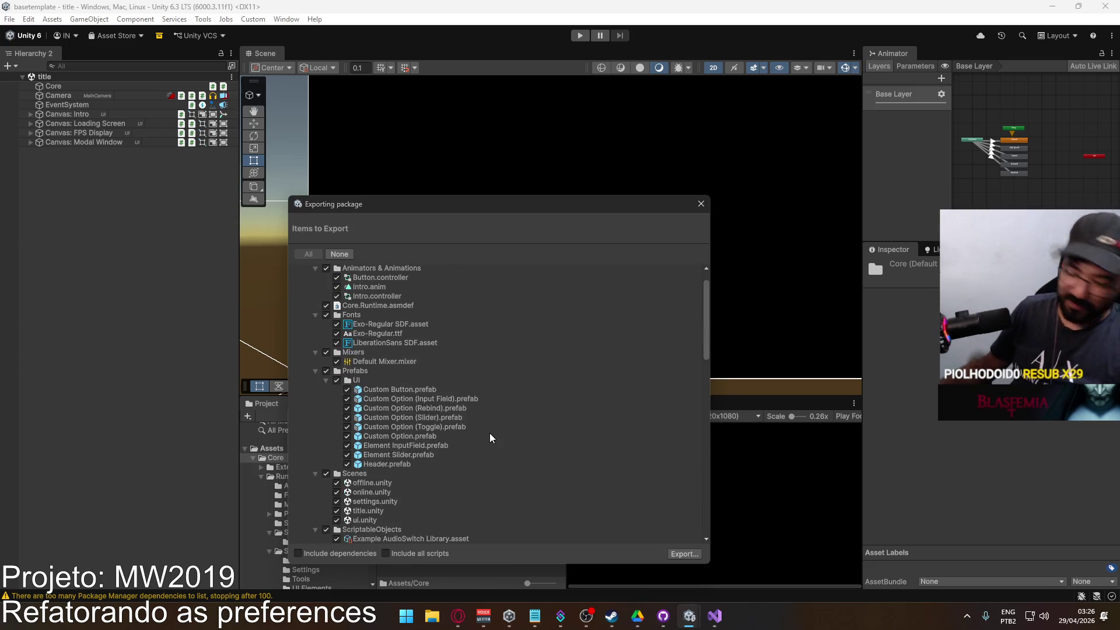
scroll(491, 434, "up", 2)
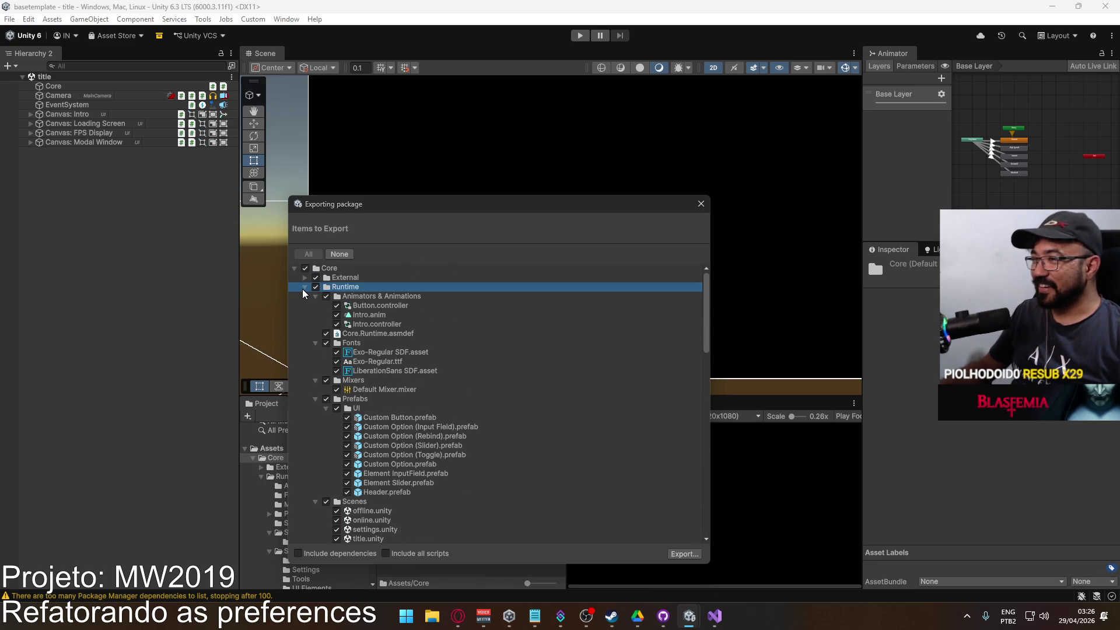
scroll(387, 342, "down", 5)
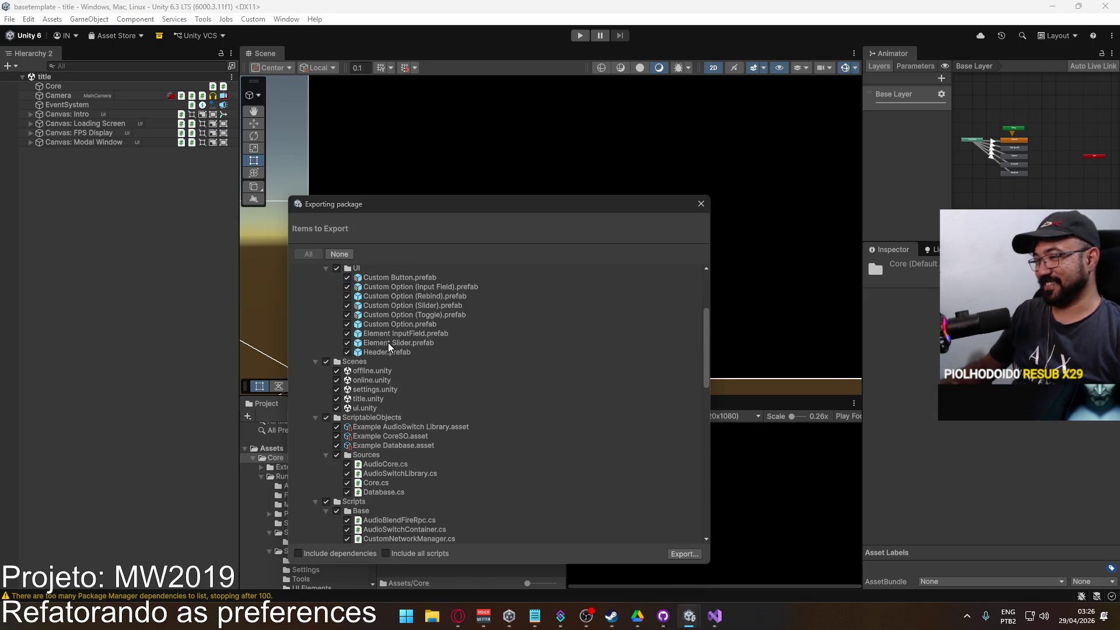
scroll(364, 338, "up", 4)
scroll(329, 286, "up", 3)
Uncheck the TextMesh Pro and Mirror folders under External and proceed with the export.
left_click(304, 287)
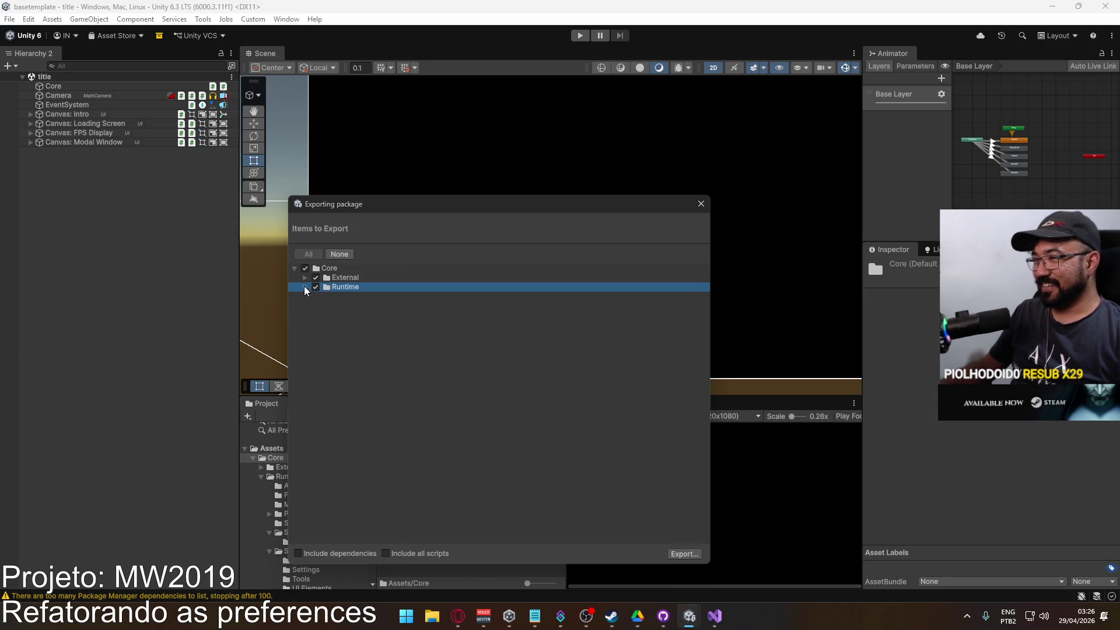
left_click(305, 278)
left_click(326, 315)
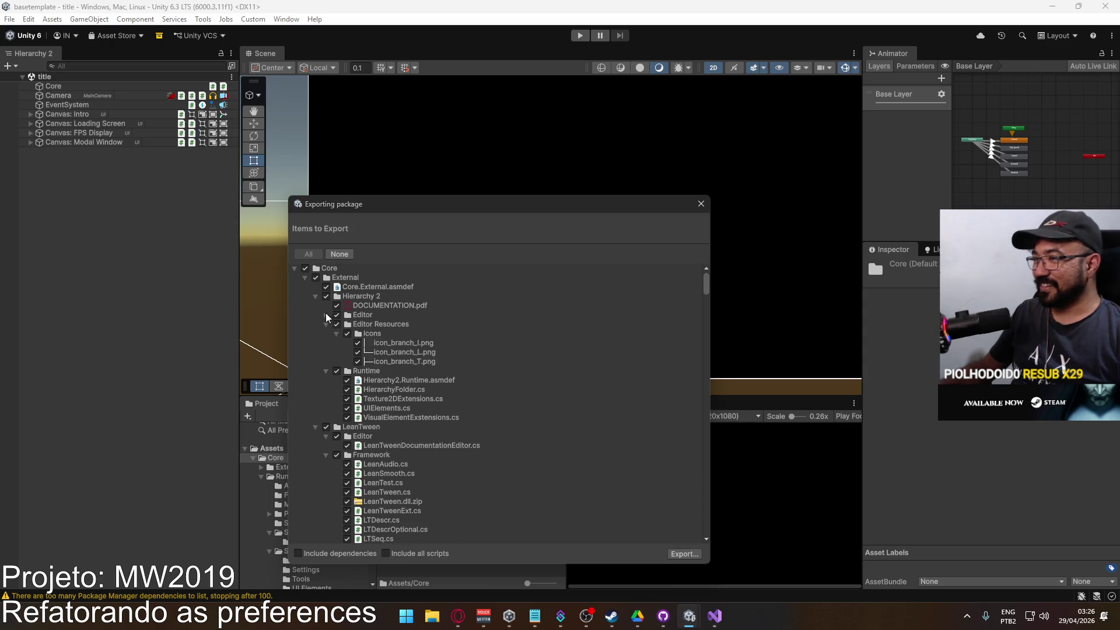
left_click(321, 298)
left_click(316, 296)
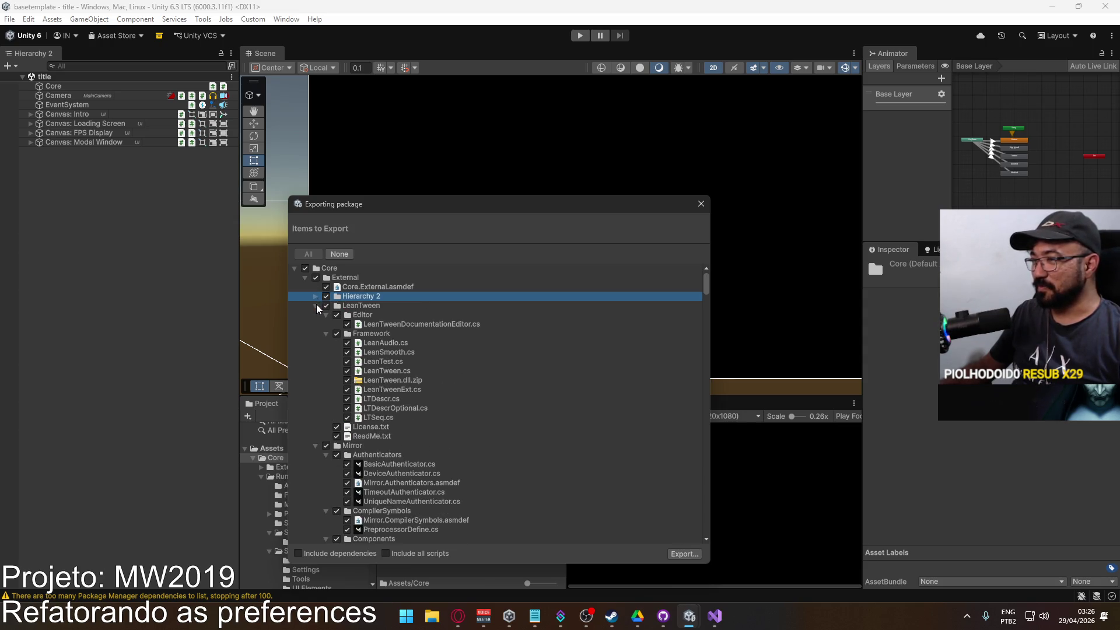
left_click(315, 306)
left_click(314, 315)
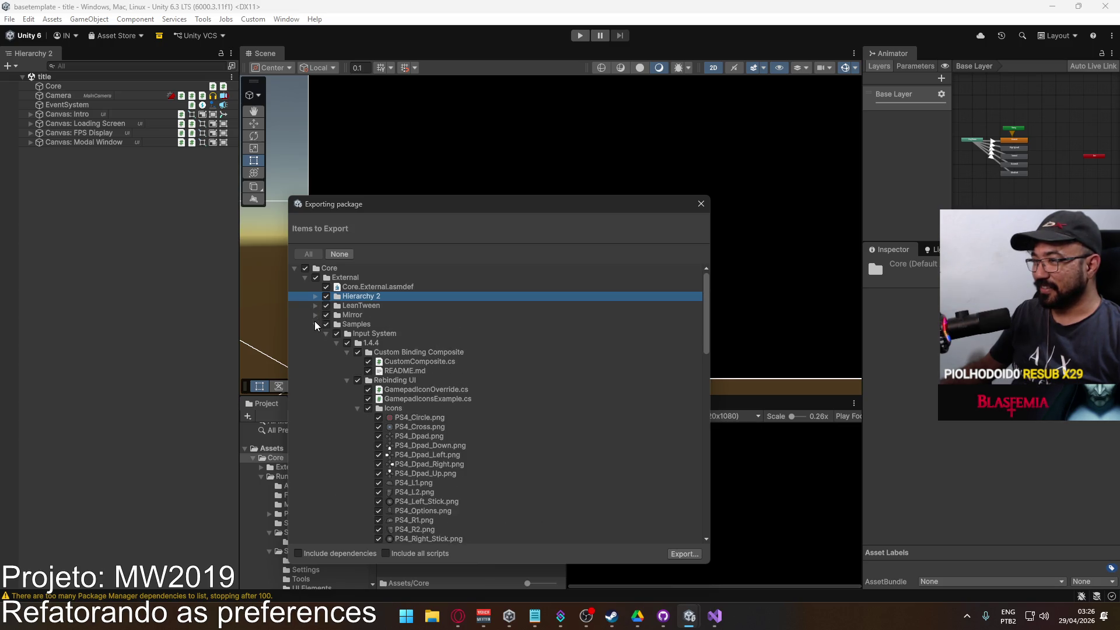
left_click(314, 324)
left_click(318, 334)
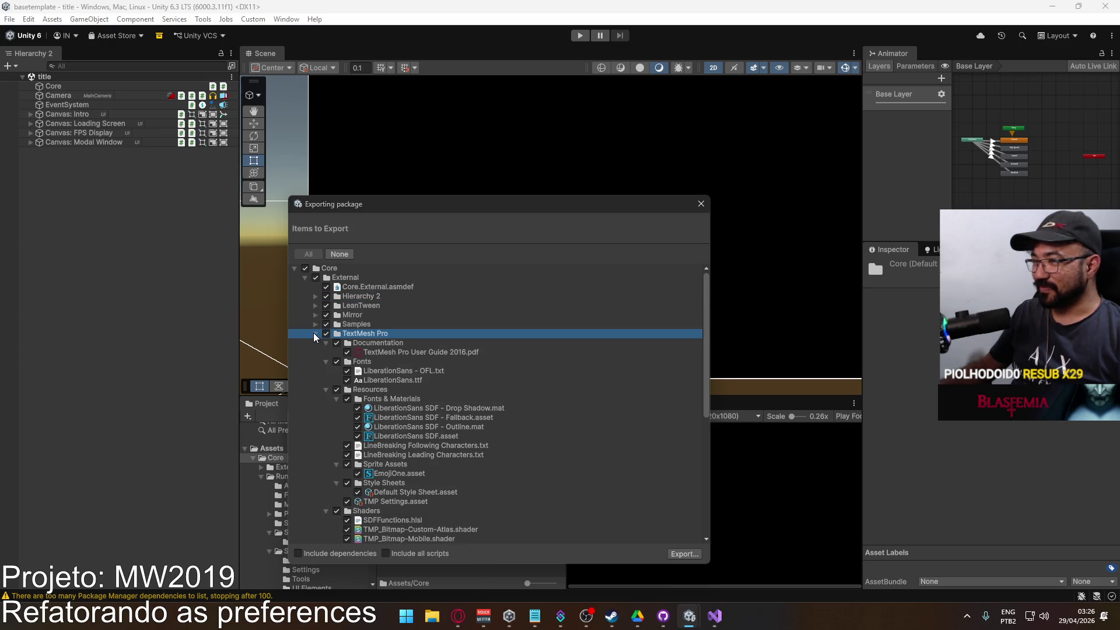
left_click(314, 333)
left_click(326, 333)
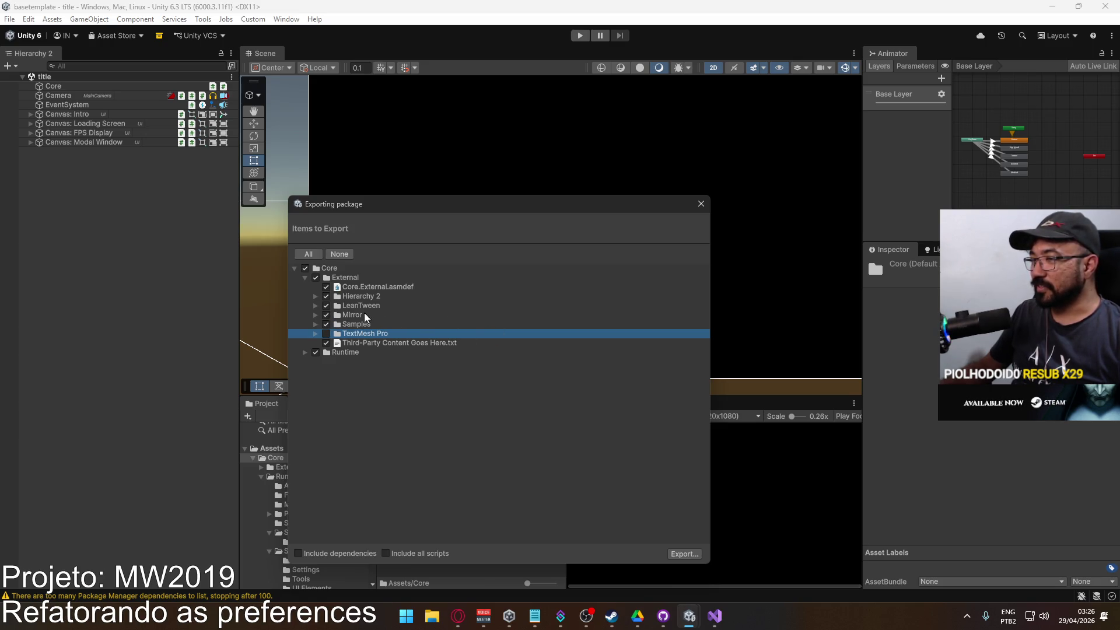
left_click(327, 314)
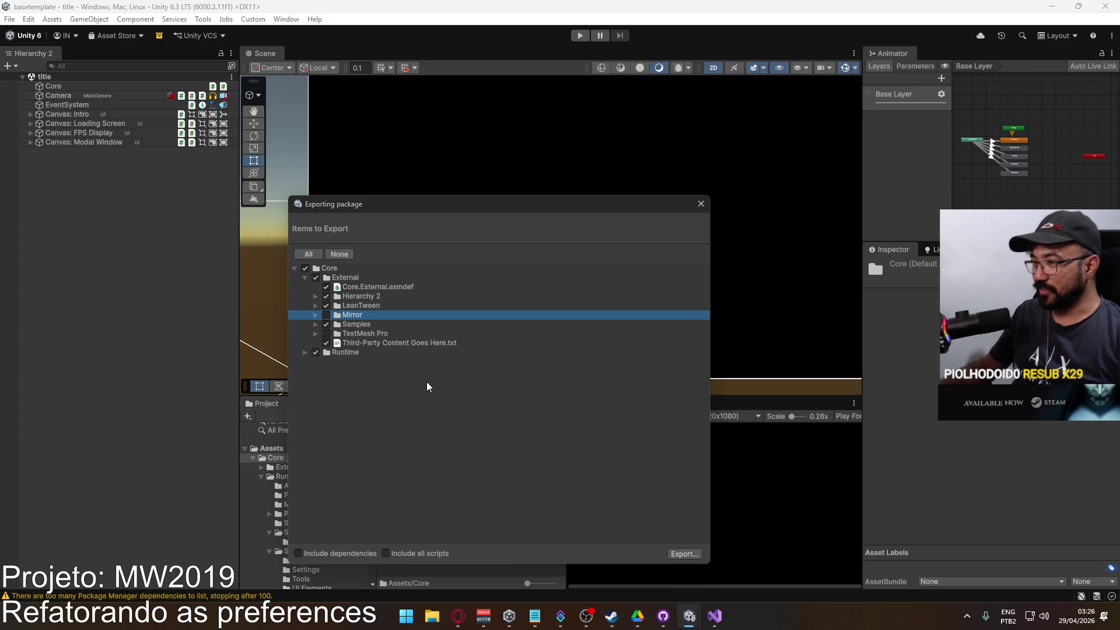
left_click(689, 555)
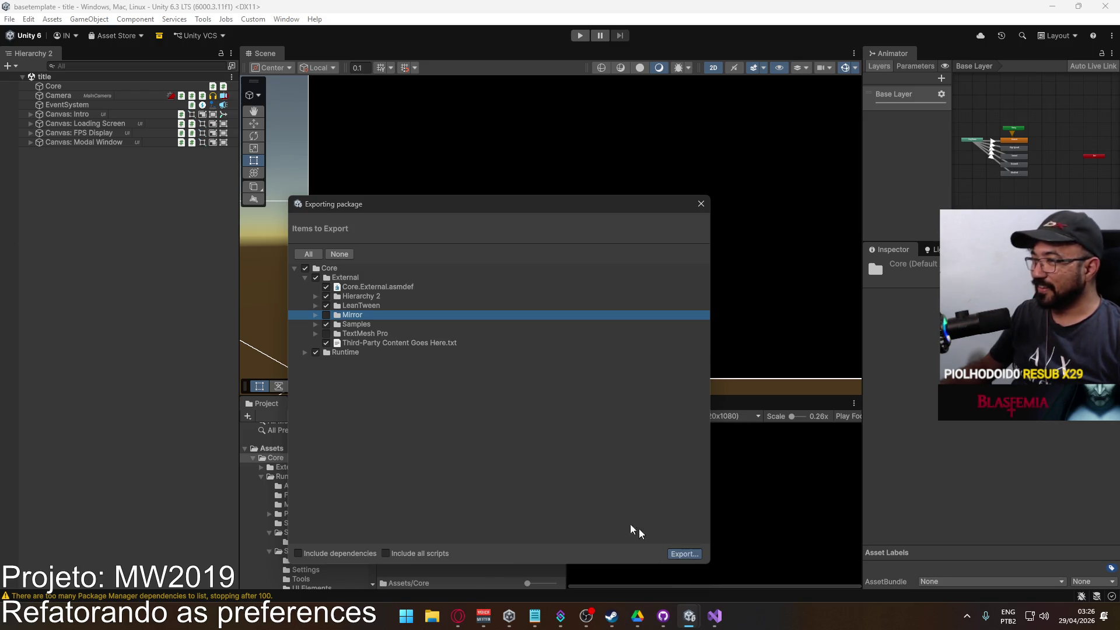
Save the export over the existing First Time Setup.unitypackage, confirming the replacement.
left_click(409, 334)
double_click(409, 335)
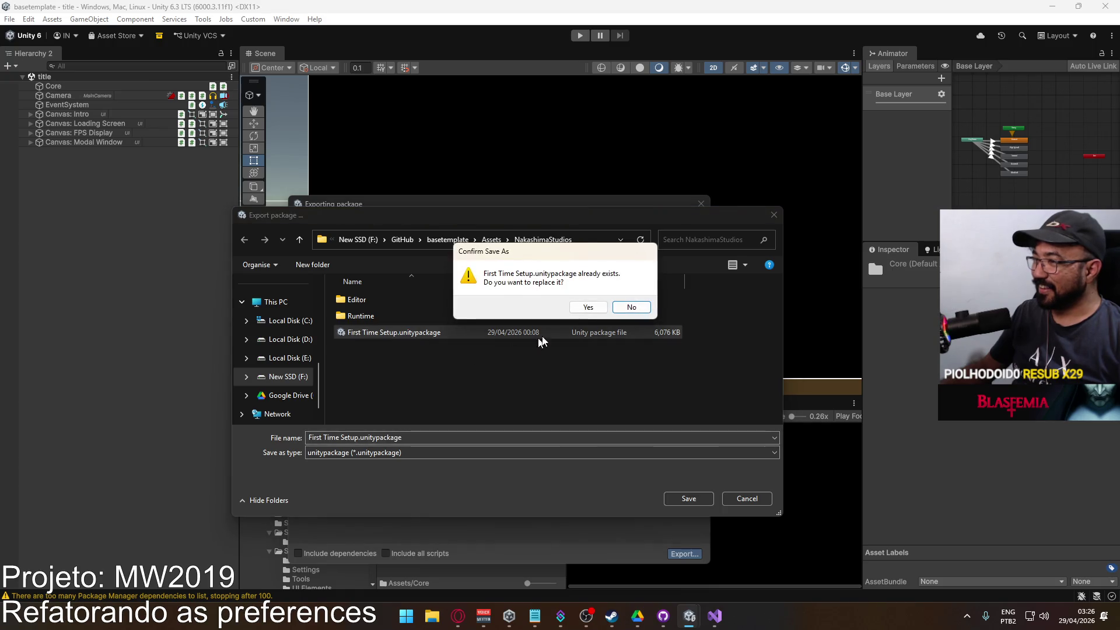
left_click(583, 306)
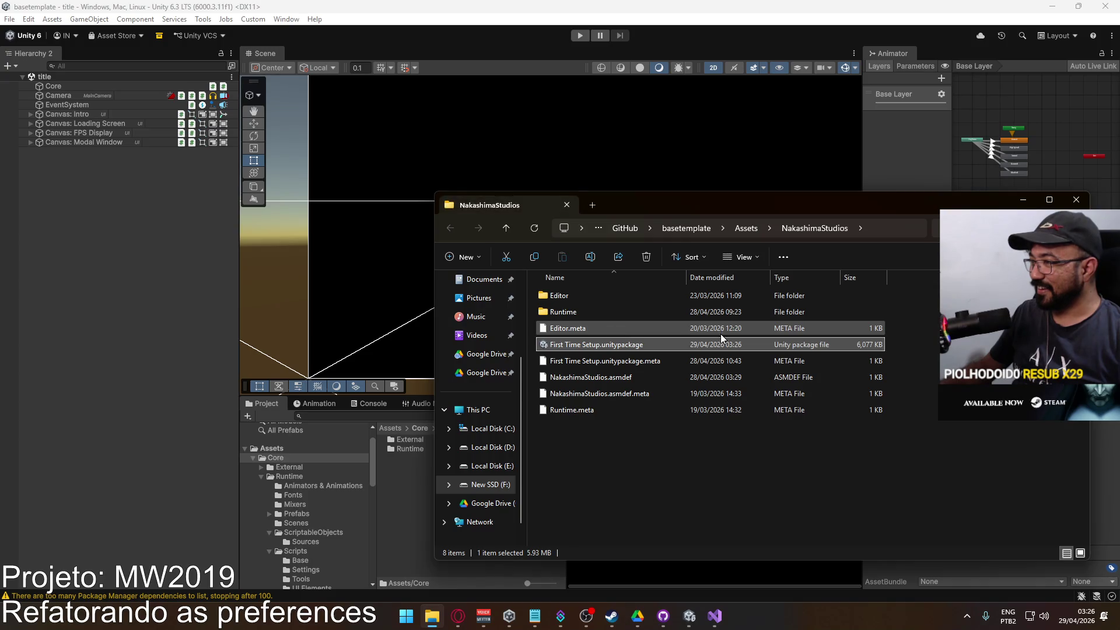
left_click(690, 558)
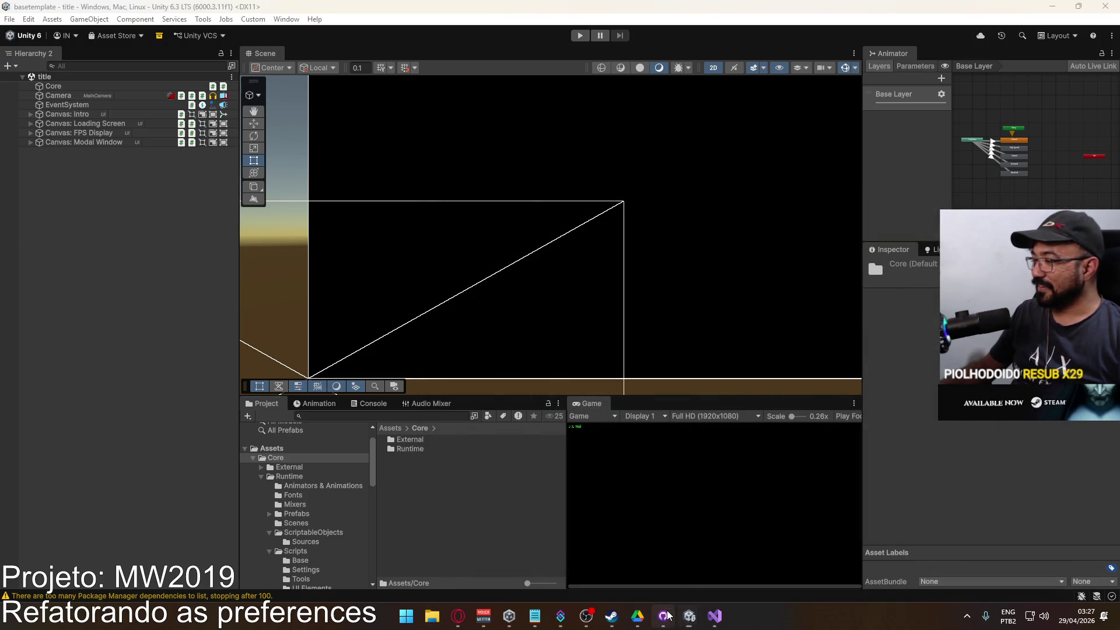
Commit the updated package to main in GitHub Desktop, push to origin, and close it.
left_click(663, 616)
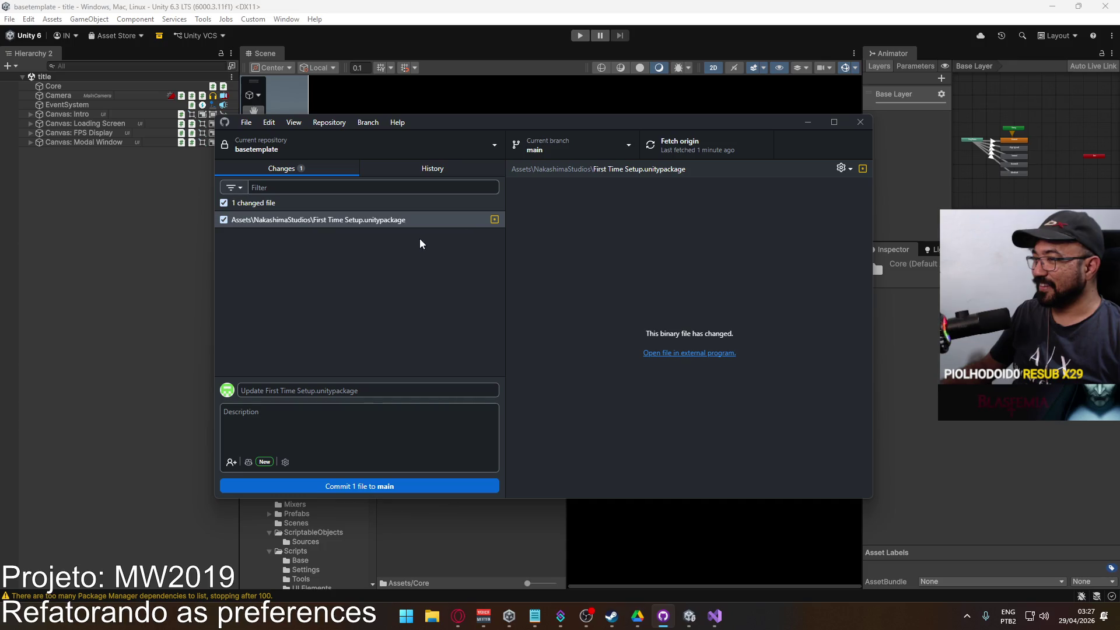
left_click(397, 485)
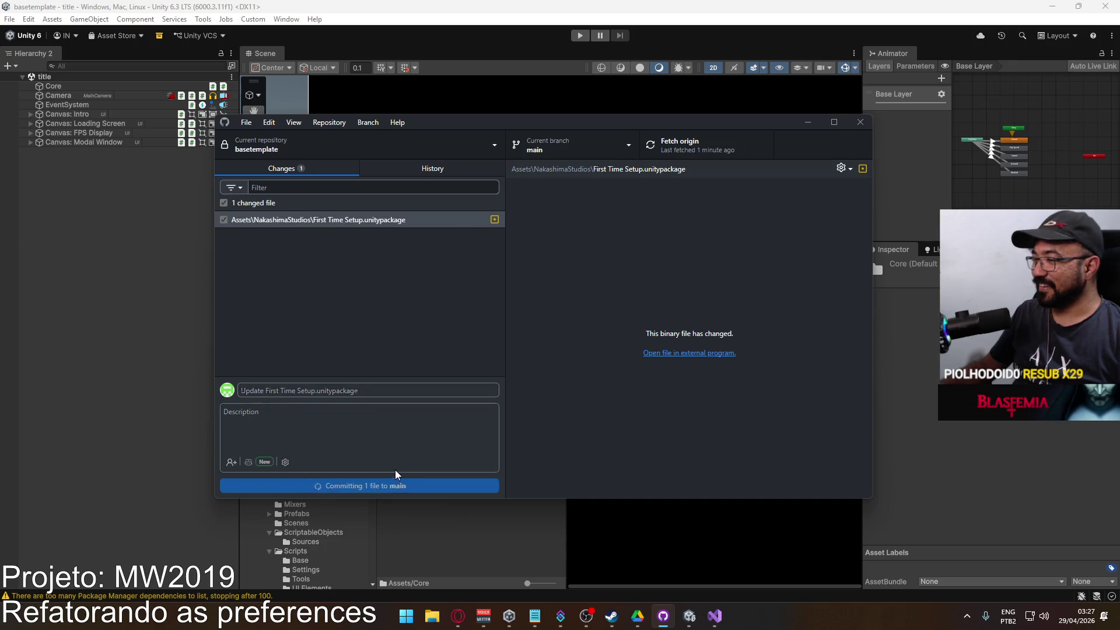
left_click(684, 149)
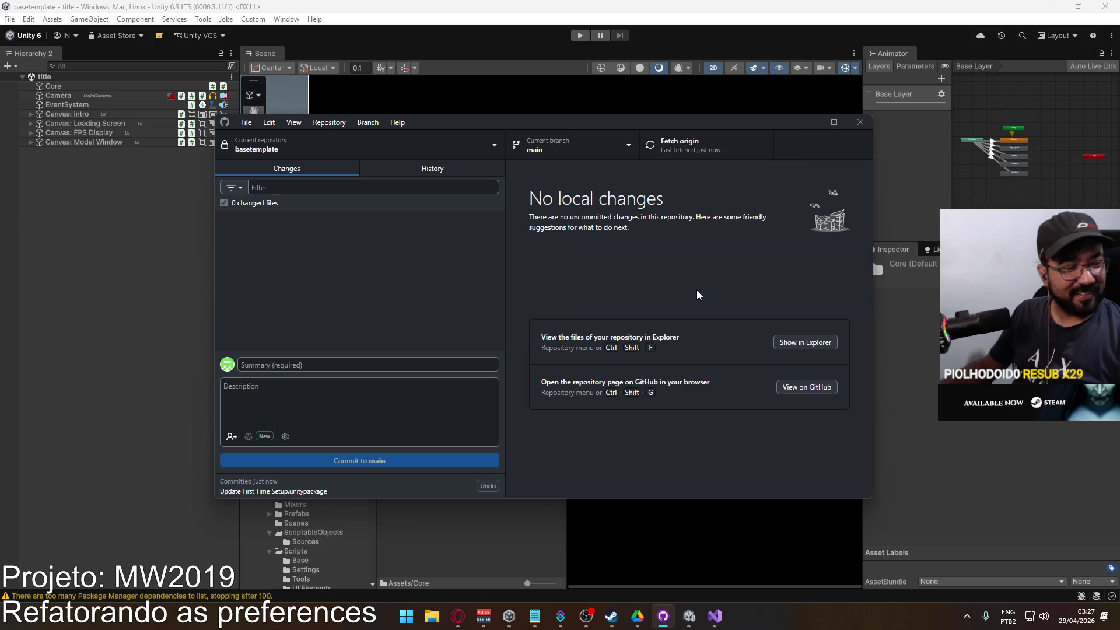
left_click(856, 123)
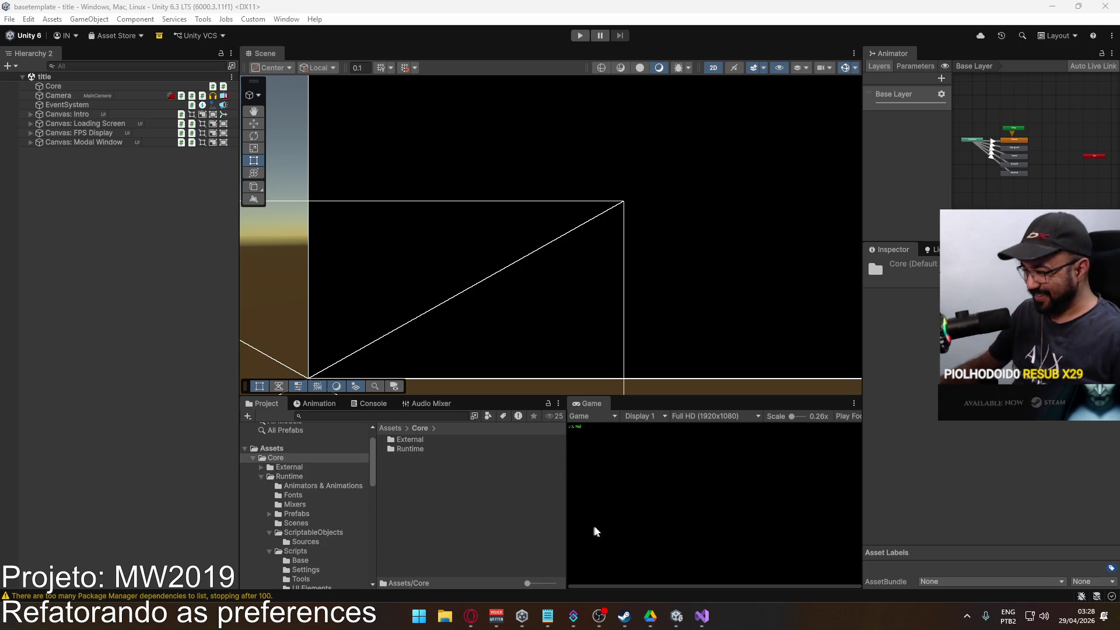
mouse_move(681, 615)
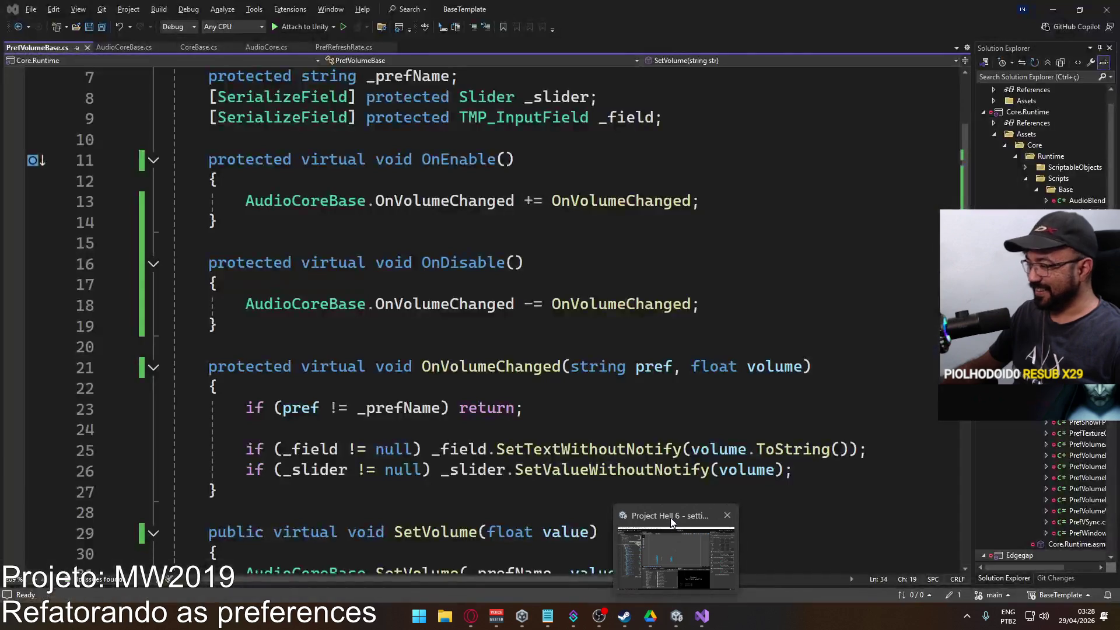
Switch to the Project Hell 6 editor and open the Package Manager.
left_click(699, 505)
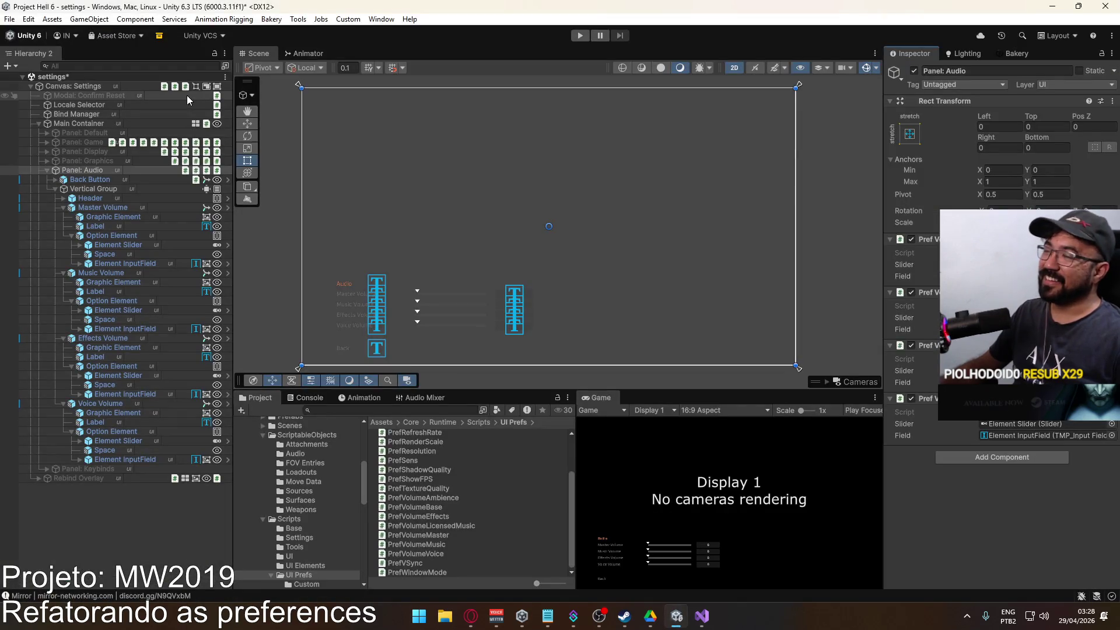
left_click(370, 19)
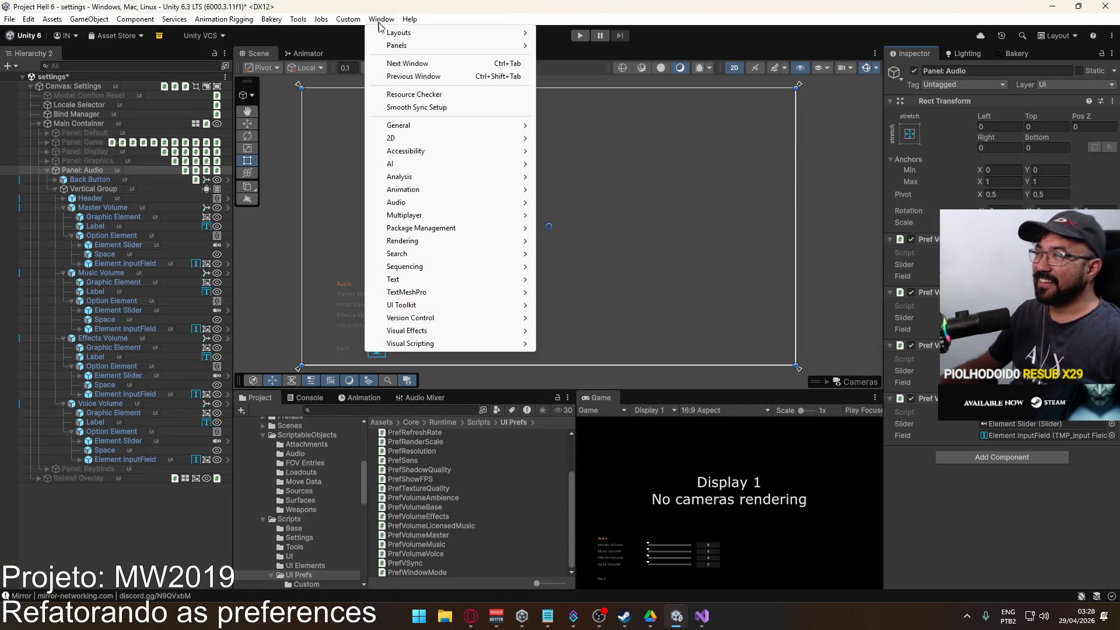
mouse_move(496, 228)
left_click(618, 232)
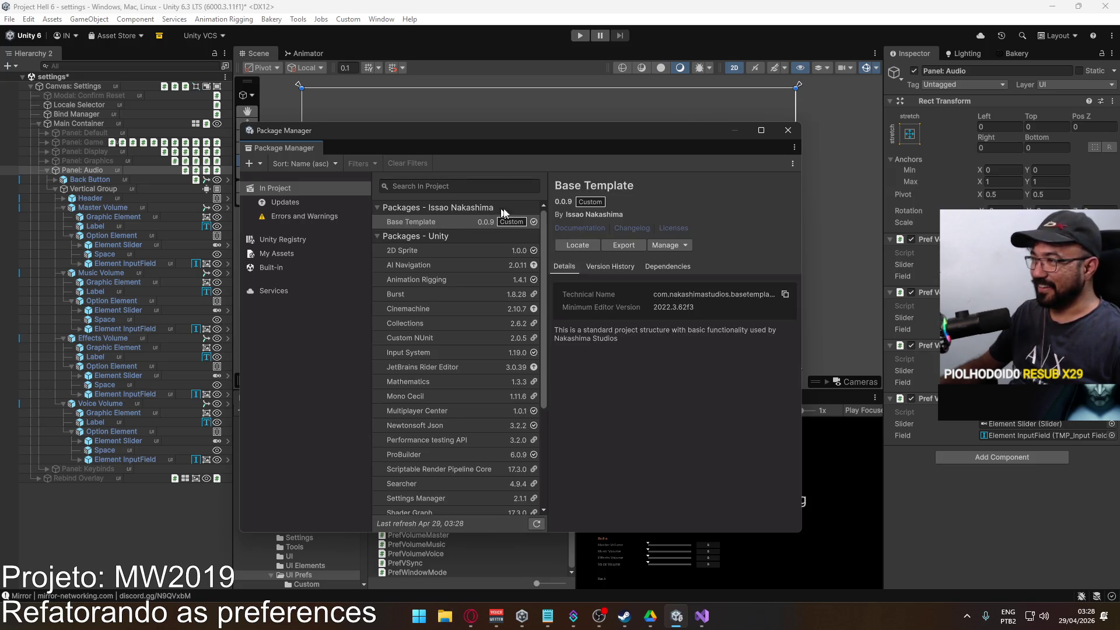
Remove the customized Base Template package, update it to the latest version, and close Package Manager.
left_click(682, 246)
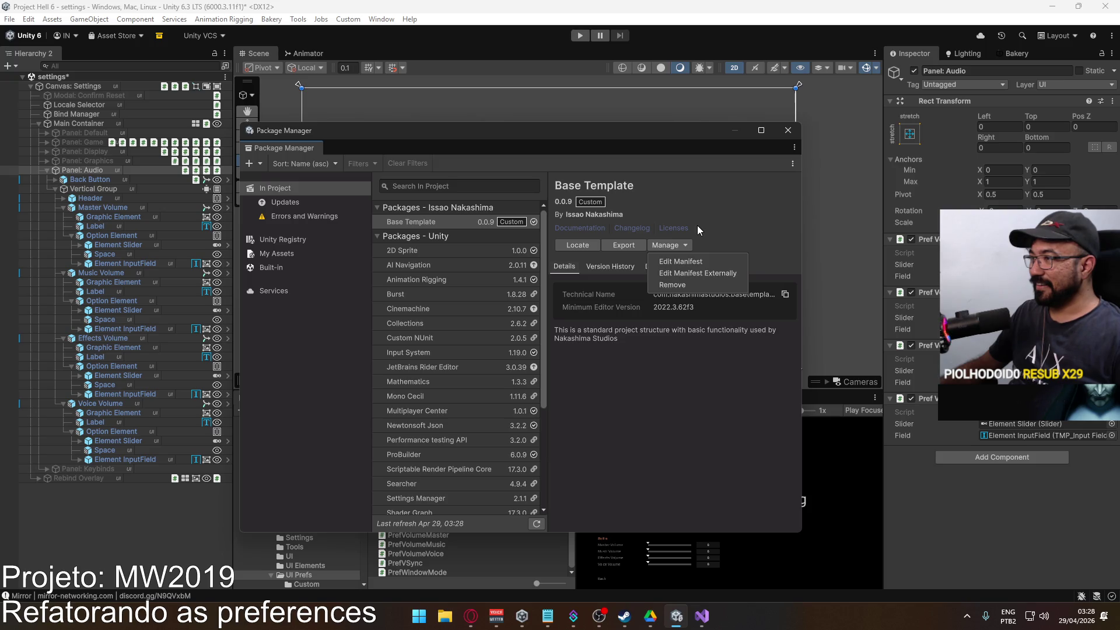
left_click(681, 286)
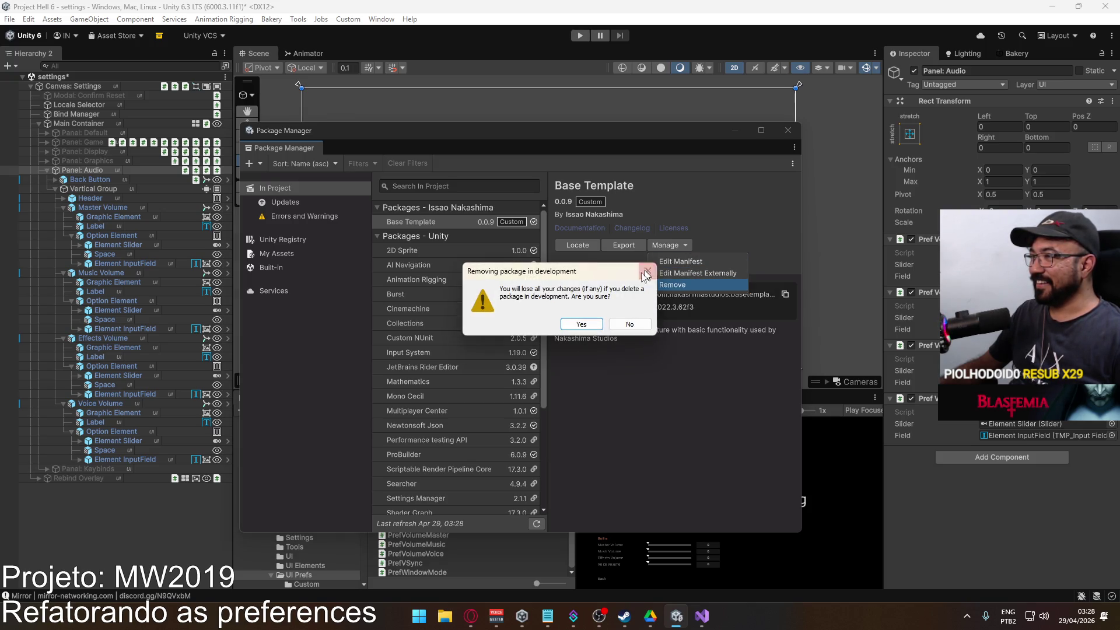
left_click(584, 321)
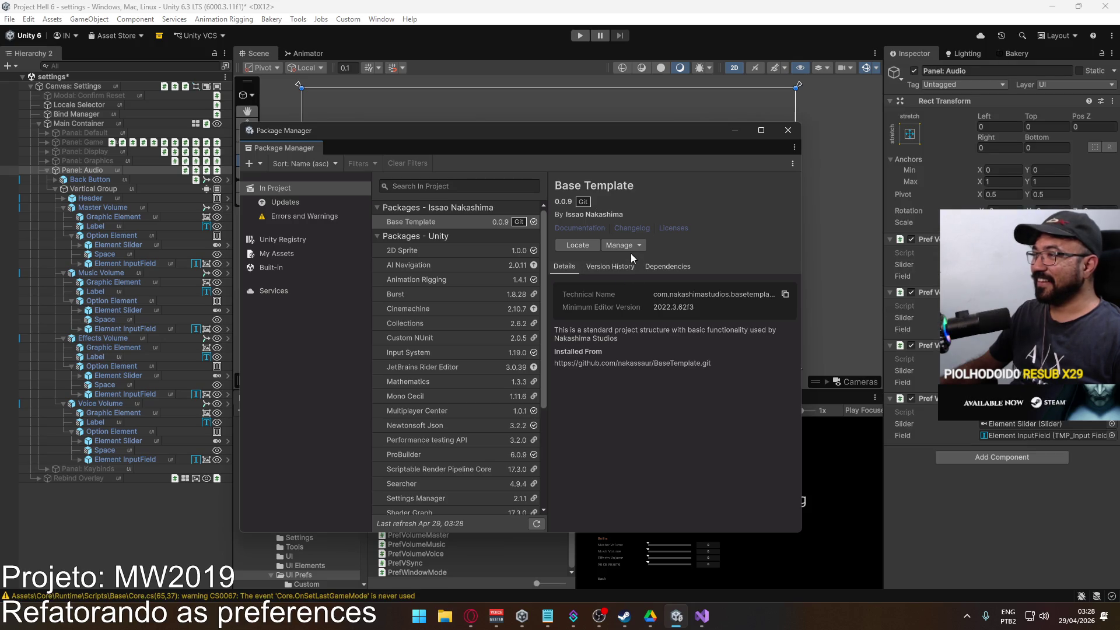
left_click(629, 245)
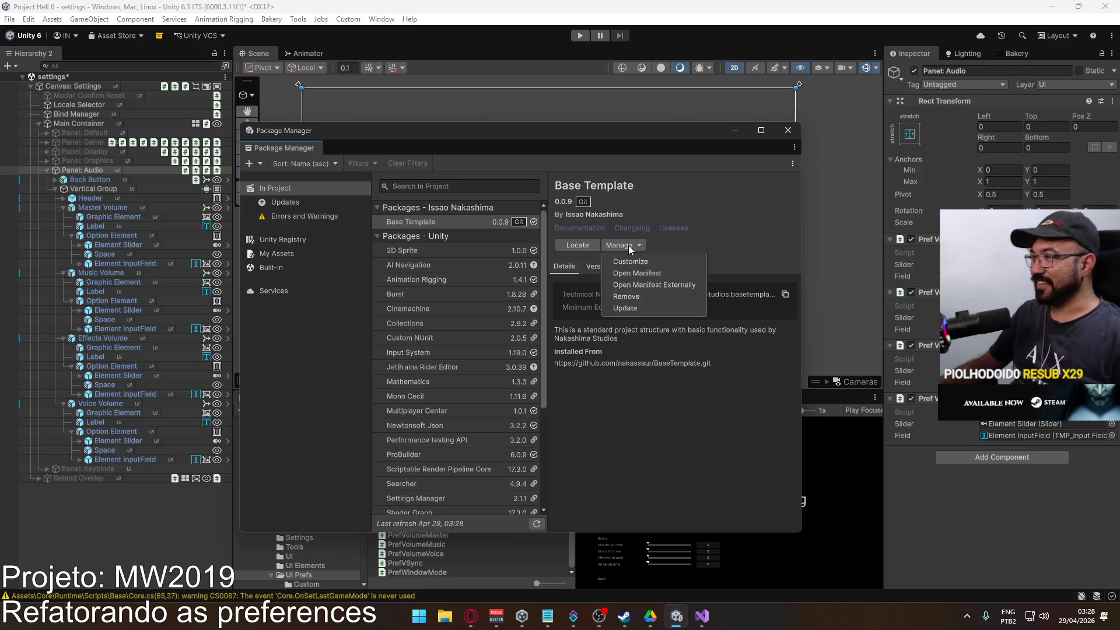
left_click(643, 308)
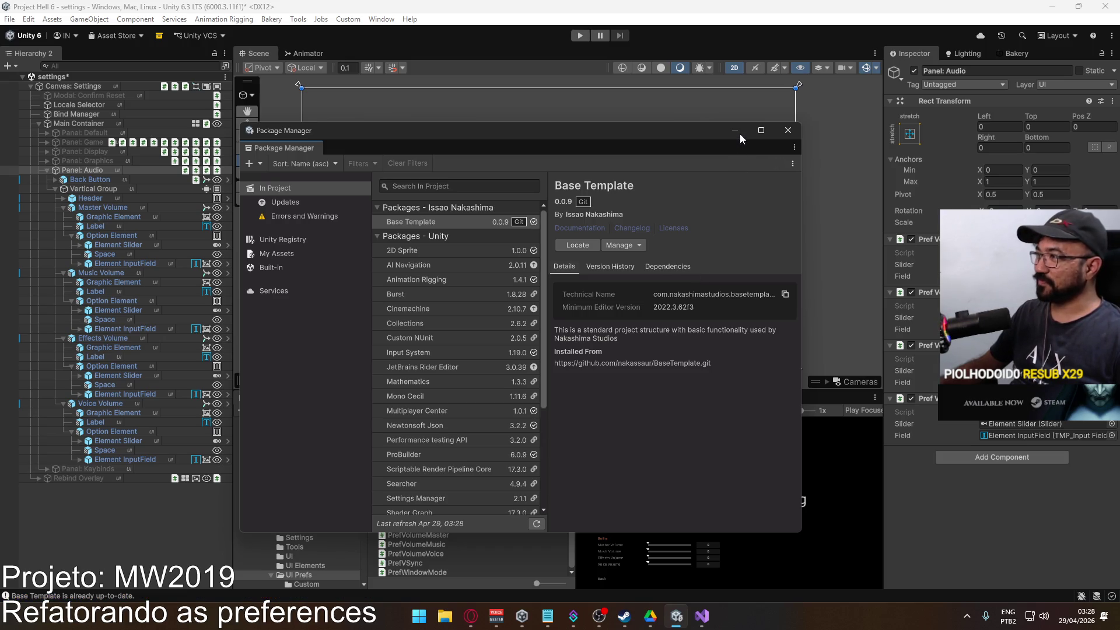
left_click_drag(762, 130, 751, 173)
left_click(784, 174)
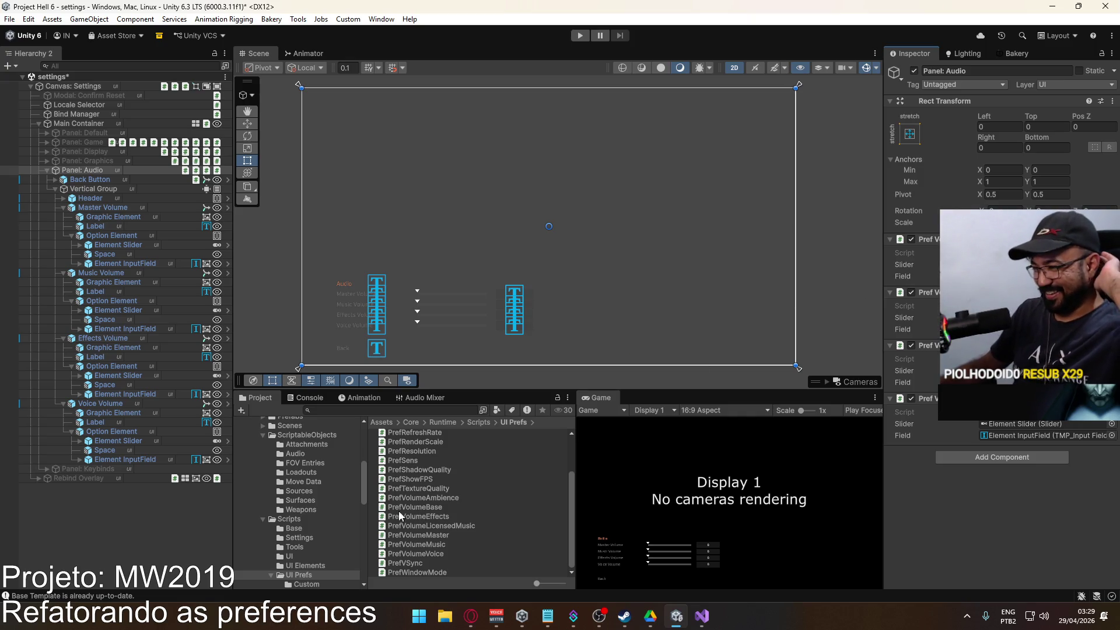
Browse Packages > Base Template > Assets > NakashimaStudios and select the First Time Setup package.
scroll(311, 501, "down", 10)
scroll(310, 498, "down", 3)
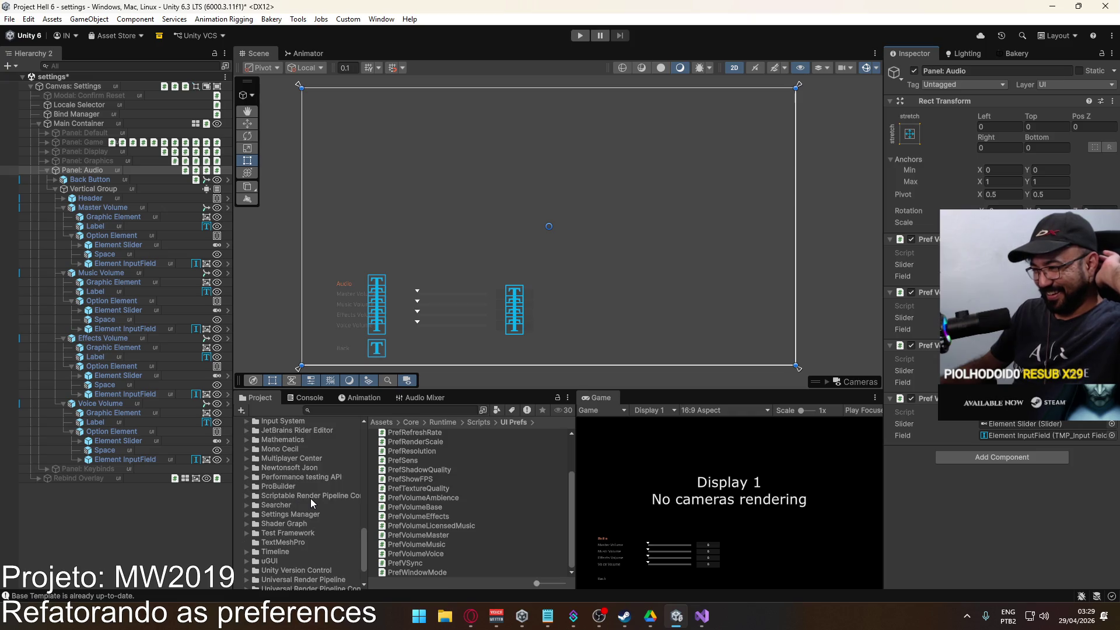
left_click(292, 478)
scroll(467, 517, "down", 3)
scroll(412, 495, "down", 2)
scroll(412, 495, "up", 5)
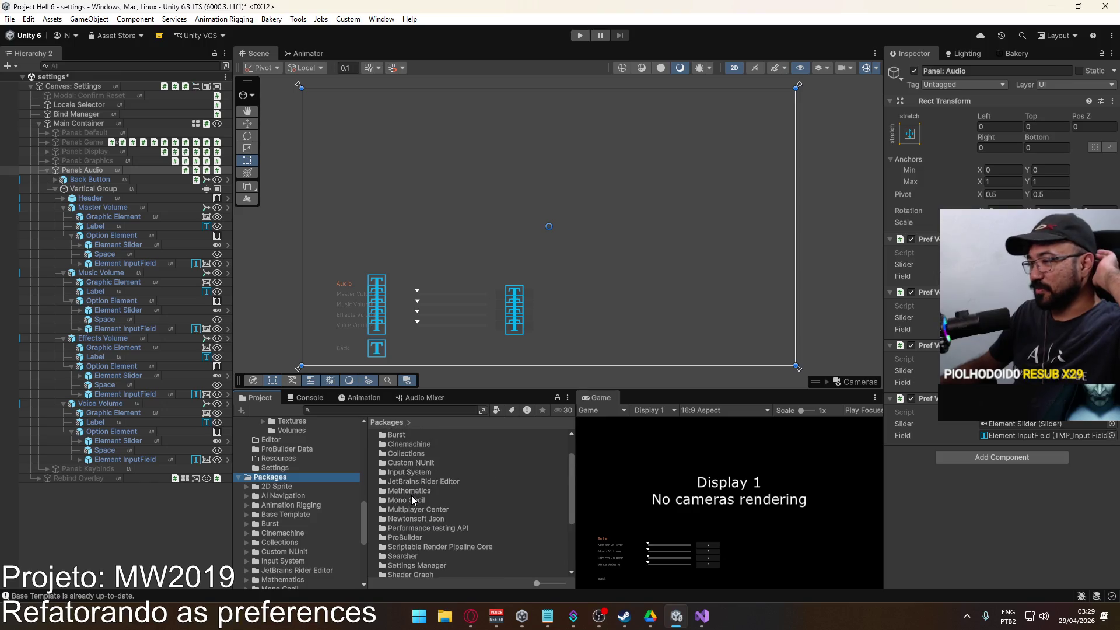
scroll(337, 506, "up", 3)
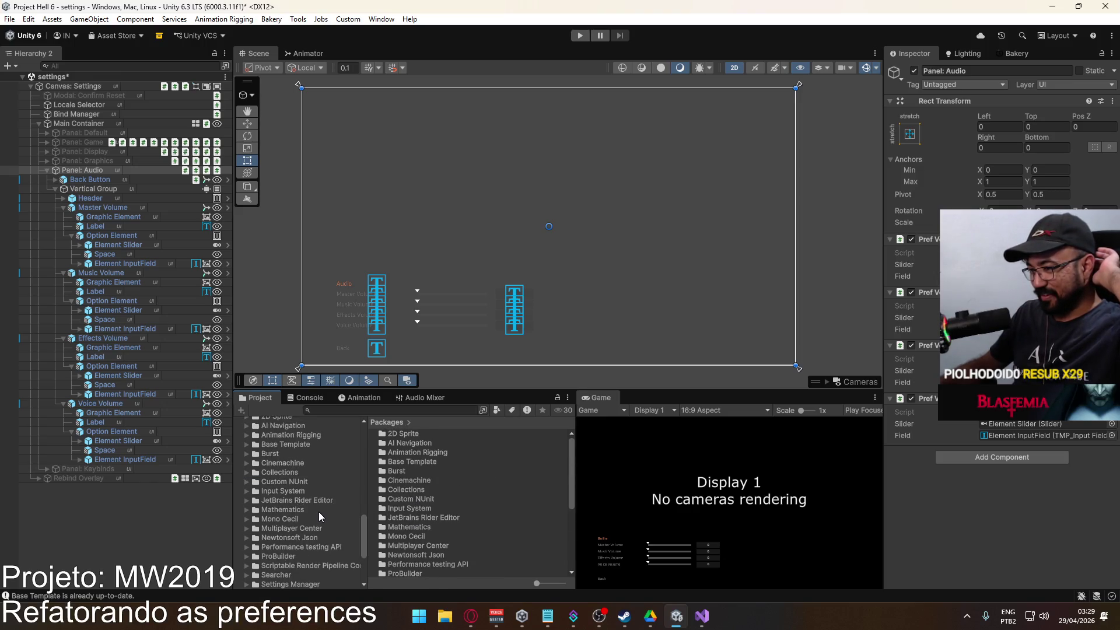
scroll(325, 514, "down", 5)
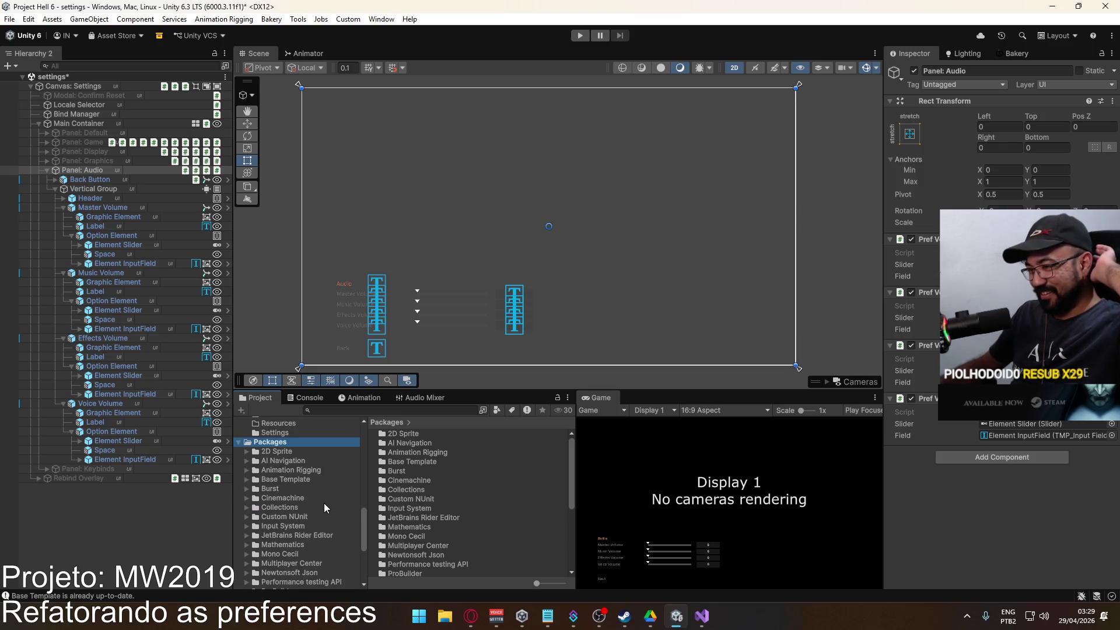
left_click(303, 479)
double_click(425, 435)
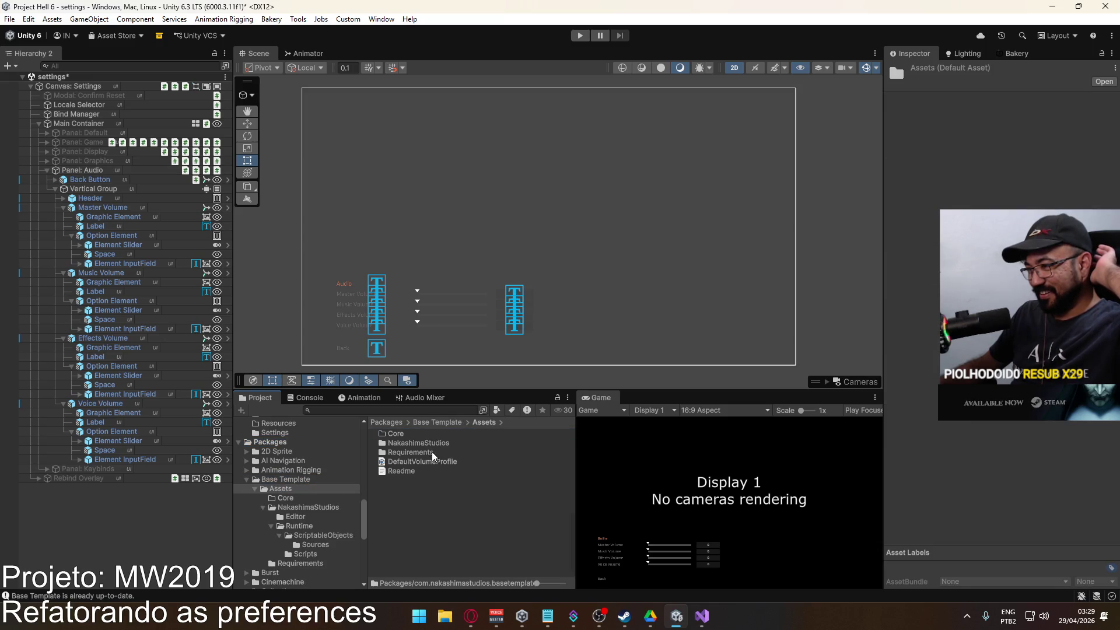
double_click(435, 444)
left_click(430, 451)
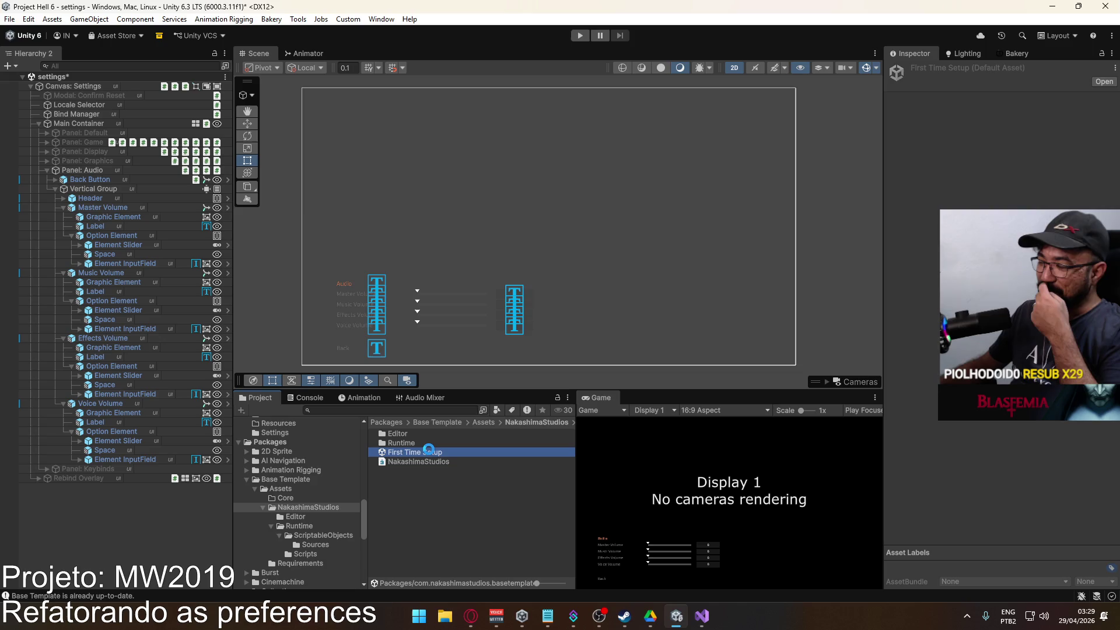
Exclude the Core and Runtime folders from the First Time Setup import list.
left_click(567, 188)
left_click(566, 198)
left_click(557, 169)
left_click(566, 198)
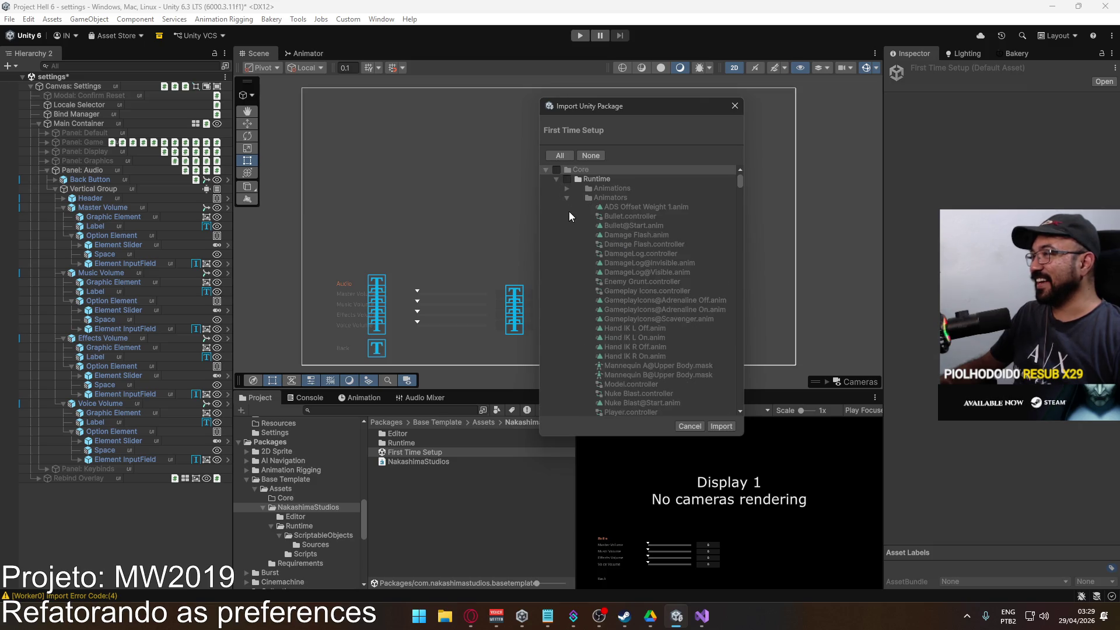
left_click(567, 199)
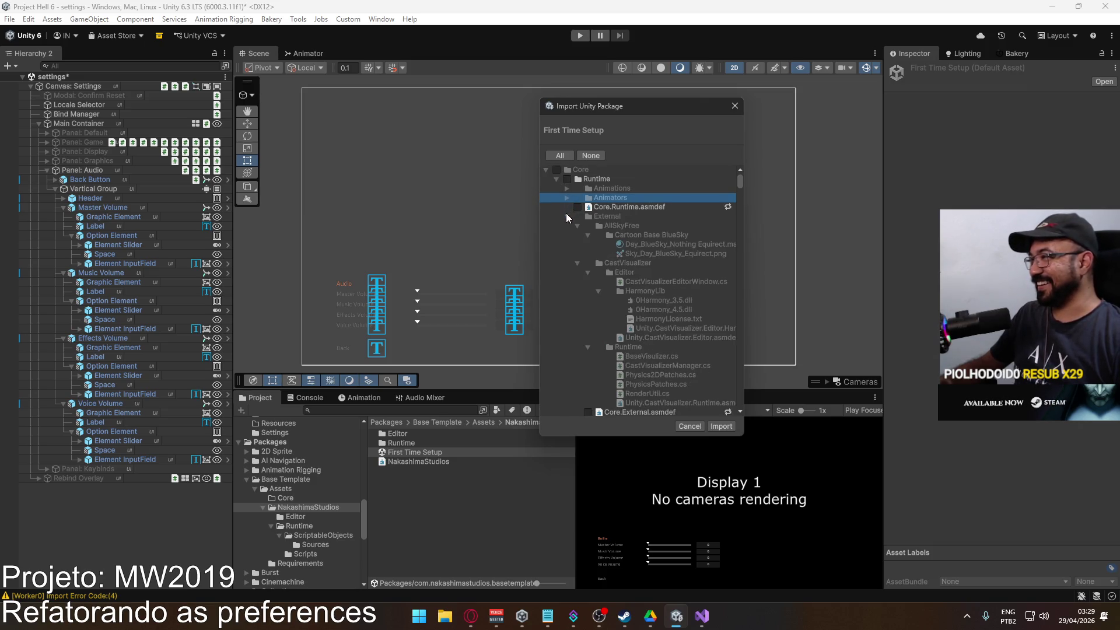
Collapse the asset folders and scroll through New items like Core.cs and CustomPrefs.cs.
left_click(566, 216)
left_click(566, 216)
left_click(568, 223)
left_click(566, 243)
left_click(566, 272)
left_click(567, 282)
left_click(568, 291)
left_click(566, 309)
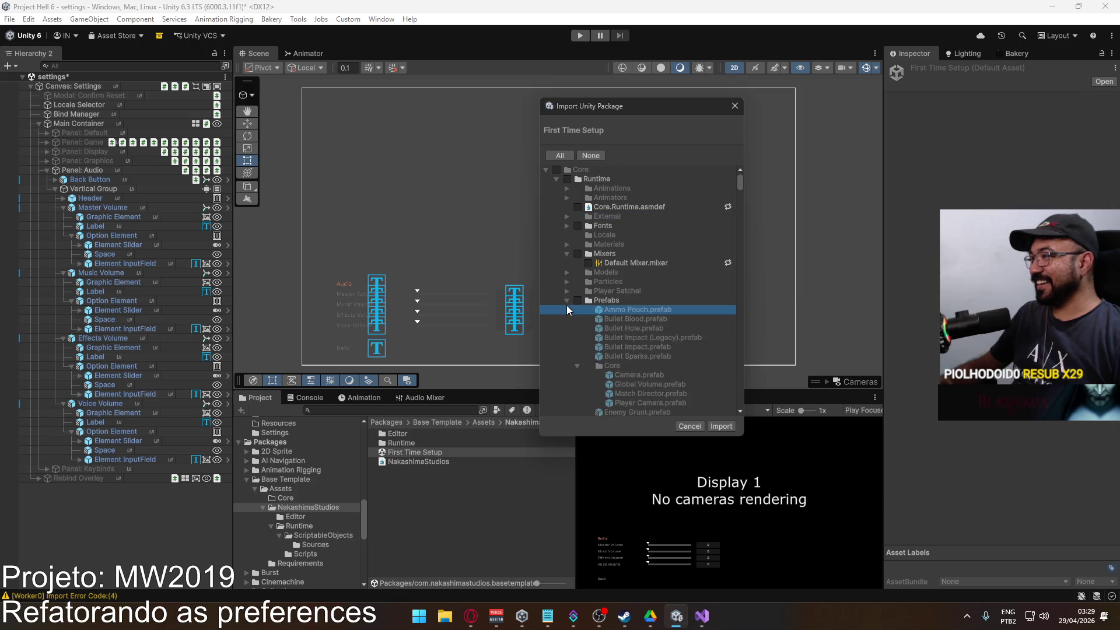
left_click(567, 300)
left_click(566, 309)
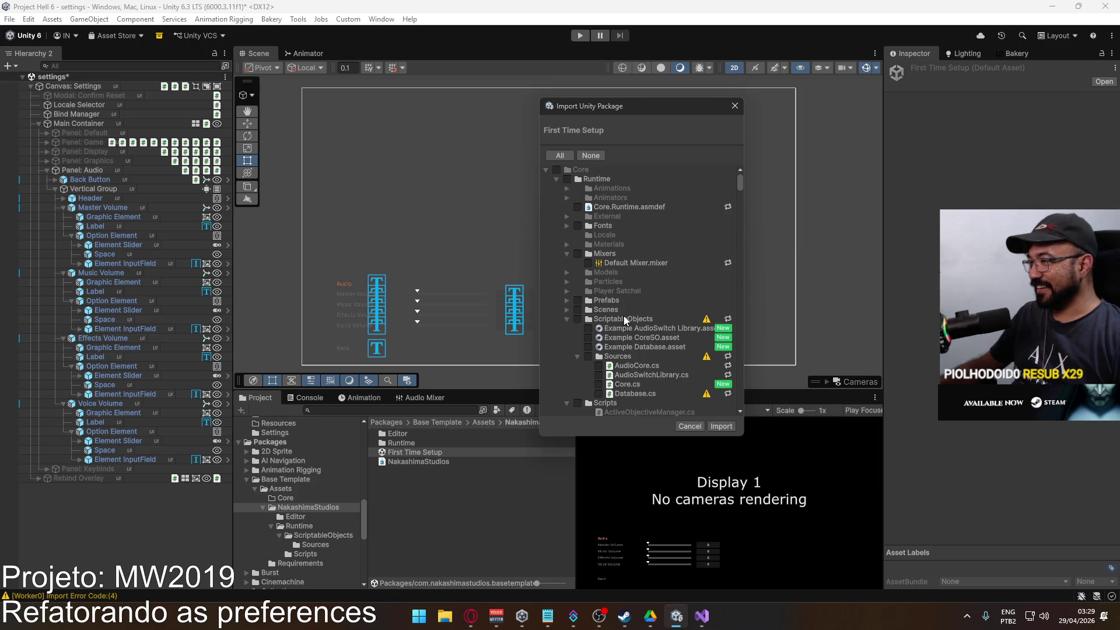
scroll(625, 315, "down", 1)
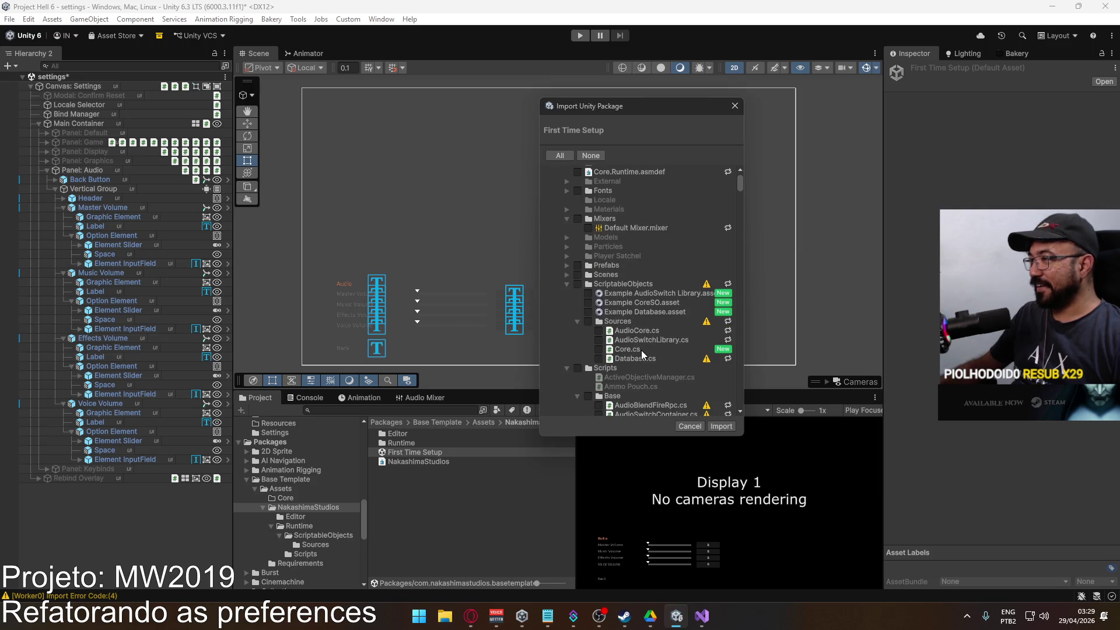
scroll(663, 326, "down", 2)
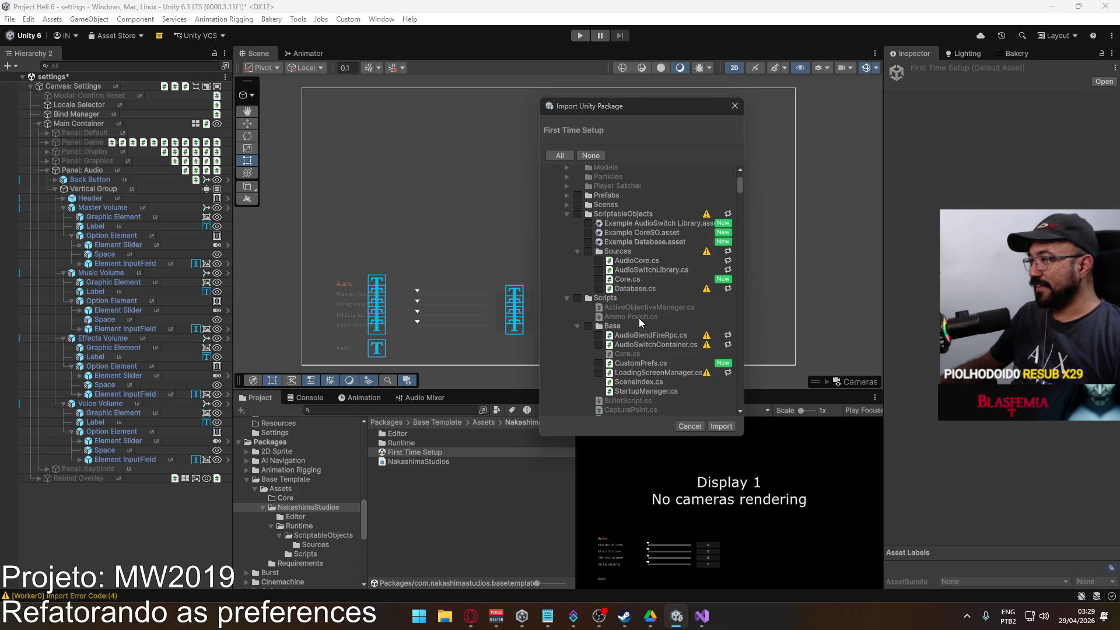
scroll(639, 323, "down", 1)
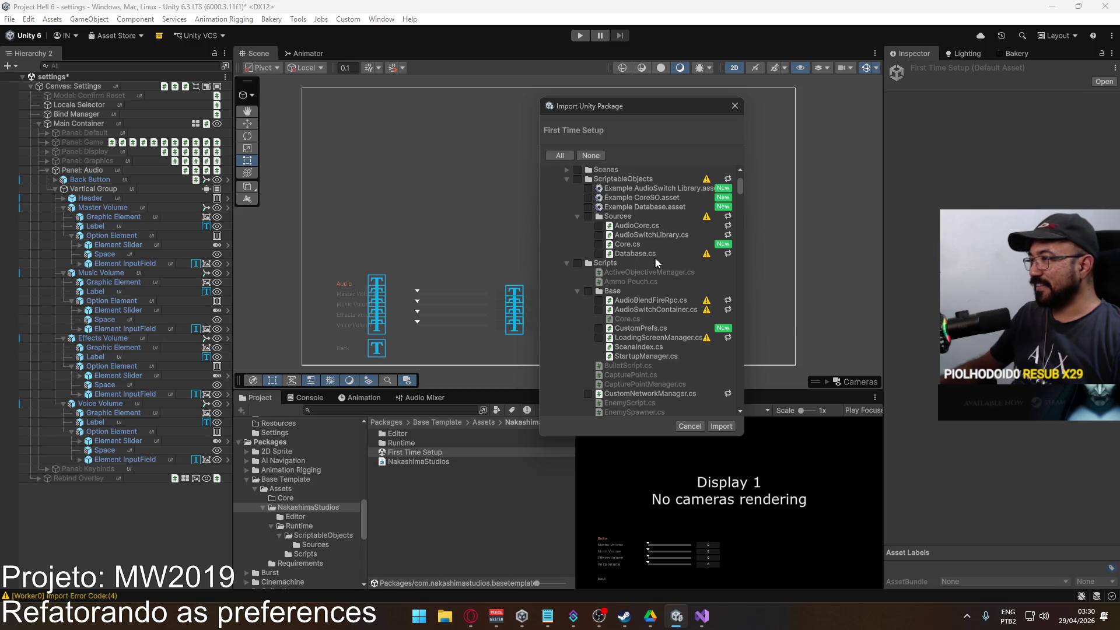
scroll(660, 290, "down", 10)
scroll(660, 289, "up", 10)
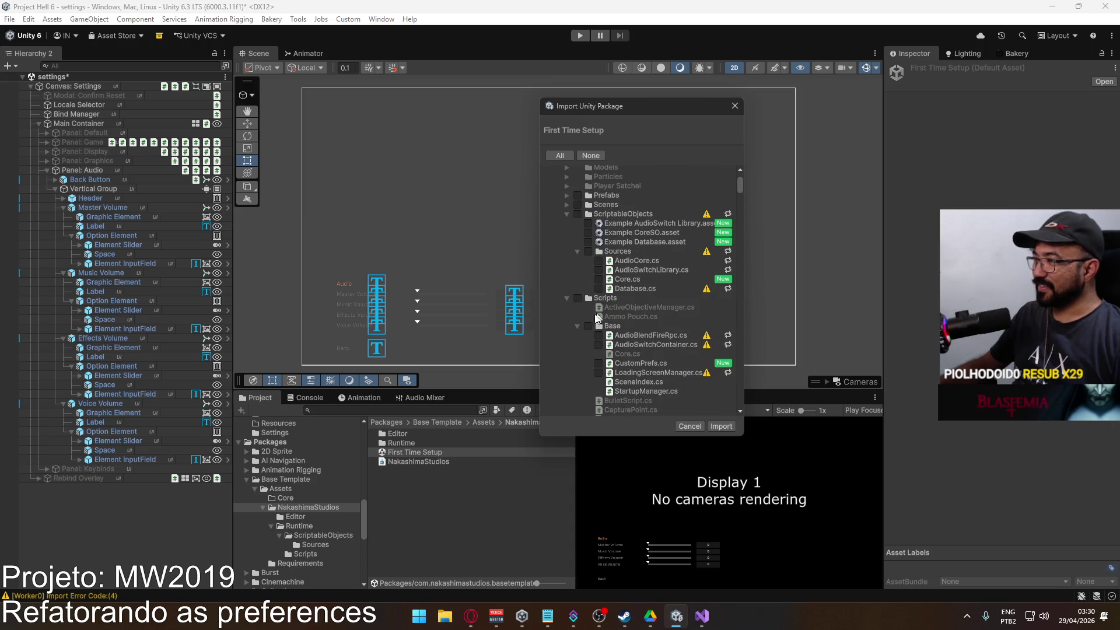
Launch the basetemplate project from the Unity Hub projects list.
left_click(522, 616)
left_click(643, 267)
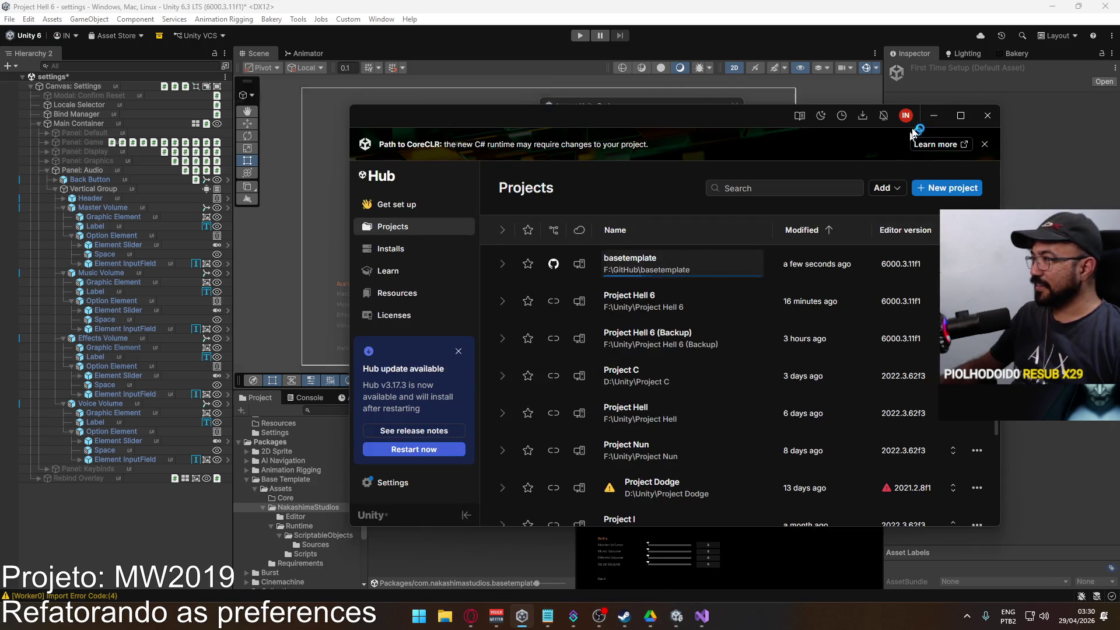
left_click_drag(645, 105, 591, 137)
scroll(644, 318, "down", 3)
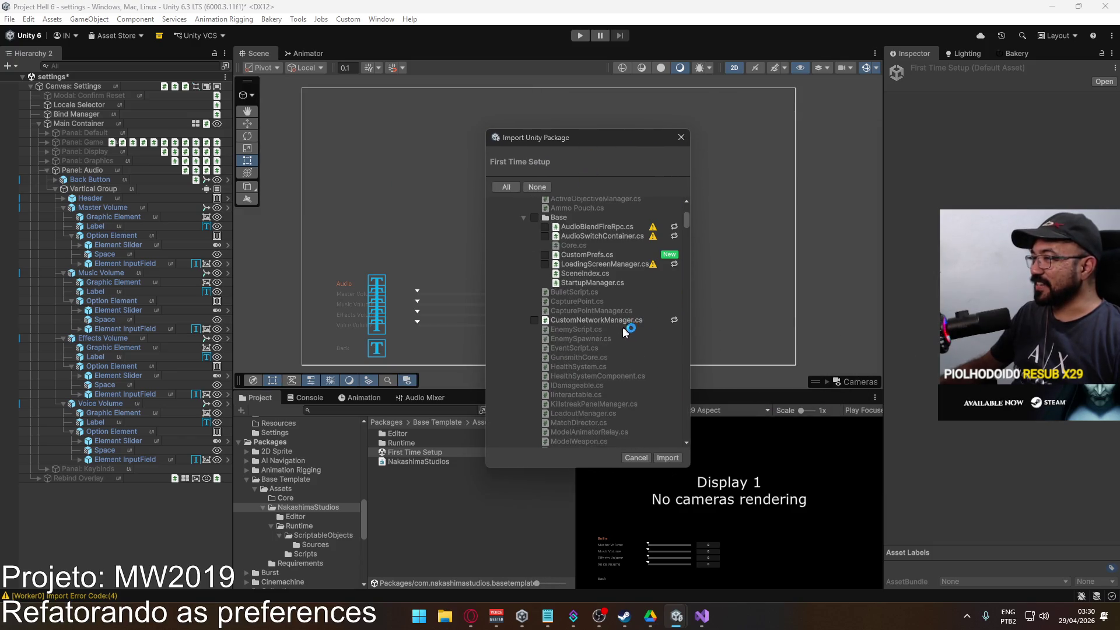
Tick PrefVolumeVoice, Music, Master, LicensedMusic, Effects and Base in the First Time Setup import list.
scroll(623, 339, "down", 10)
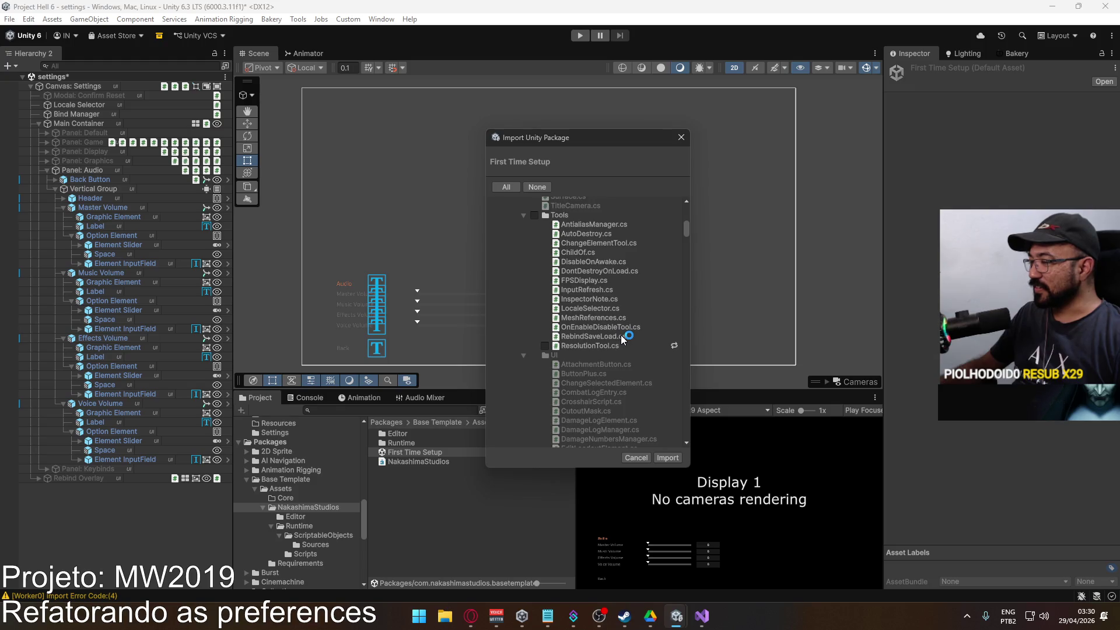
scroll(623, 339, "down", 10)
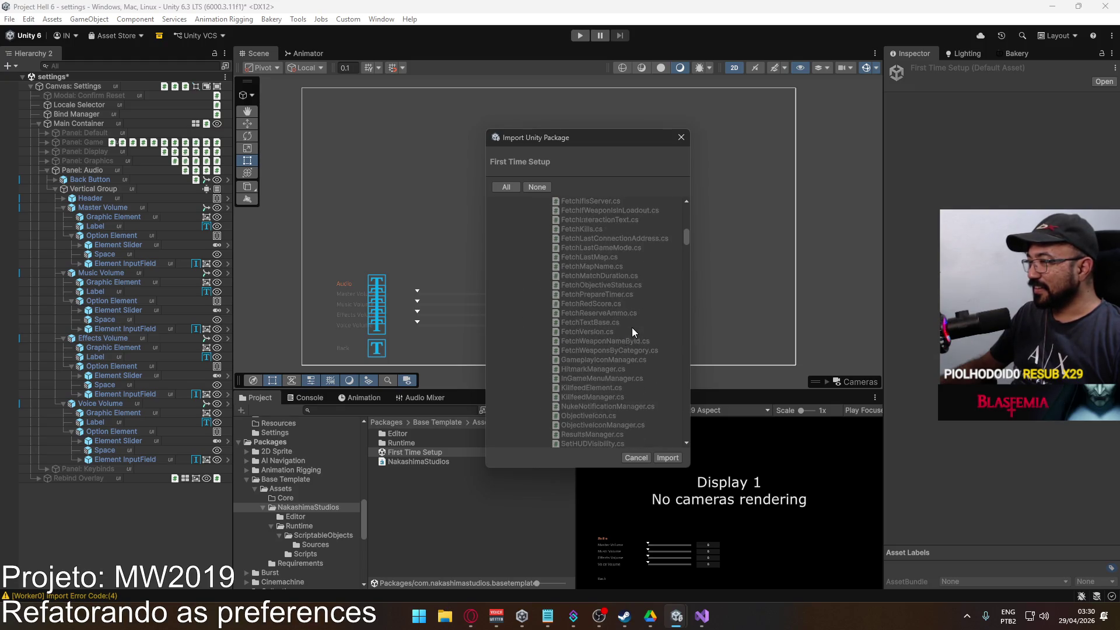
scroll(632, 328, "down", 5)
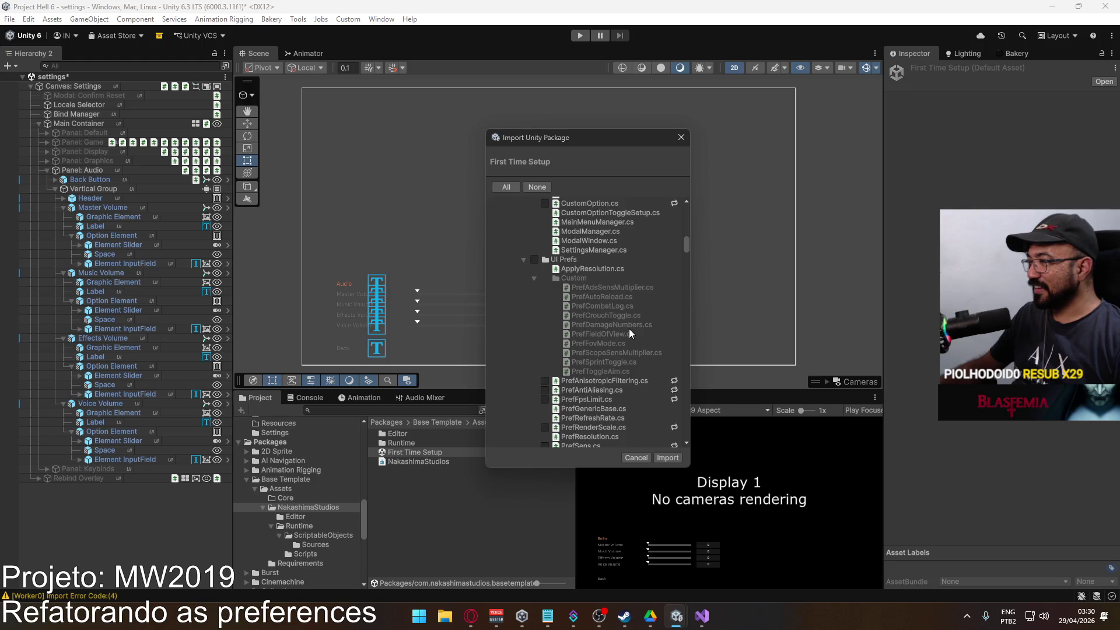
scroll(649, 322, "down", 6)
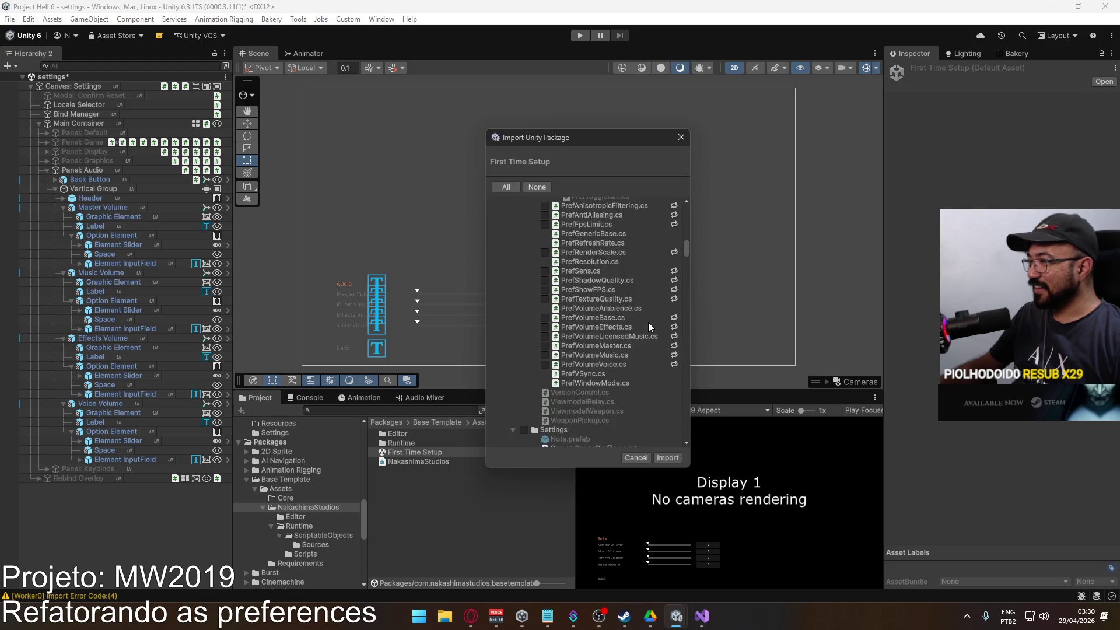
scroll(649, 322, "up", 6)
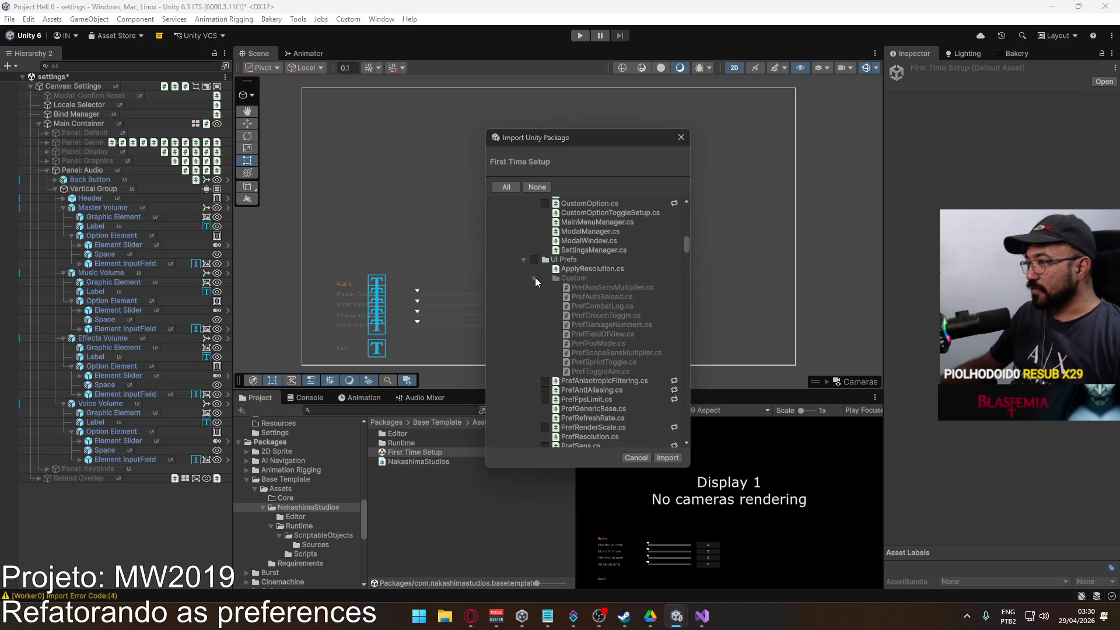
left_click(535, 278)
scroll(634, 316, "down", 3)
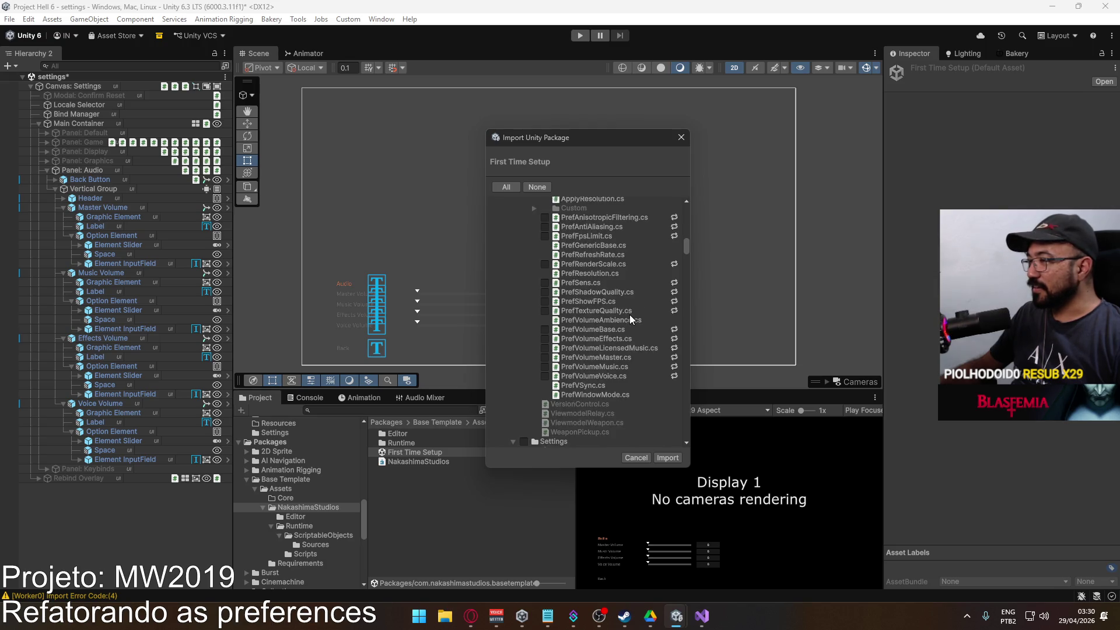
left_click(545, 376)
left_click(545, 367)
left_click(545, 358)
left_click(545, 348)
left_click(545, 339)
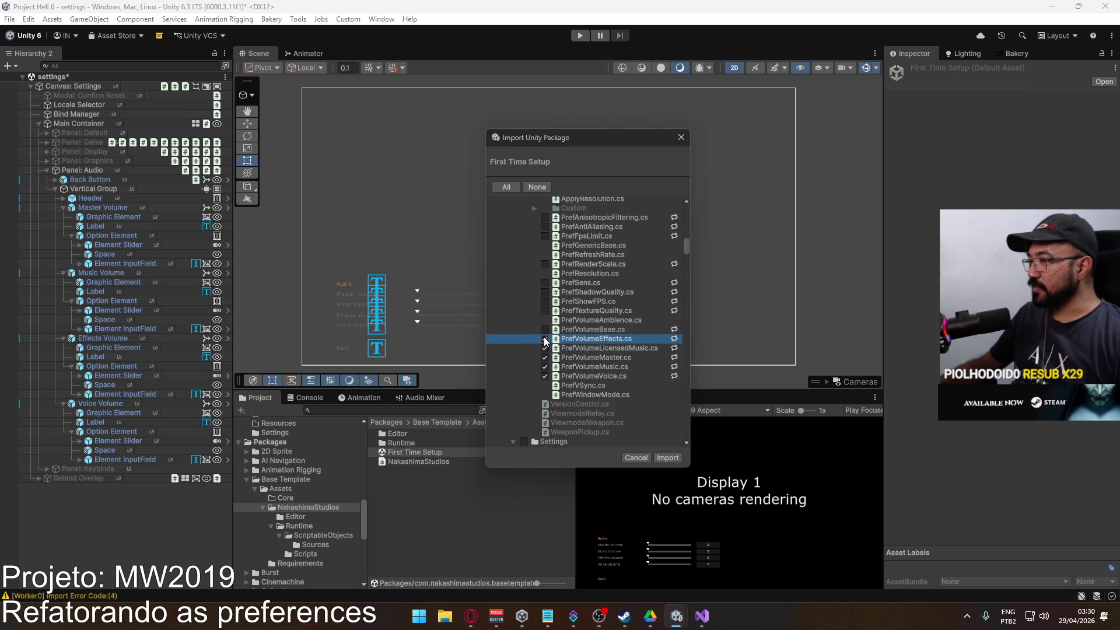
left_click(545, 331)
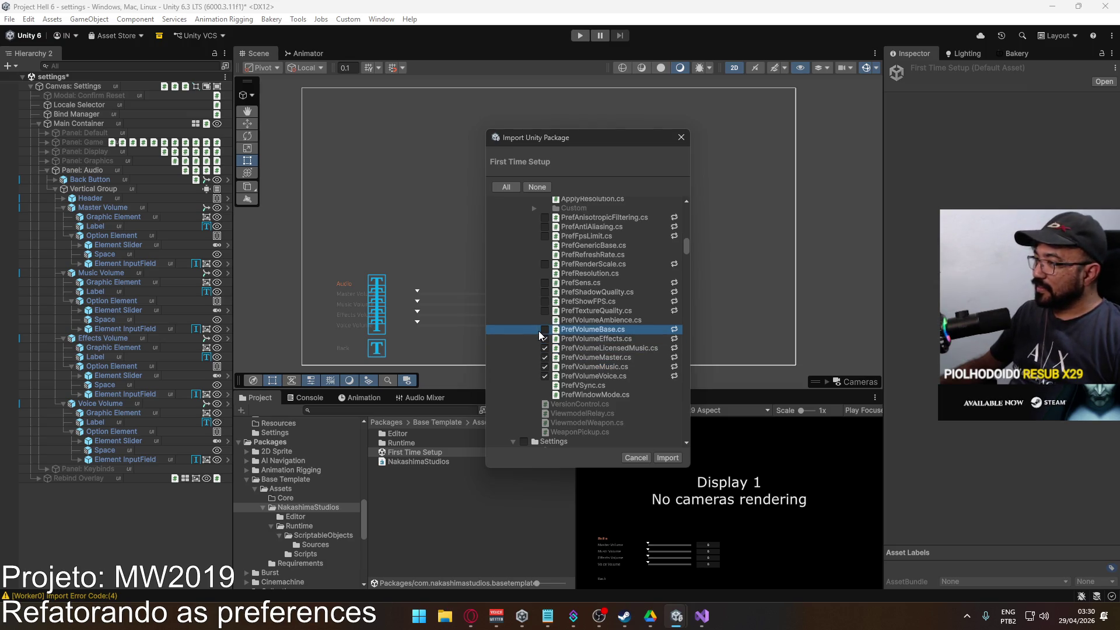
left_click(545, 331)
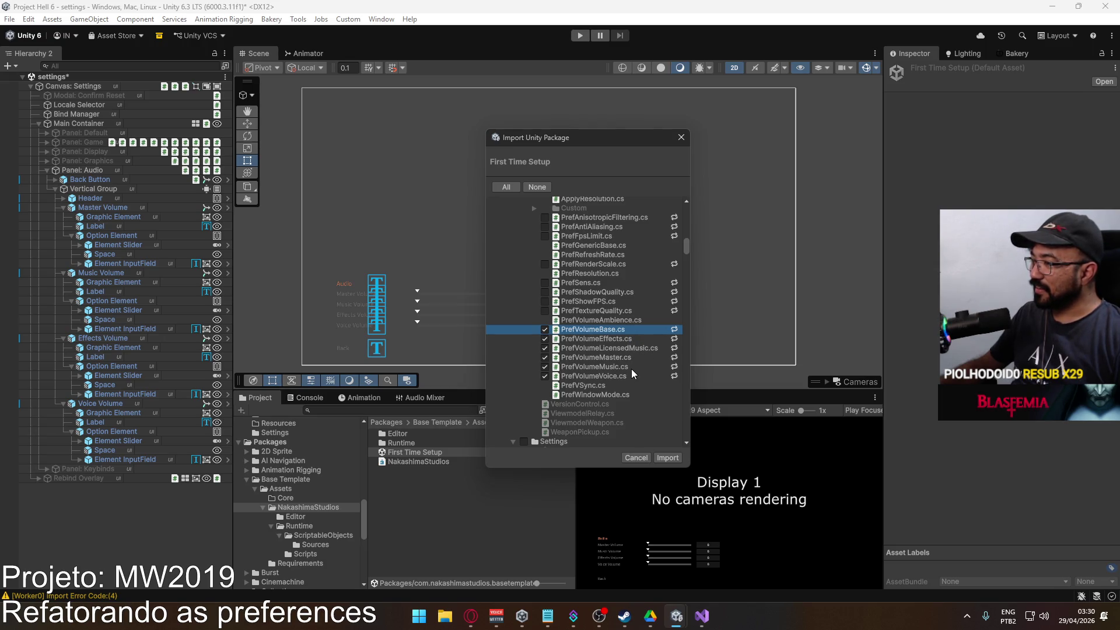
Switch to the basetemplate project window from the taskbar.
scroll(628, 376, "down", 2)
scroll(628, 376, "down", 2)
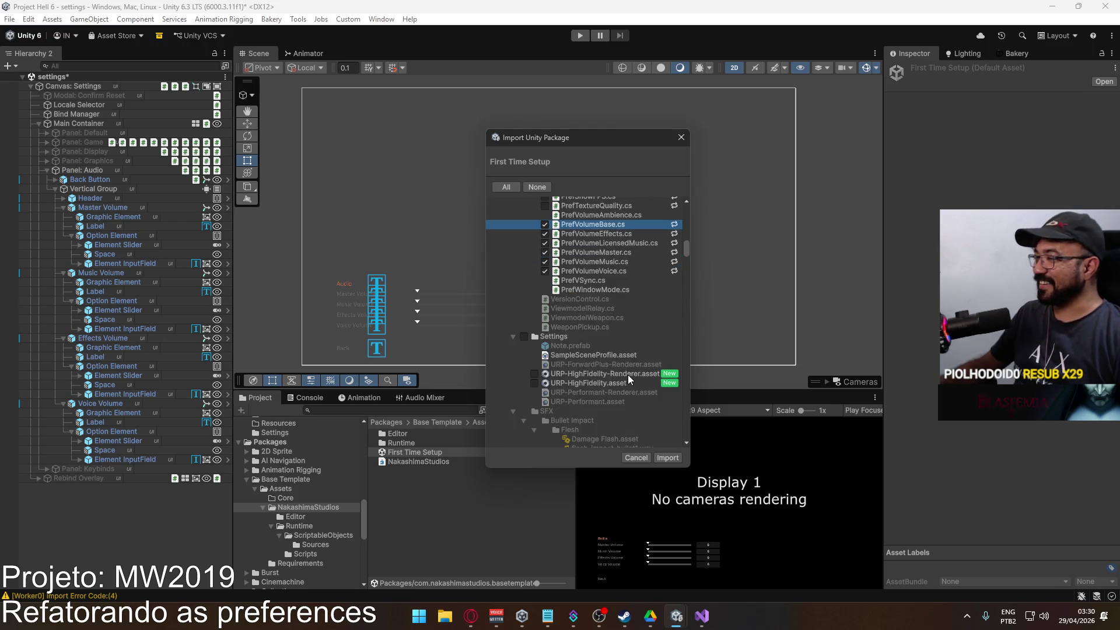
scroll(628, 375, "up", 3)
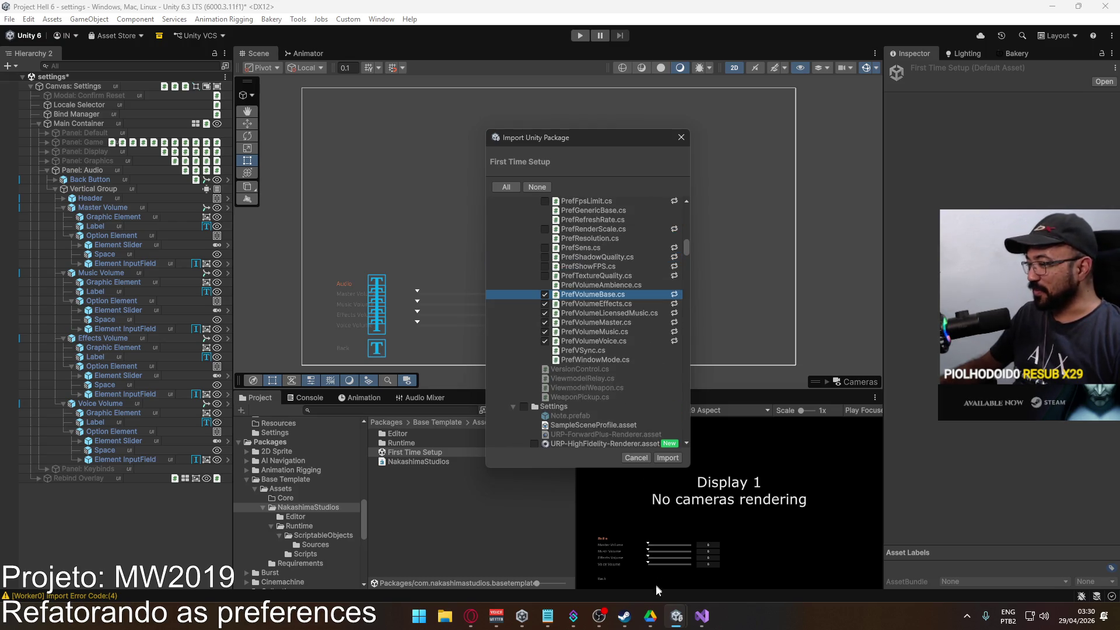
mouse_move(675, 619)
left_click(758, 485)
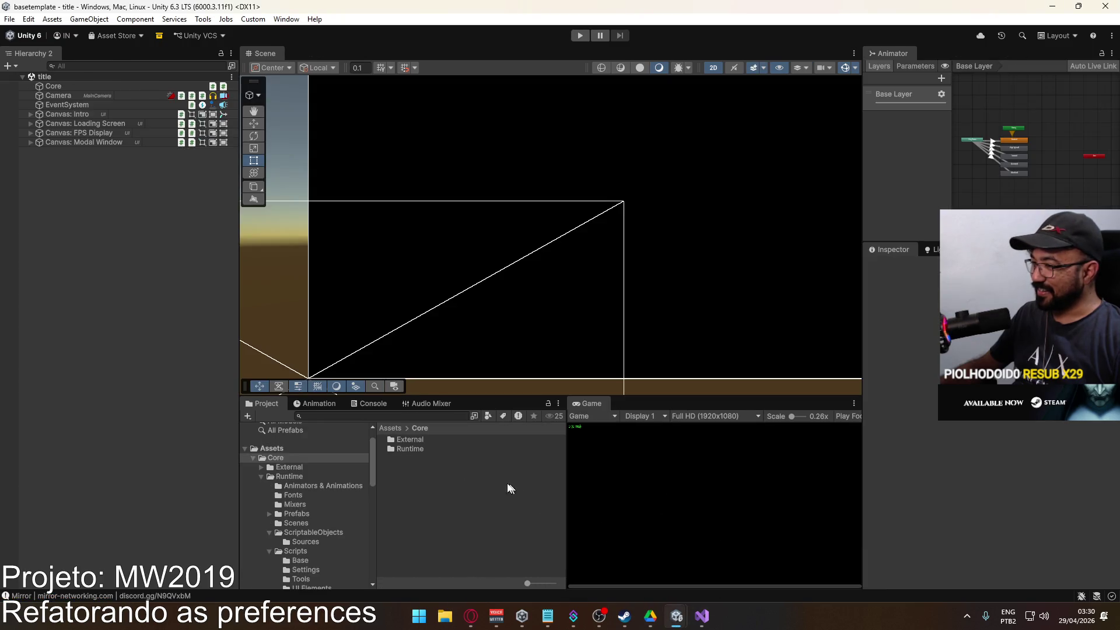
Browse basetemplate's Core Runtime folder, then return to the Project Hell 6 import window.
double_click(452, 448)
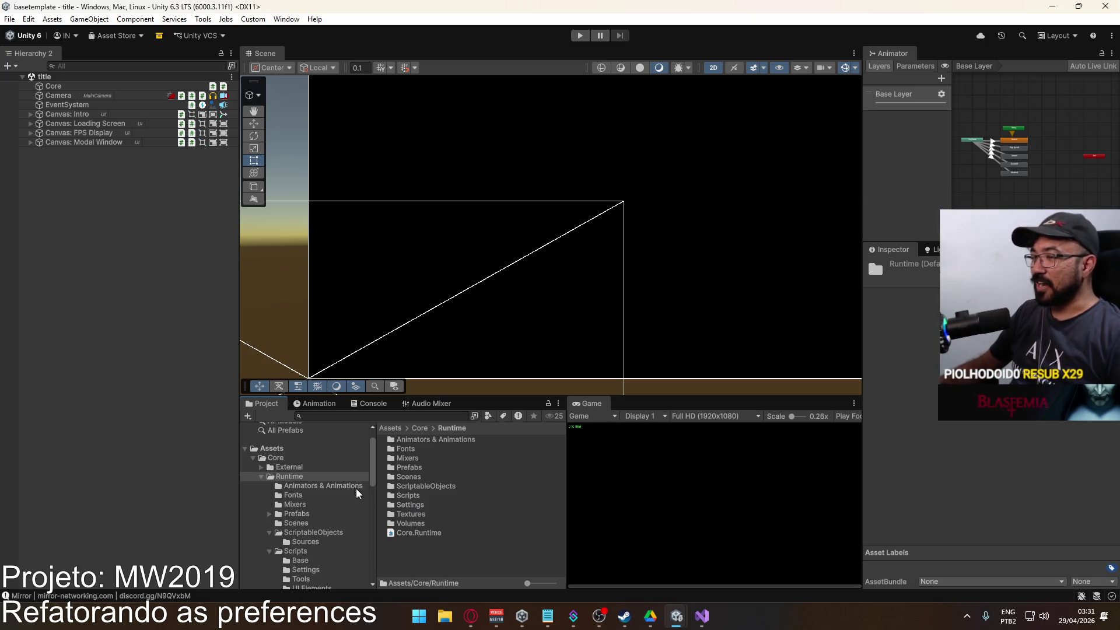
mouse_move(369, 472)
left_mouse_down()
mouse_move(366, 502)
mouse_move(349, 508)
left_mouse_up()
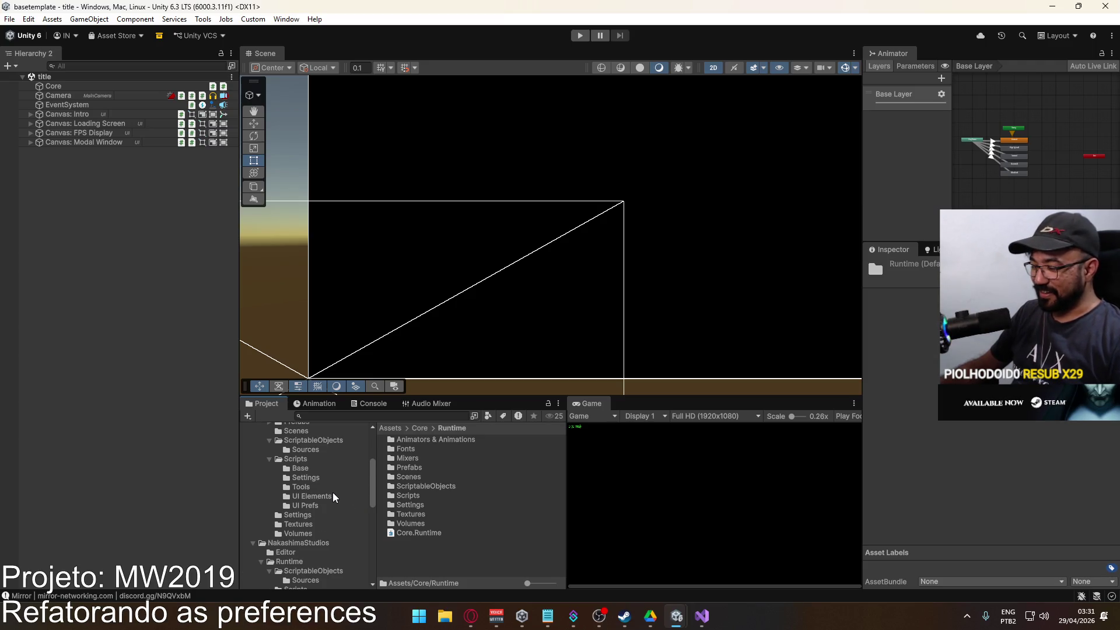
scroll(330, 490, "down", 3)
scroll(334, 490, "up", 5)
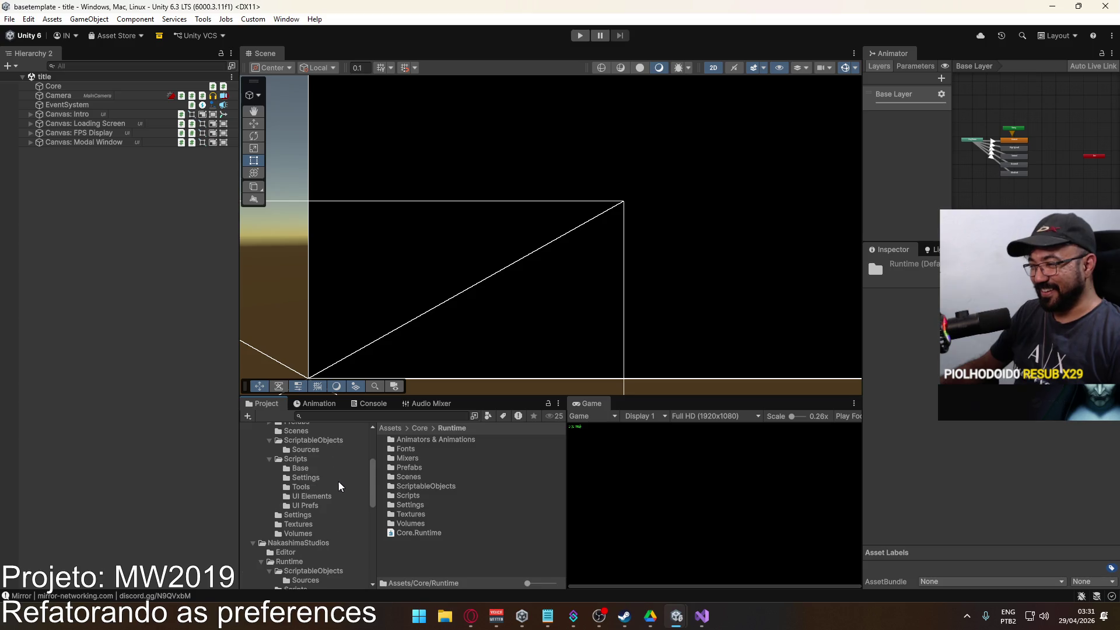
scroll(346, 499, "up", 2)
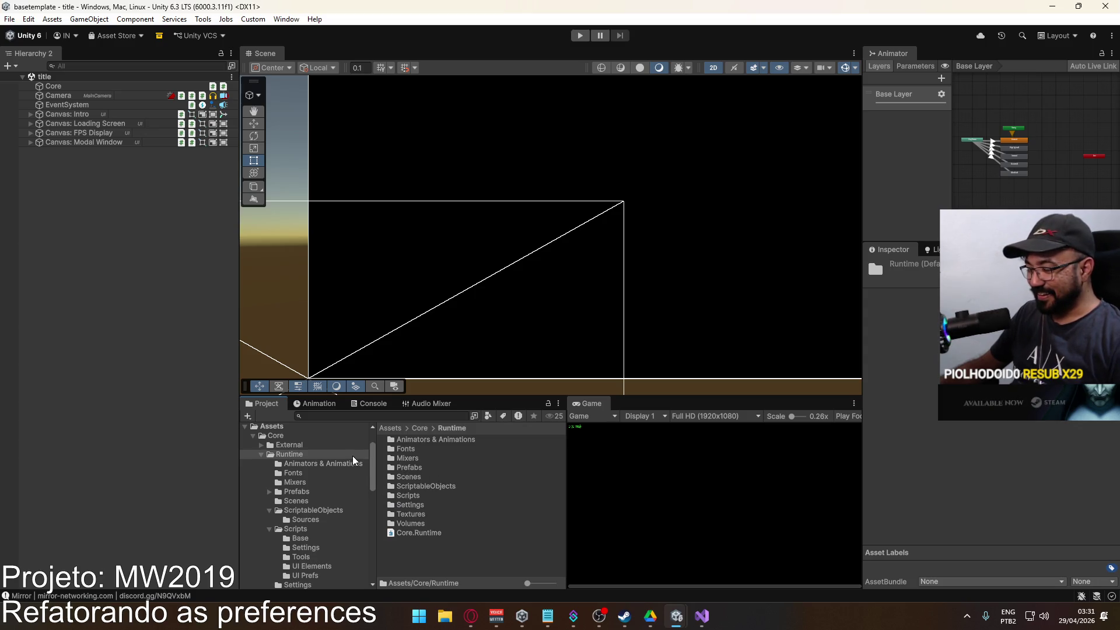
mouse_move(671, 613)
left_click(610, 576)
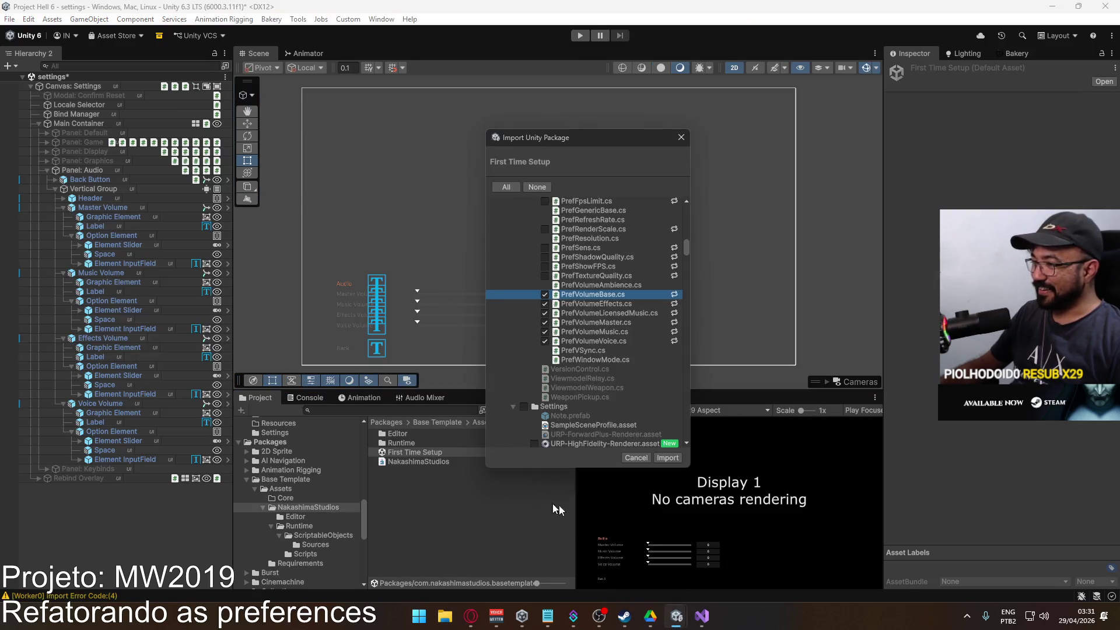
Delete the CustomPrefs script from basetemplate's Core/Runtime/Scripts/Base folder.
scroll(643, 355, "down", 3)
scroll(631, 359, "up", 10)
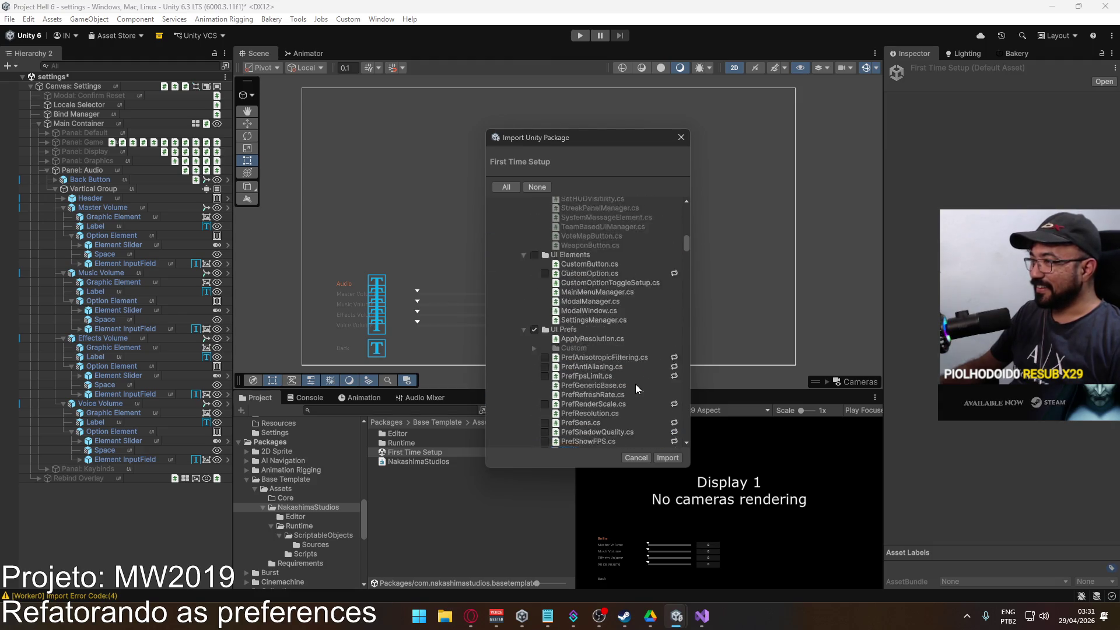
scroll(629, 388, "up", 10)
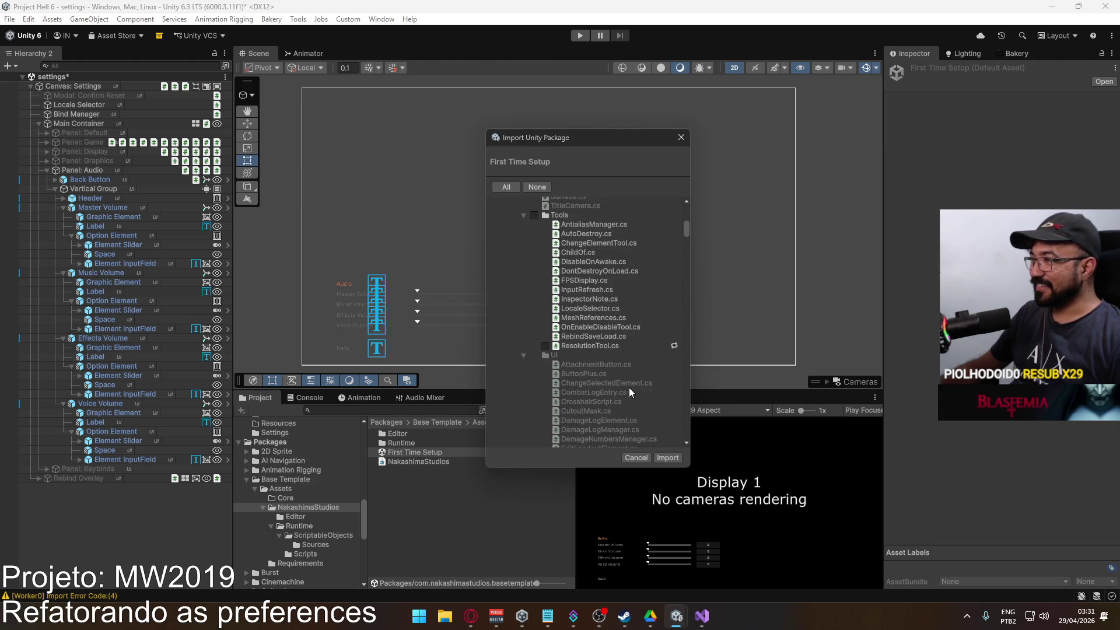
scroll(629, 388, "up", 15)
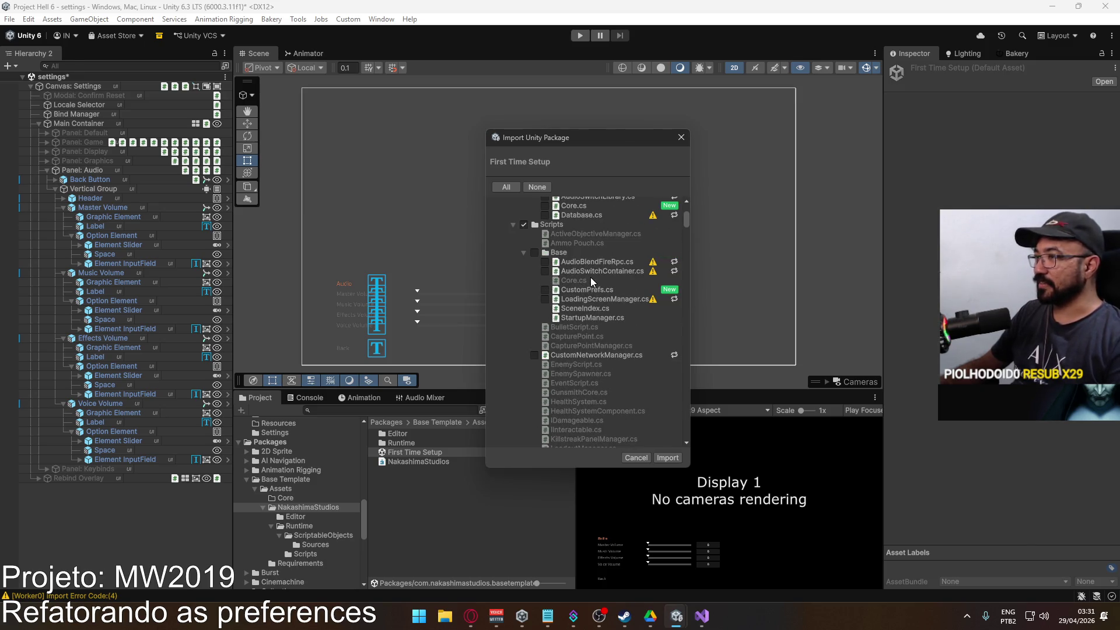
key("alt+Tab")
double_click(418, 497)
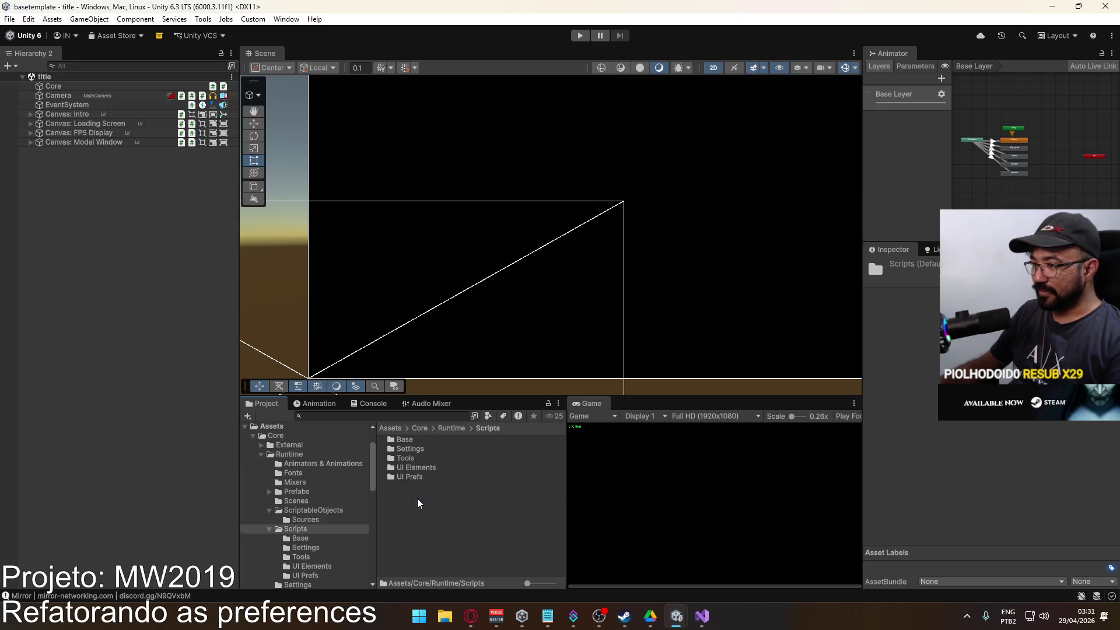
key("alt+Tab")
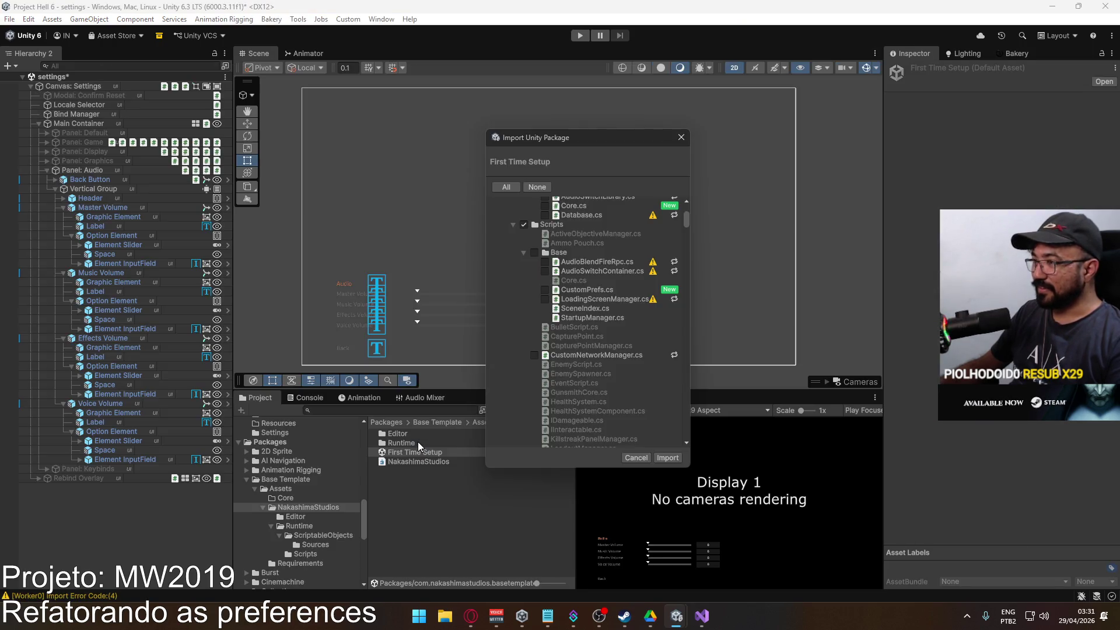
key("alt+Tab")
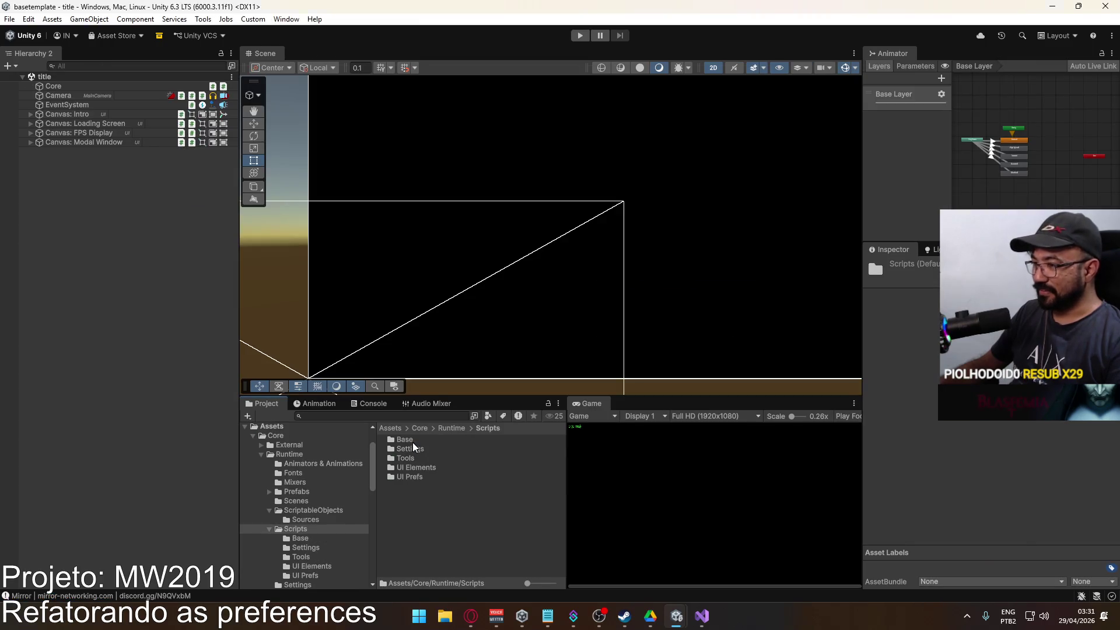
double_click(412, 439)
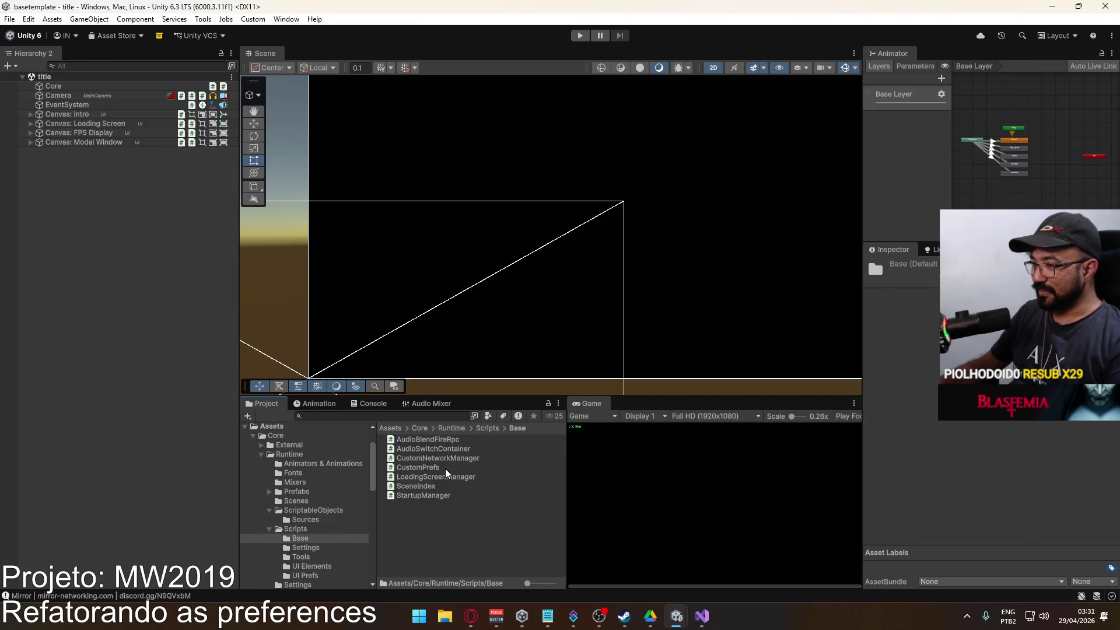
left_click(446, 468)
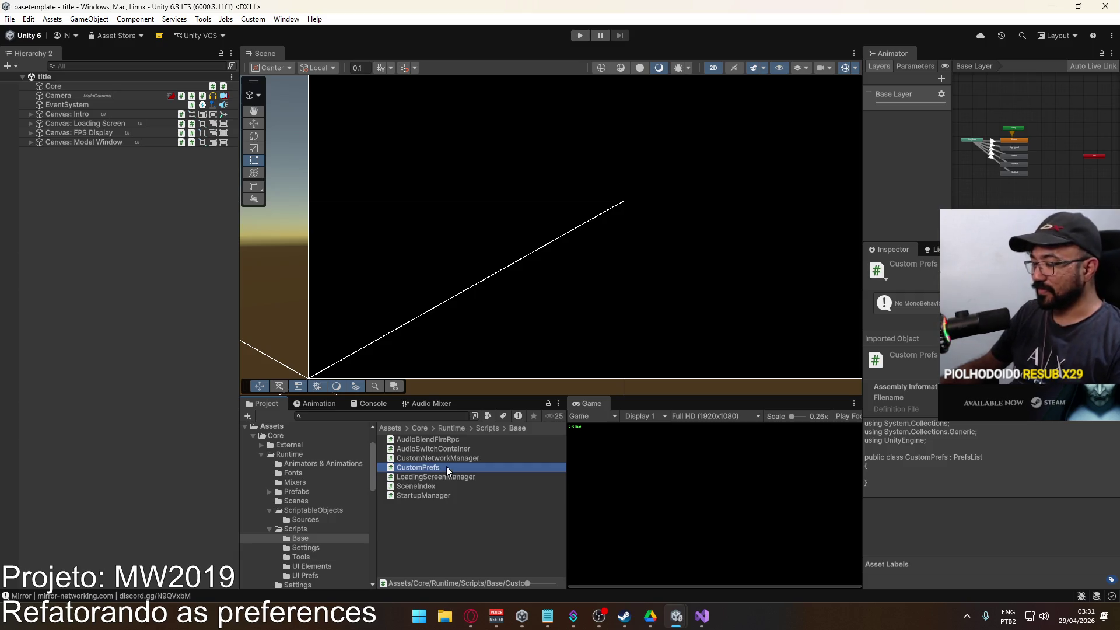
key("Delete")
key("Return")
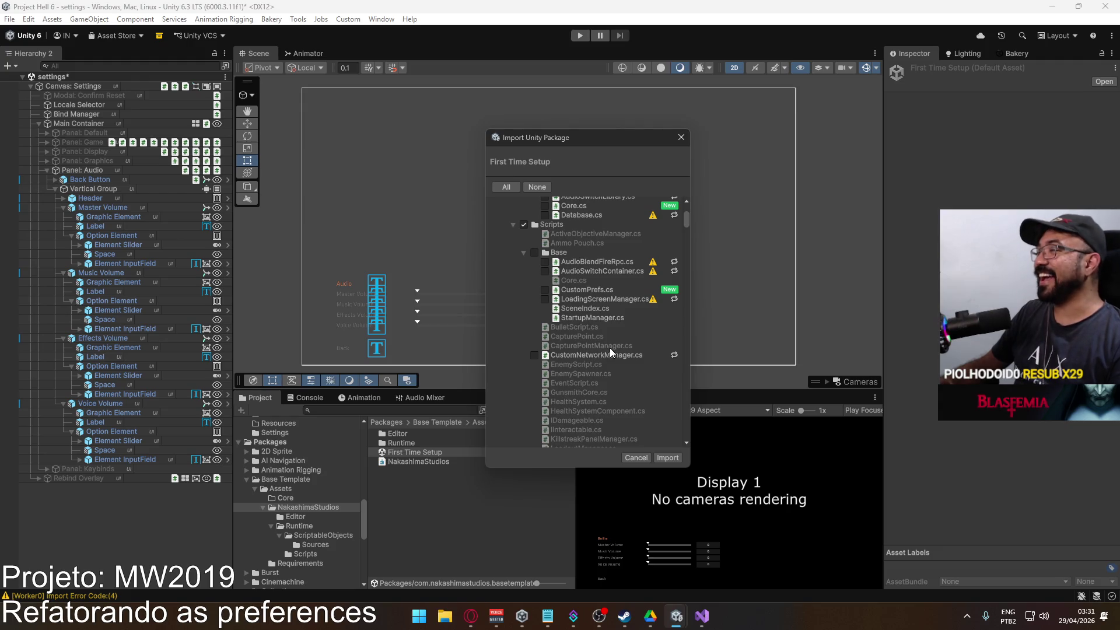
Open the ScriptableObjects/Sources Core script in Visual Studio, reloading the modified project files.
scroll(607, 349, "up", 3)
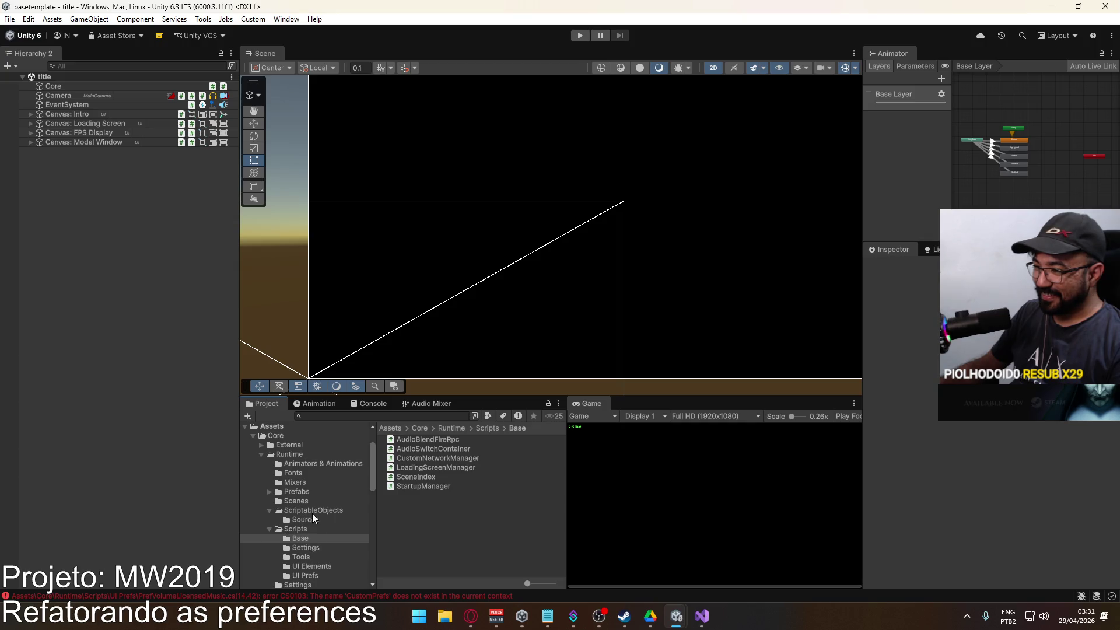
left_click(310, 520)
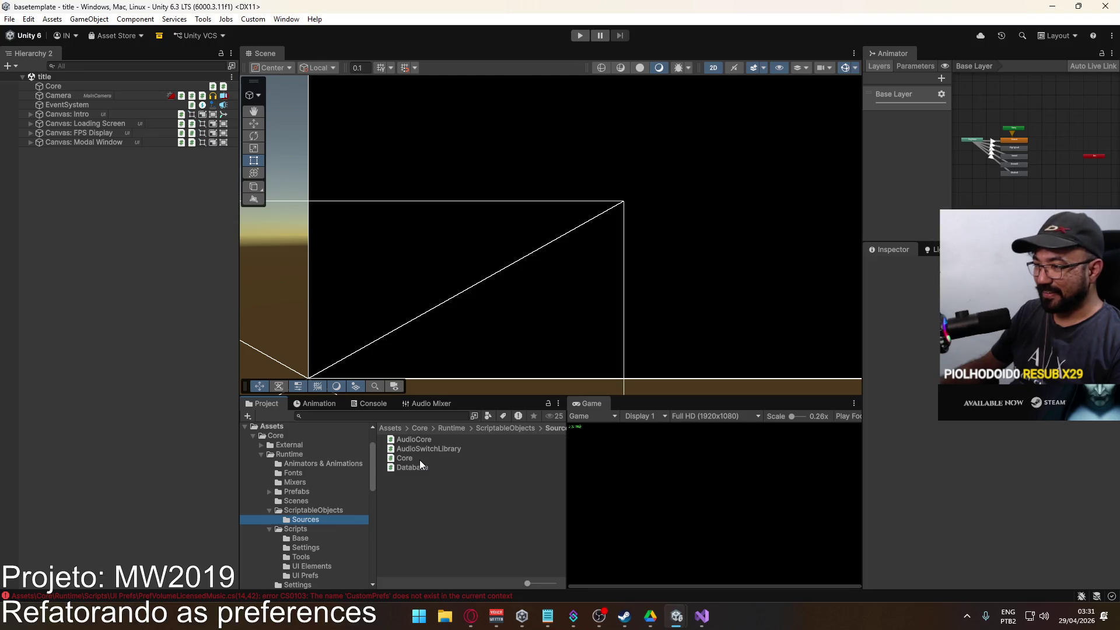
left_click(416, 459)
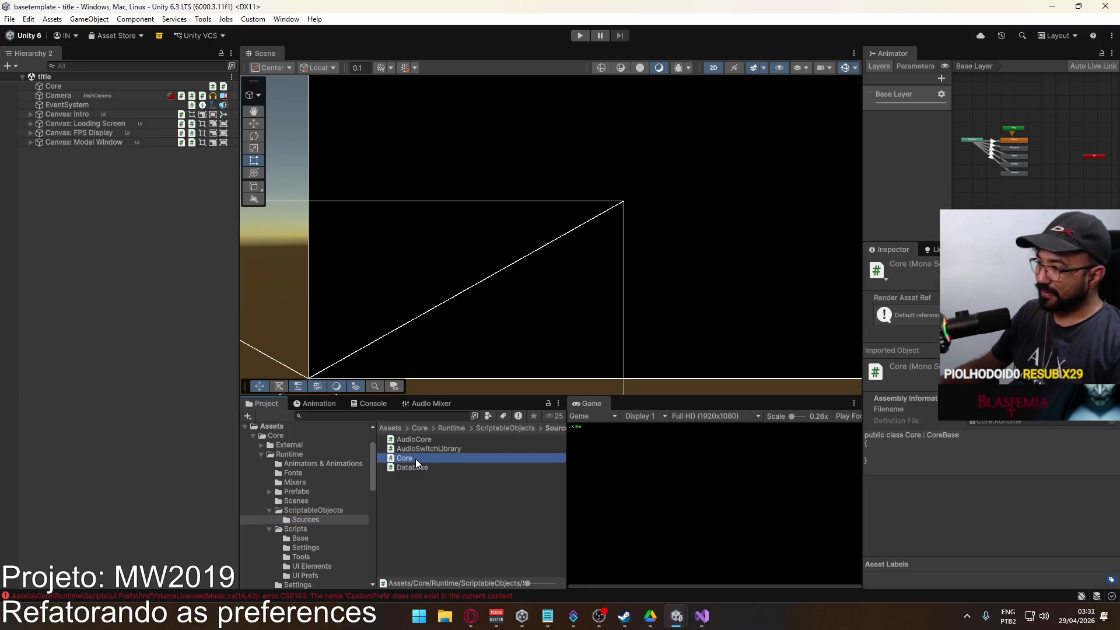
double_click(411, 457)
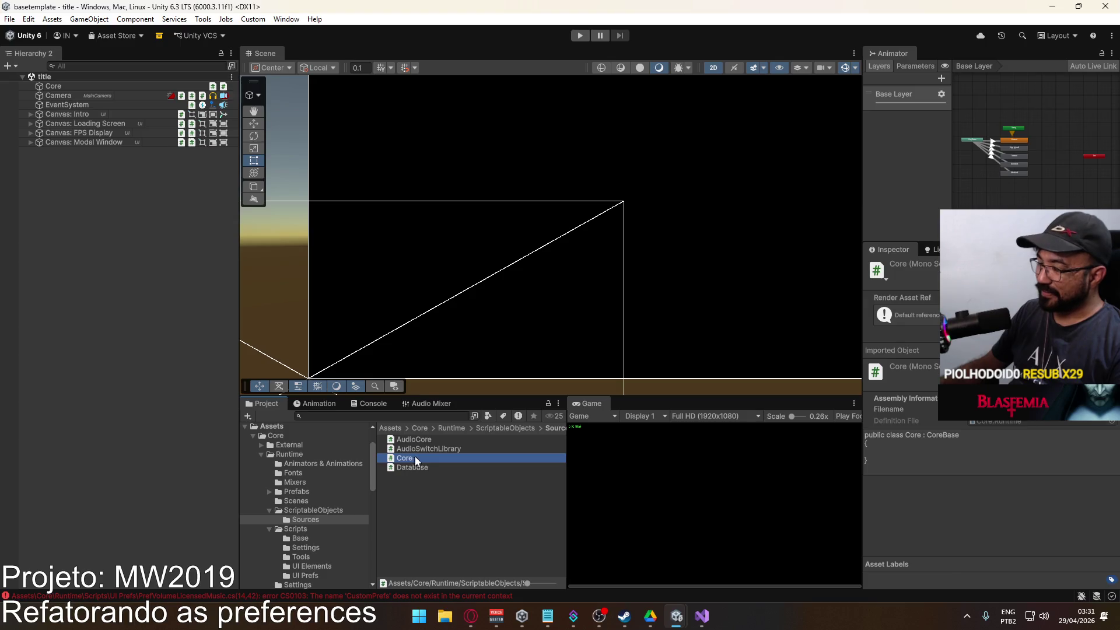
left_click(537, 341)
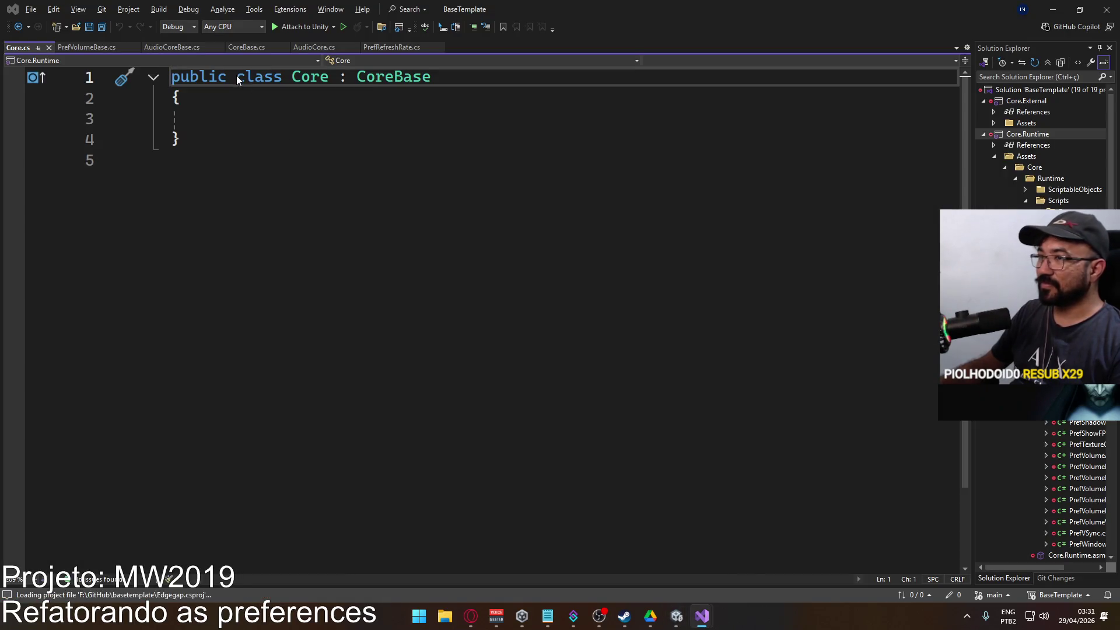
Start a class declaration above Core, checking PrefVolumeBase, CoreBase and AudioCoreBase for reference.
key("Return")
key("Return")
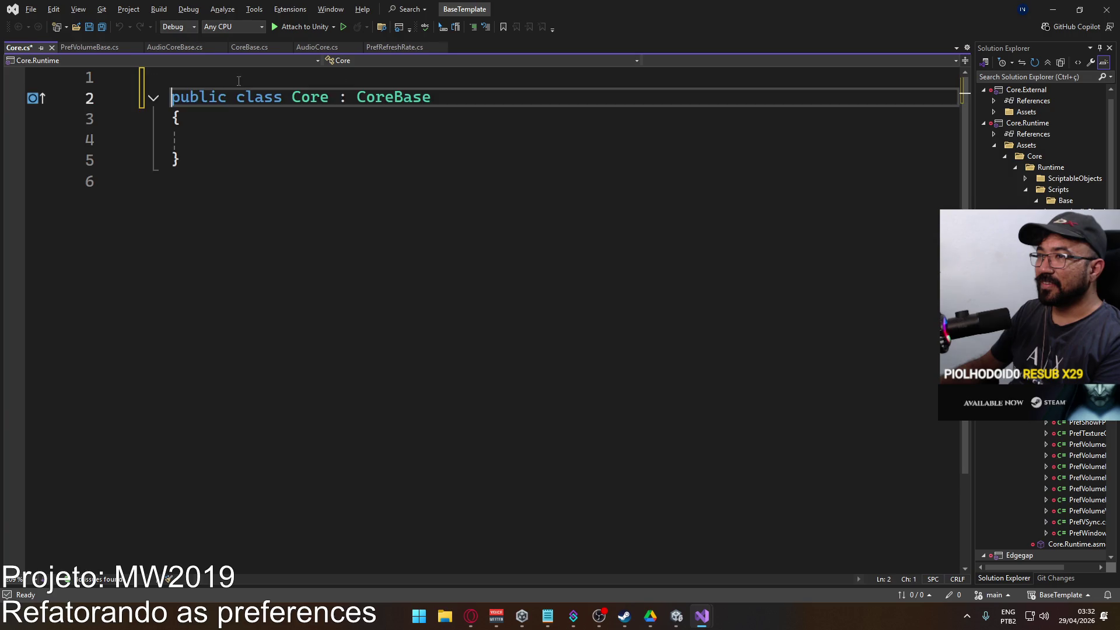
key("Up")
key("Up")
type("p")
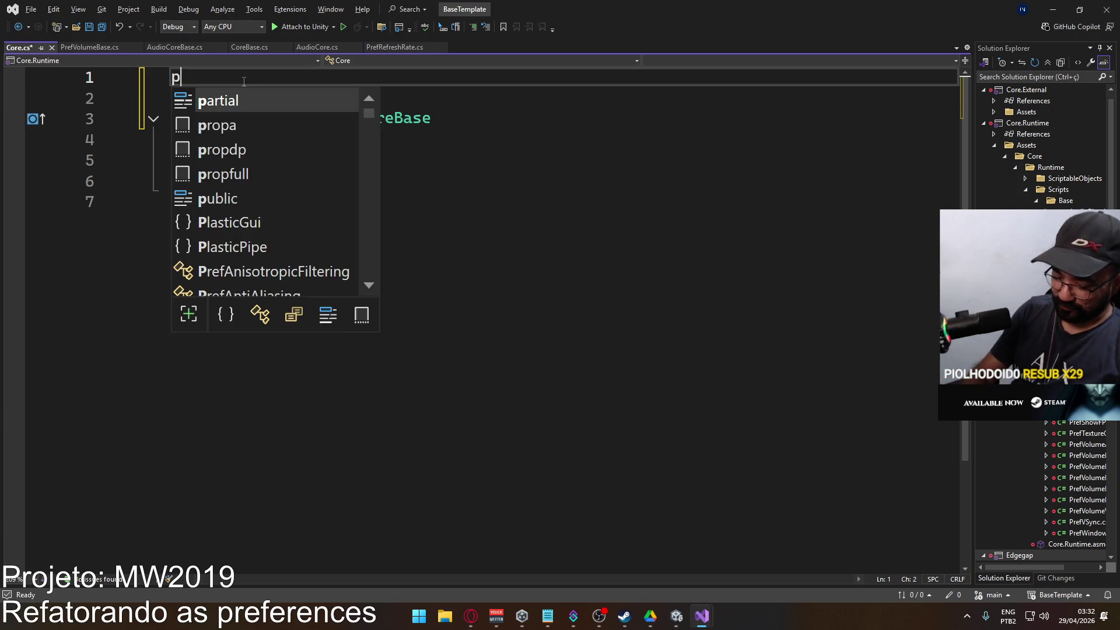
type("ublic Custom")
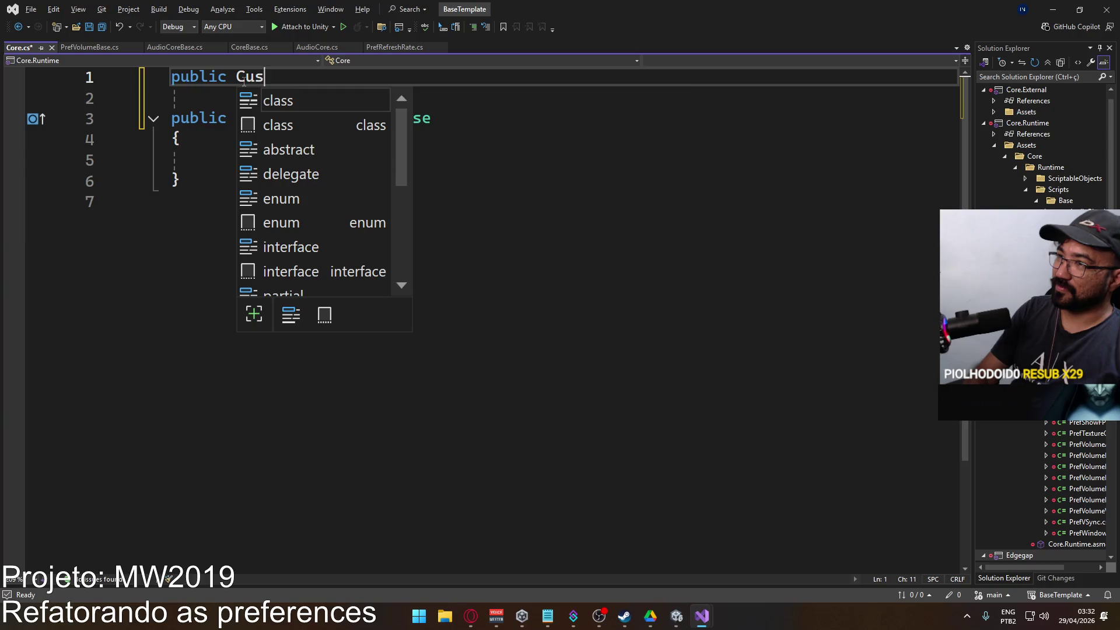
key("BackSpace")
key("BackSpace")
key("BackSpace")
key("BackSpace")
key("BackSpace")
key("BackSpace")
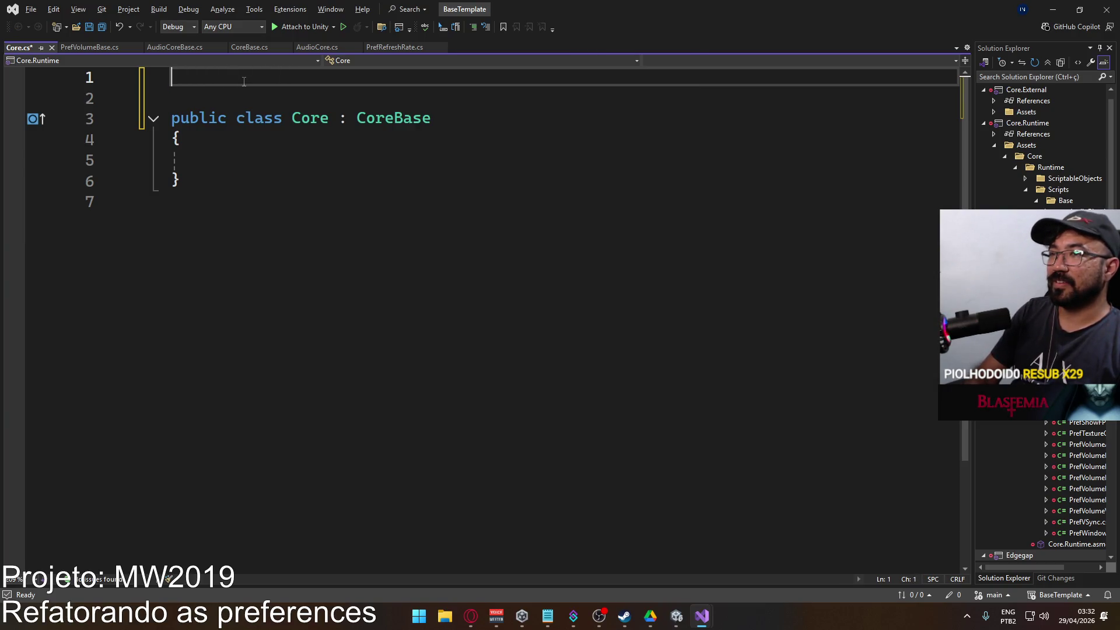
left_click(80, 47)
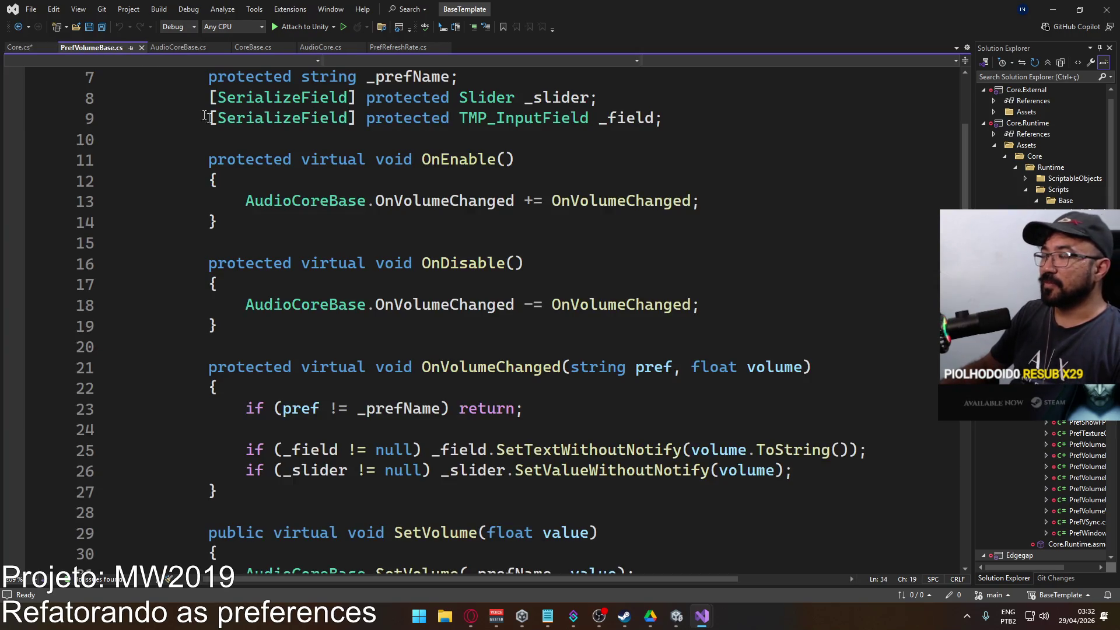
scroll(181, 100, "up", 2)
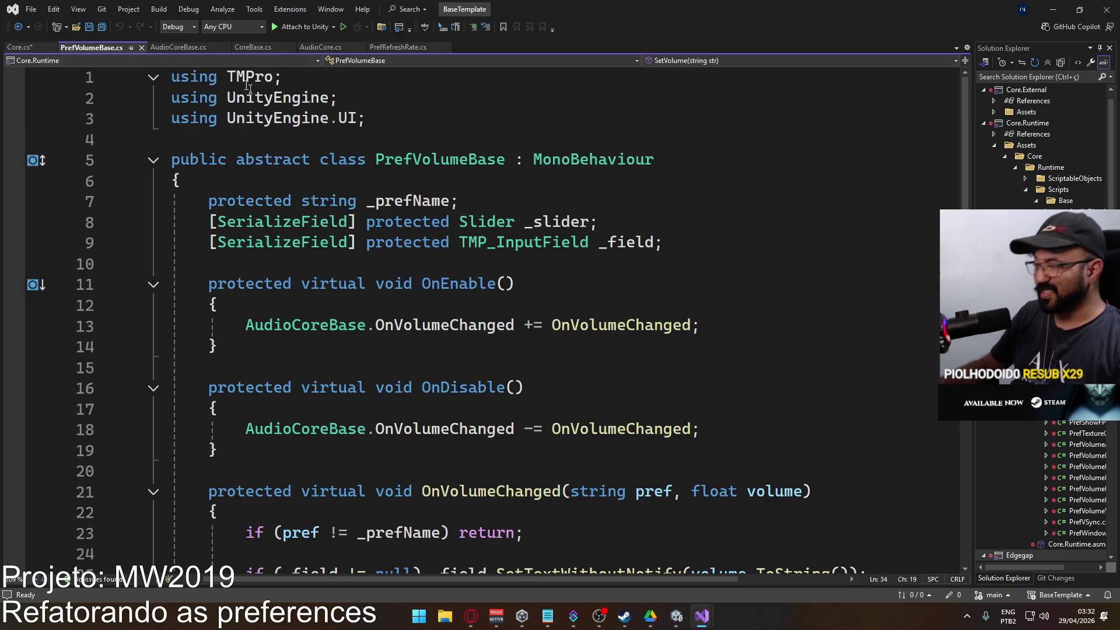
left_click(19, 47)
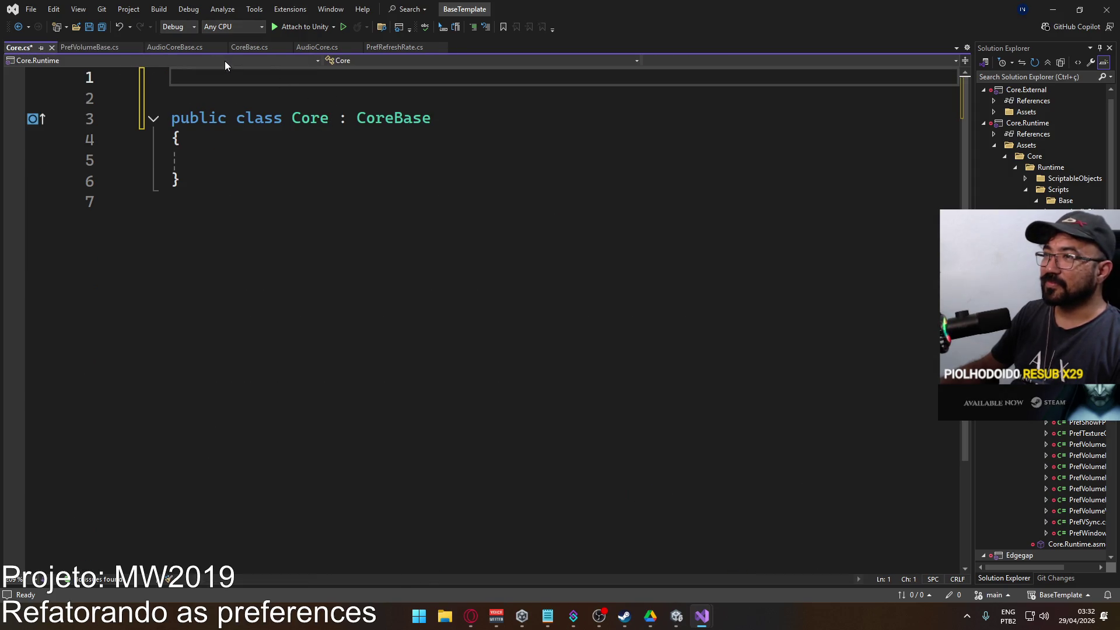
left_click(245, 49)
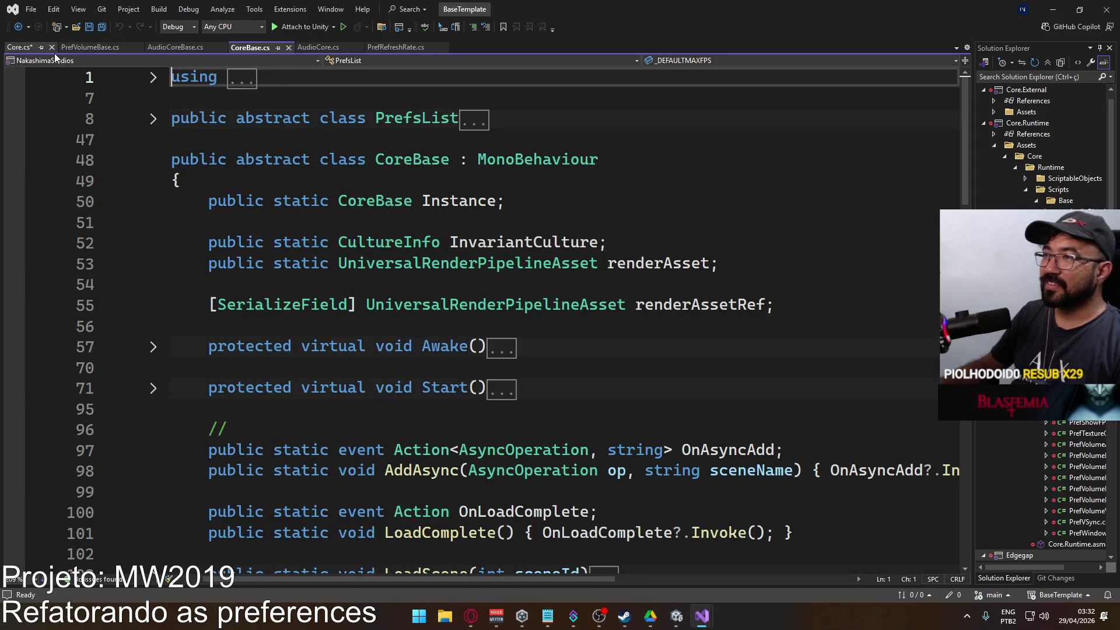
left_click(19, 49)
type("public class")
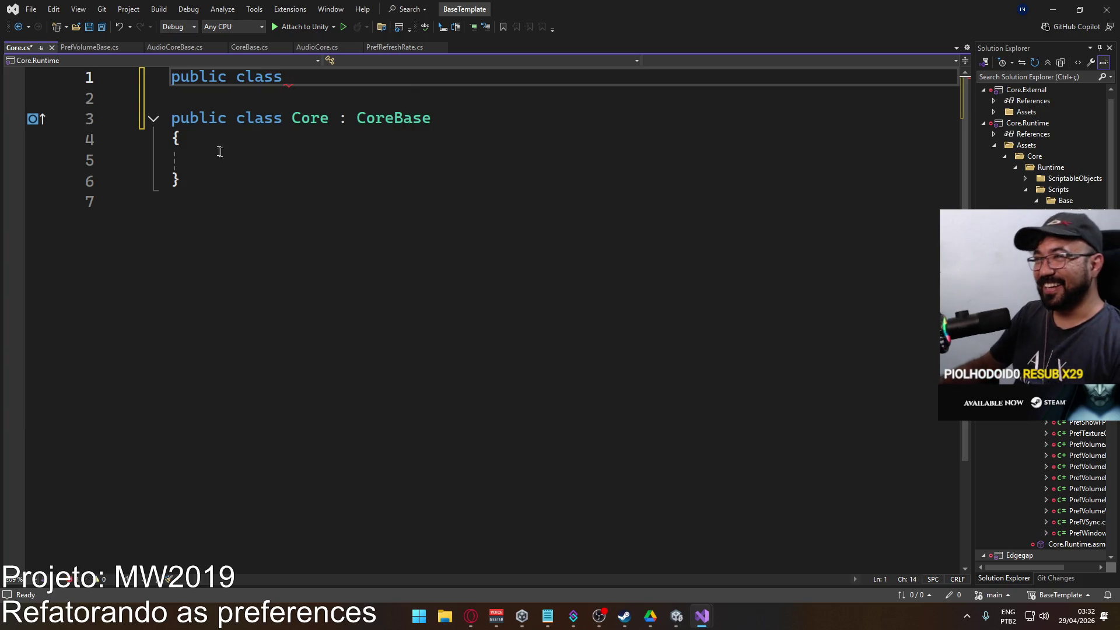
left_click(174, 46)
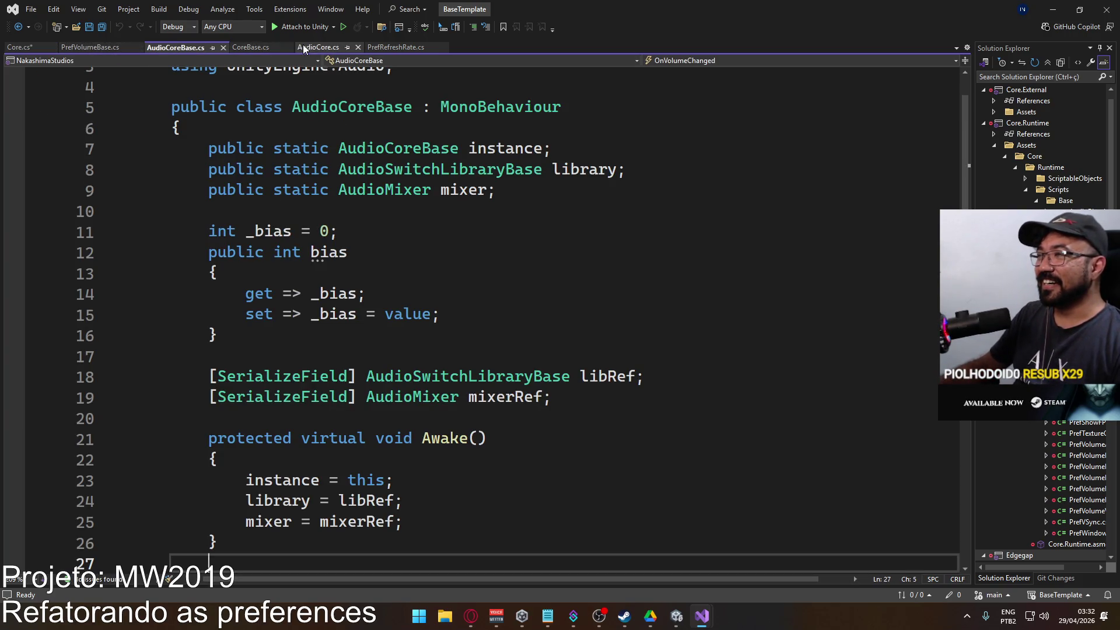
left_click(247, 46)
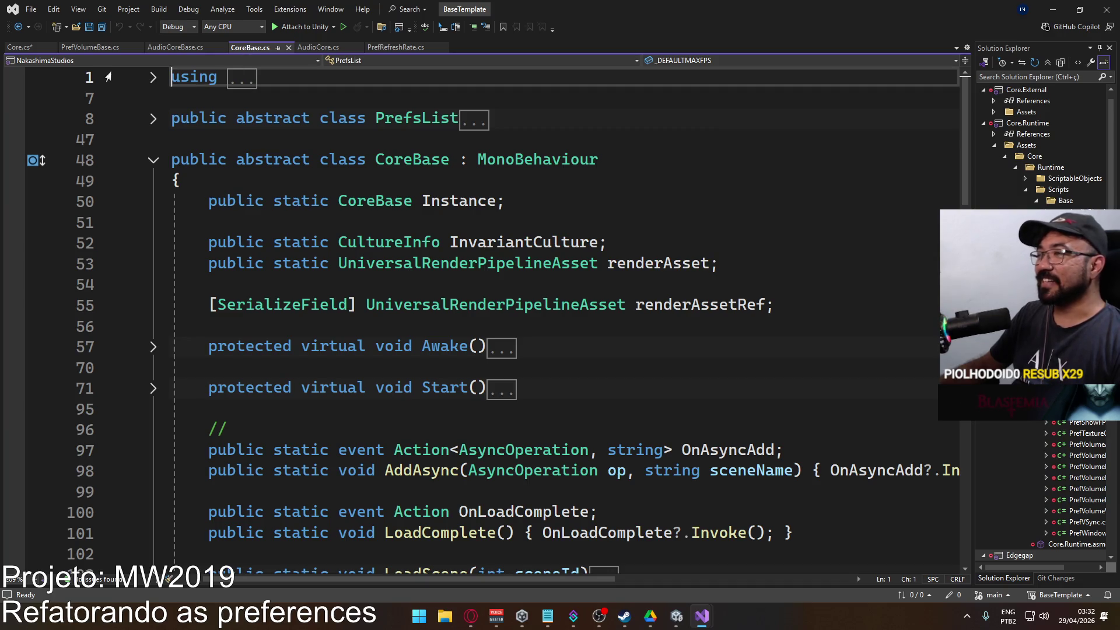
left_click(19, 47)
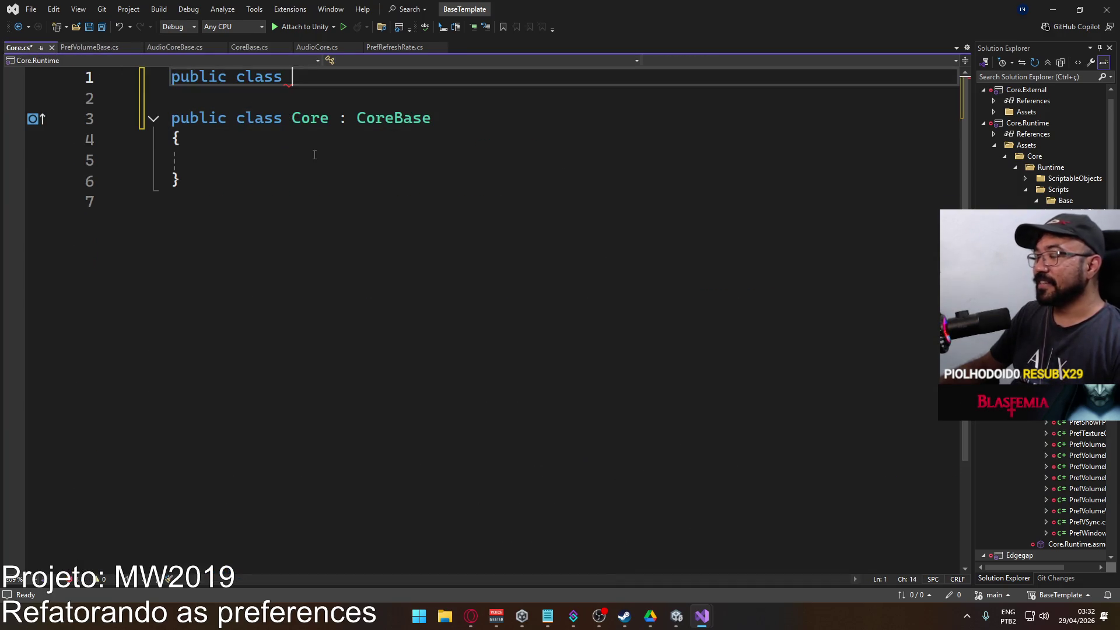
Complete the empty 'public class CustomPrefs : PrefsList { }' declaration and save Core.cs.
type("CustomPrefs :")
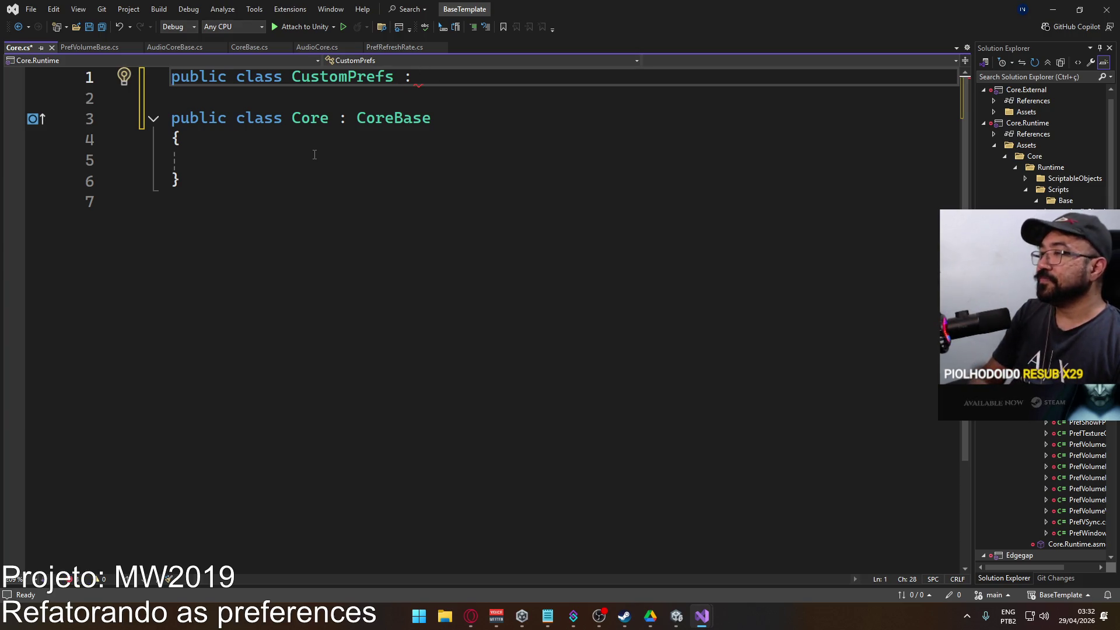
type("Pref")
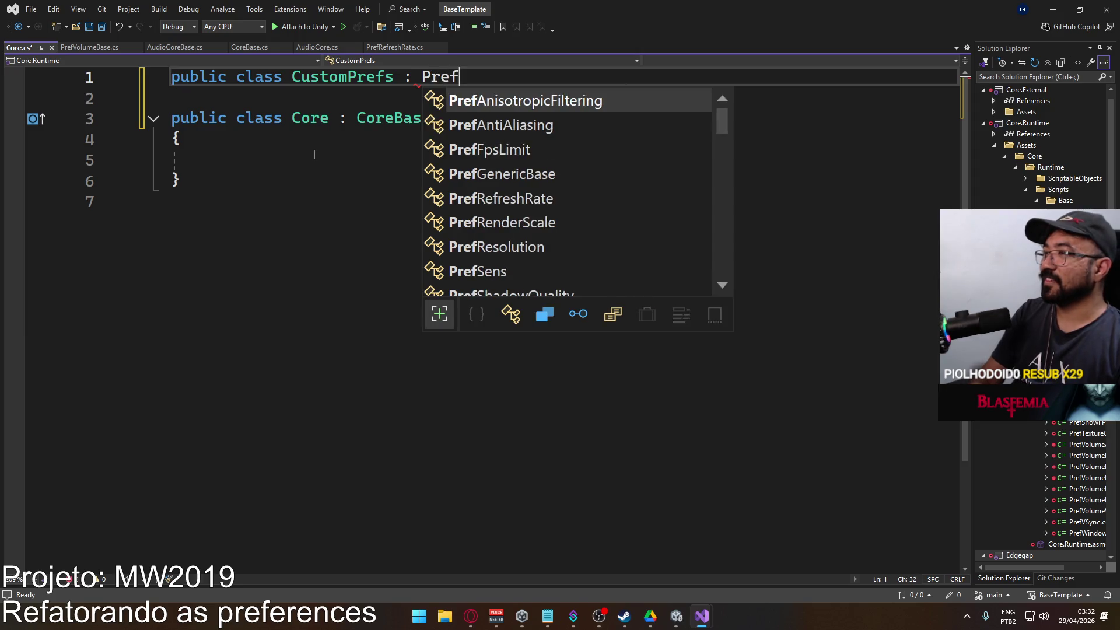
type("sLi")
key("Tab")
key("Return")
type("{")
key("Return")
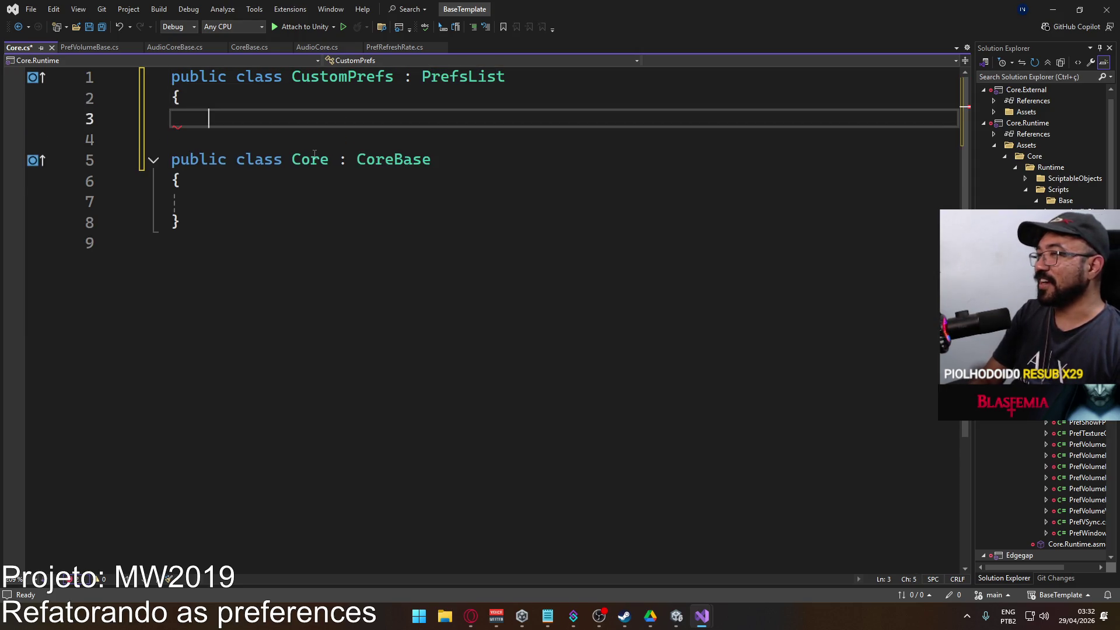
key("Return")
type("}")
key("ctrl+s")
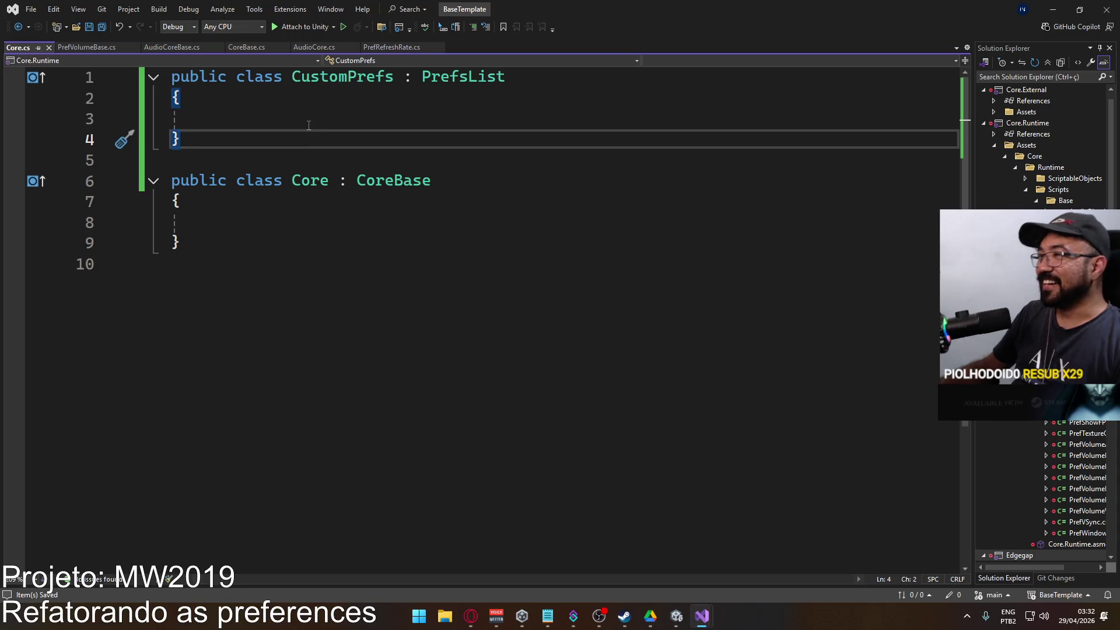
left_click(312, 118)
key("alt+Tab")
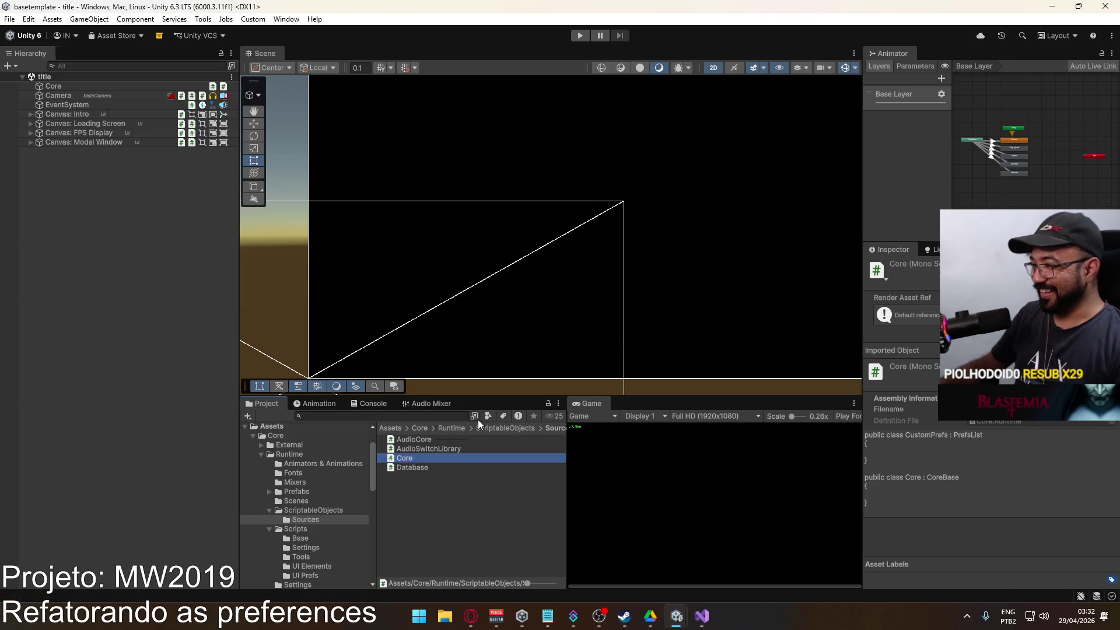
mouse_move(701, 623)
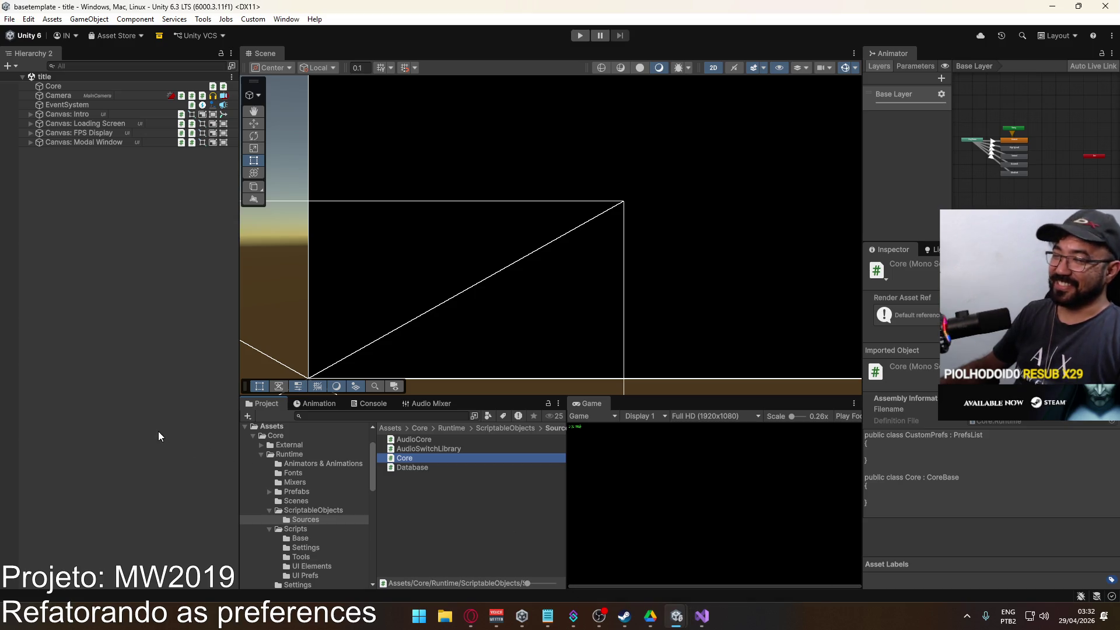
left_click(149, 408)
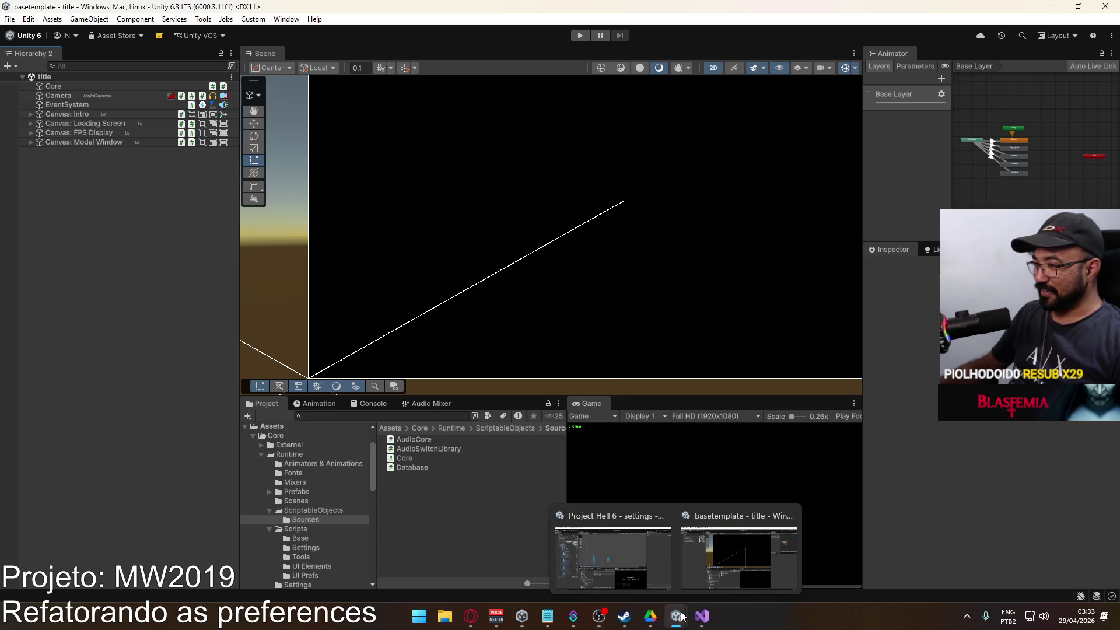
In Project Hell 6, open the Base Template package's Runtime Scripts folder.
left_click(590, 572)
scroll(597, 366, "up", 1)
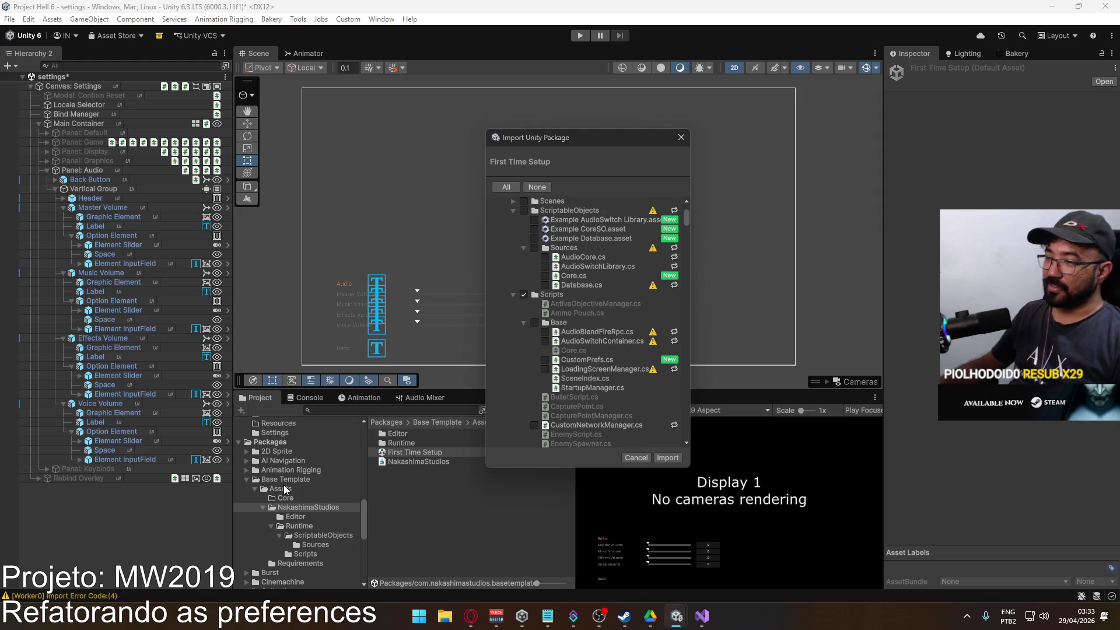
left_click(302, 527)
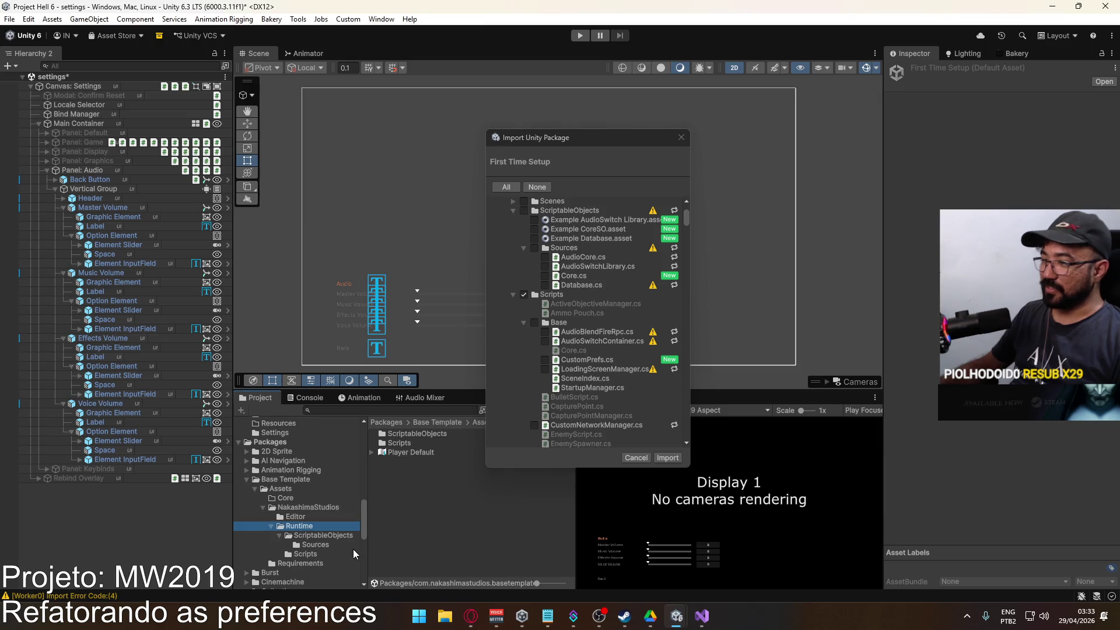
left_click(315, 553)
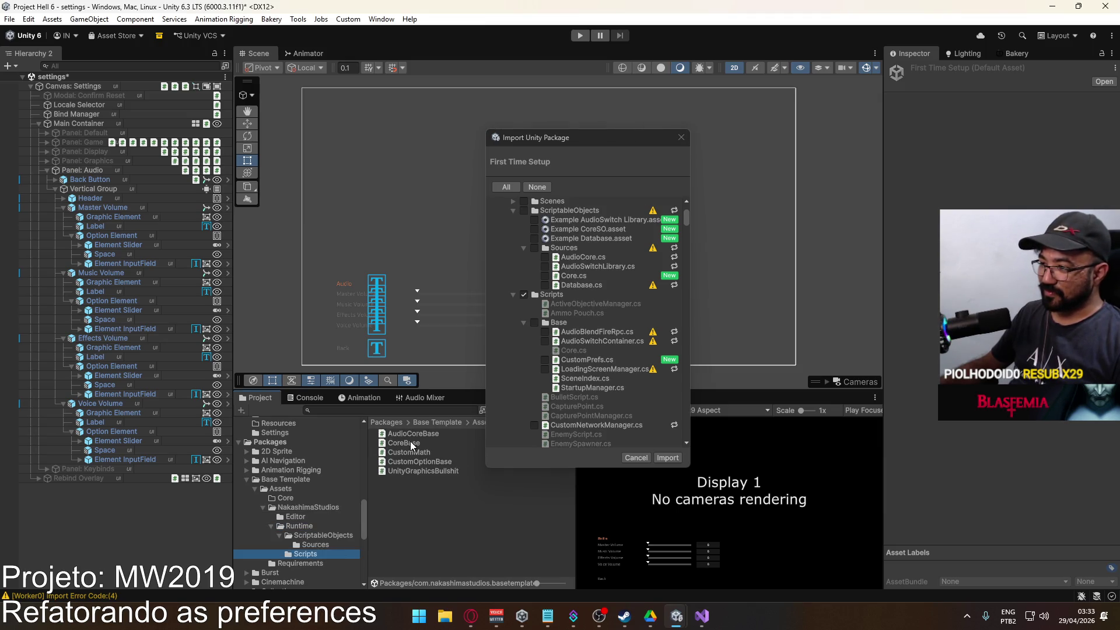
left_click(299, 526)
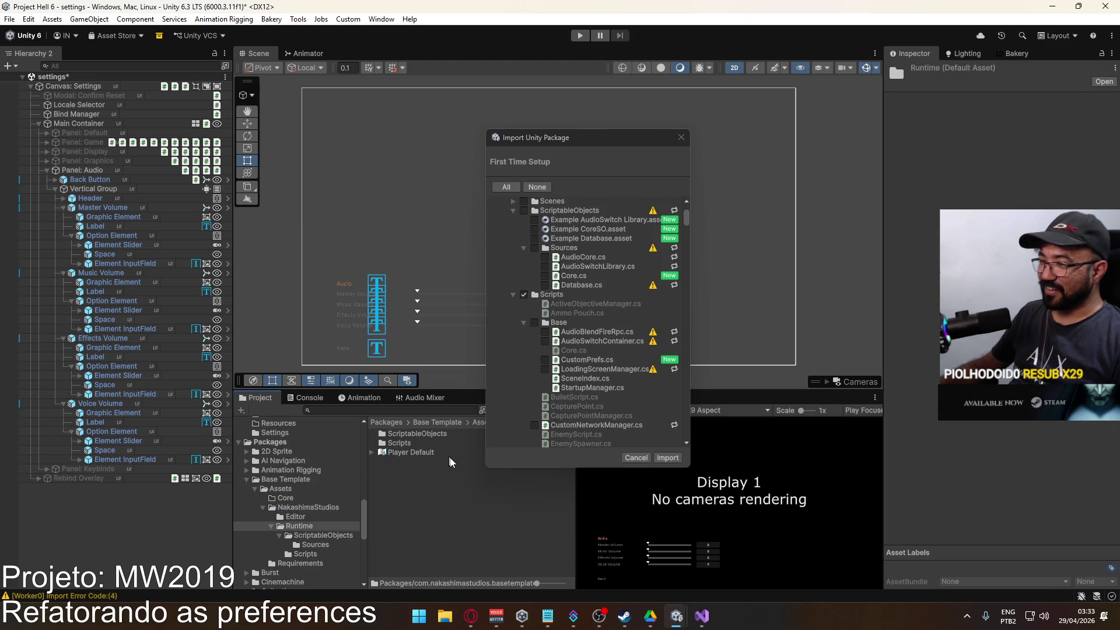
double_click(408, 444)
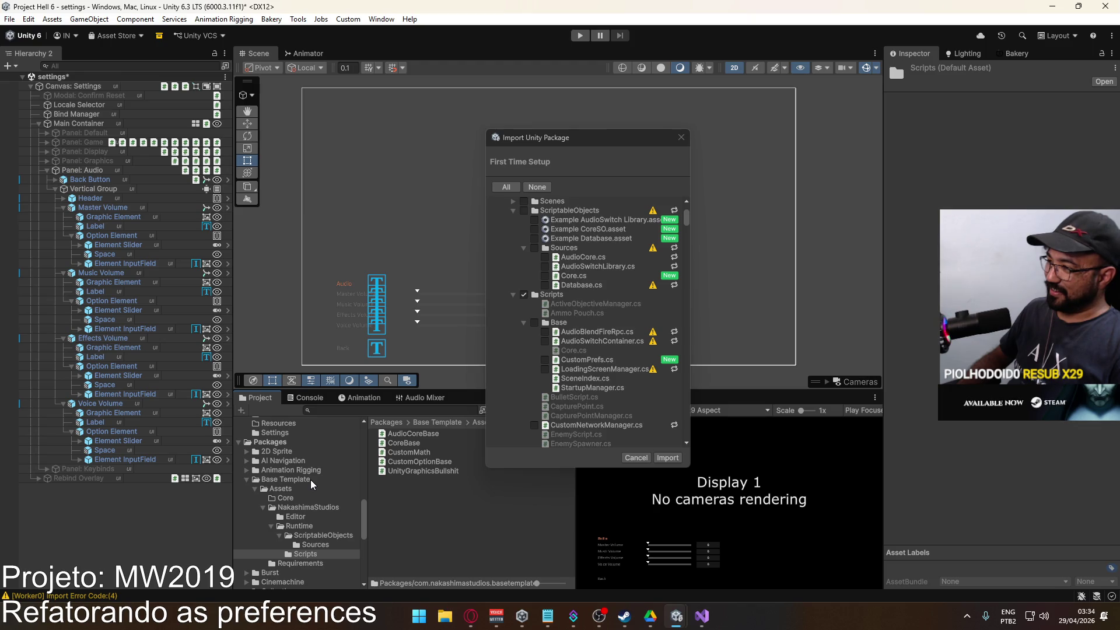
Look over the basetemplate project window, then bring up the open-windows list.
key("alt+Tab")
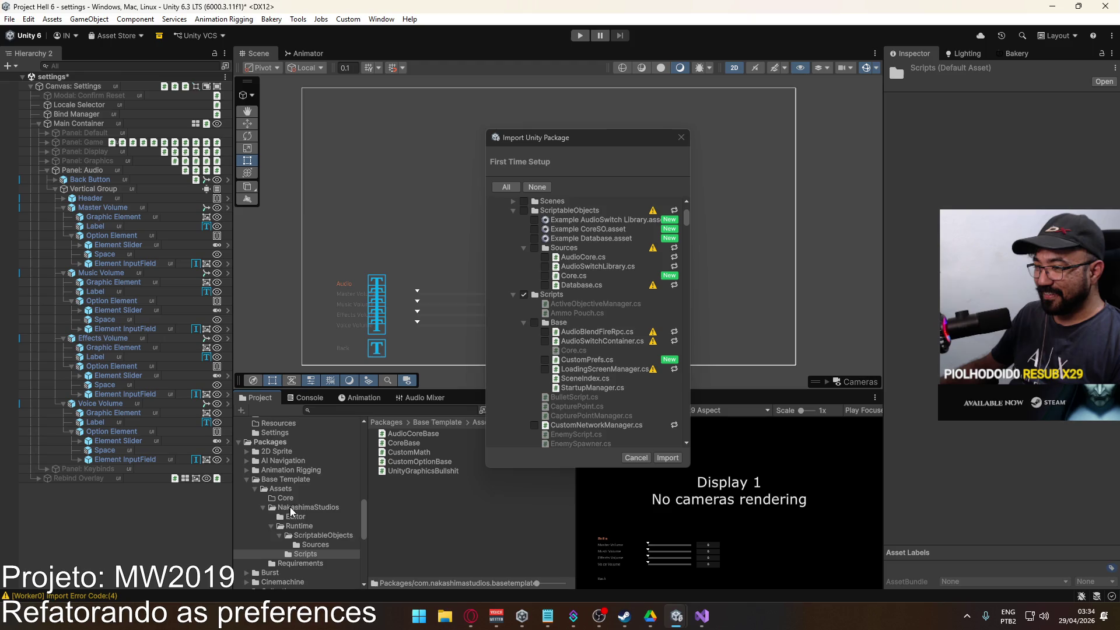
scroll(298, 517, "down", 3)
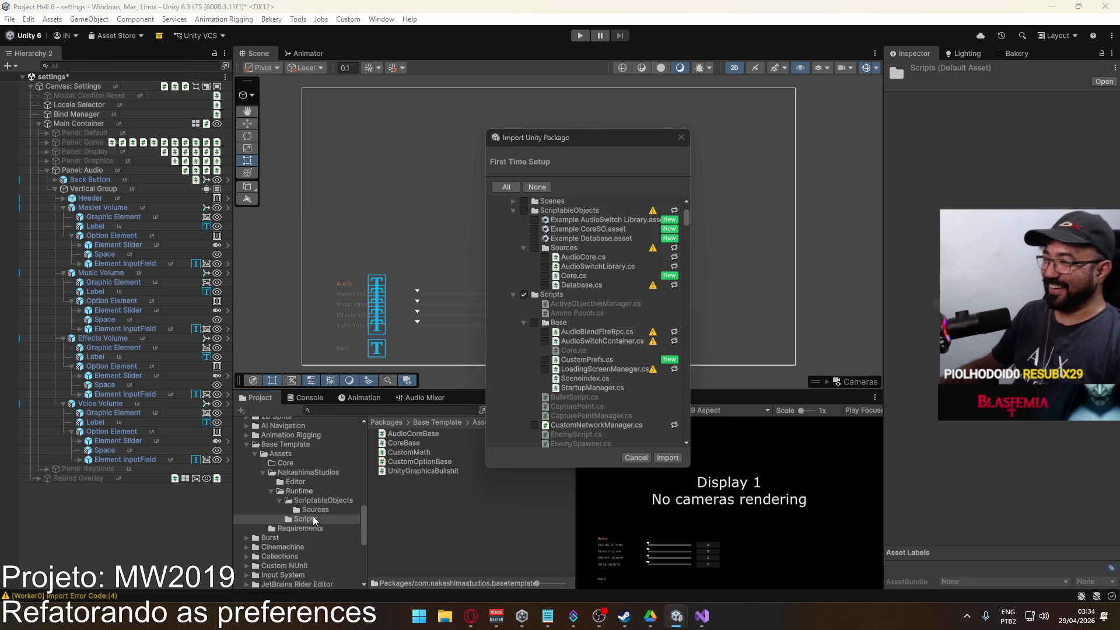
key("alt+Tab")
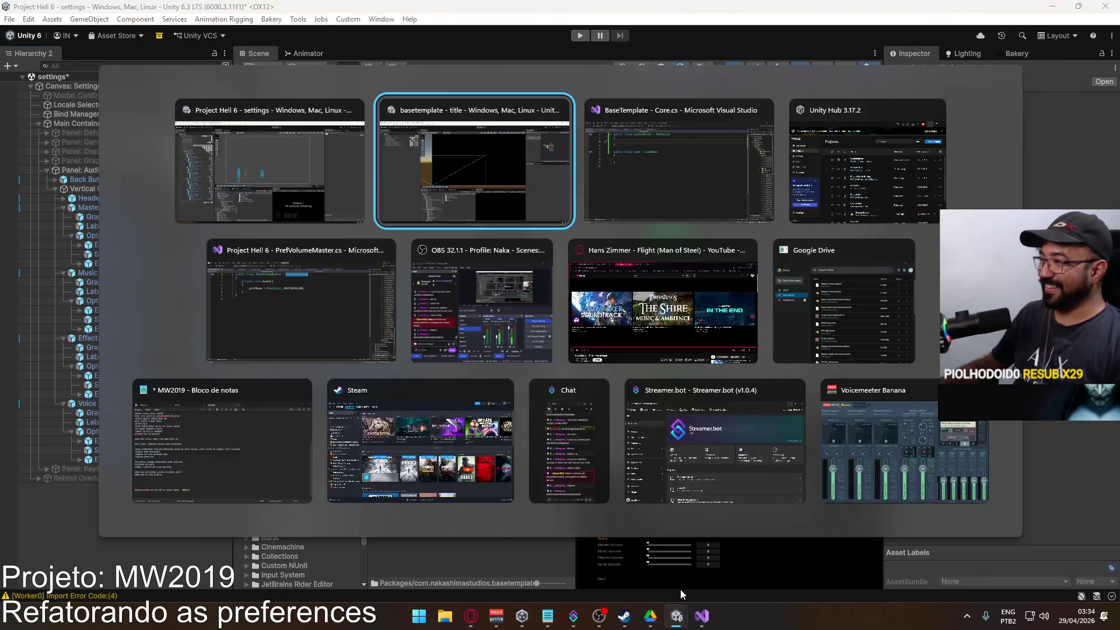
Open the package's Sources folder in Project Hell 6, then select basetemplate's Core script.
key("alt+Tab")
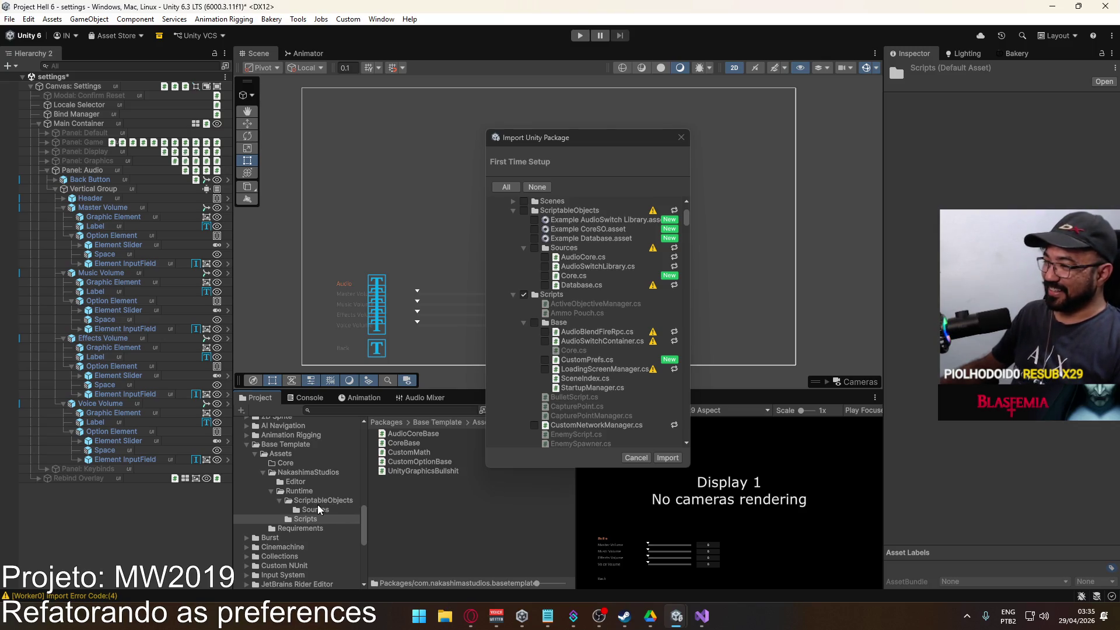
left_click(321, 510)
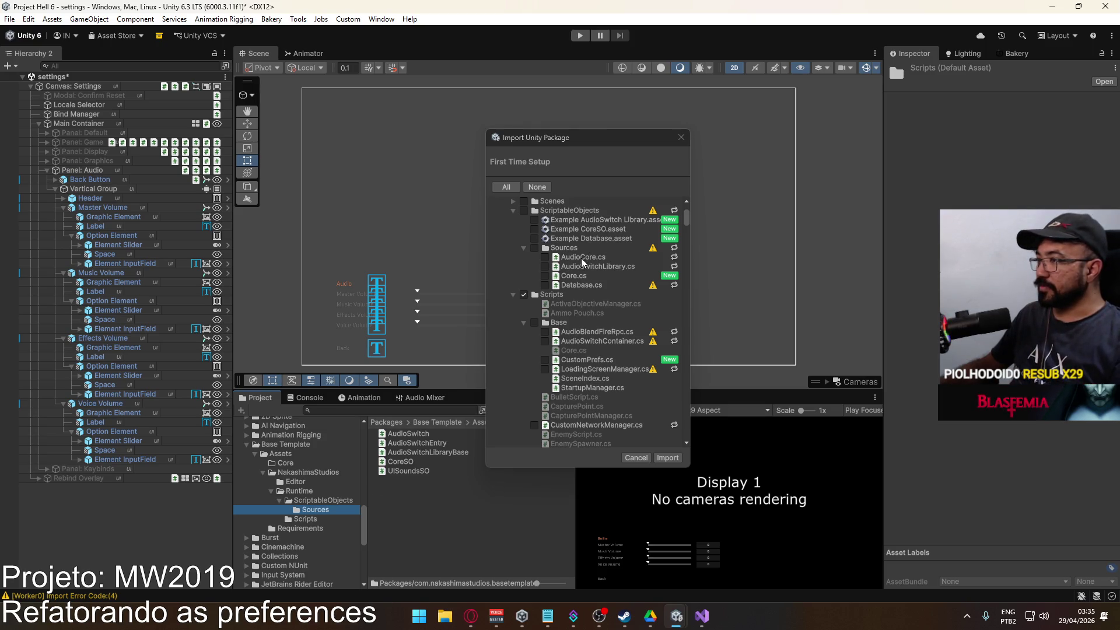
mouse_move(677, 617)
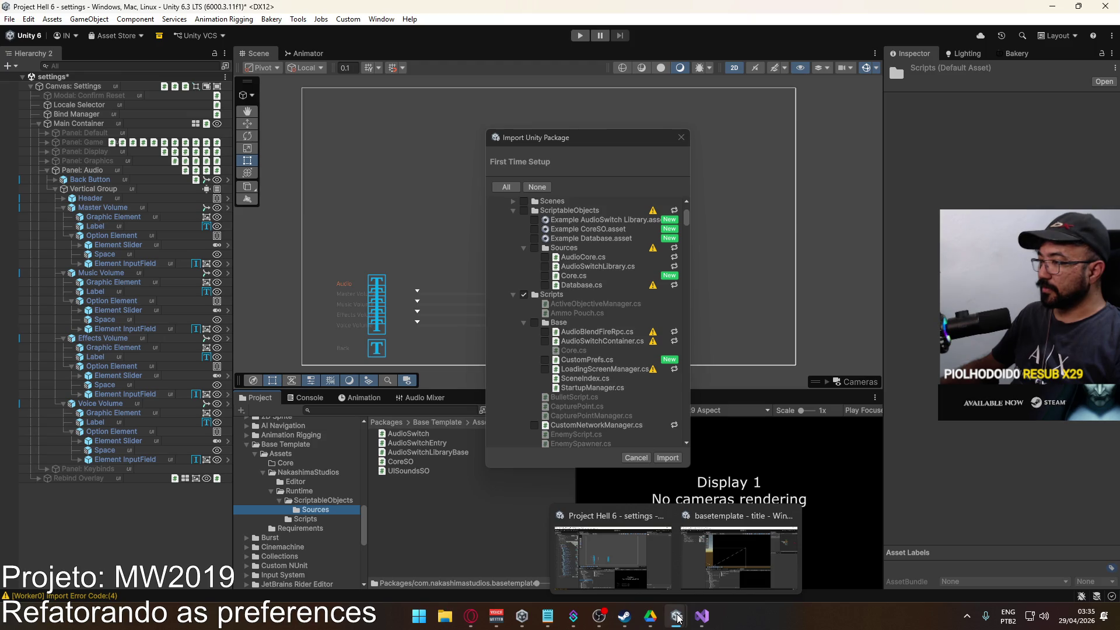
left_click(707, 586)
left_click(417, 461)
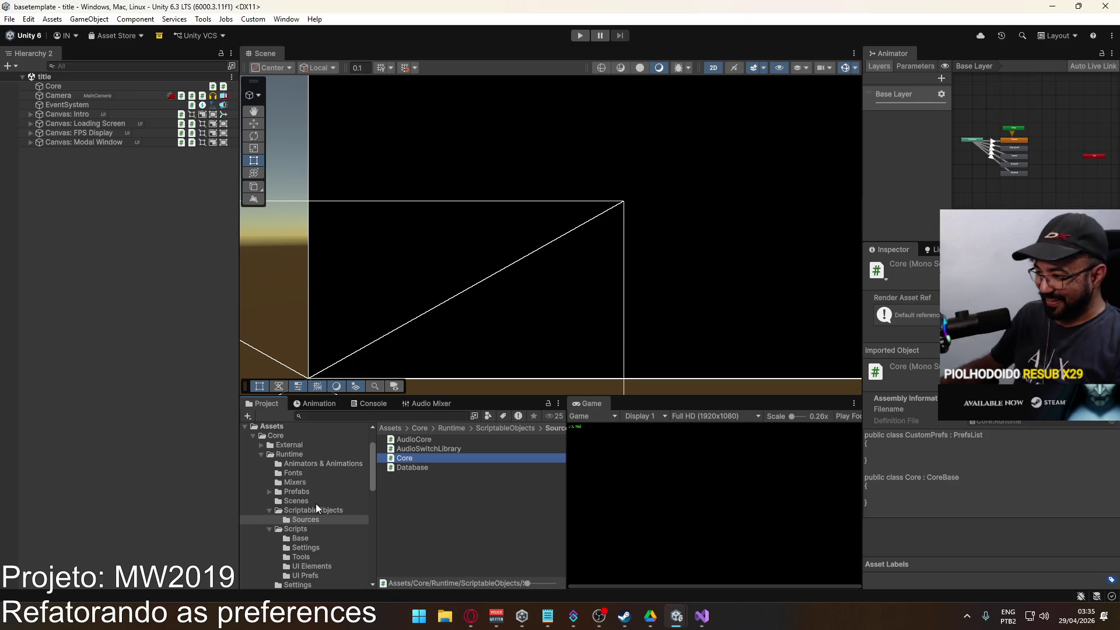
scroll(321, 508, "down", 3)
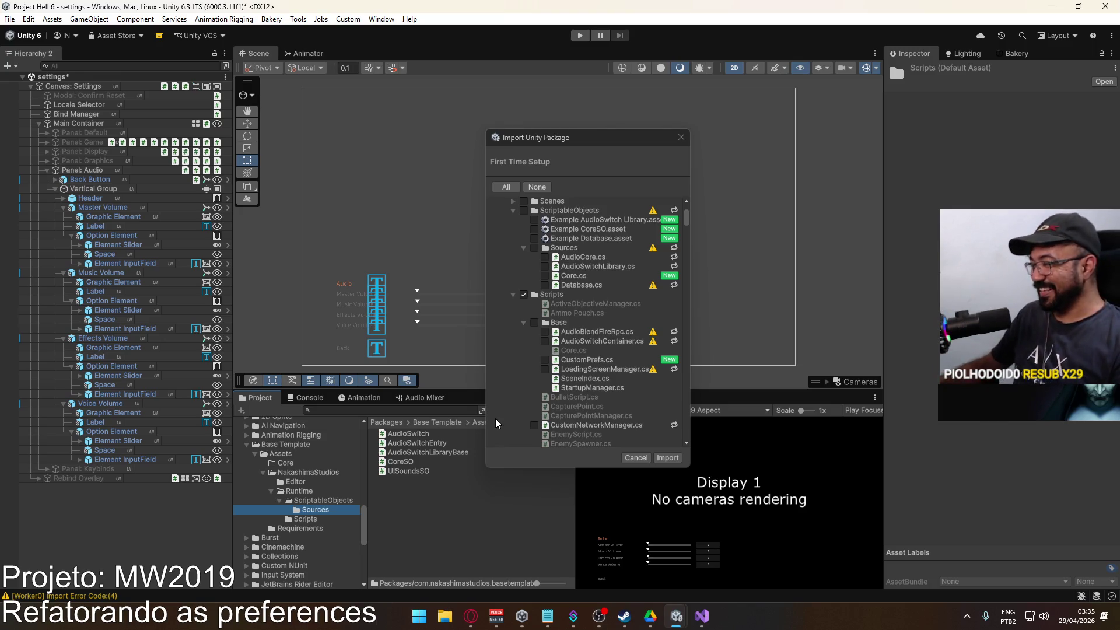
Open basetemplate's Scripts Base folder for comparison.
key("alt+Tab")
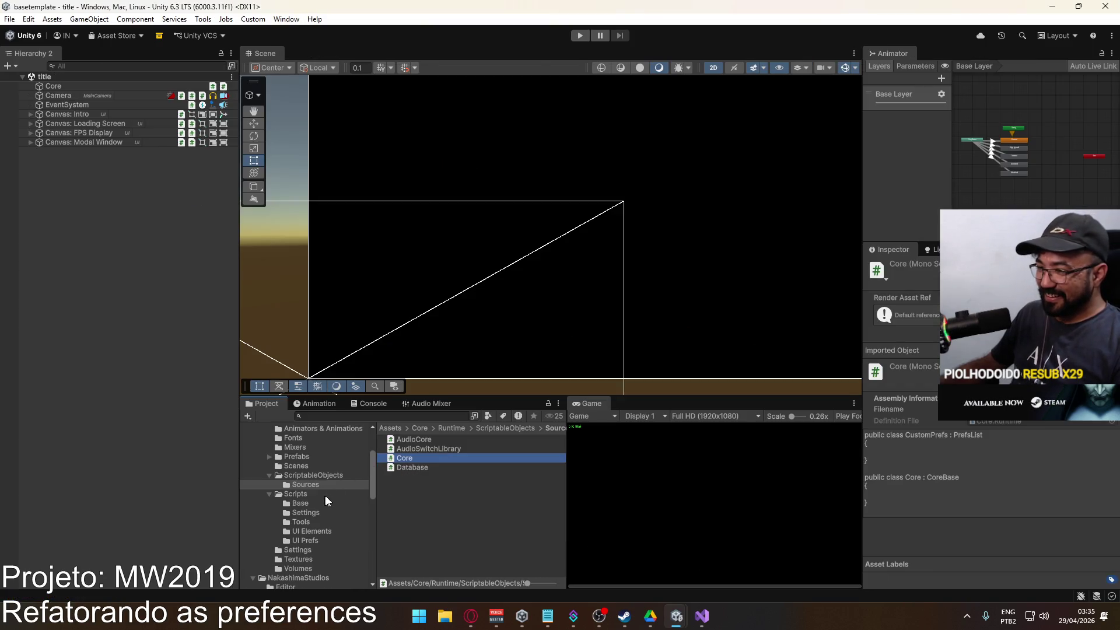
left_click(300, 504)
key("super+Tab")
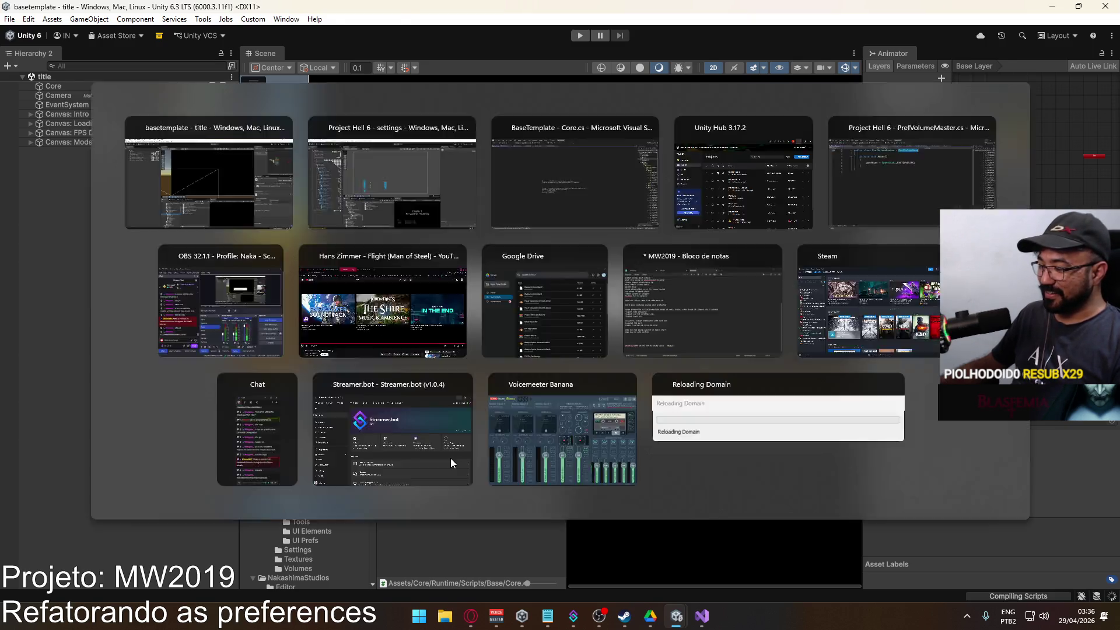
Compare basetemplate's Base scripts against the Project Hell 6 import list, then leave Unity for the browser.
key("Right")
key("Return")
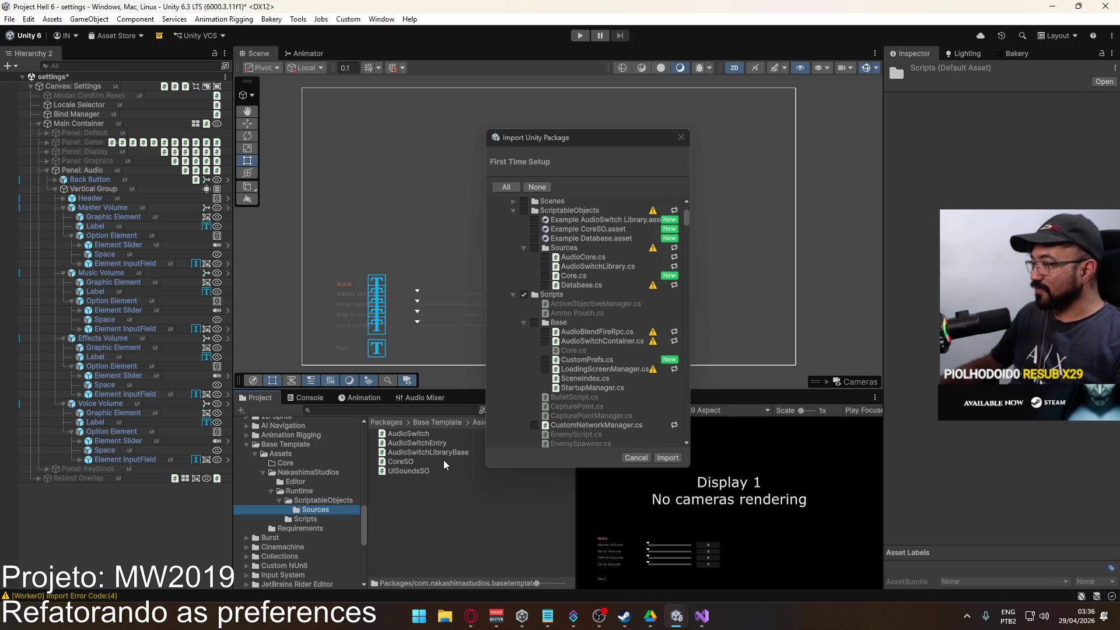
key("alt+Tab")
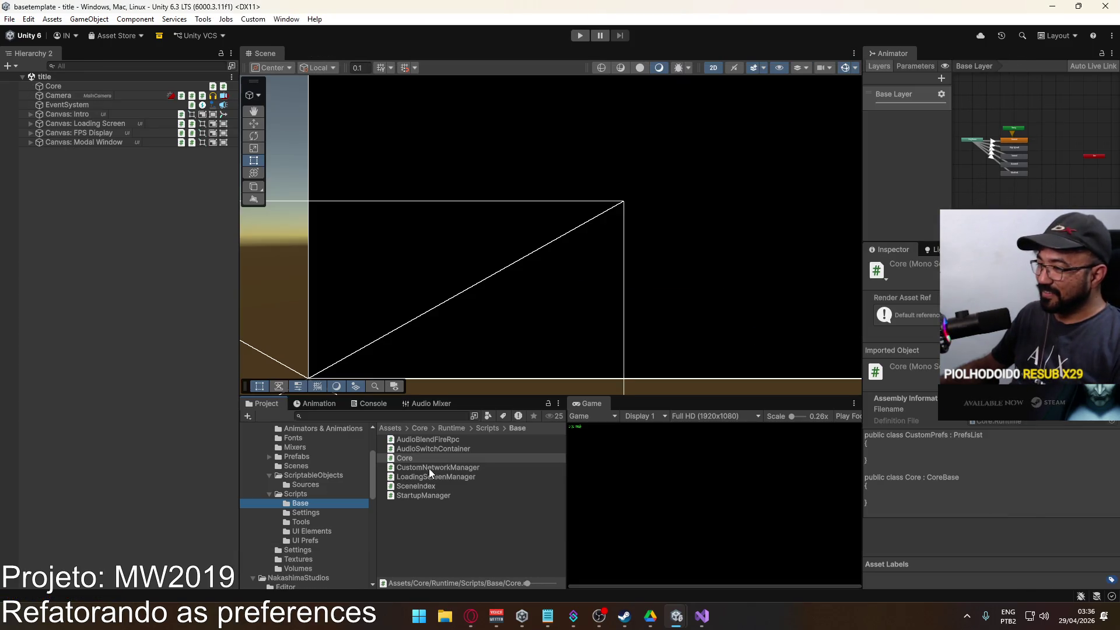
key("alt+Tab")
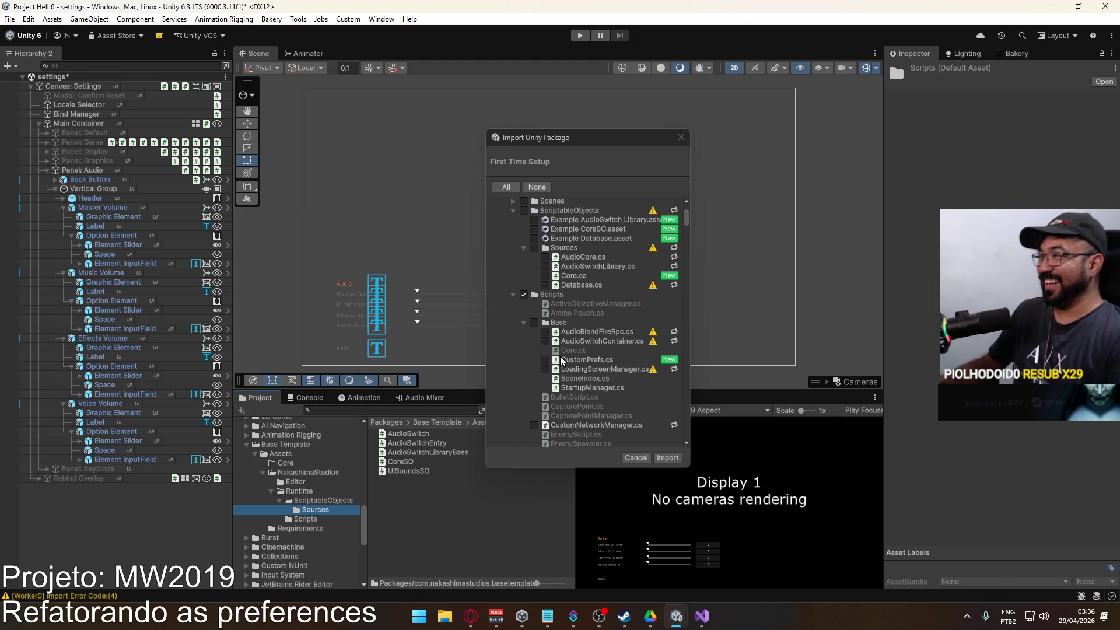
key("alt+Tab")
key("alt+Tab")
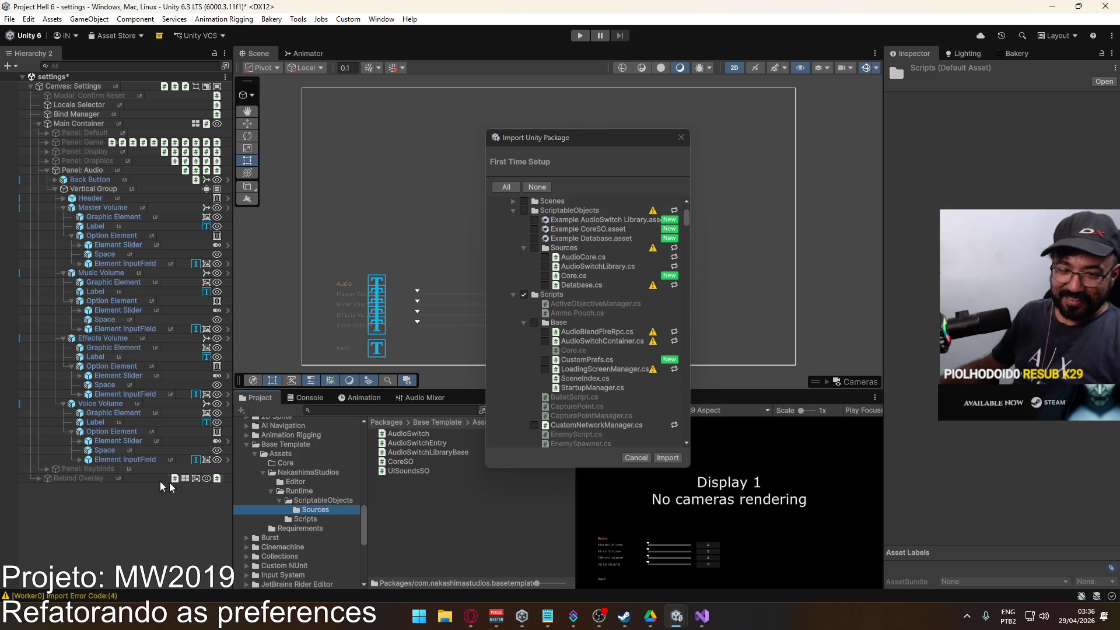
key("alt+Tab")
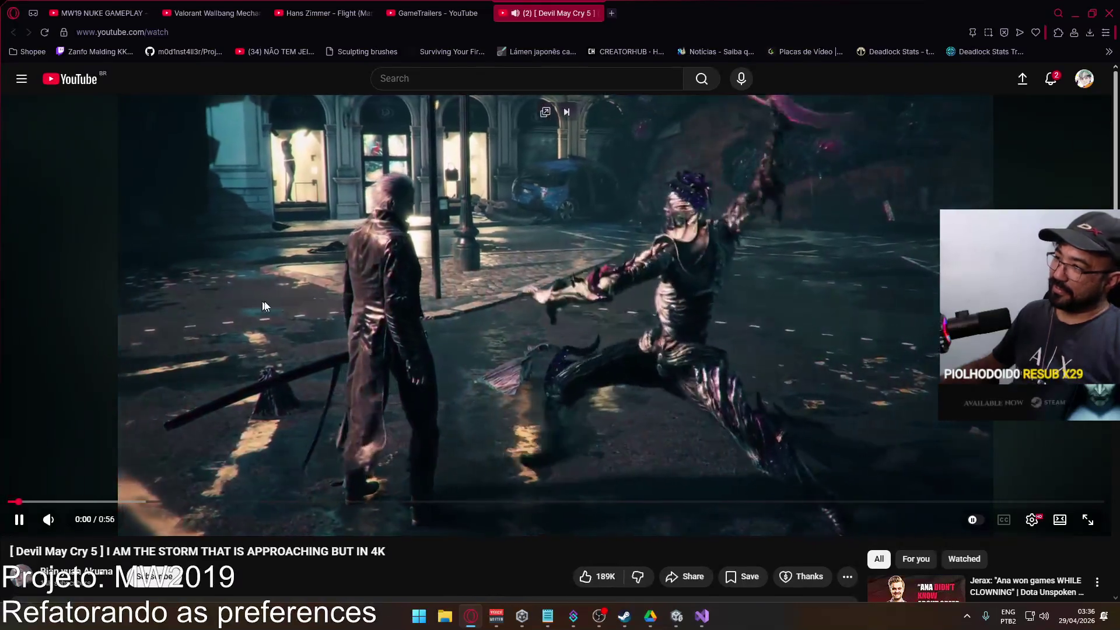
Pause the Devil May Cry 5 clip, rewind it to 0:00 and resume playback.
left_click(484, 334)
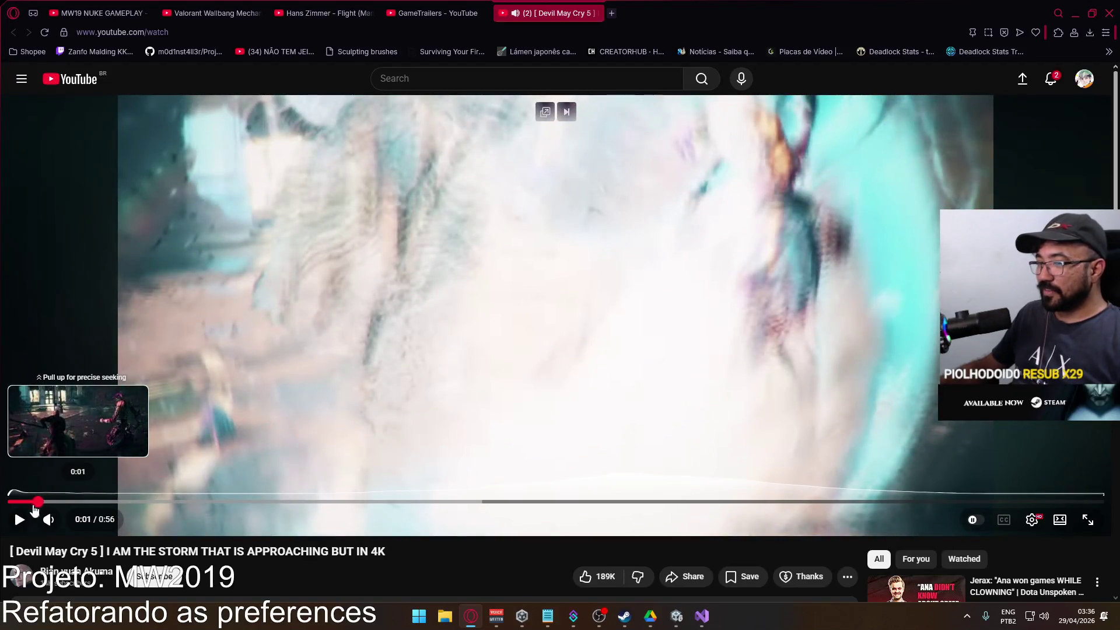
left_click(29, 508)
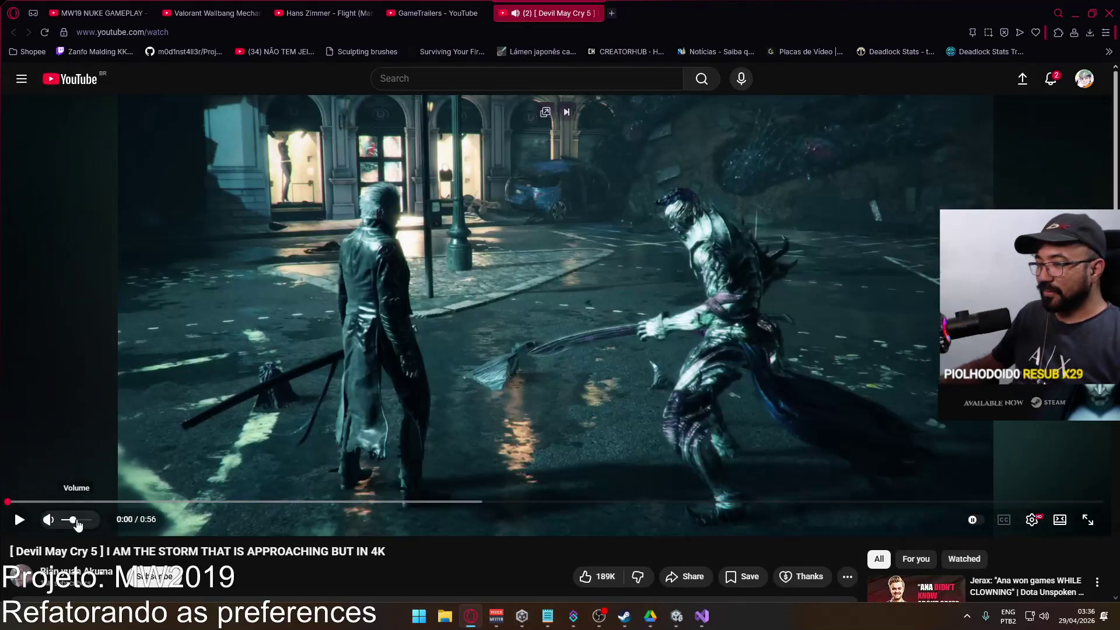
left_click(360, 448)
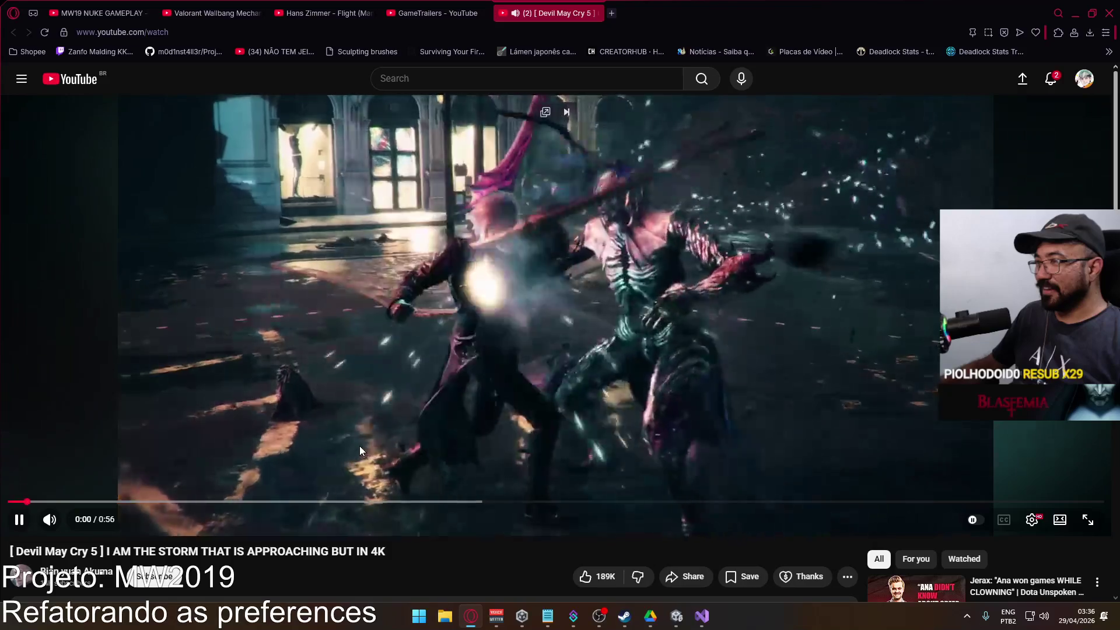
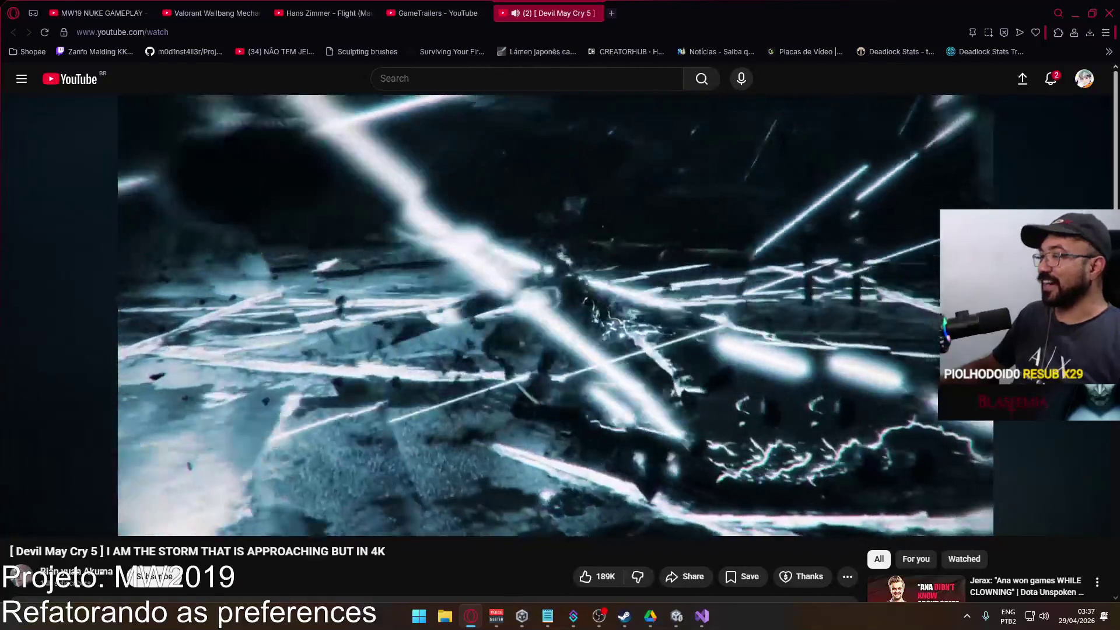
Close the Devil May Cry video tab and bring the Project Hell 6 Unity window forward.
mouse_move(329, 440)
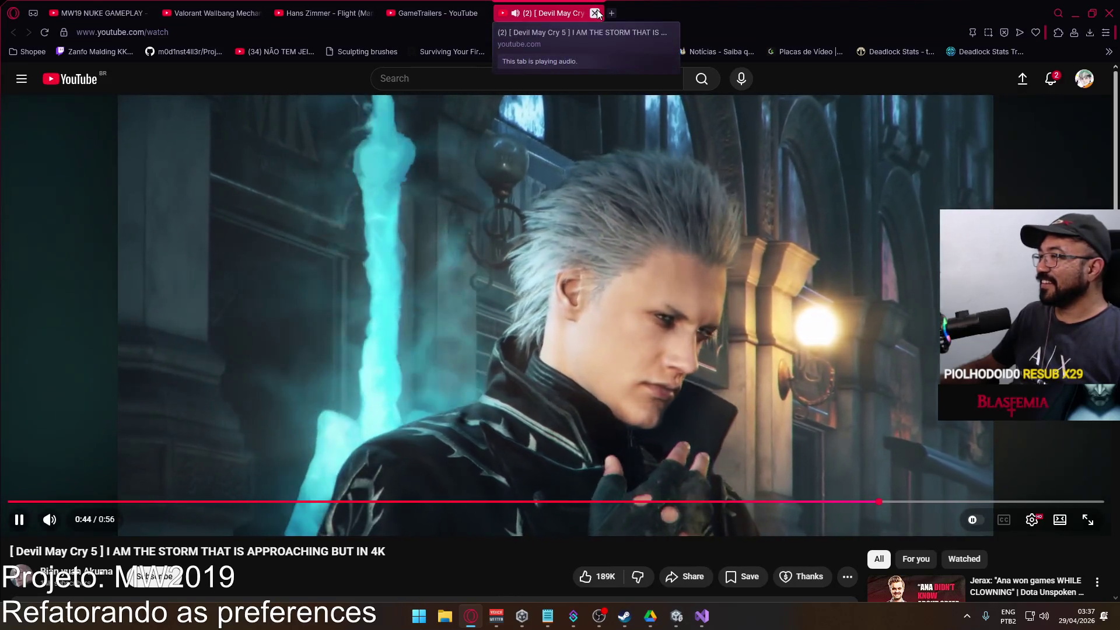
left_click(594, 13)
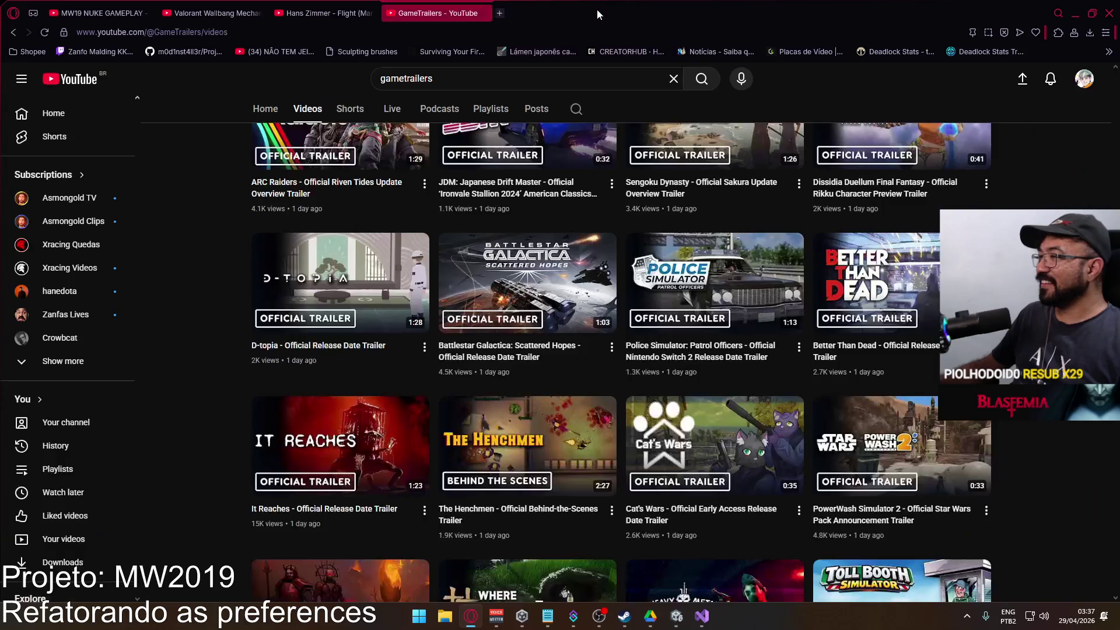
left_click(1075, 13)
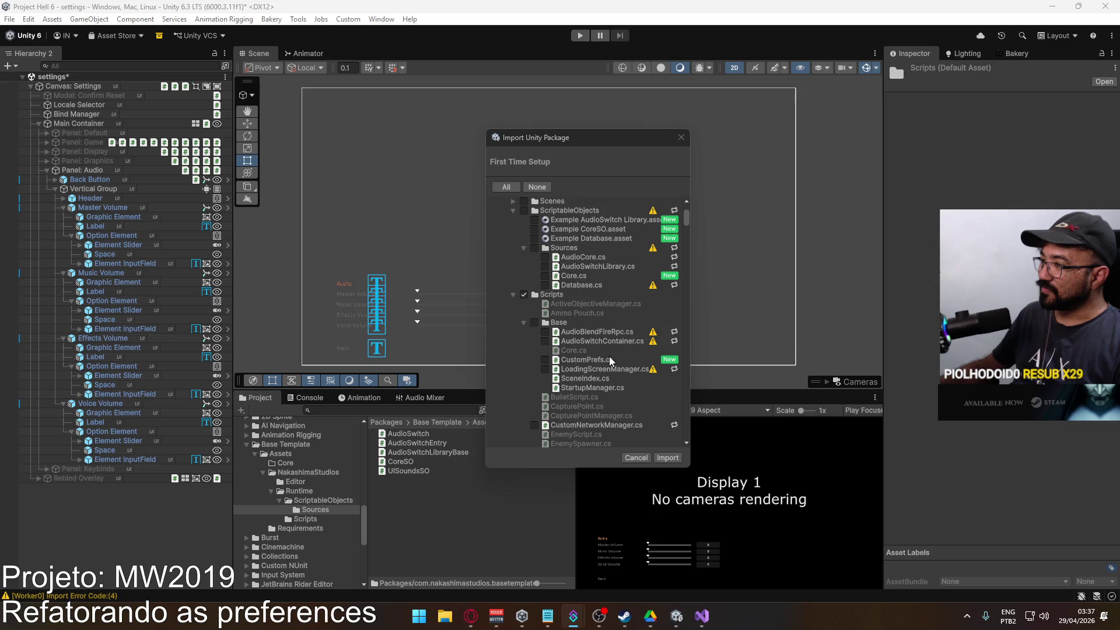
left_click(471, 617)
mouse_move(678, 620)
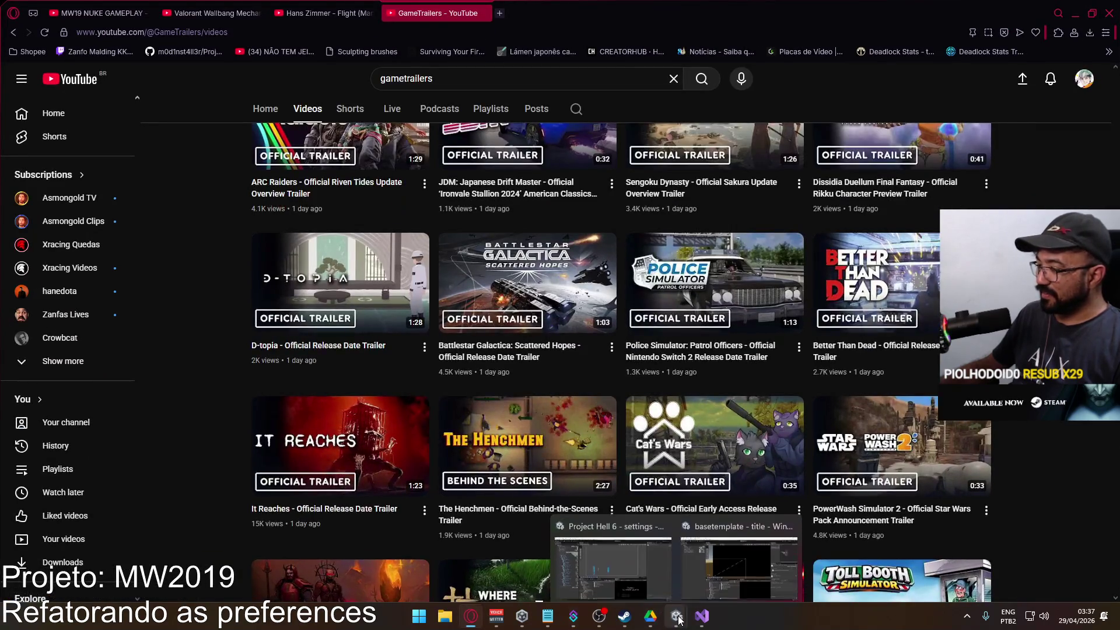
left_click(622, 566)
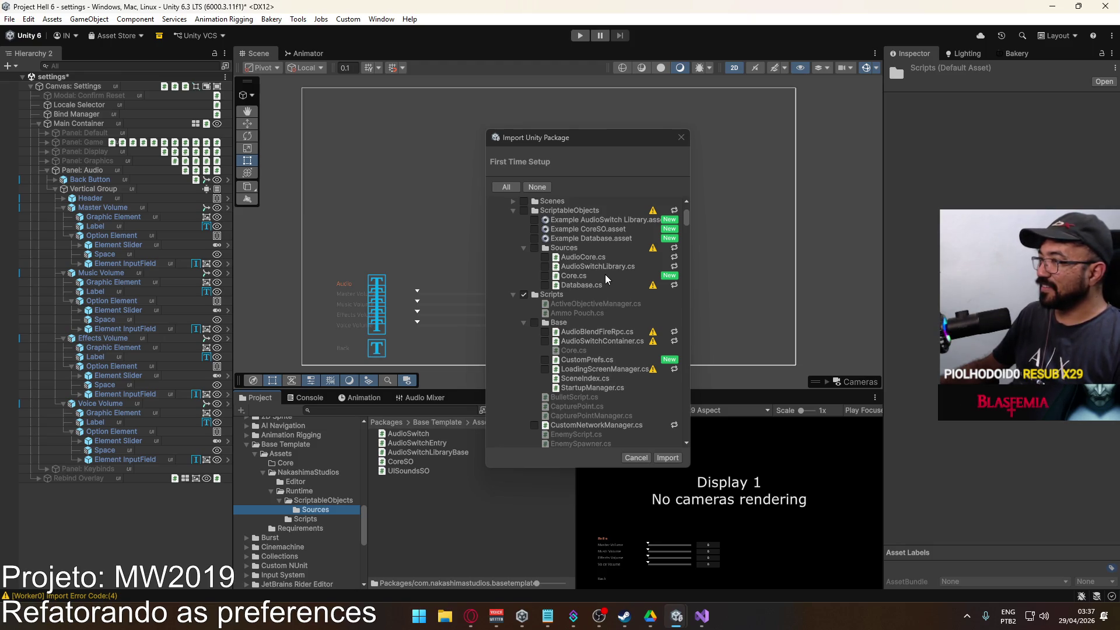
In basetemplate, add a MonoBehaviour script named CustomCoreSO to ScriptableObjects/Sources.
mouse_move(677, 616)
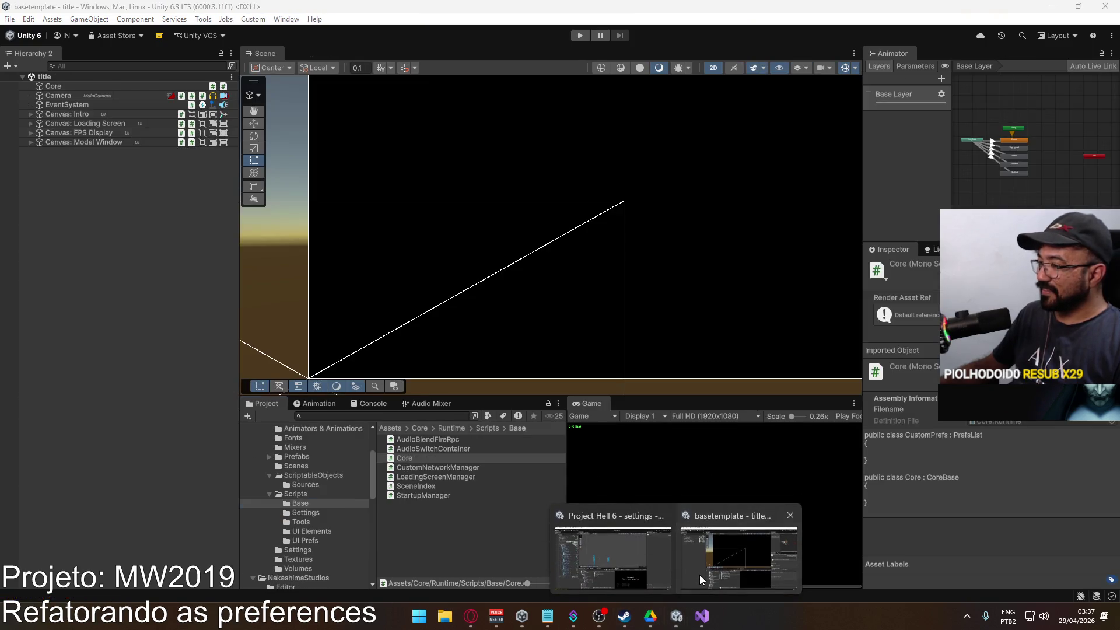
left_click(699, 576)
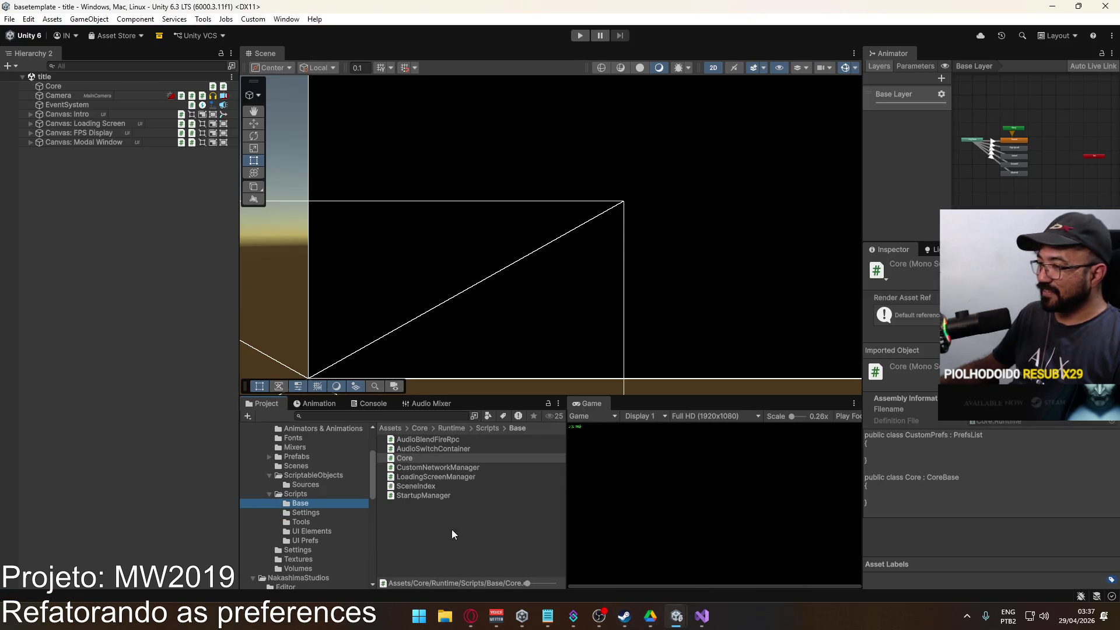
left_click(314, 483)
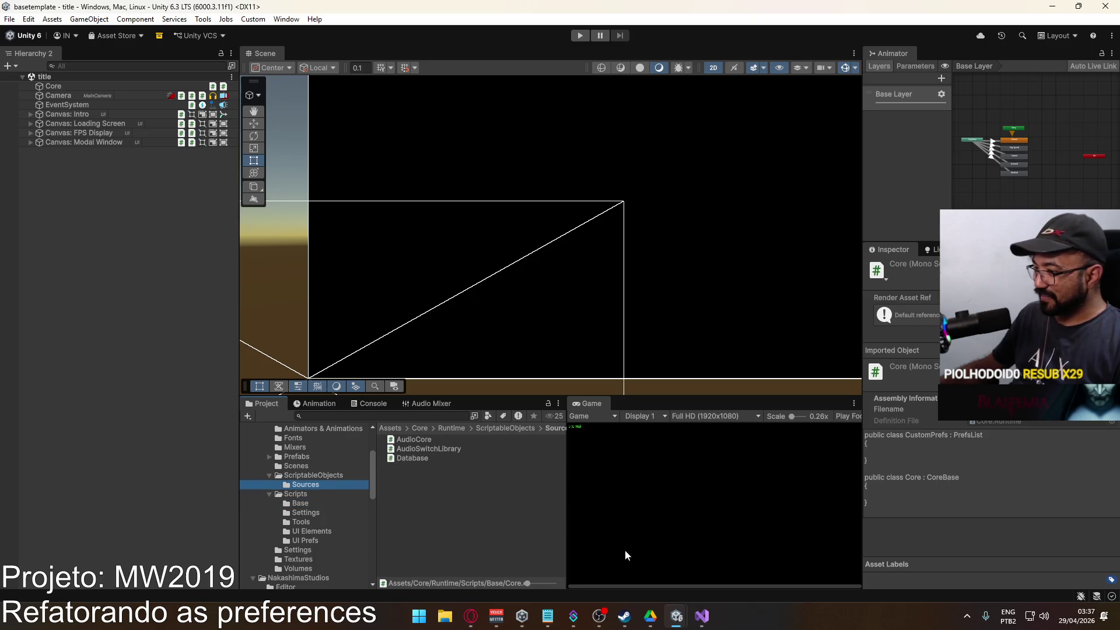
mouse_move(677, 617)
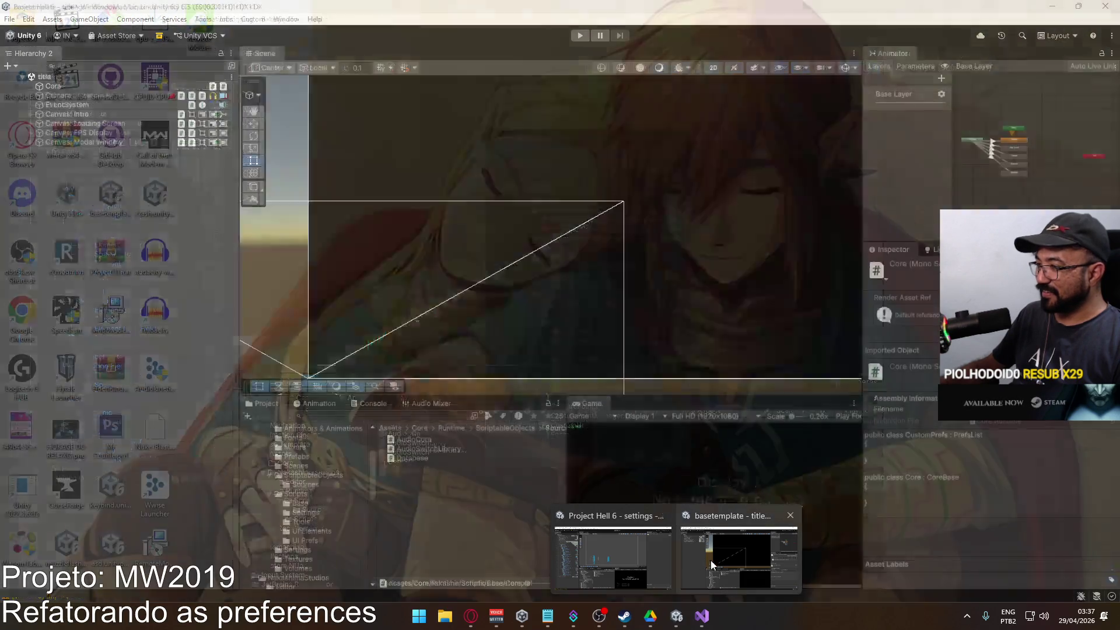
left_click(712, 561)
right_click(413, 504)
mouse_move(493, 163)
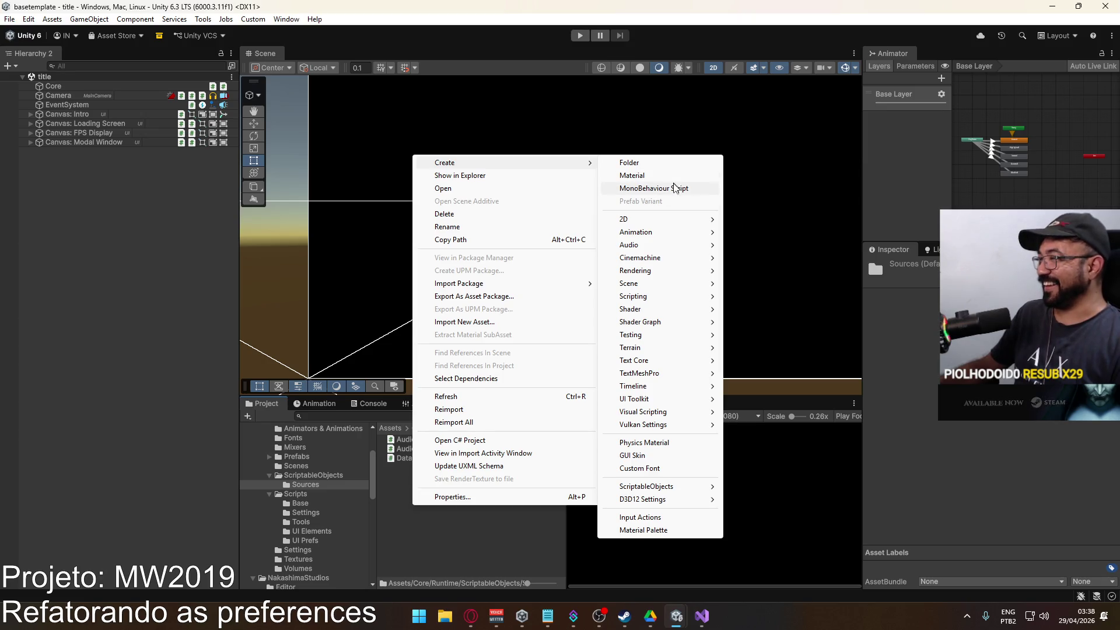
left_click(676, 189)
type("CustomCoreSO")
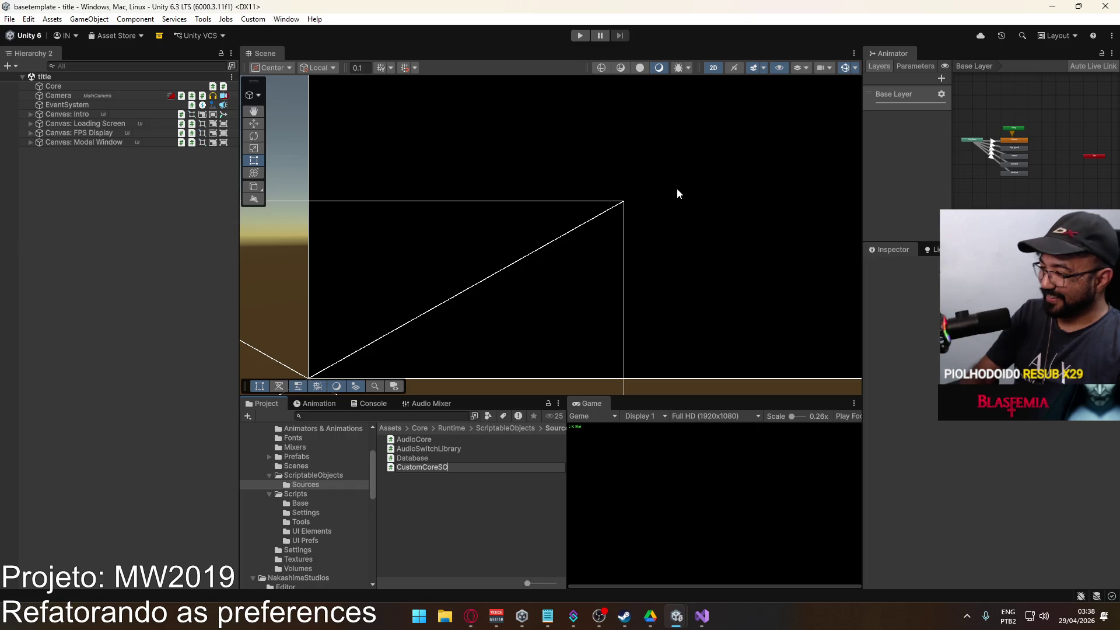
key("Return")
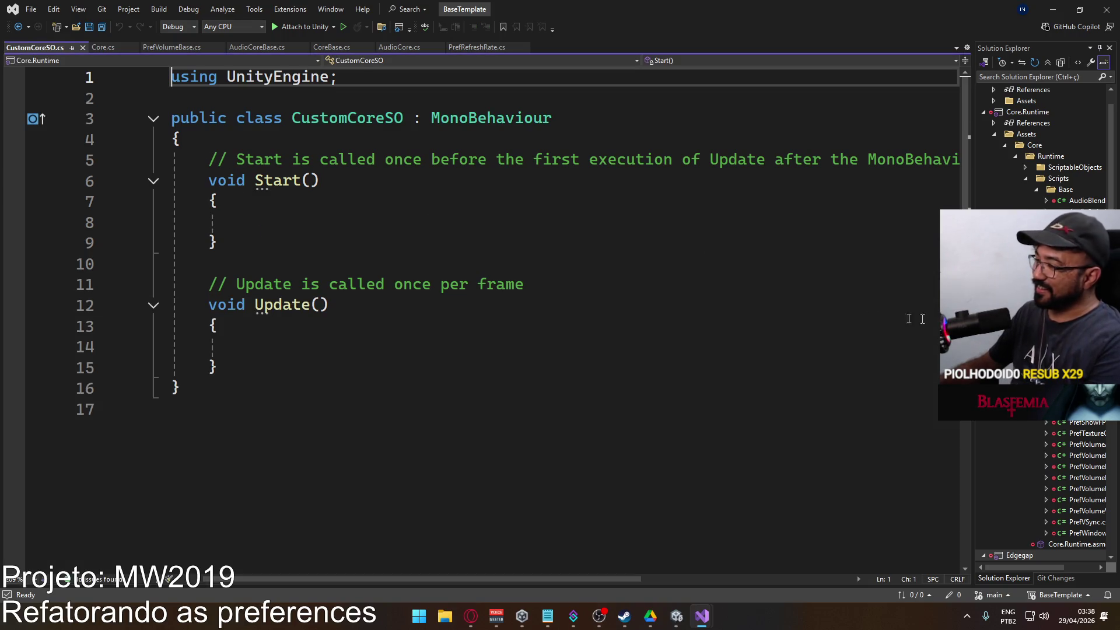
Delete the default Start and Update methods from CustomCoreSO.
left_click(320, 350)
left_click_drag(295, 367, 209, 159)
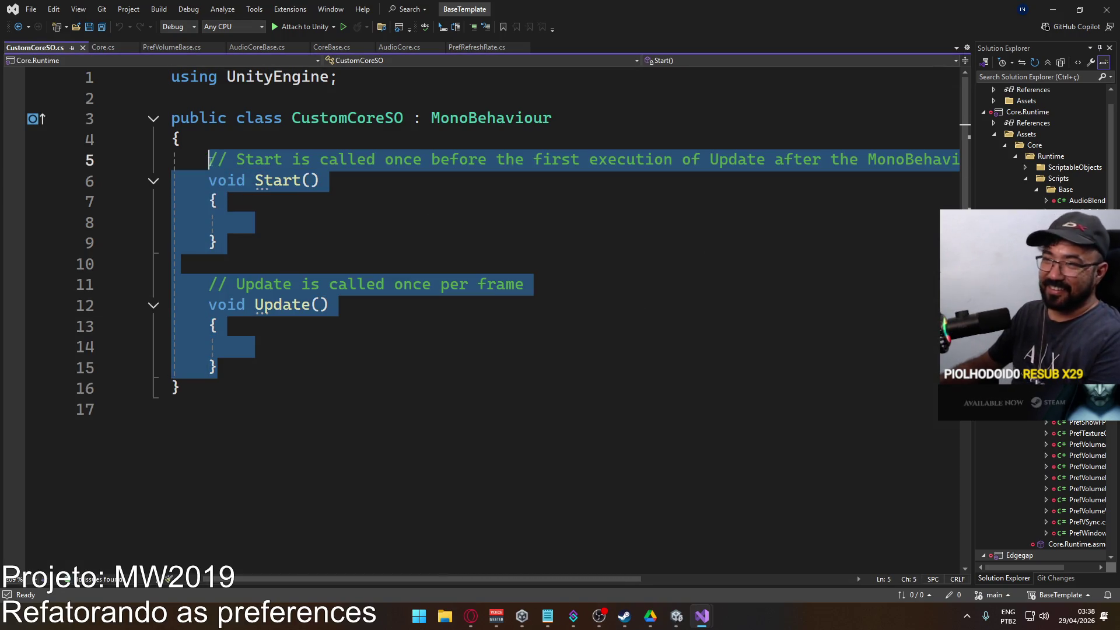
key("Delete")
Change the base class from MonoBehaviour to CoreSO and save the script.
left_click(488, 119)
double_click(528, 116)
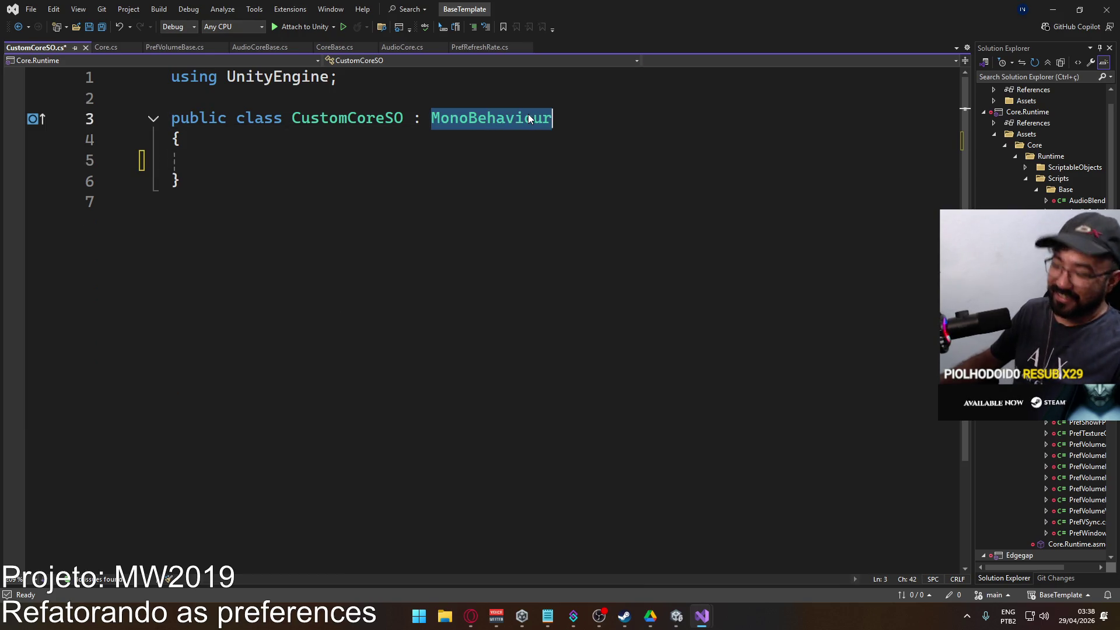
type("CoreSO")
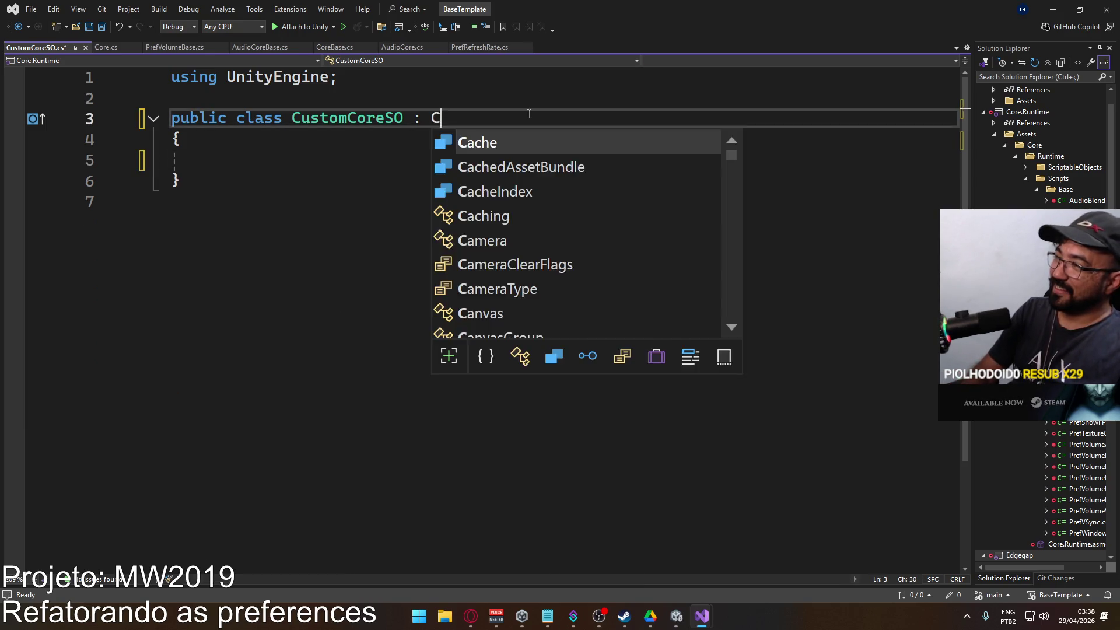
key("ctrl+s")
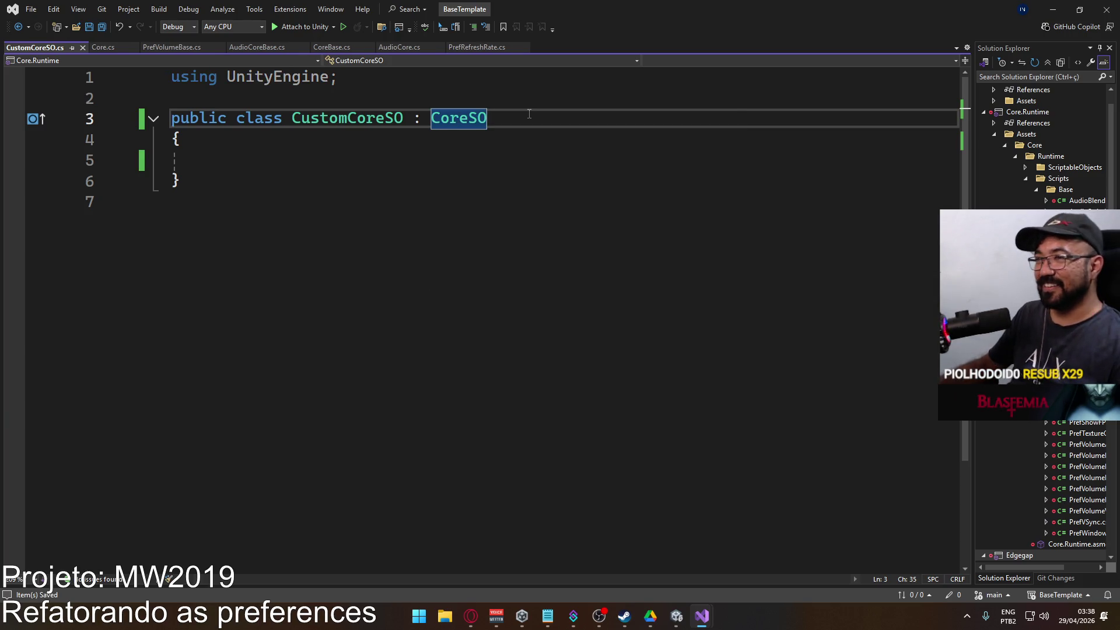
key("alt+Tab")
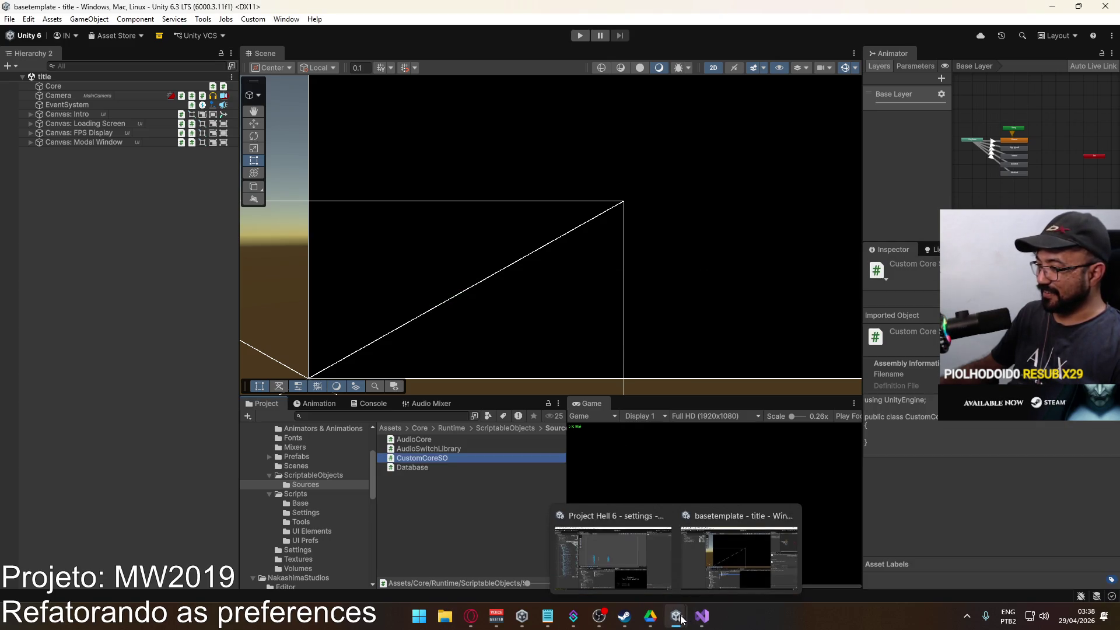
Start exporting basetemplate's Core folder as an asset package, collapsing External and Runtime.
left_click(684, 584)
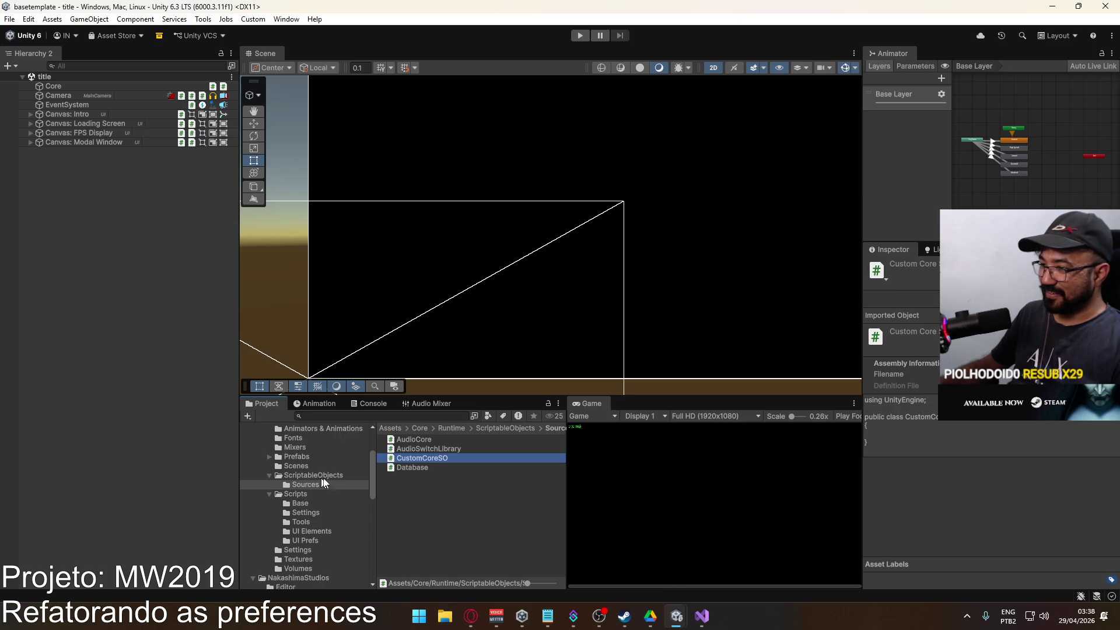
scroll(323, 483, "up", 3)
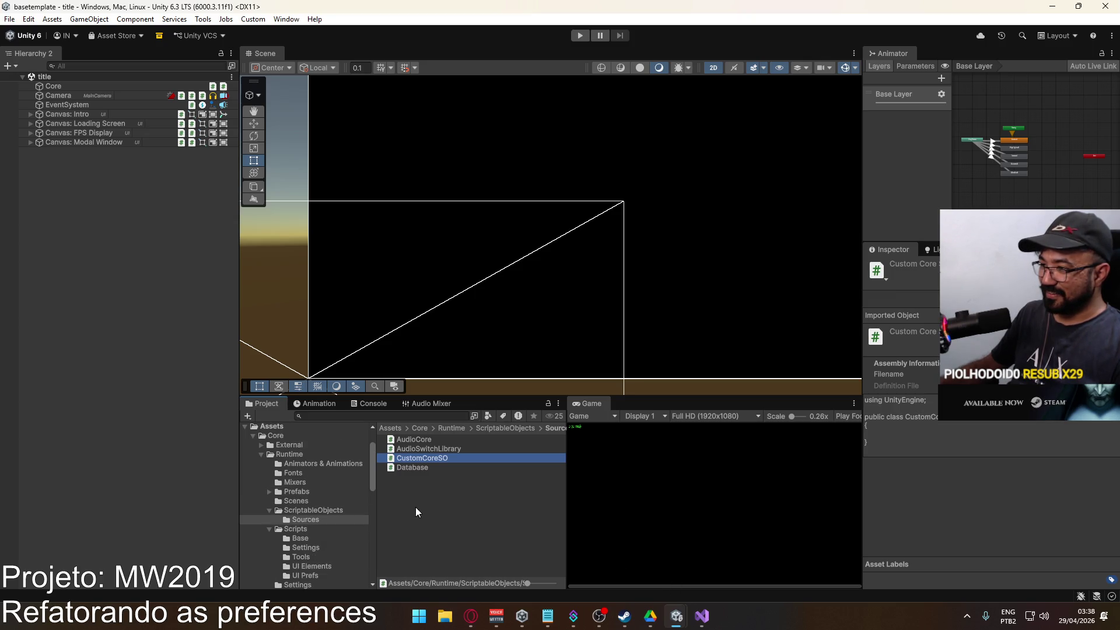
left_click(276, 435)
right_click(411, 475)
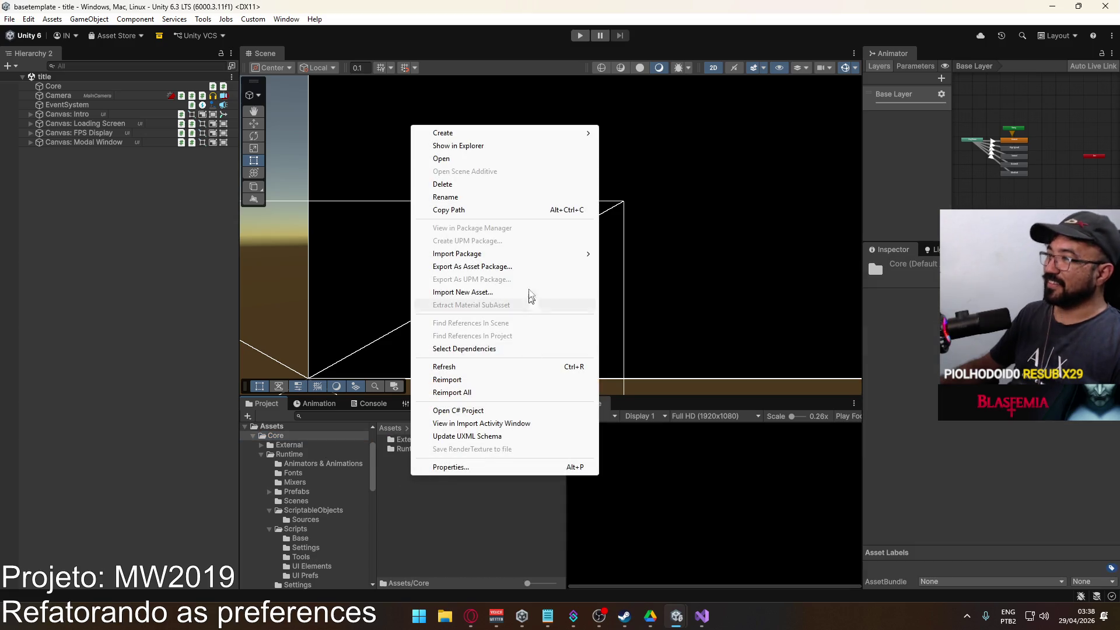
left_click(506, 266)
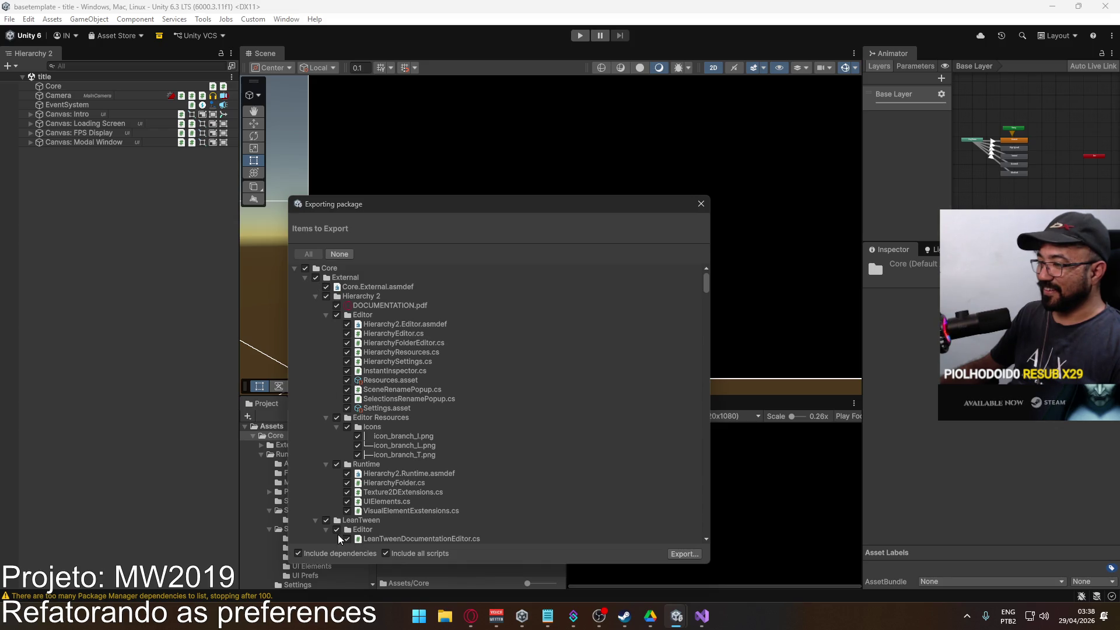
left_click(304, 278)
left_click(305, 287)
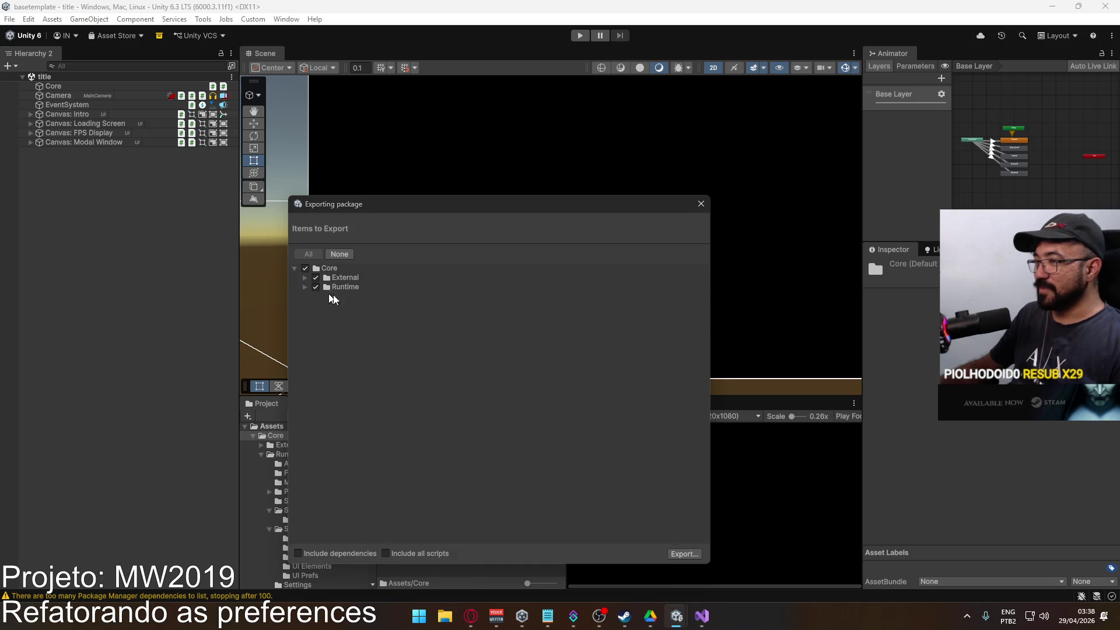
Save the export over First Time Setup.unitypackage, confirming the replacement.
left_click(685, 554)
left_click(436, 332)
double_click(436, 332)
left_click(588, 312)
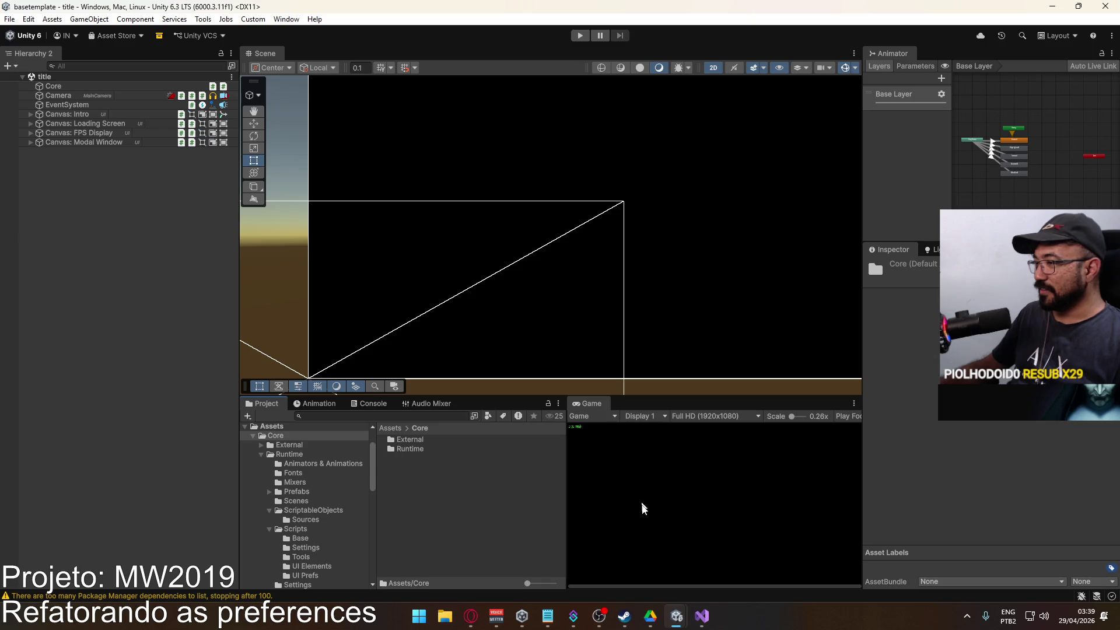
mouse_move(670, 613)
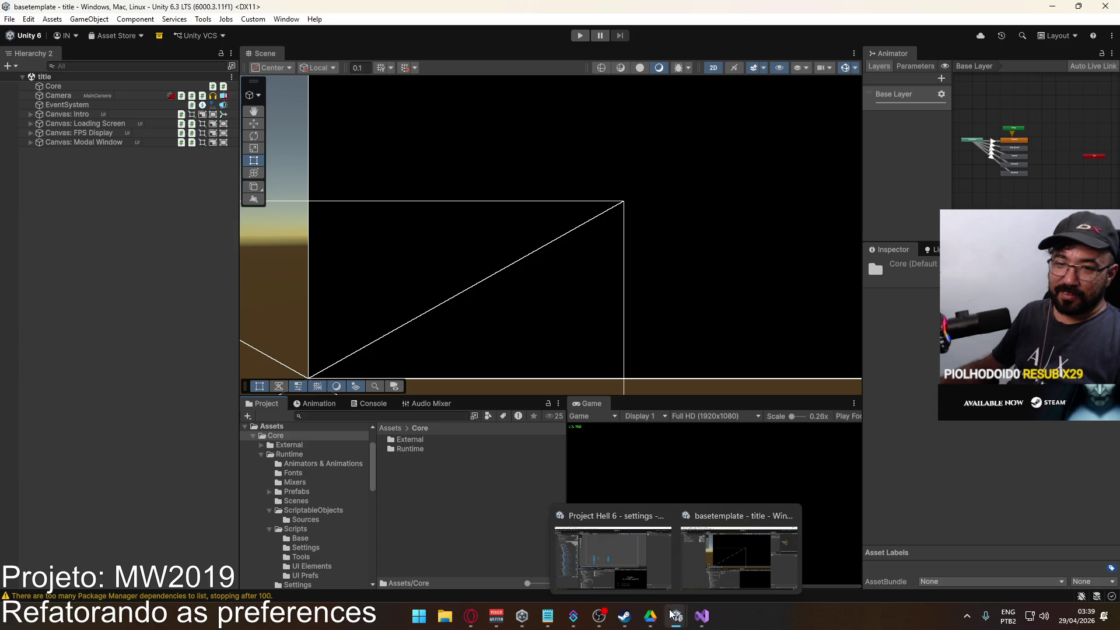
left_click(587, 565)
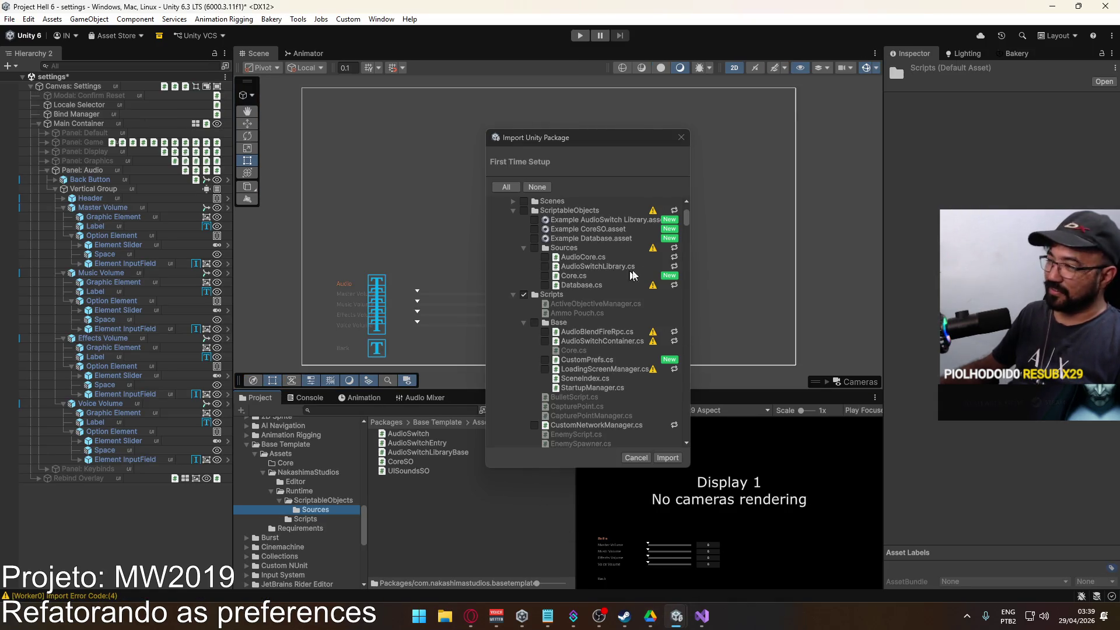
Dismiss the pending package import and show the project's Assets folder.
left_click(684, 142)
scroll(324, 490, "up", 3)
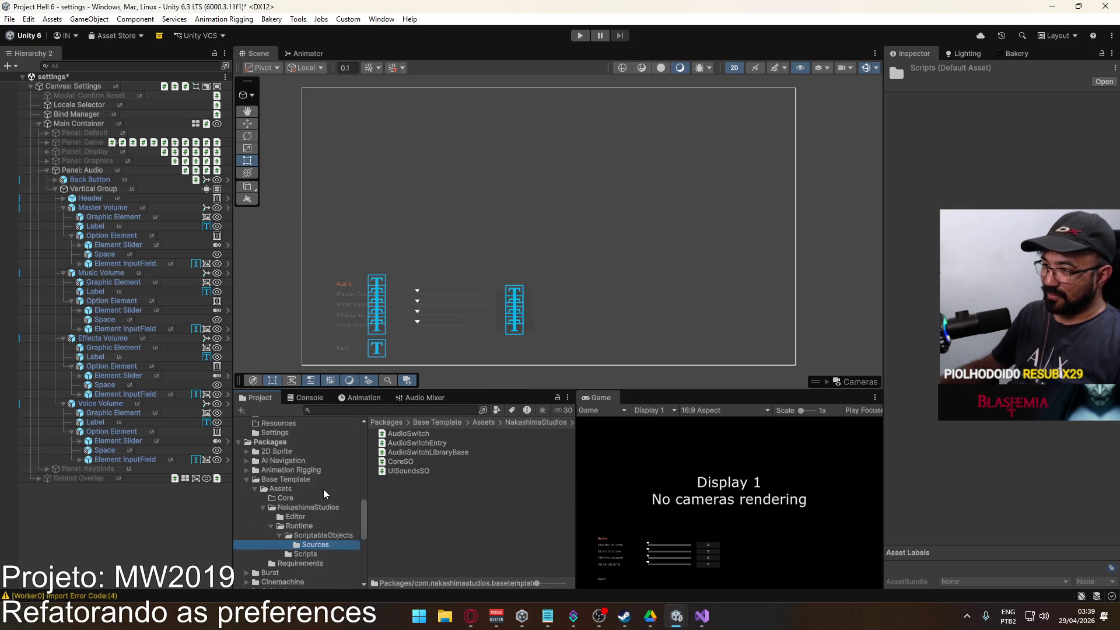
scroll(299, 510, "up", 10)
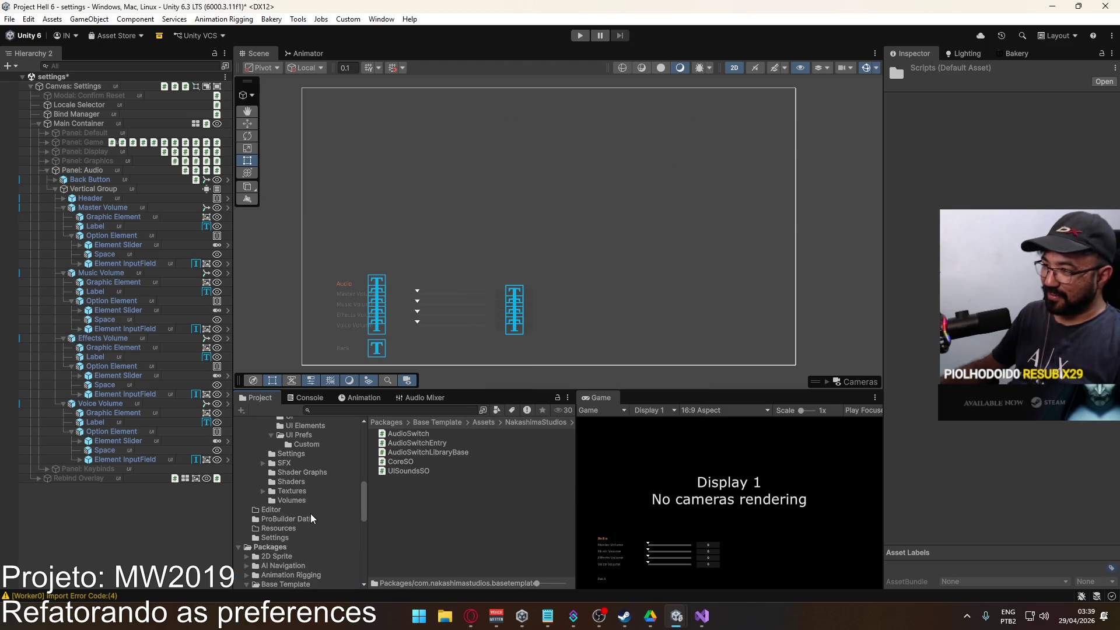
scroll(313, 516, "up", 5)
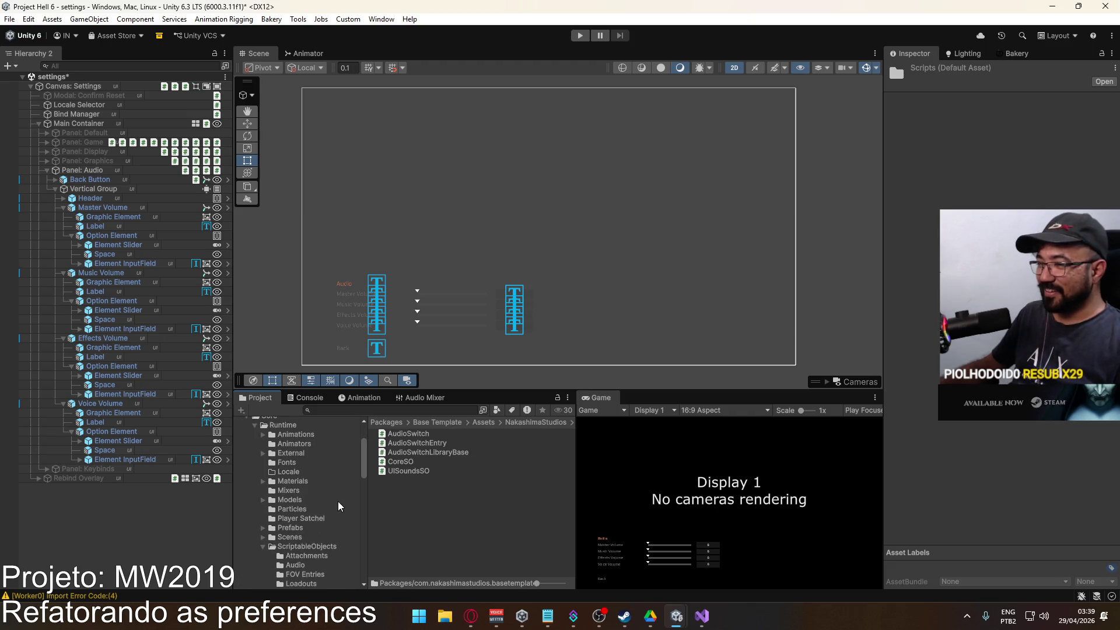
scroll(315, 483, "down", 3)
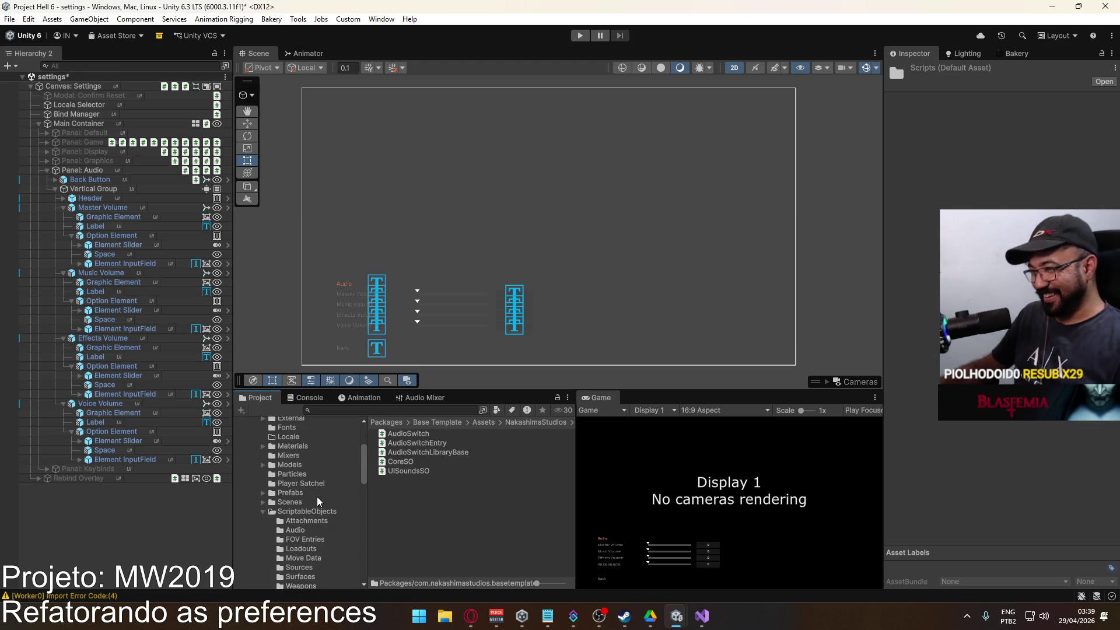
scroll(316, 496, "down", 3)
scroll(319, 499, "down", 5)
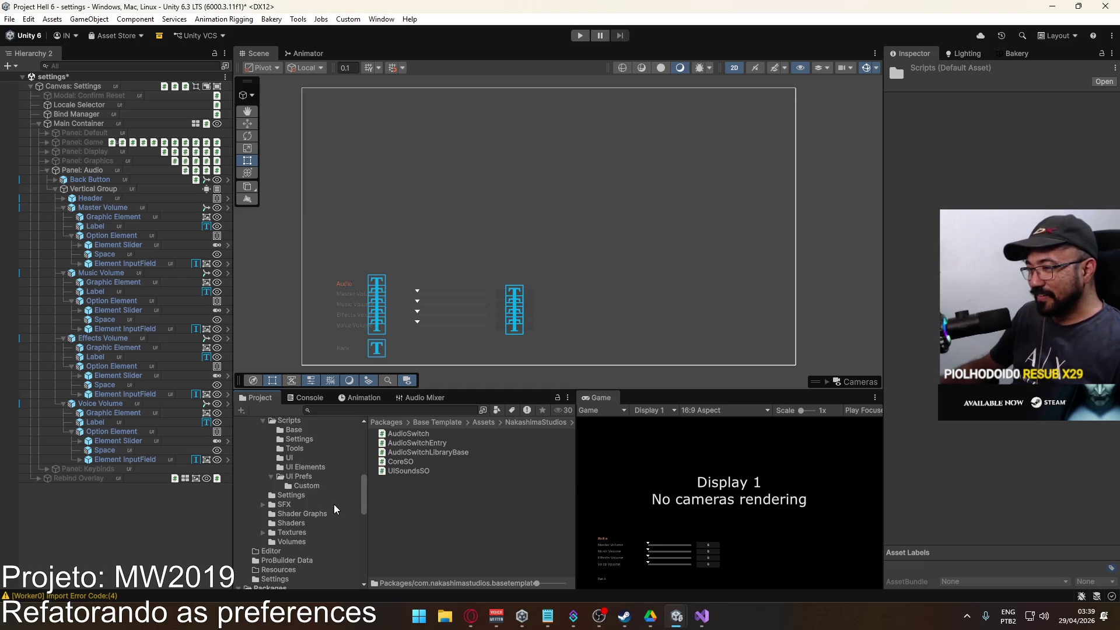
scroll(310, 492, "down", 3)
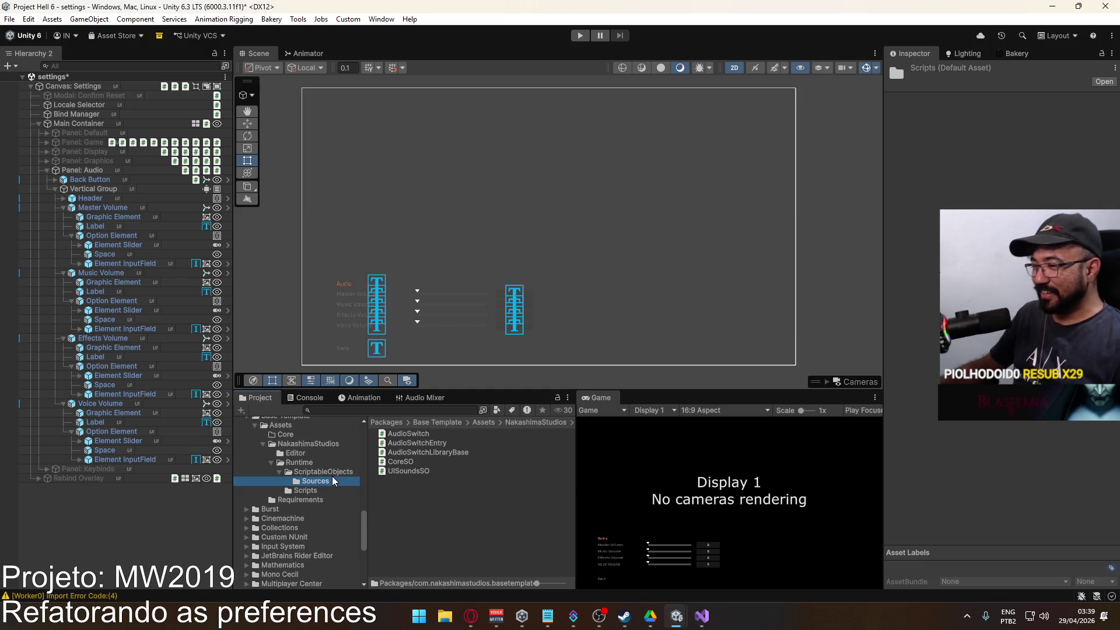
scroll(332, 477, "up", 10)
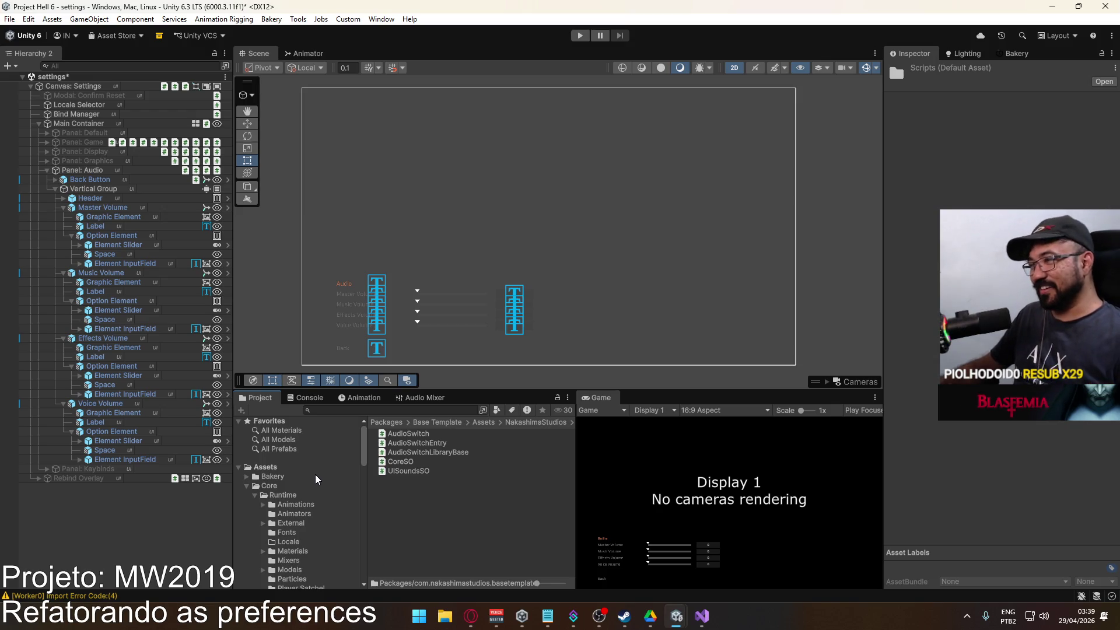
scroll(315, 475, "down", 4)
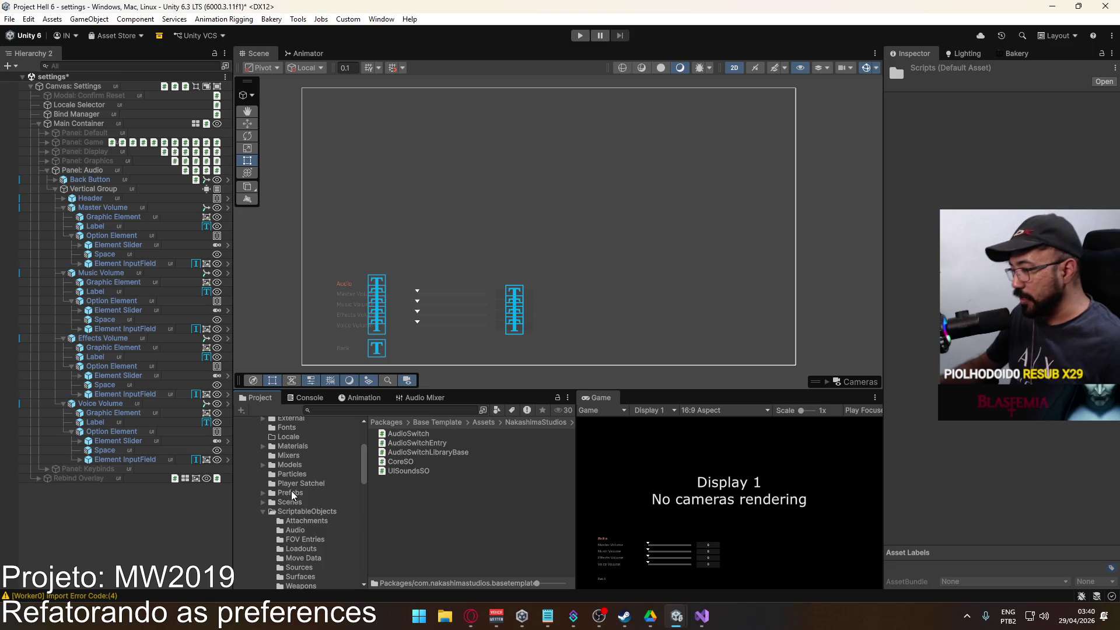
scroll(312, 502, "up", 3)
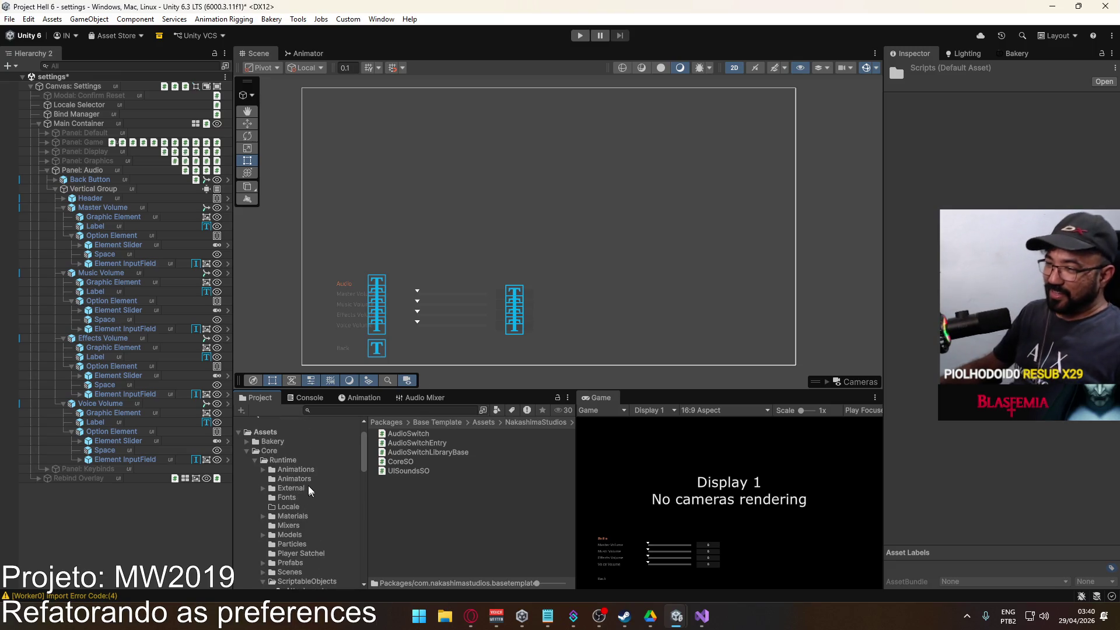
left_click(274, 433)
Scroll to Packages and show the Base Template package contents.
scroll(438, 473, "down", 1)
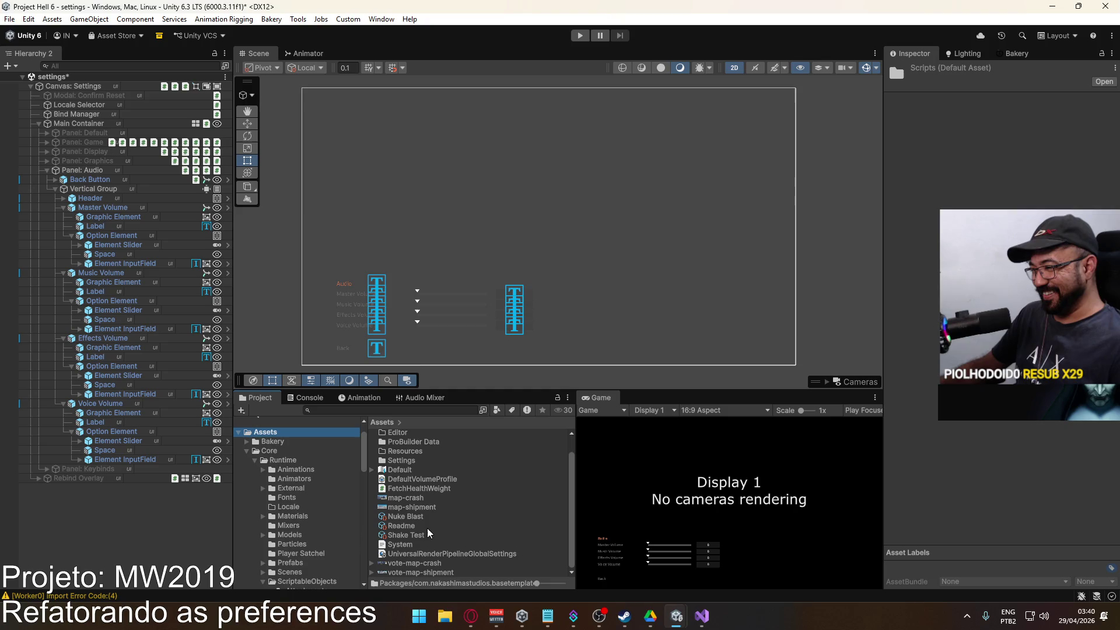
scroll(429, 532, "up", 1)
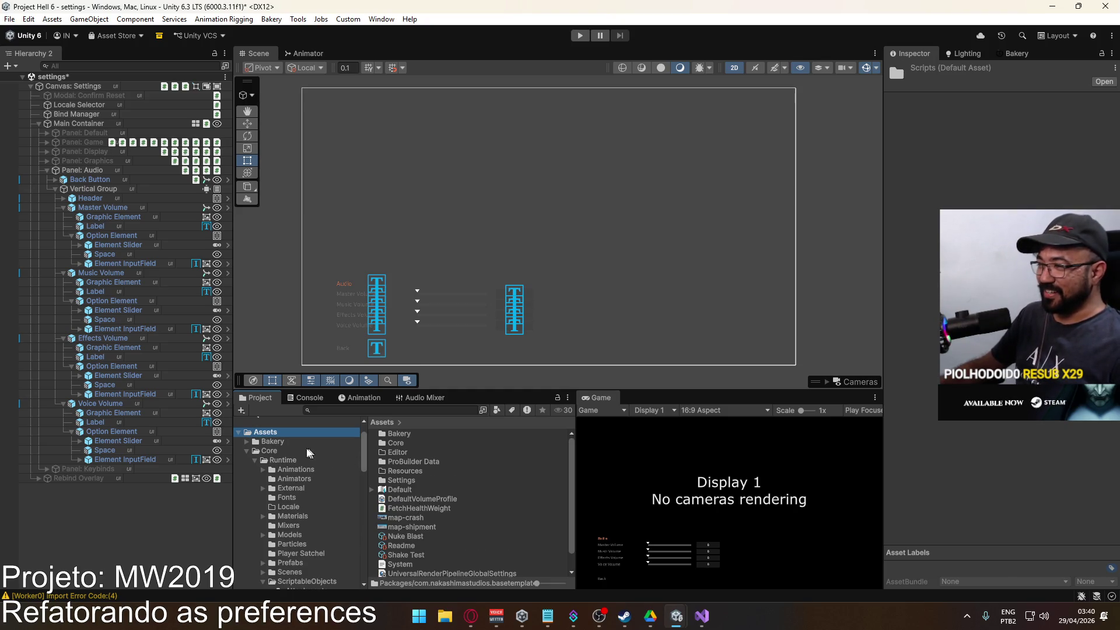
scroll(308, 453, "down", 10)
scroll(299, 482, "up", 5)
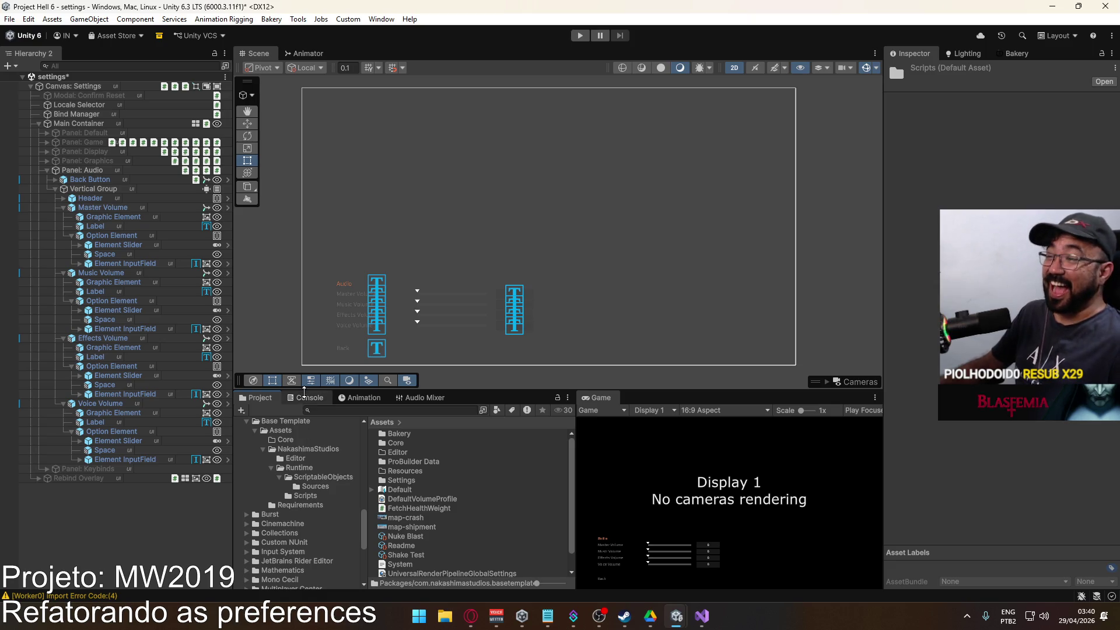
scroll(308, 436, "up", 2)
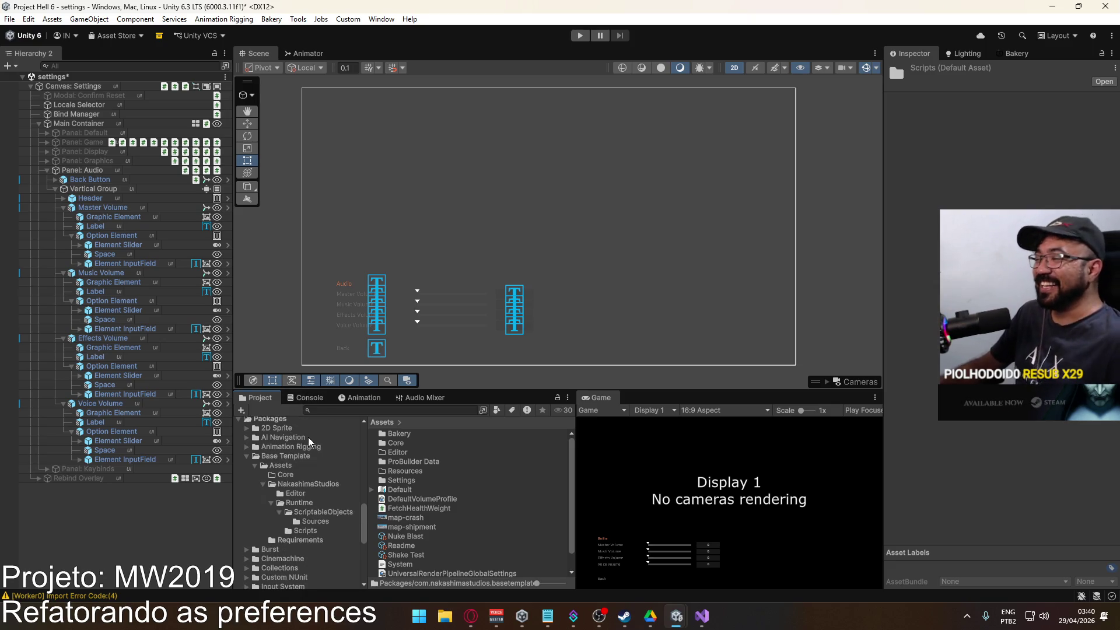
left_click(303, 456)
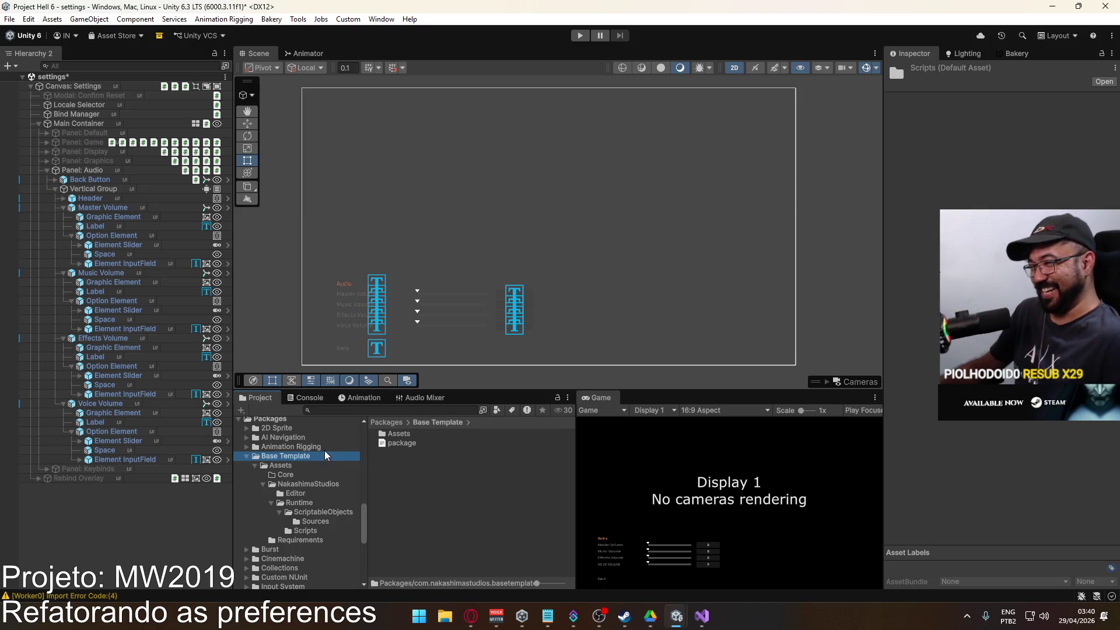
Open the First Time Setup package from Base Template's Assets/NakashimaStudios folder.
double_click(404, 433)
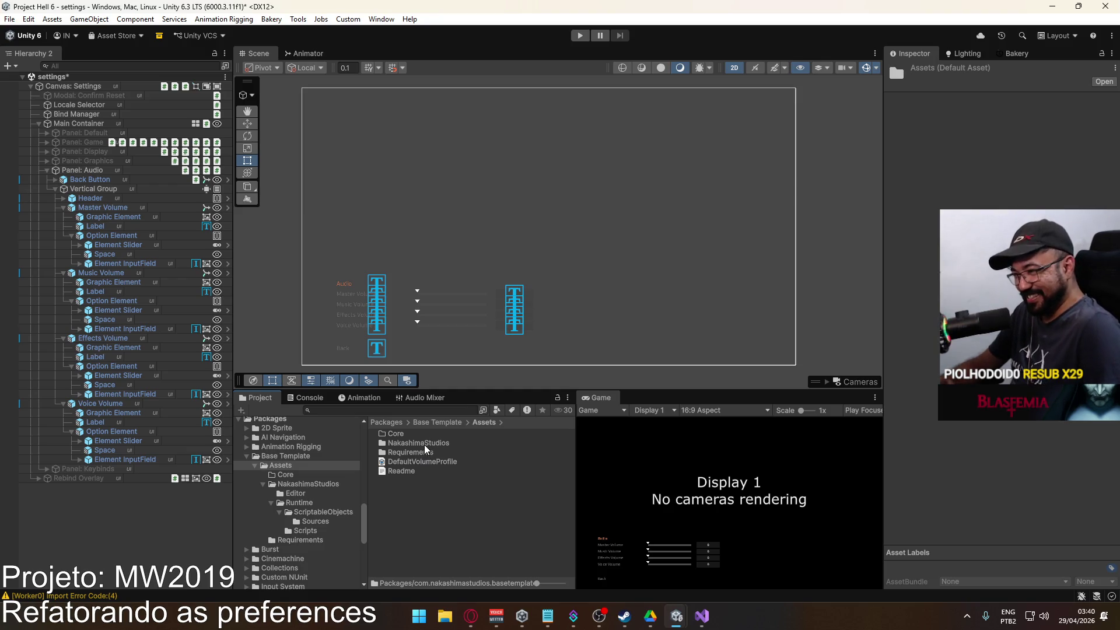
double_click(424, 444)
double_click(444, 453)
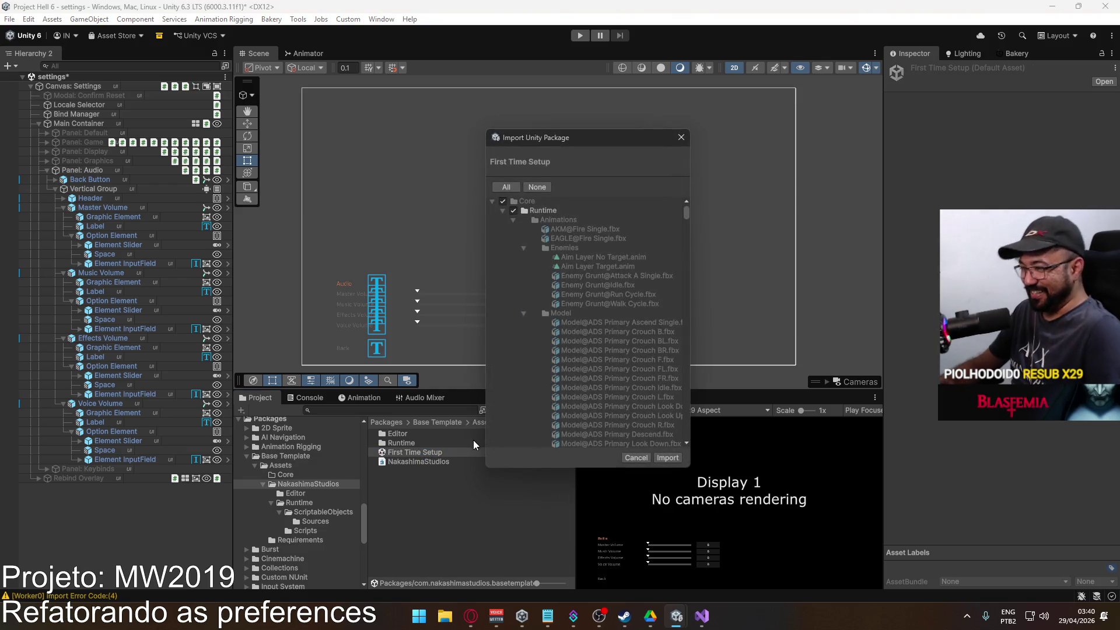
Collapse Animations, Animators, Runtime, External, Fonts, Materials and Models in the import list.
left_click(514, 220)
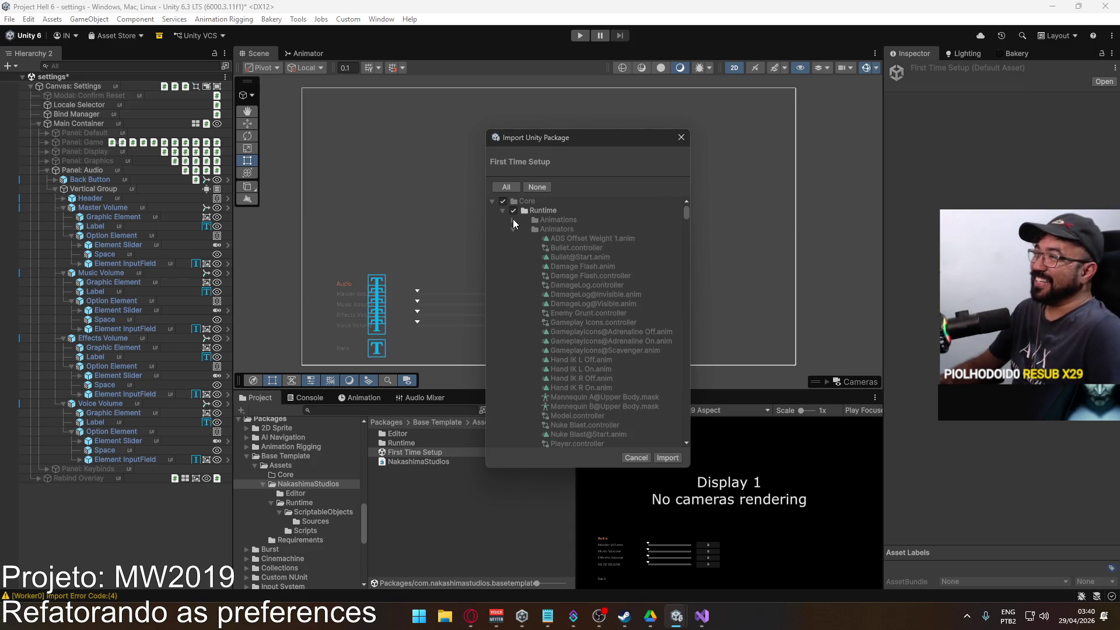
left_click(512, 229)
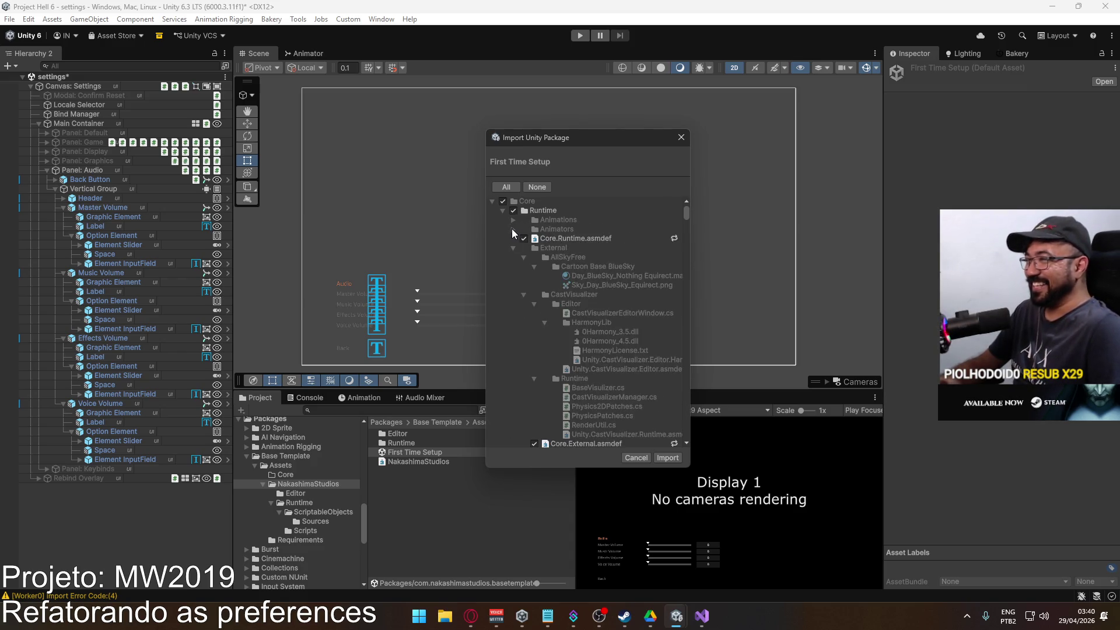
left_click(514, 211)
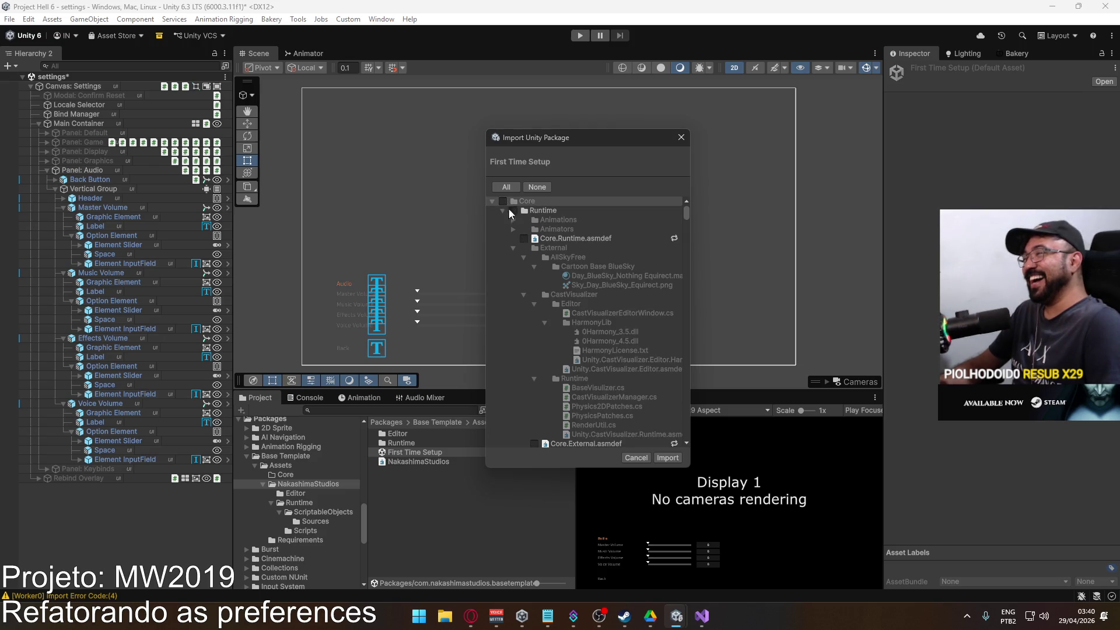
left_click(513, 247)
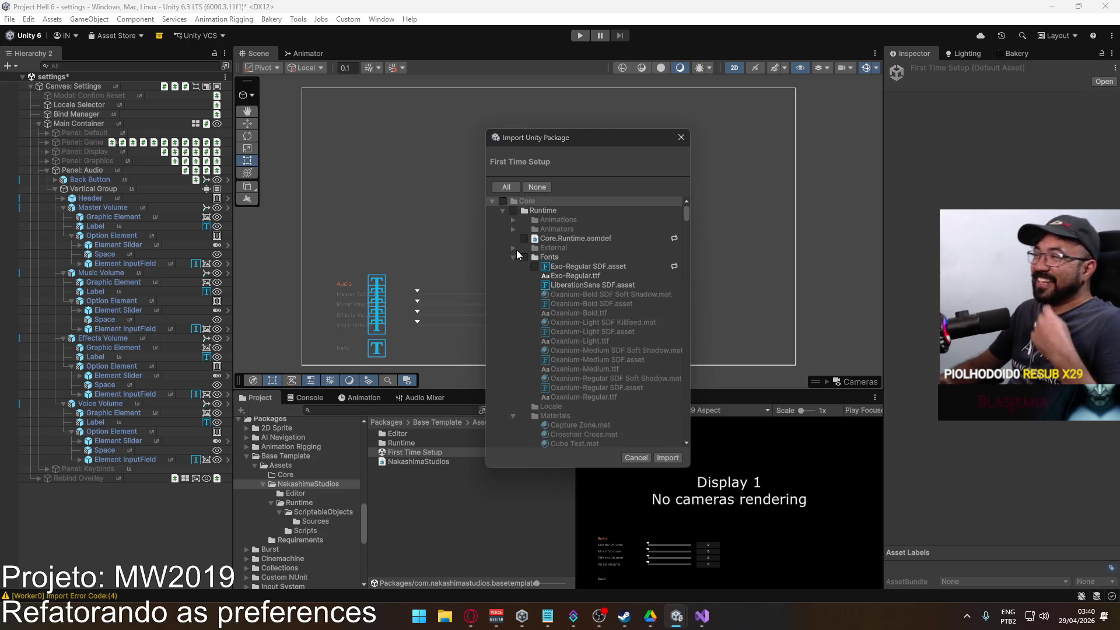
left_click(513, 257)
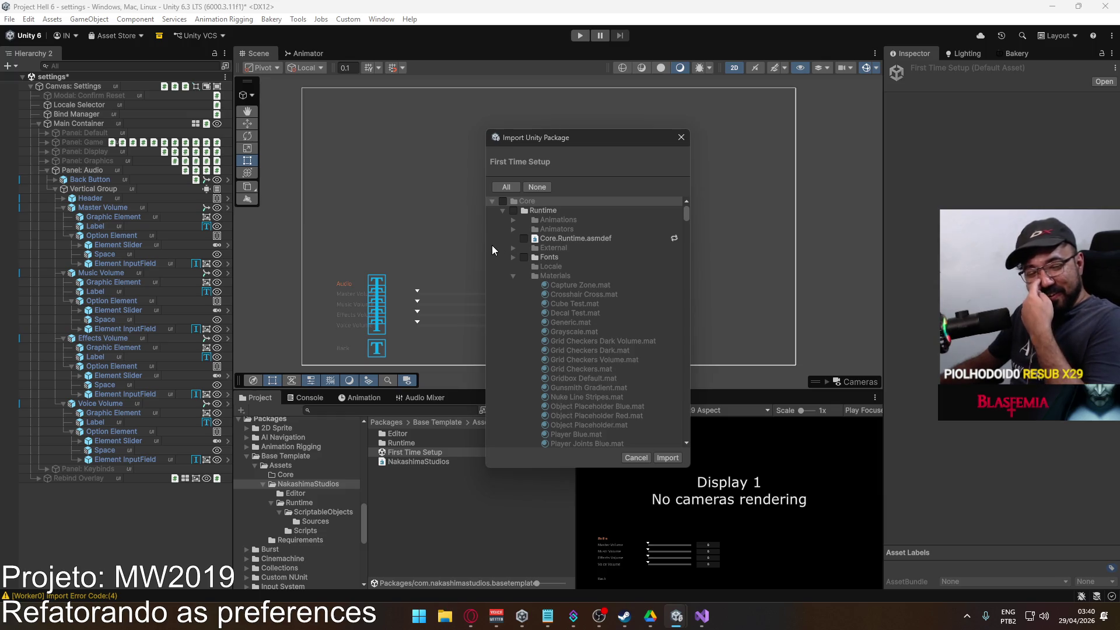
left_click(511, 278)
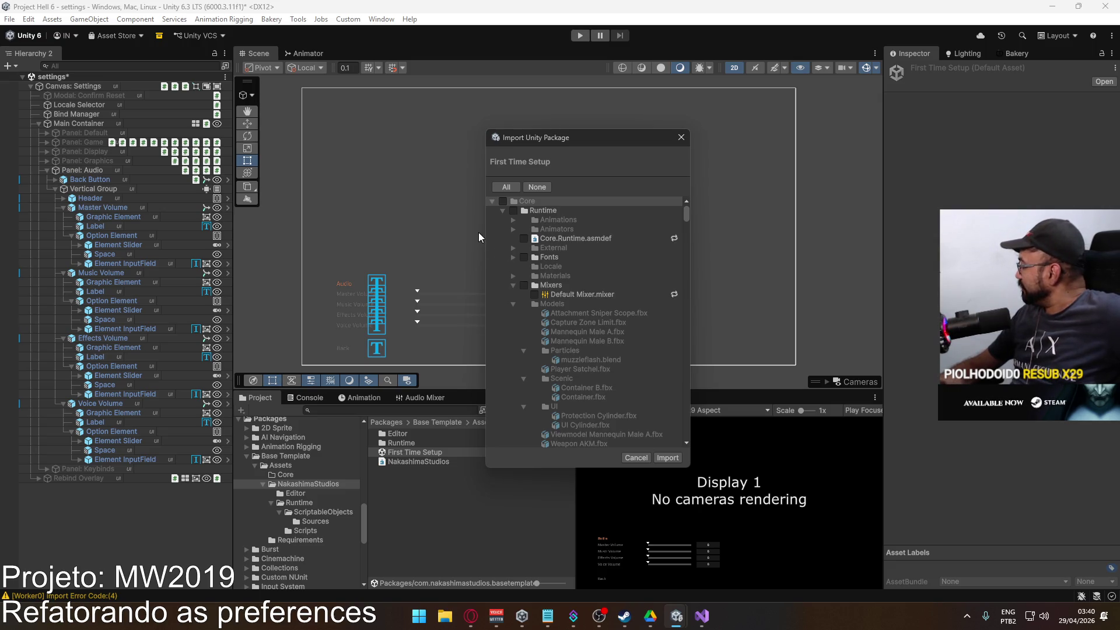
left_click(511, 296)
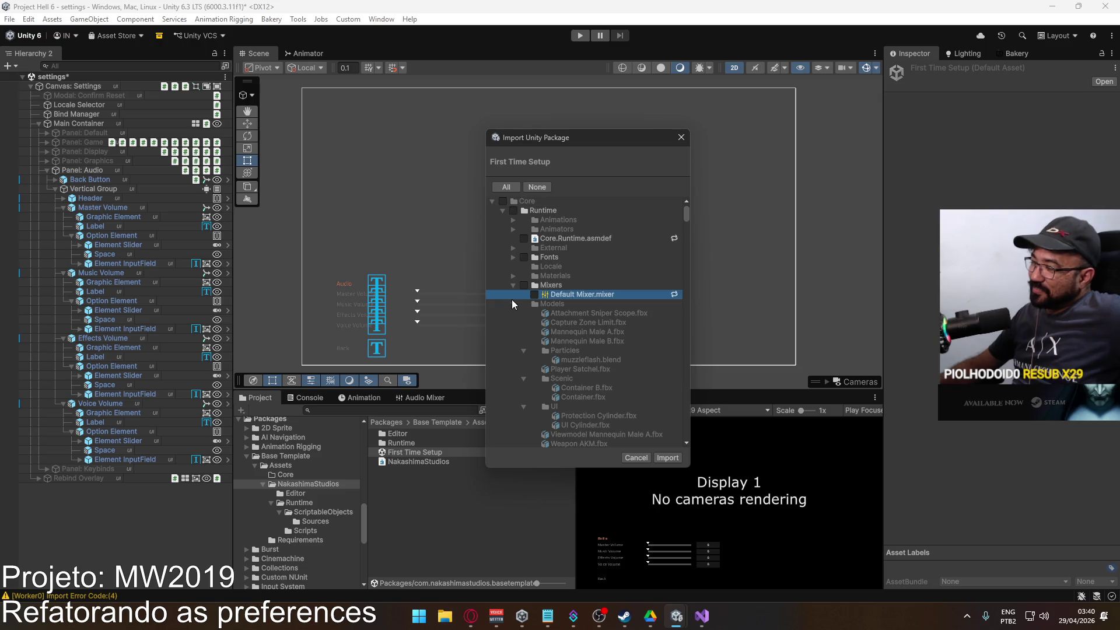
left_click(512, 303)
Collapse Particles, Player Satchel, Prefabs and Scenes, then close the dialog without importing.
left_click(512, 311)
left_click(511, 323)
left_click(514, 332)
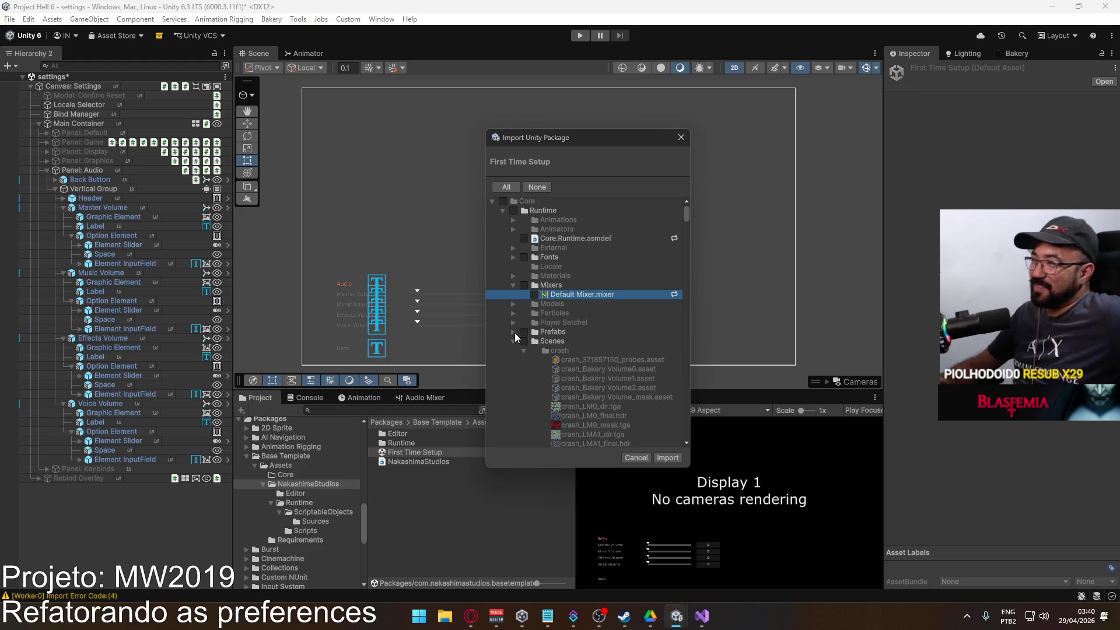
left_click(517, 342)
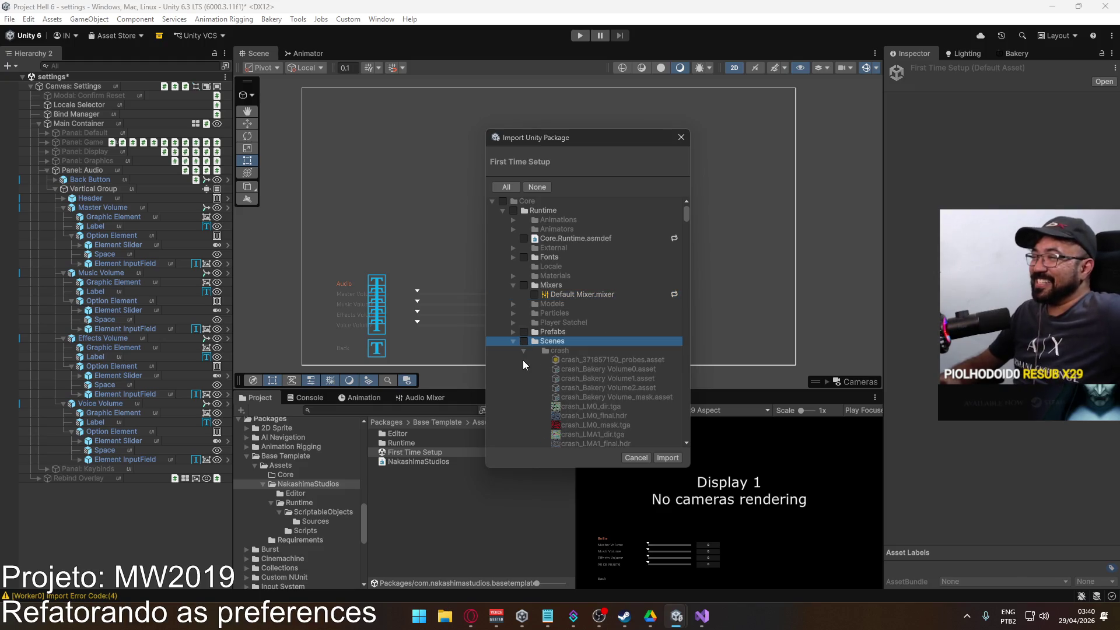
left_click(513, 342)
scroll(643, 335, "down", 3)
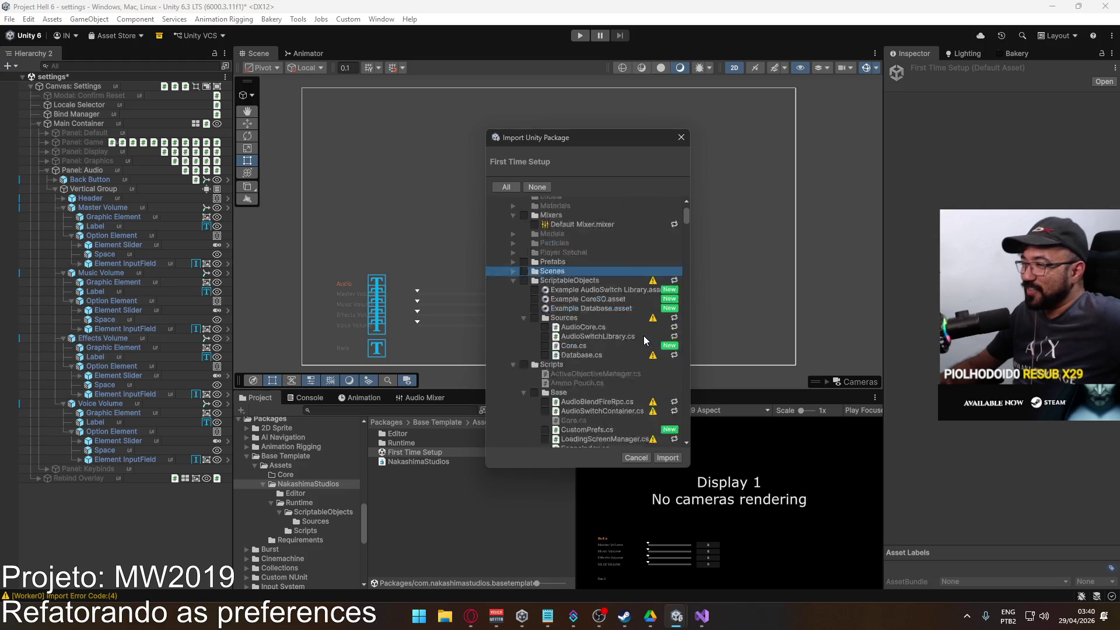
scroll(643, 335, "down", 2)
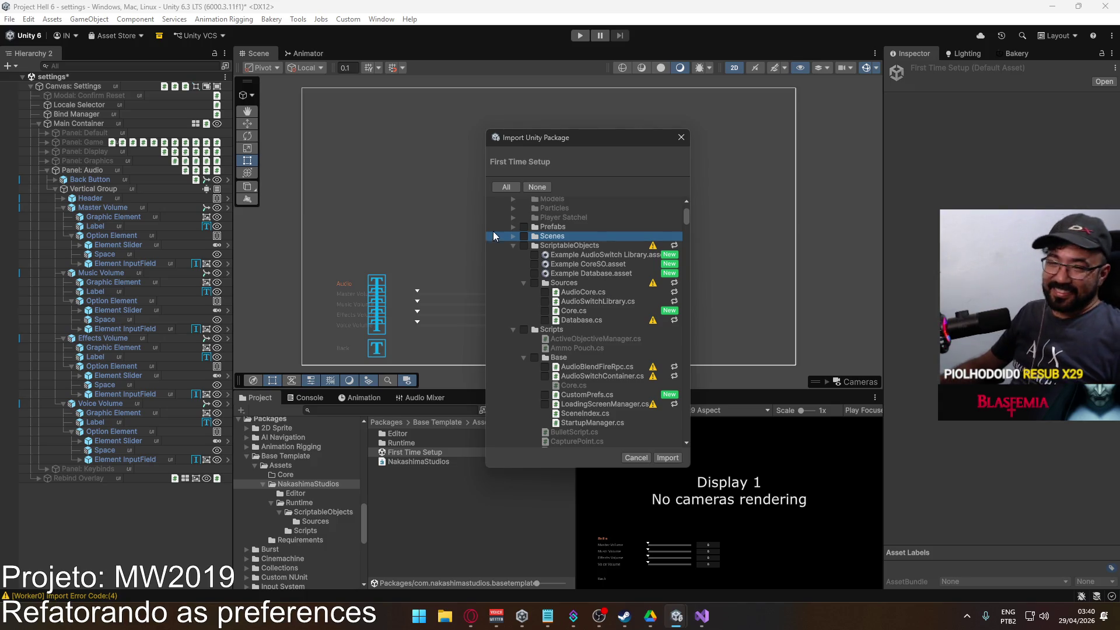
left_click(682, 137)
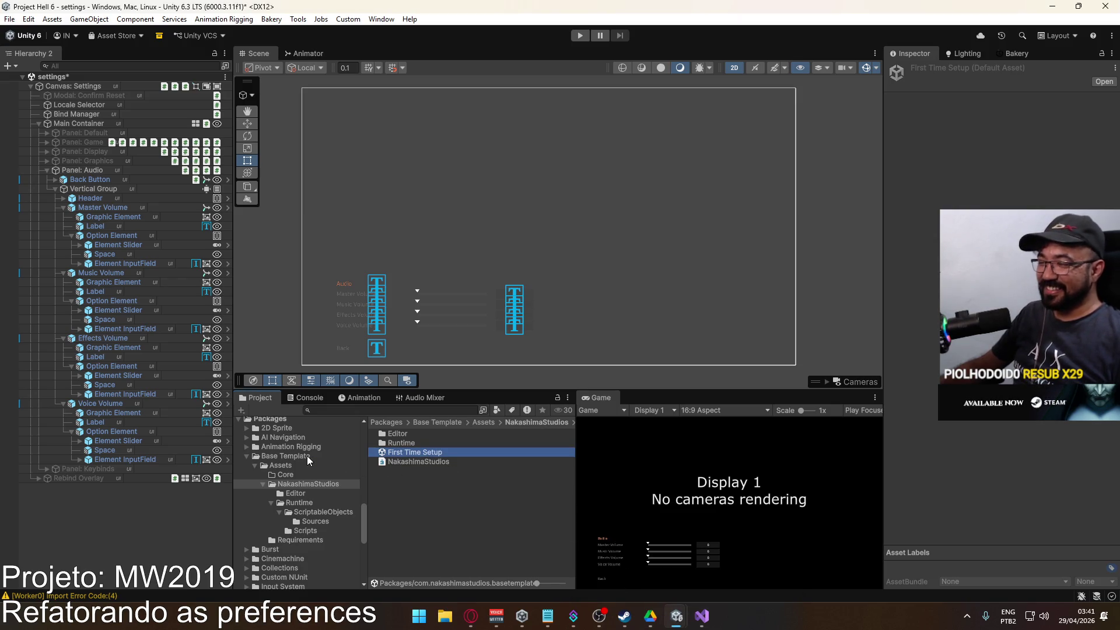
Show Project Hell 6's Core folder and start exporting it as an asset package.
scroll(319, 458, "up", 15)
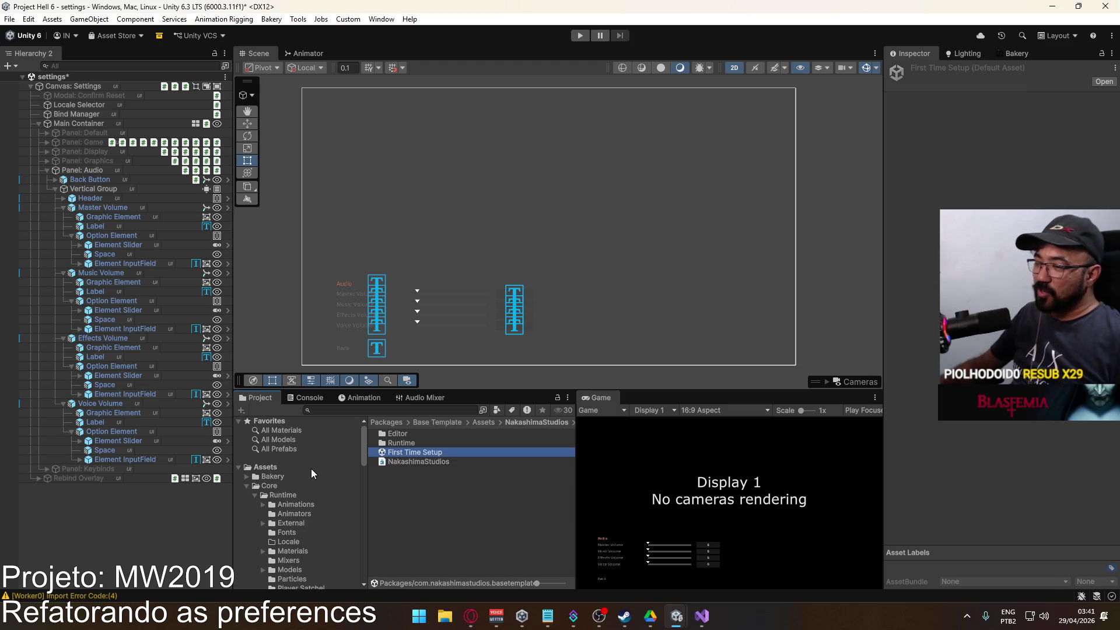
left_click(295, 489)
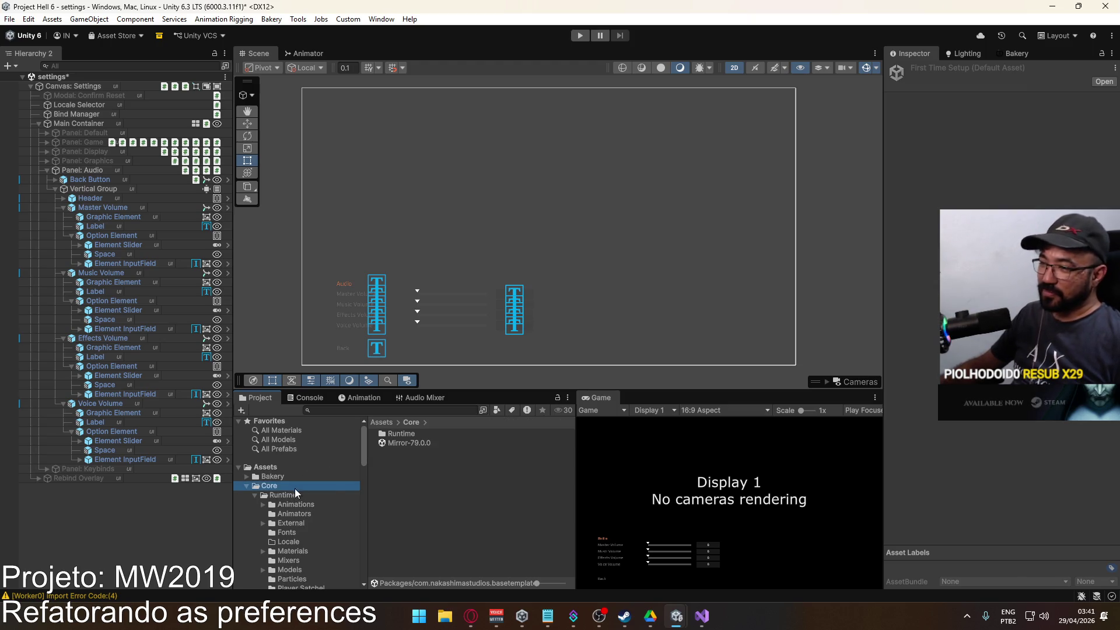
right_click(422, 476)
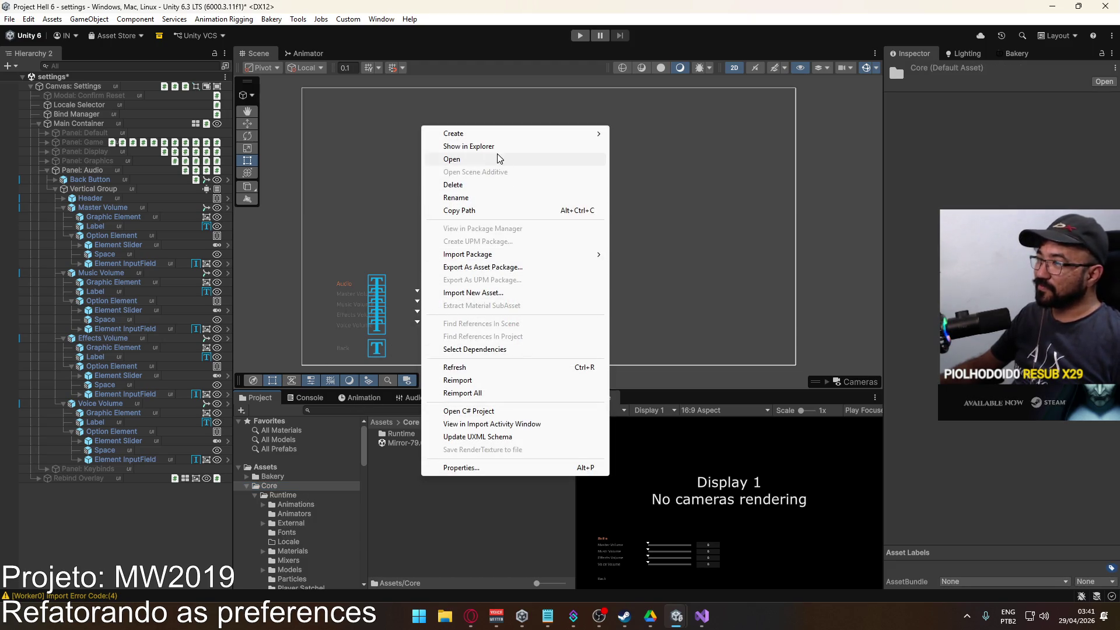
left_click(499, 268)
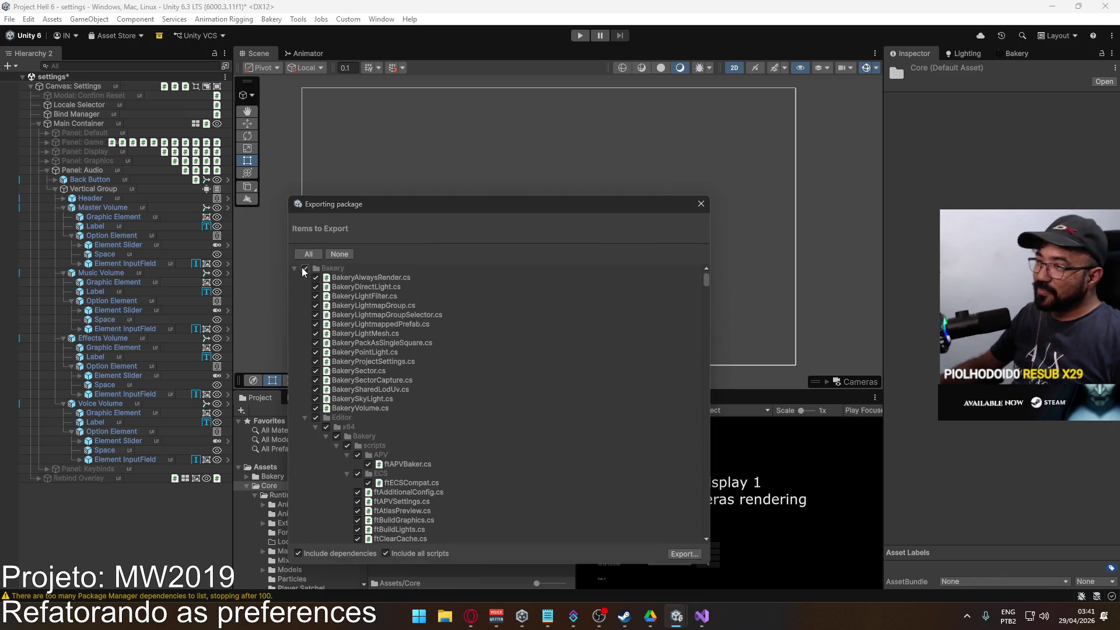
Clear all export items and untick Include dependencies and Include all scripts.
left_click(295, 268)
double_click(296, 278)
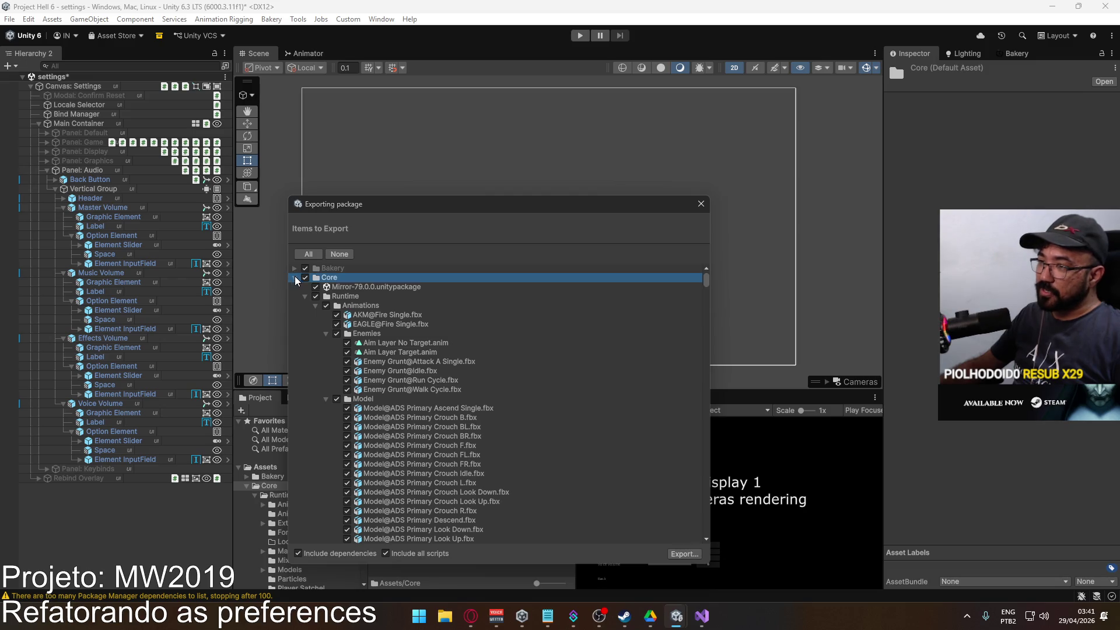
left_click(339, 254)
left_click(295, 277)
left_click(295, 278)
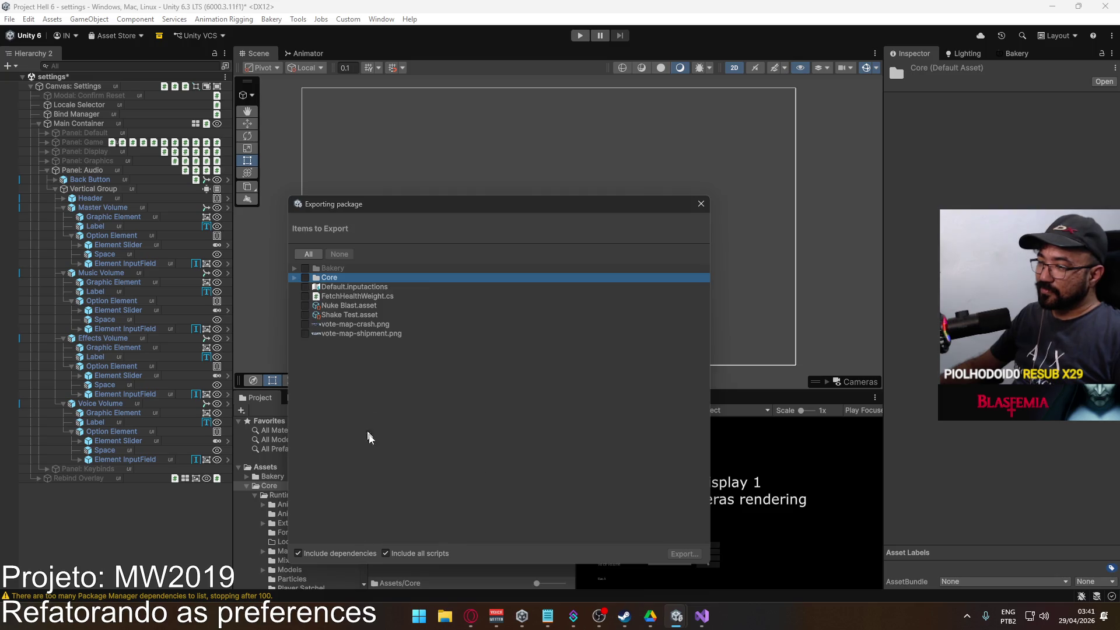
left_click(322, 554)
left_click(386, 553)
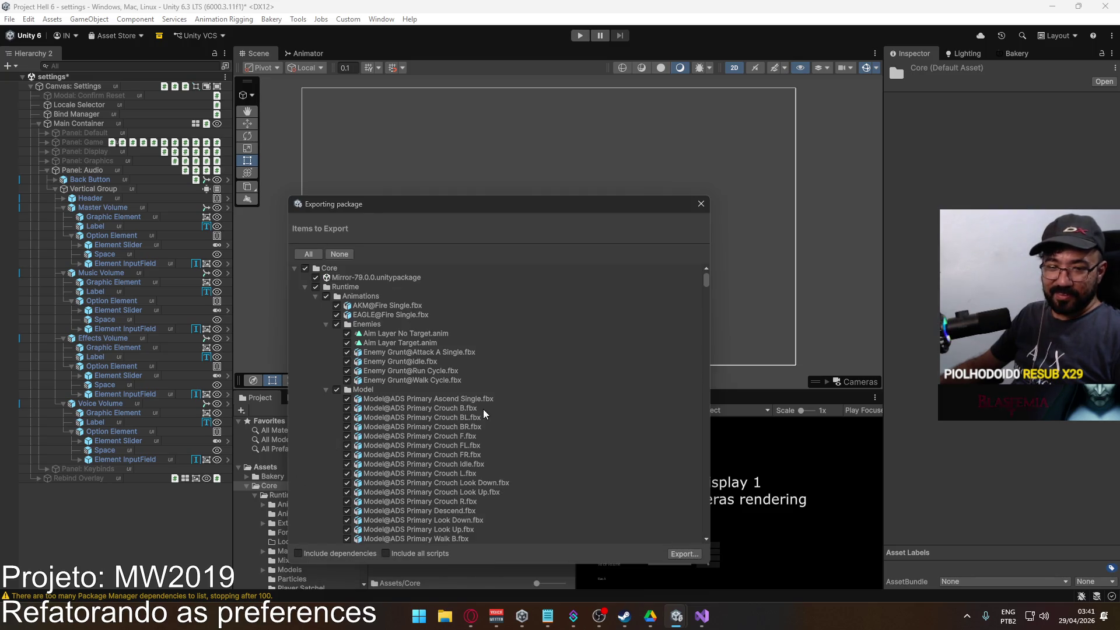
Collapse Animations, External, Fonts, Materials and Mixers in the export list.
left_click(316, 297)
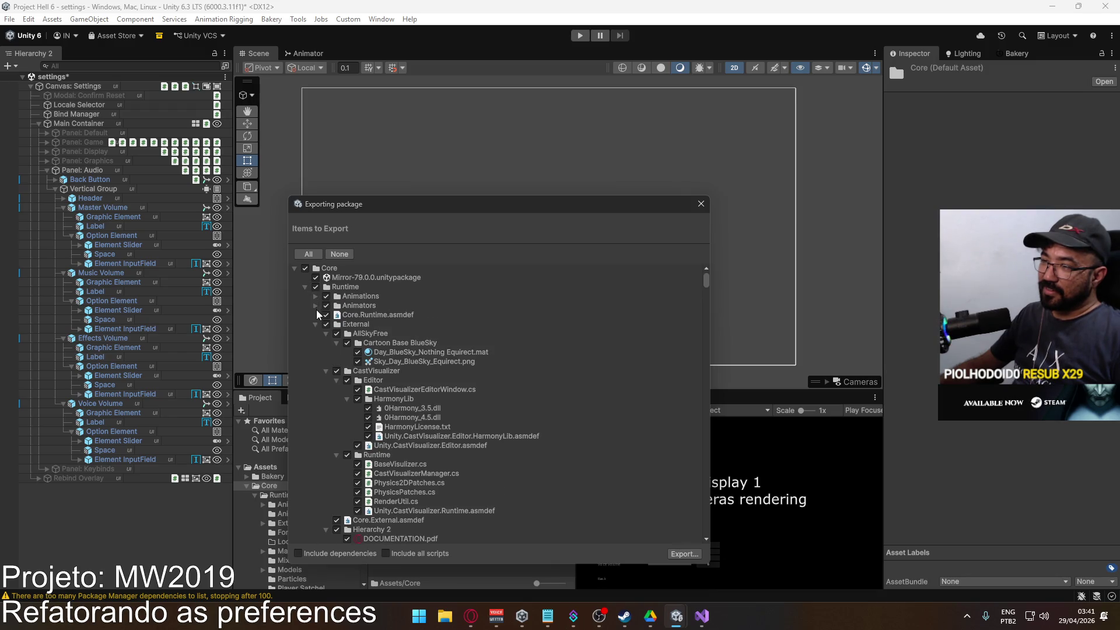
left_click(316, 325)
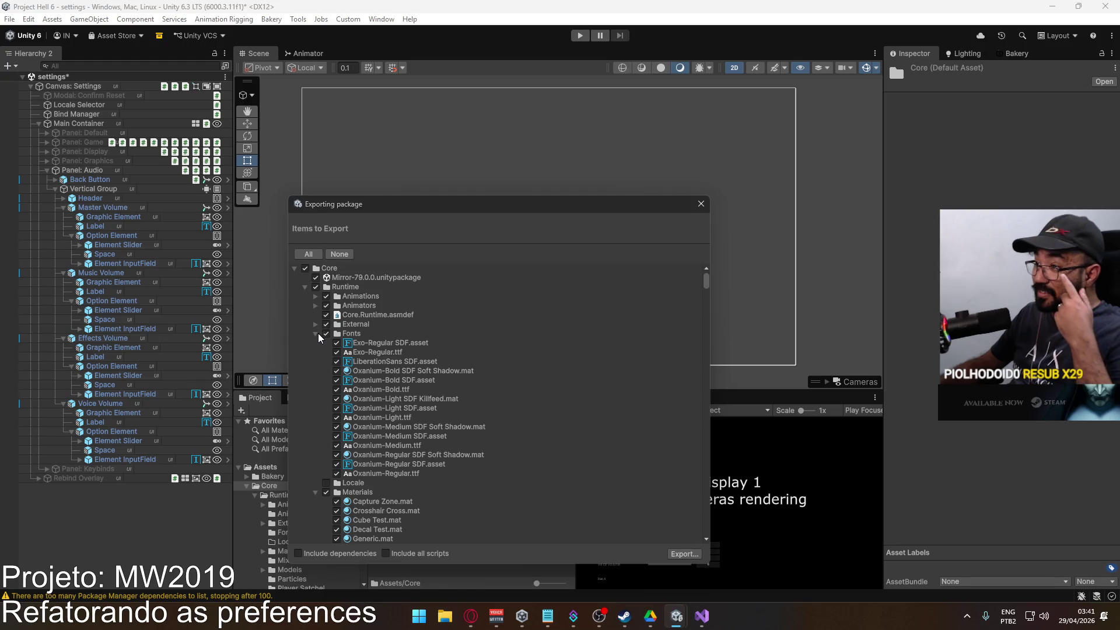
left_click(318, 334)
left_click(312, 352)
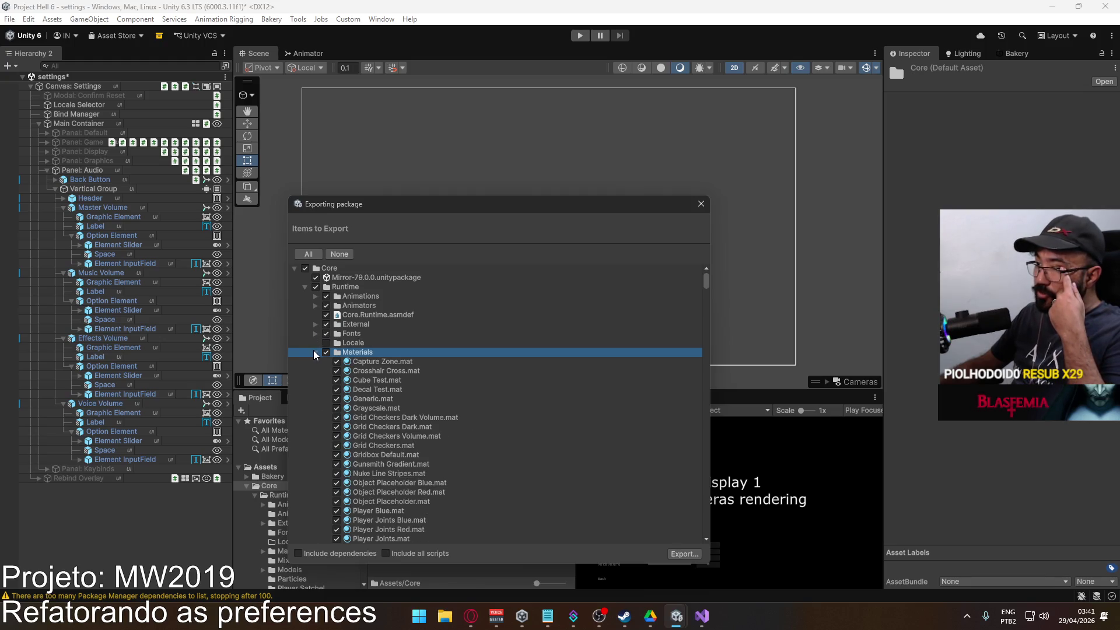
left_click(315, 353)
left_click(316, 361)
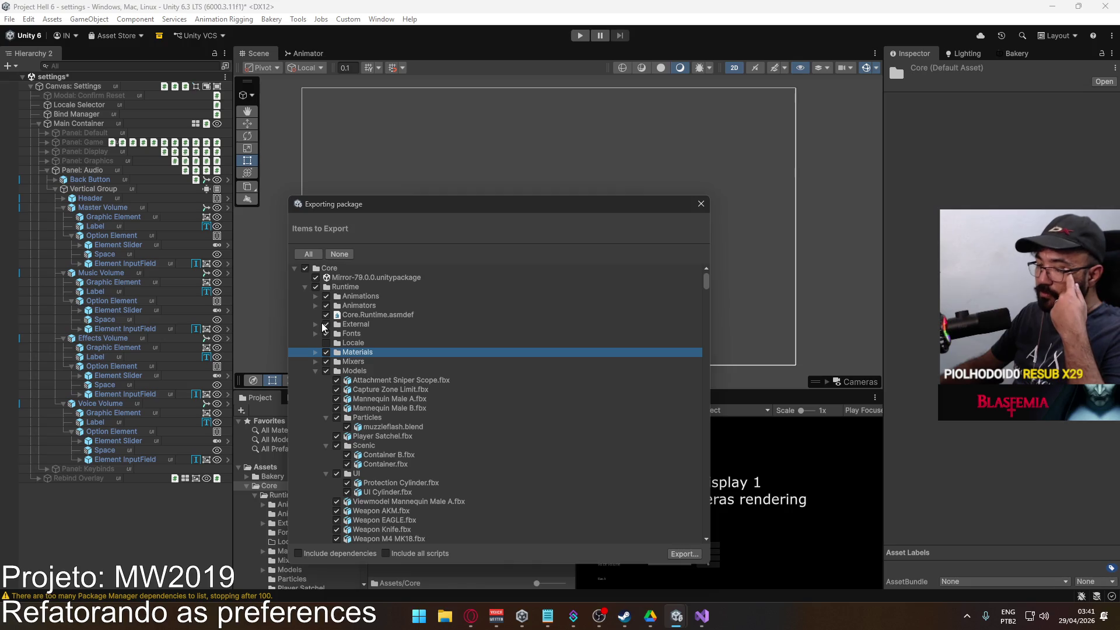
Collapse External's subfolders from AllSkyFree to TextMesh Pro, then close the export window.
left_click(315, 325)
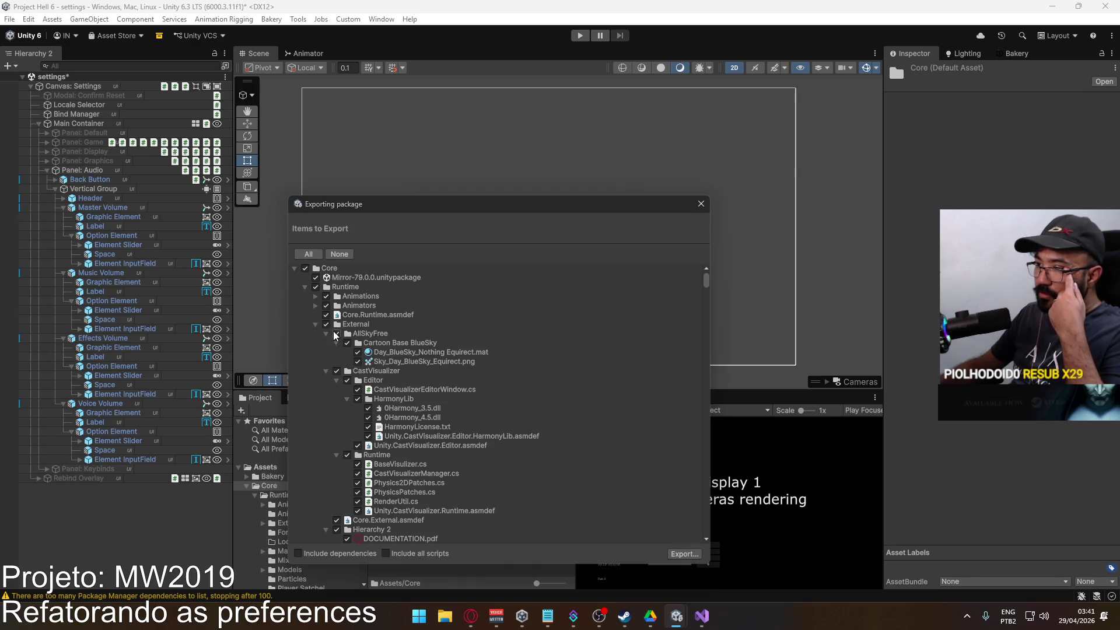
left_click(326, 335)
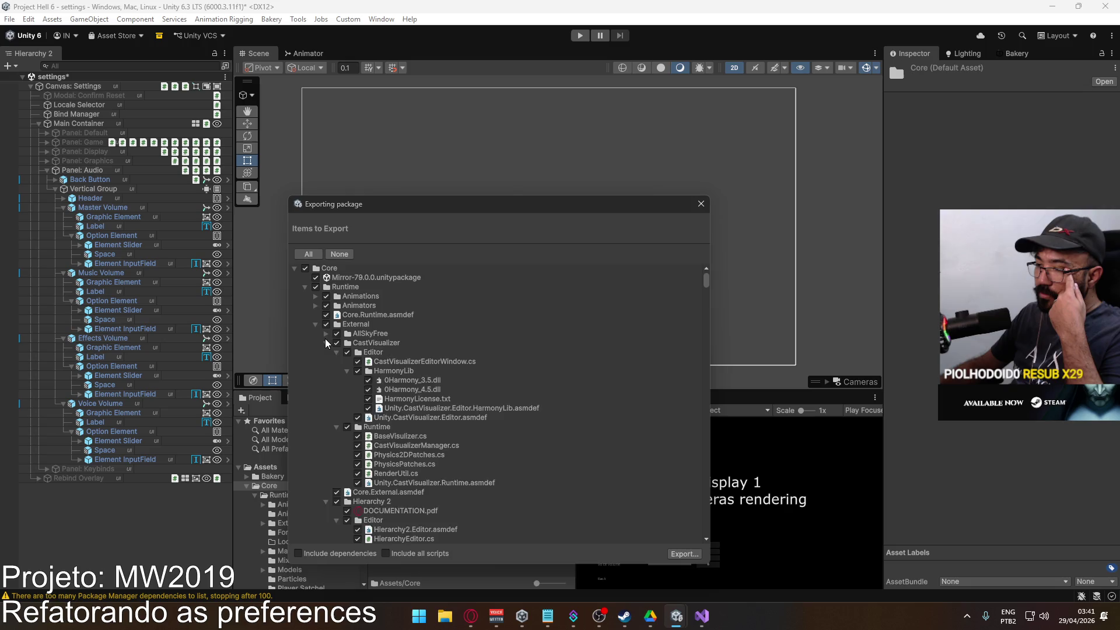
left_click(327, 343)
left_click(326, 362)
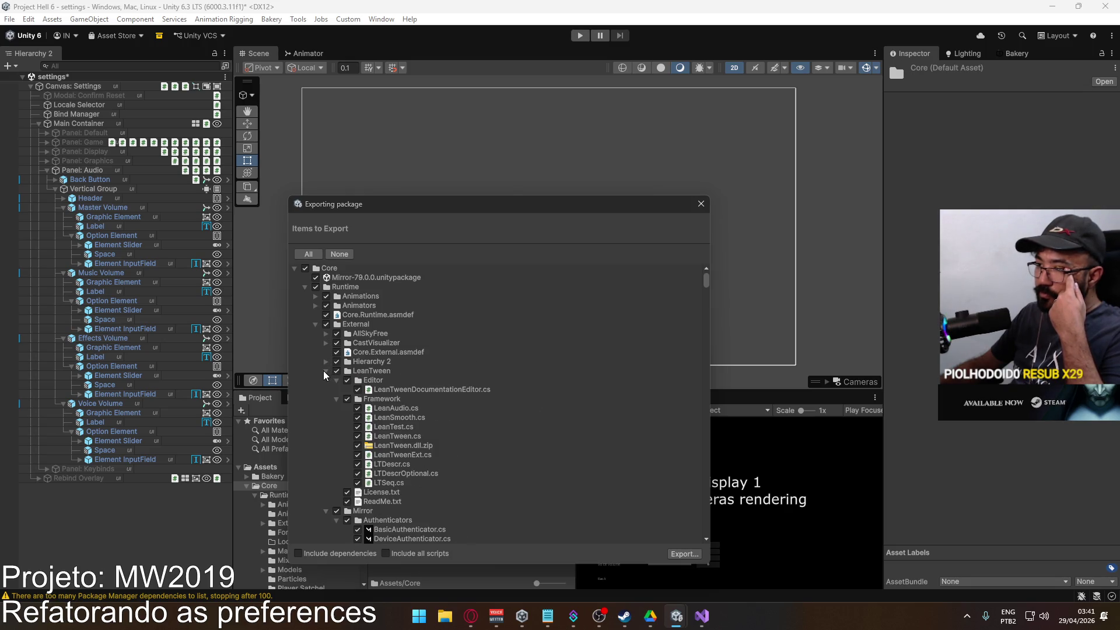
left_click(326, 371)
left_click(326, 380)
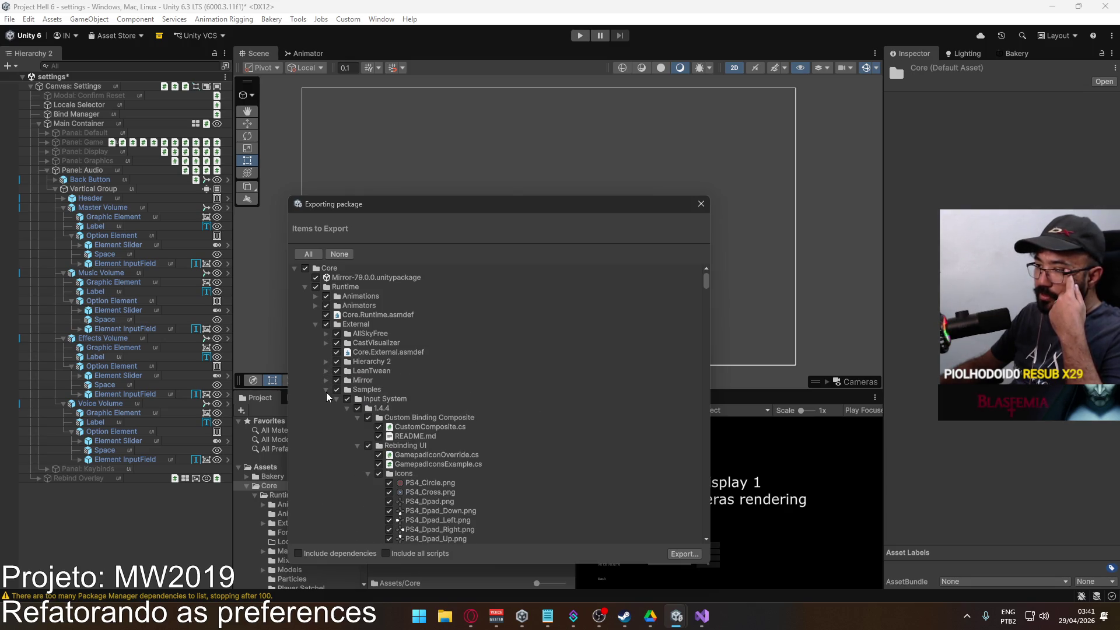
left_click(327, 390)
left_click(326, 399)
left_click(326, 408)
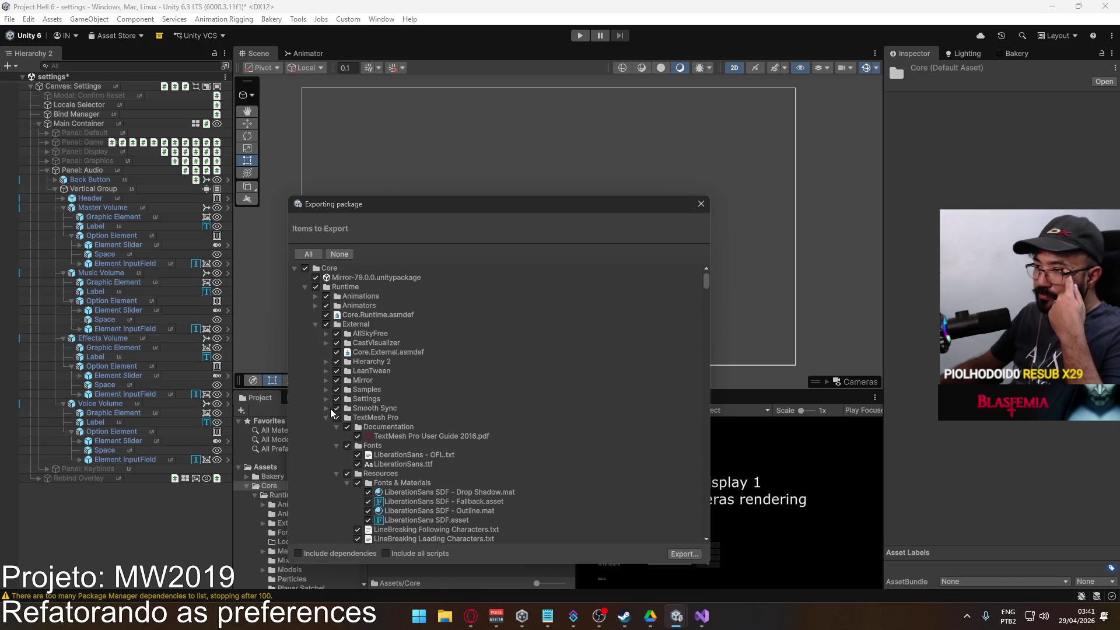
left_click(325, 418)
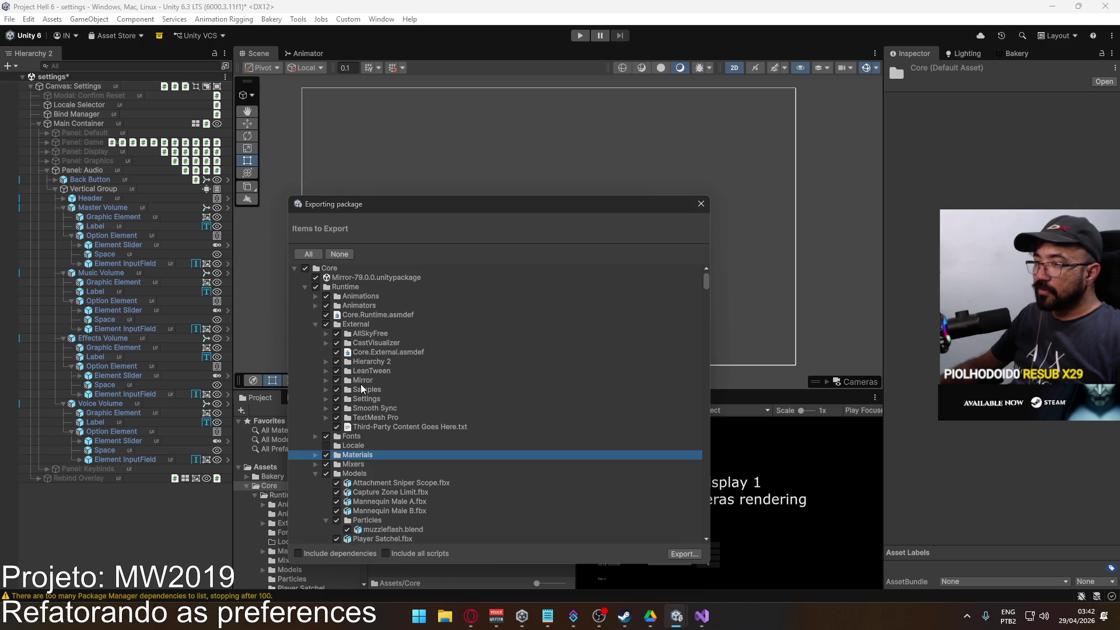
scroll(385, 417, "down", 5)
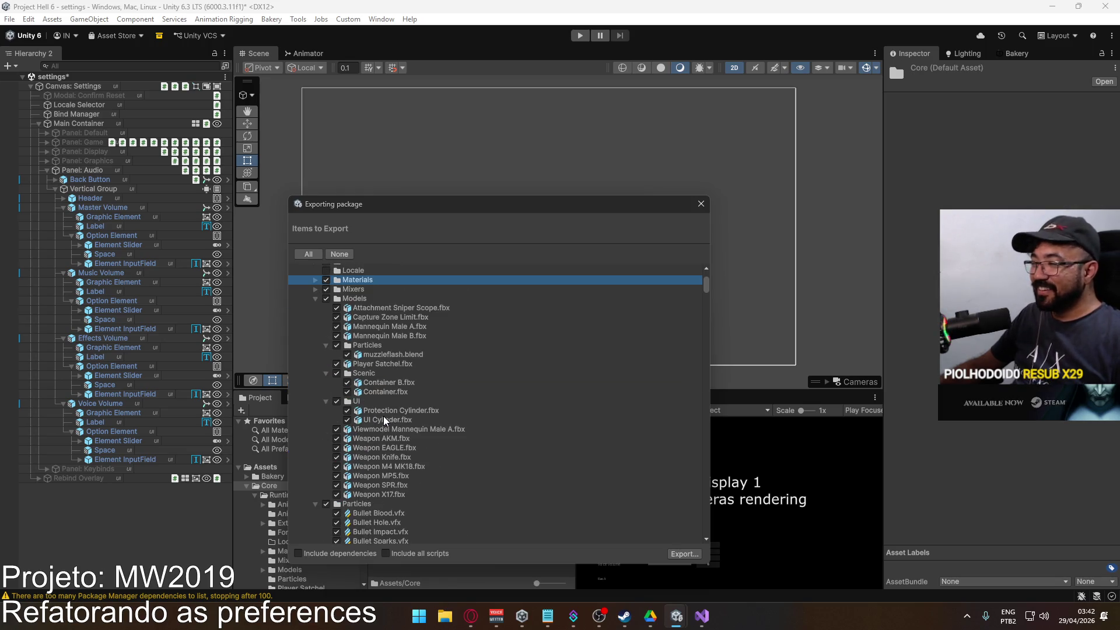
left_click(701, 204)
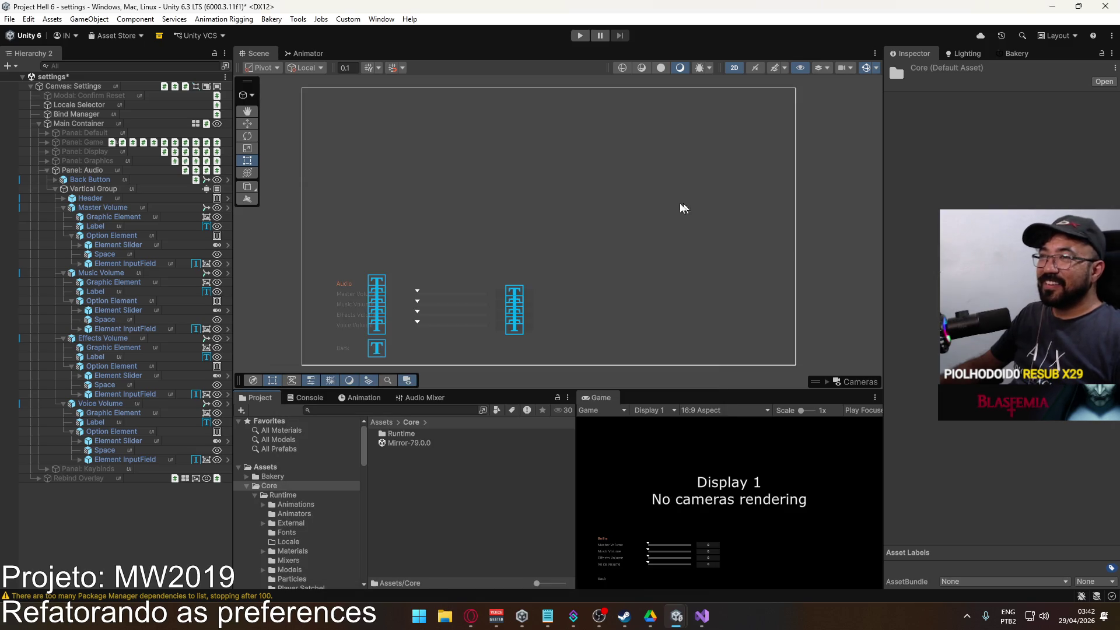
Export basetemplate's Core folder with Include dependencies and Include all scripts unticked.
mouse_move(681, 615)
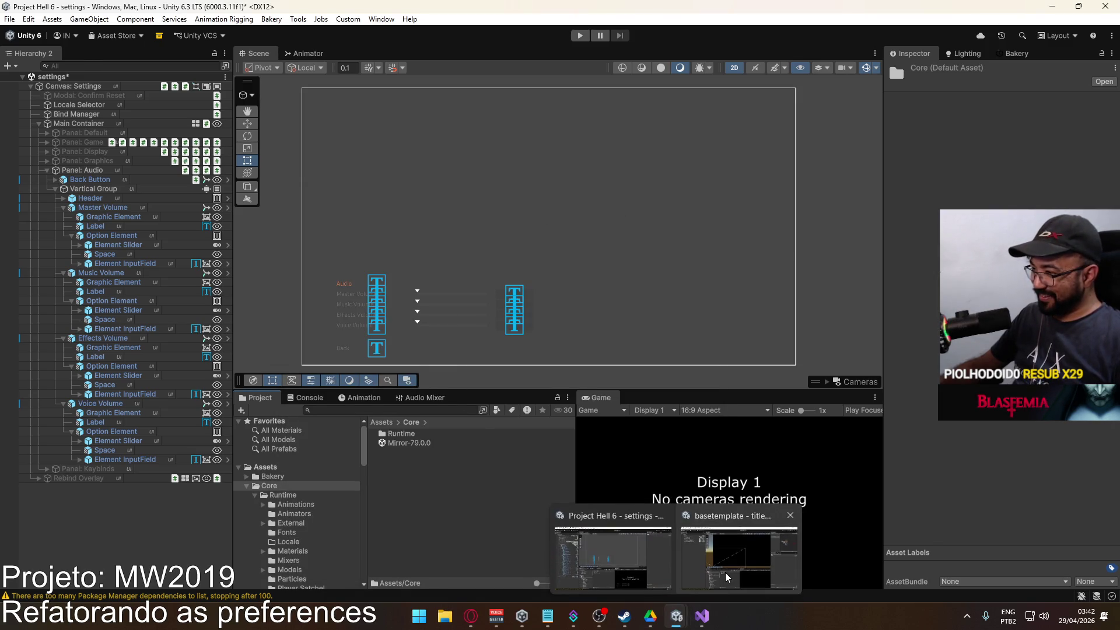
left_click(727, 577)
right_click(418, 482)
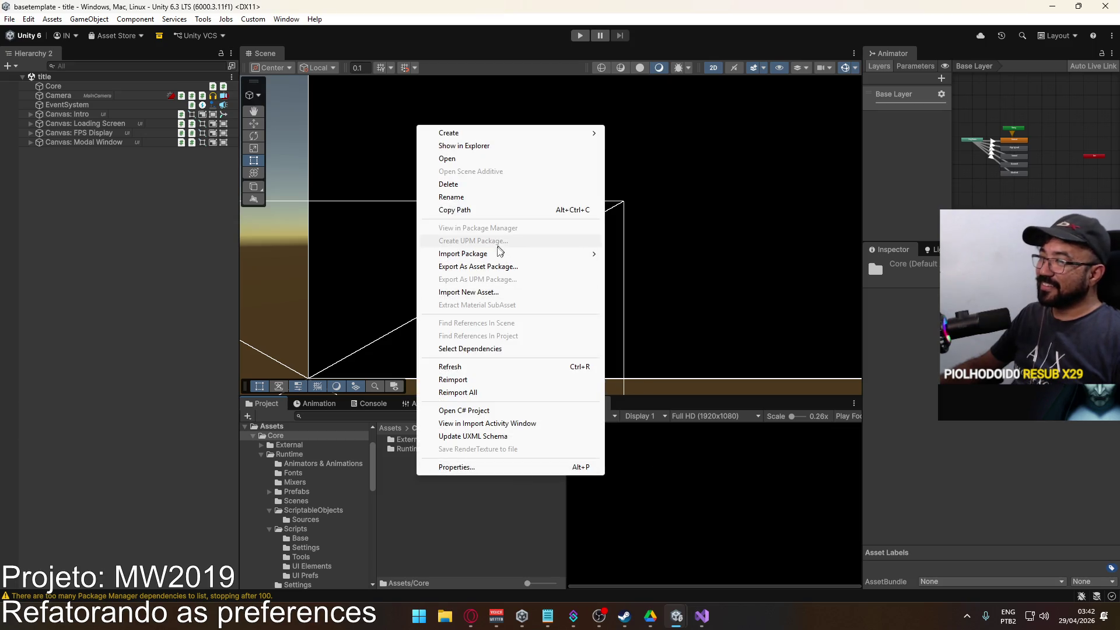
left_click(500, 266)
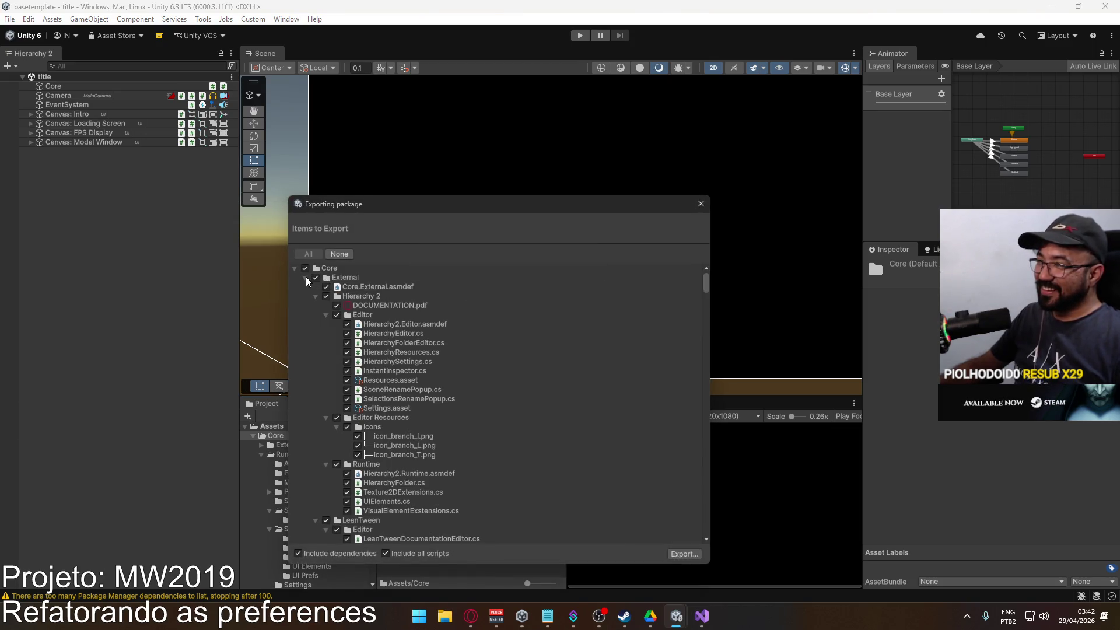
left_click(306, 278)
left_click(305, 289)
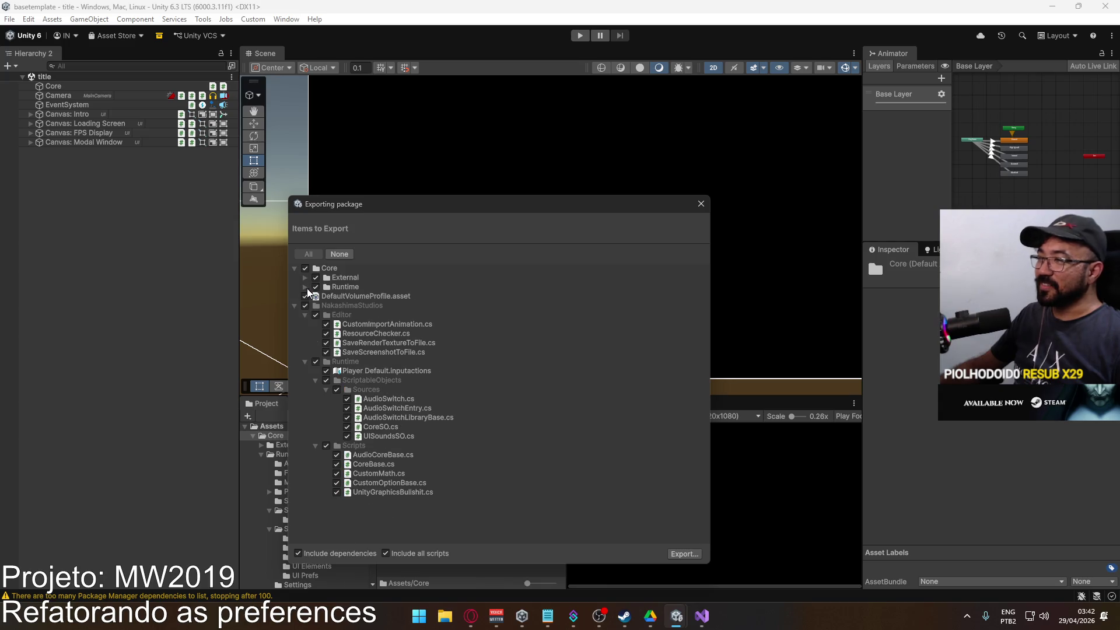
left_click(402, 555)
left_click(330, 553)
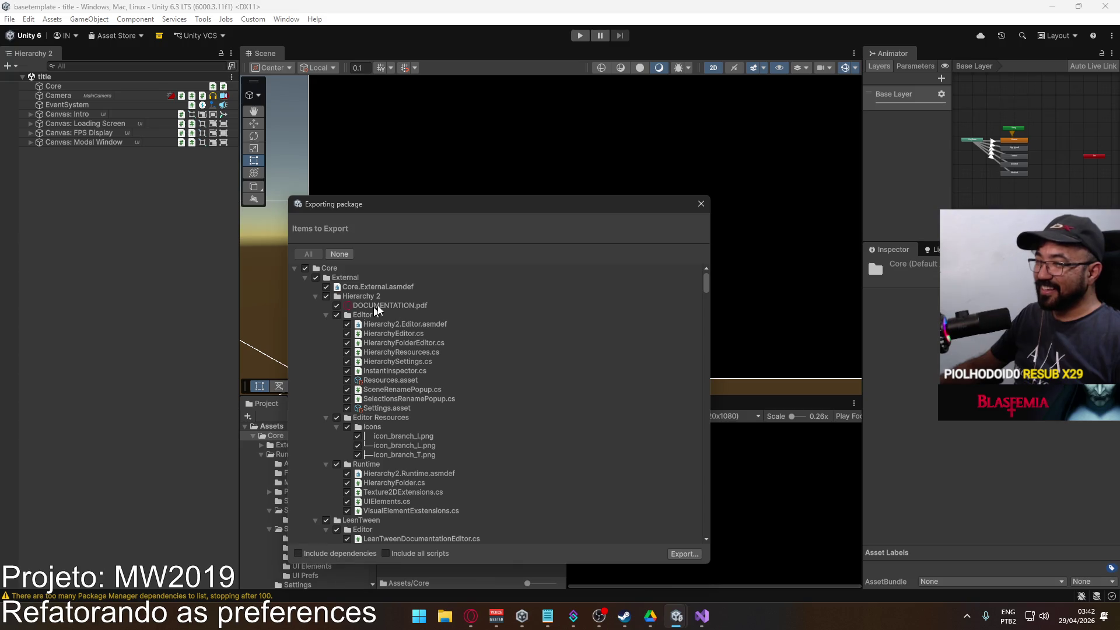
left_click(305, 278)
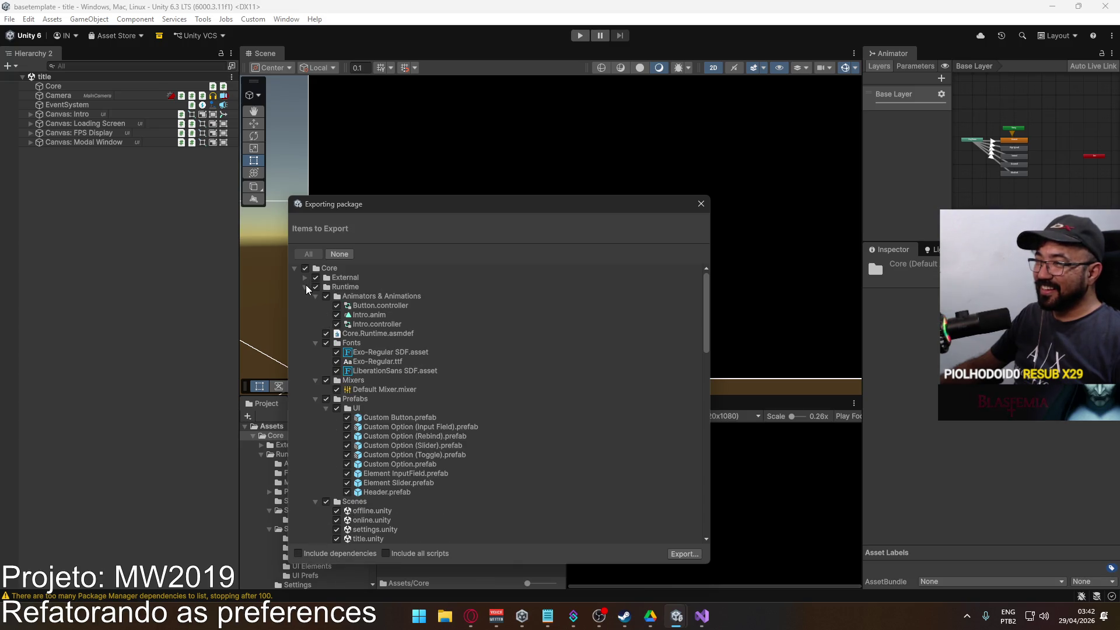
left_click(305, 287)
Exclude TextMesh Pro and Mirror, then export over First Time Setup.unitypackage.
left_click(305, 278, "alt")
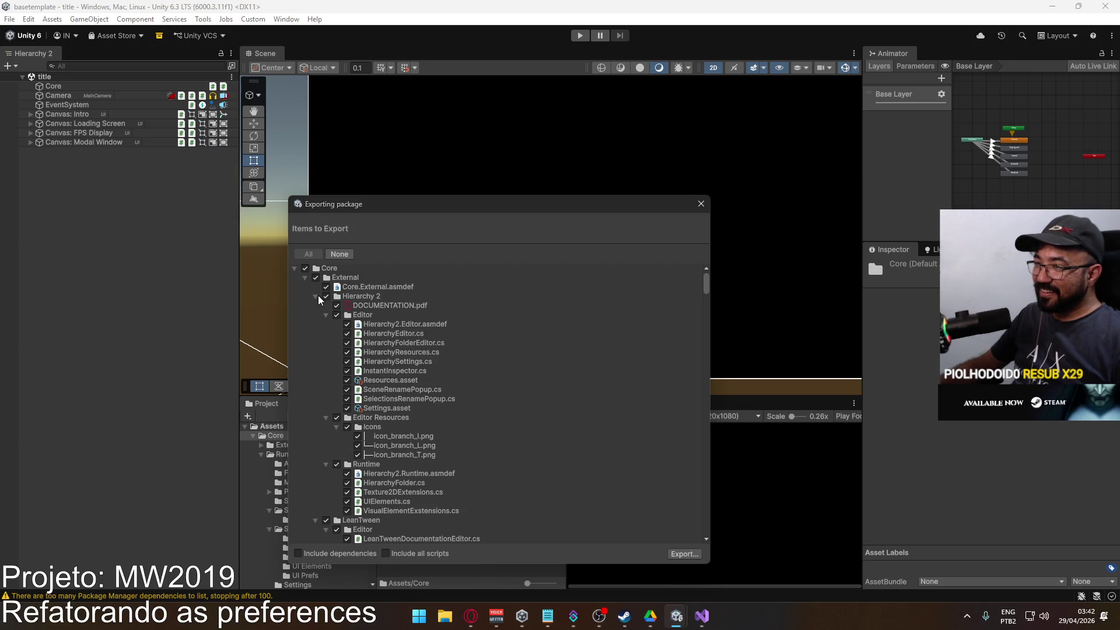
left_click(316, 295)
left_click(317, 313)
left_click(315, 313)
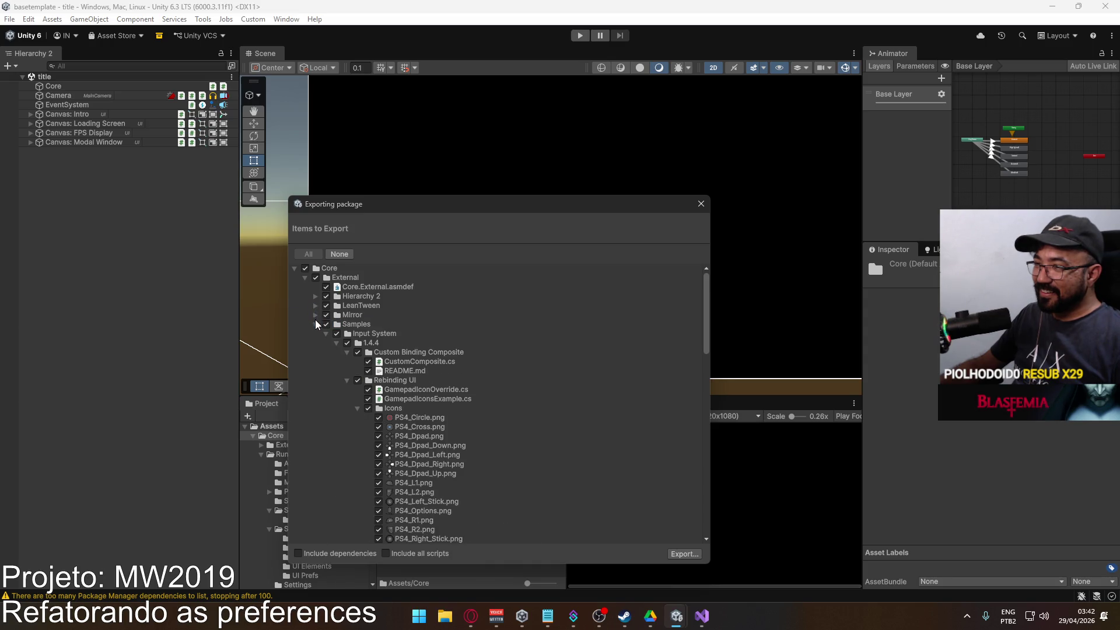
left_click(315, 324)
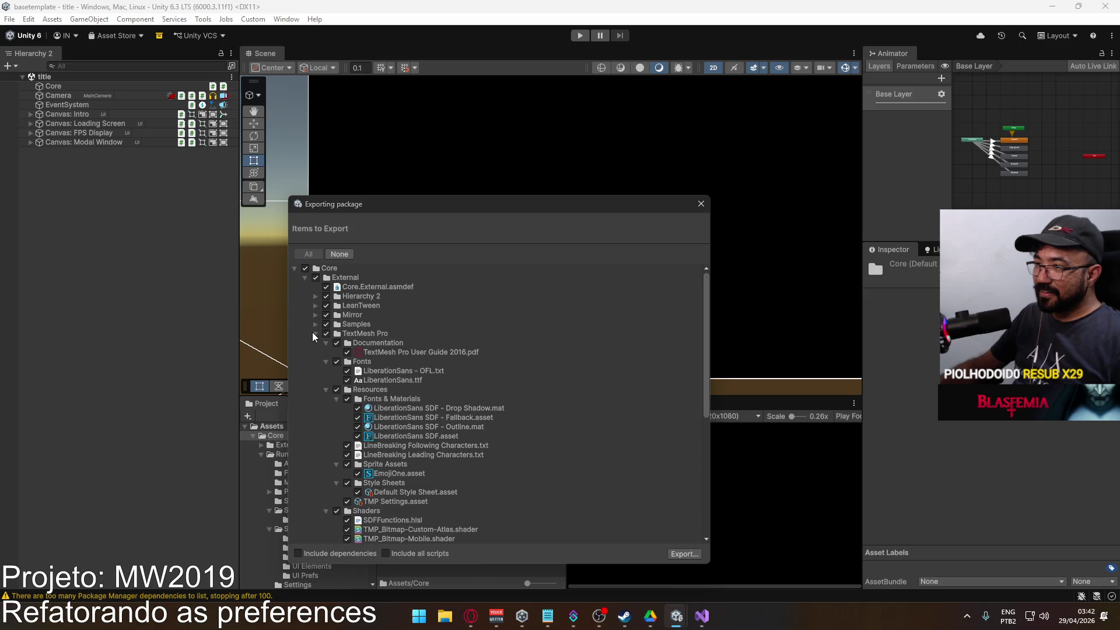
left_click(315, 335)
left_click(326, 334)
left_click(326, 315)
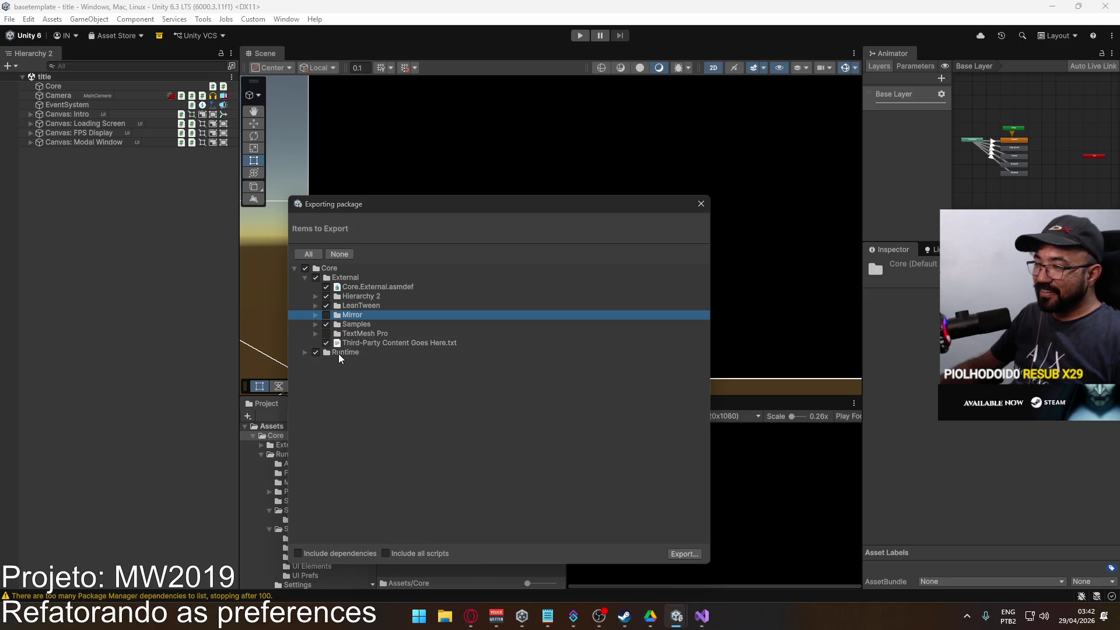
left_click(682, 553)
double_click(428, 332)
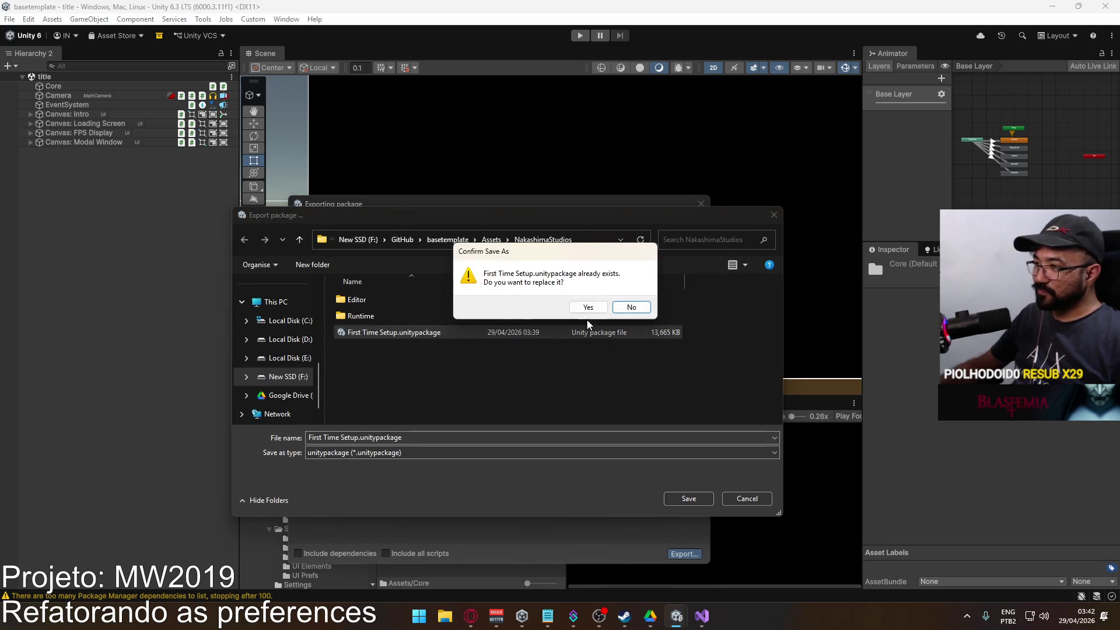
Confirm replacing First Time Setup.unitypackage, verify it at 6,076 KB, then close Explorer.
left_click(588, 307)
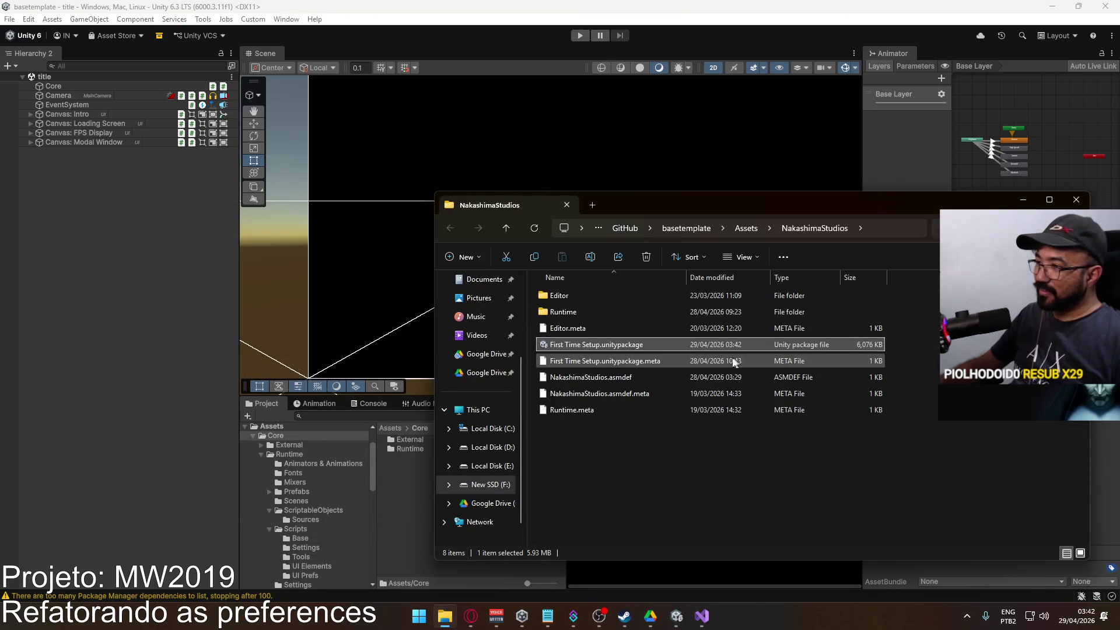
key("alt+Tab")
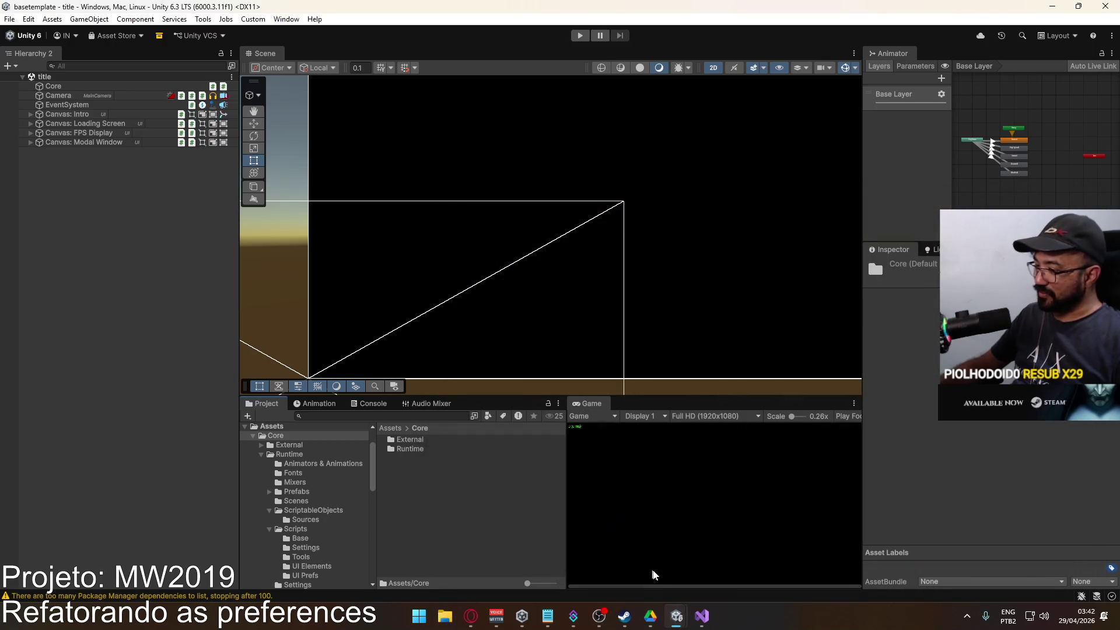
left_click(967, 617)
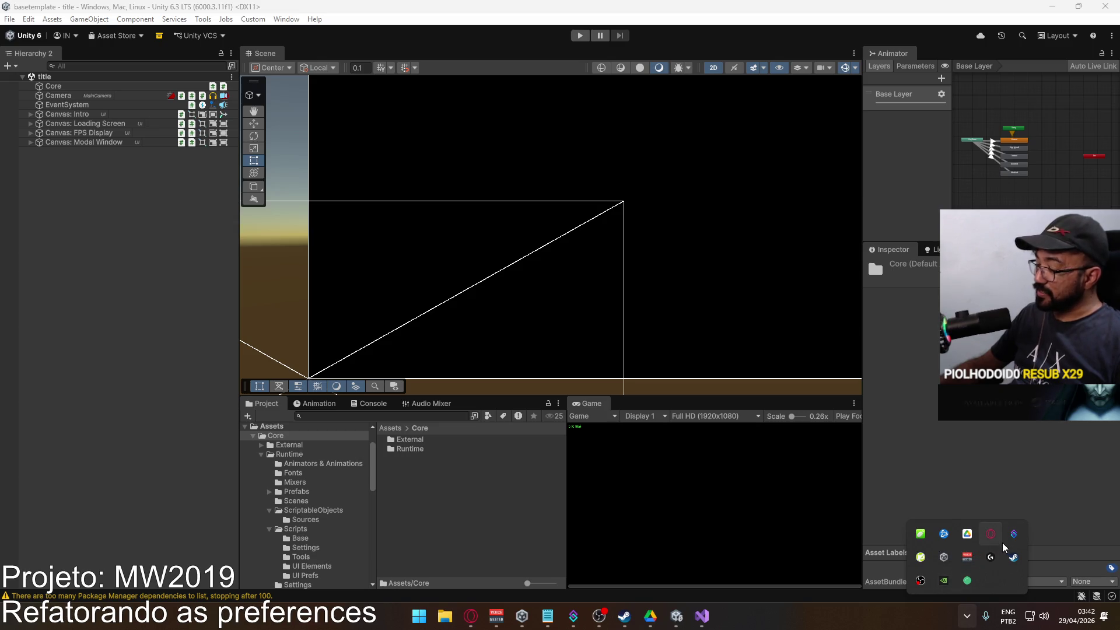
Launch GitHub Desktop, commit 'Update First Time Setup.unitypackage' to main and push to origin.
left_click(418, 616)
type("gi")
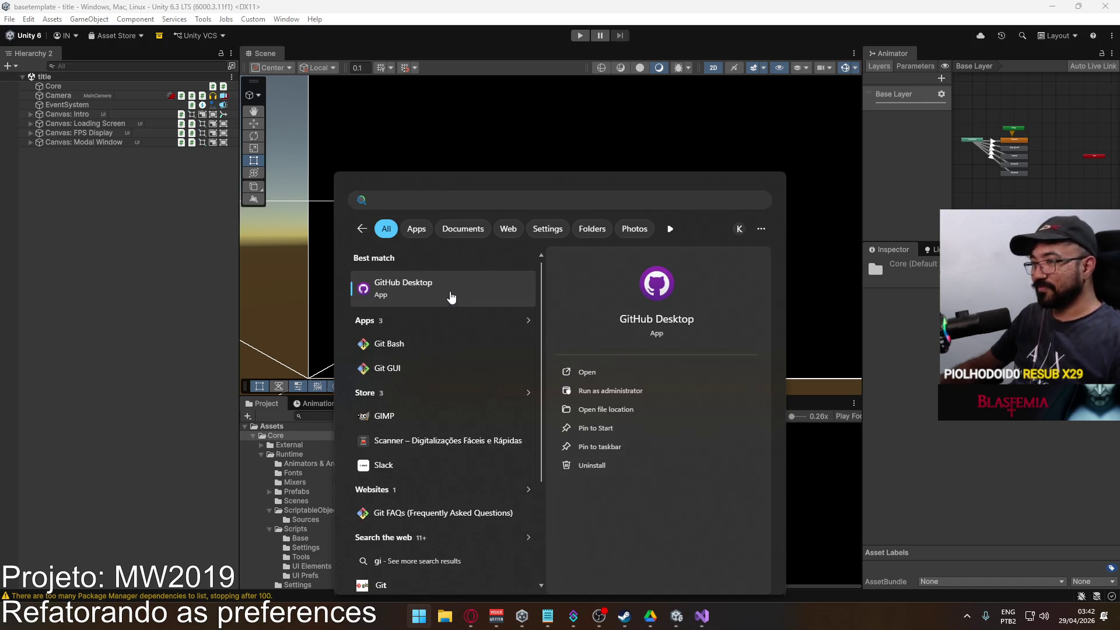
left_click(450, 293)
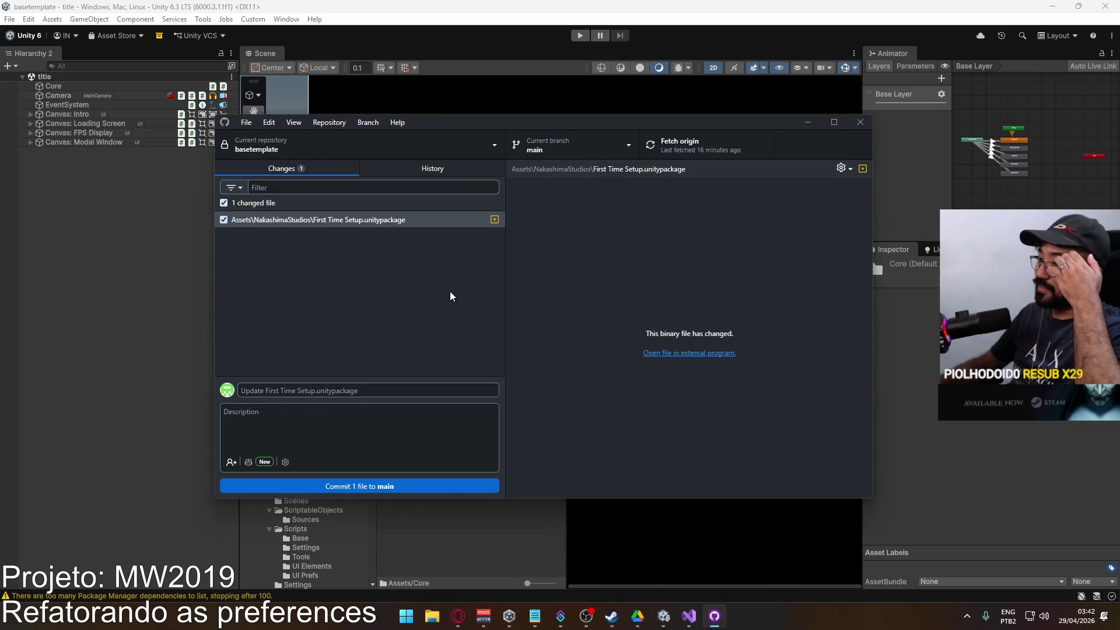
left_click(447, 487)
left_click(712, 145)
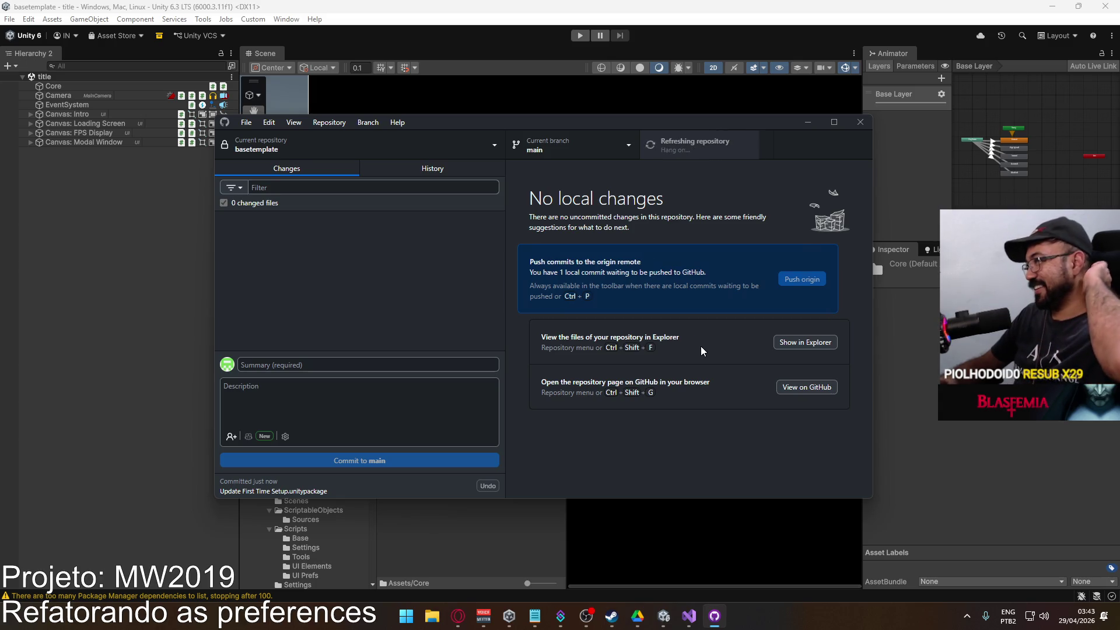
mouse_move(670, 619)
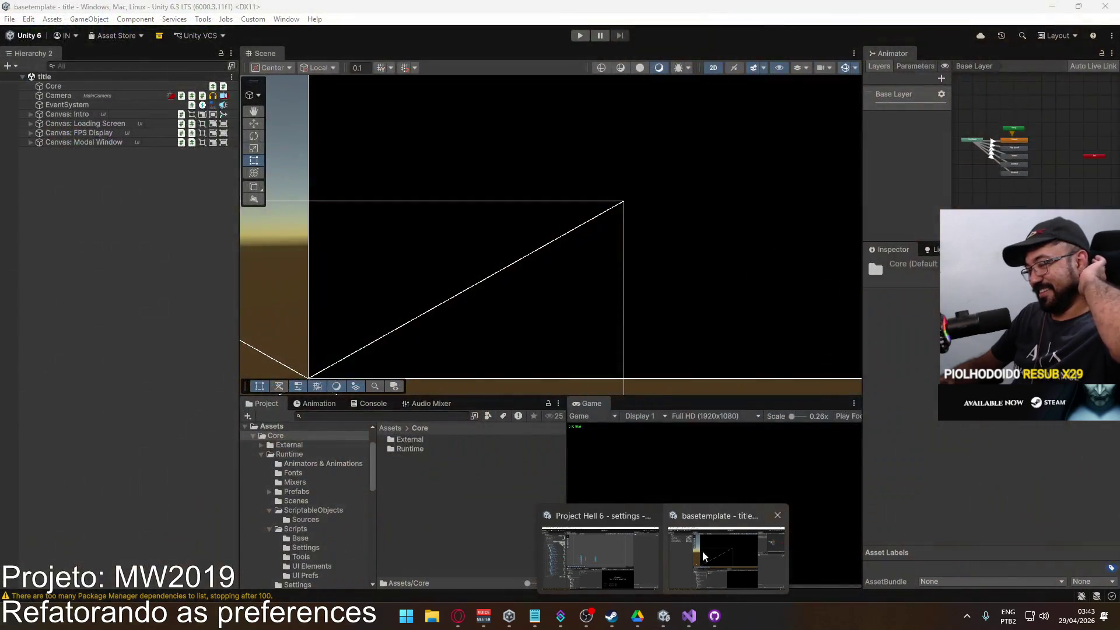
In basetemplate, open First Time Setup from NakashimaStudios and dismiss the 'Nothing to import' notice.
left_click(702, 551)
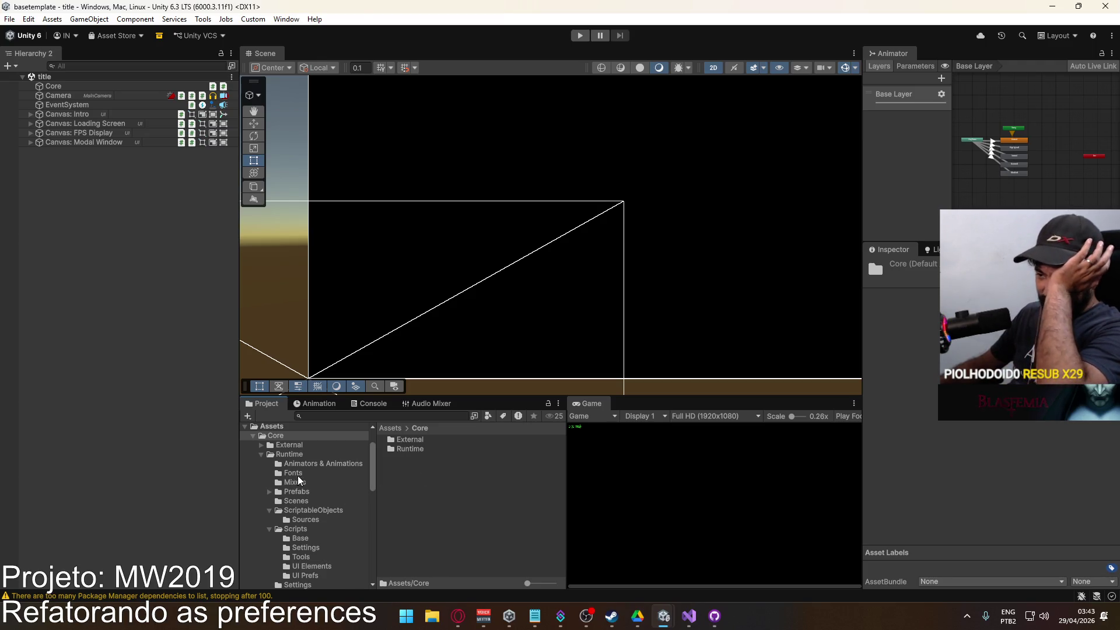
scroll(298, 477, "down", 10)
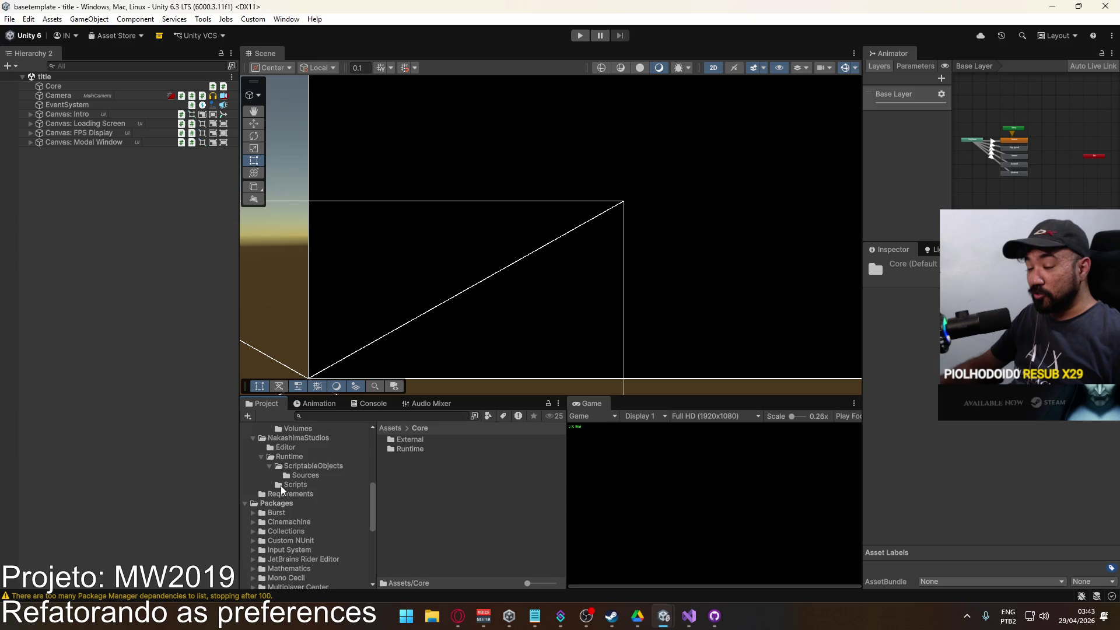
scroll(281, 485, "up", 3)
left_click(316, 509)
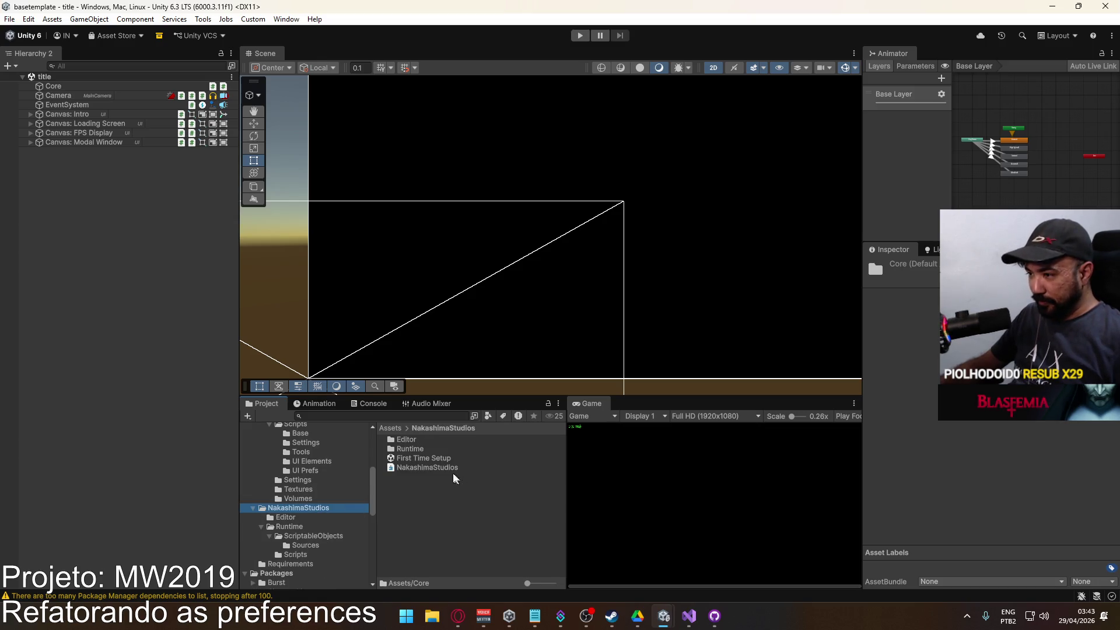
left_click(444, 458)
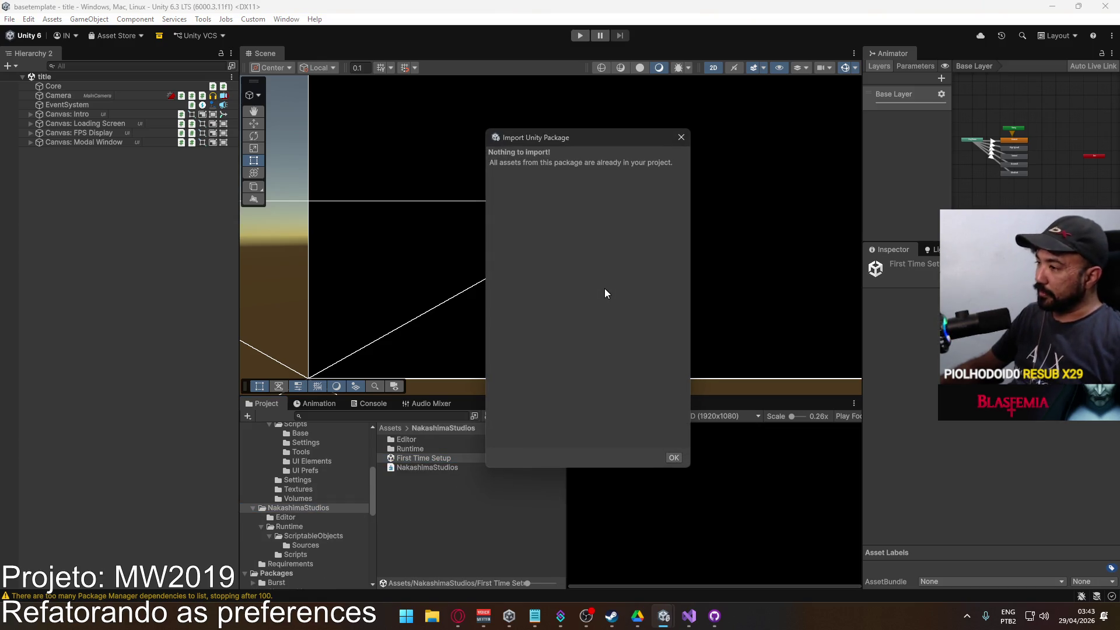
left_click(679, 138)
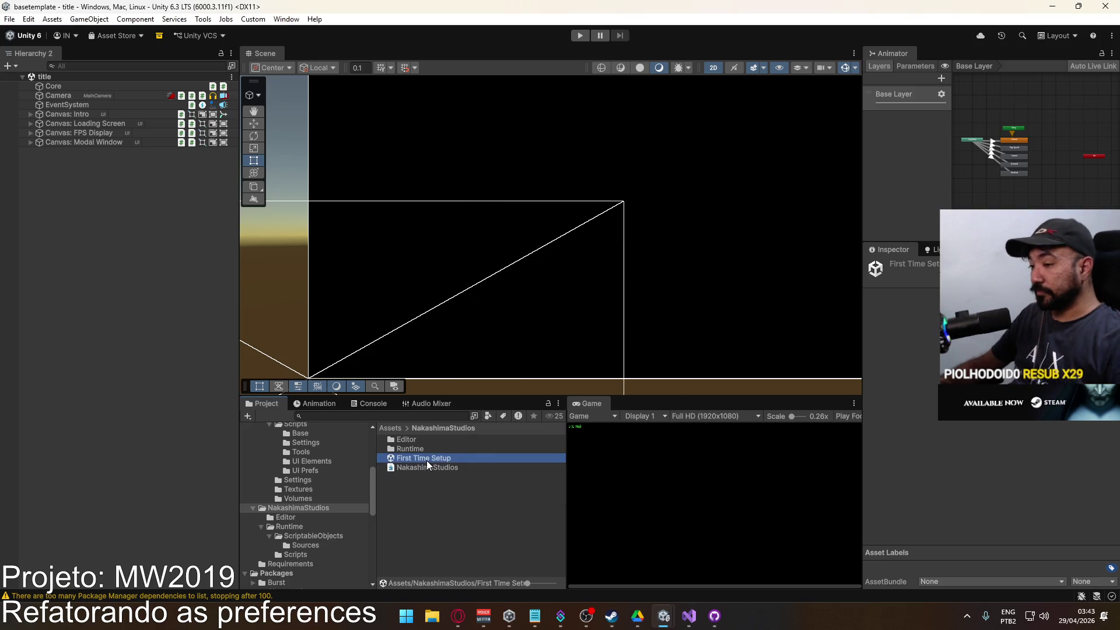
left_click(286, 19)
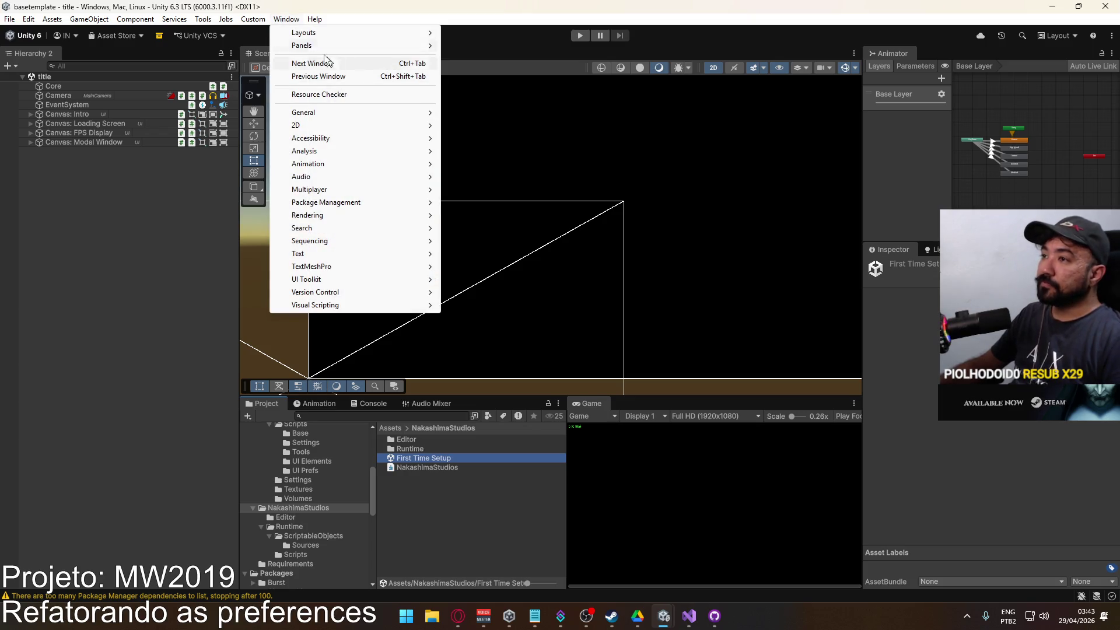
left_click(287, 19)
left_click(203, 19)
mouse_move(289, 19)
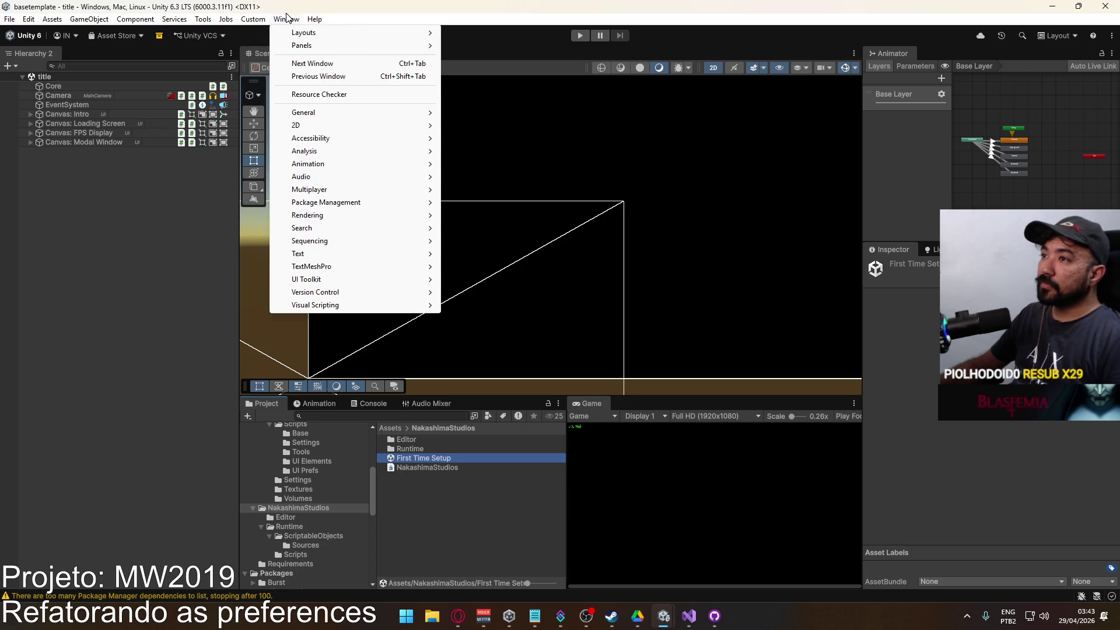
mouse_move(362, 202)
left_click(485, 203)
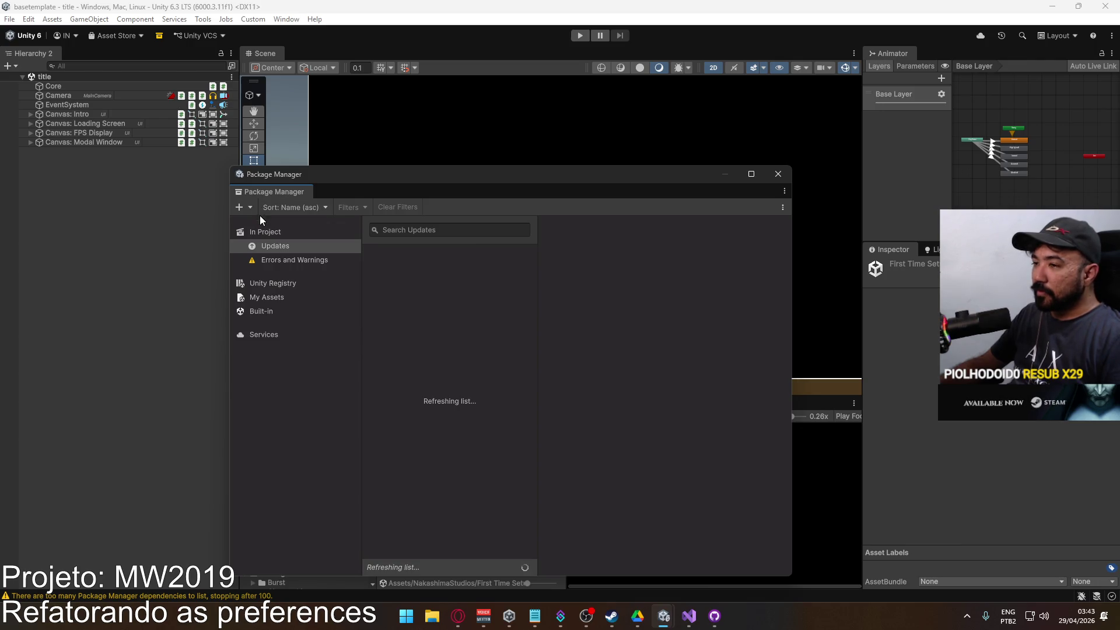
left_click(311, 260)
left_click(310, 245)
left_click(287, 229)
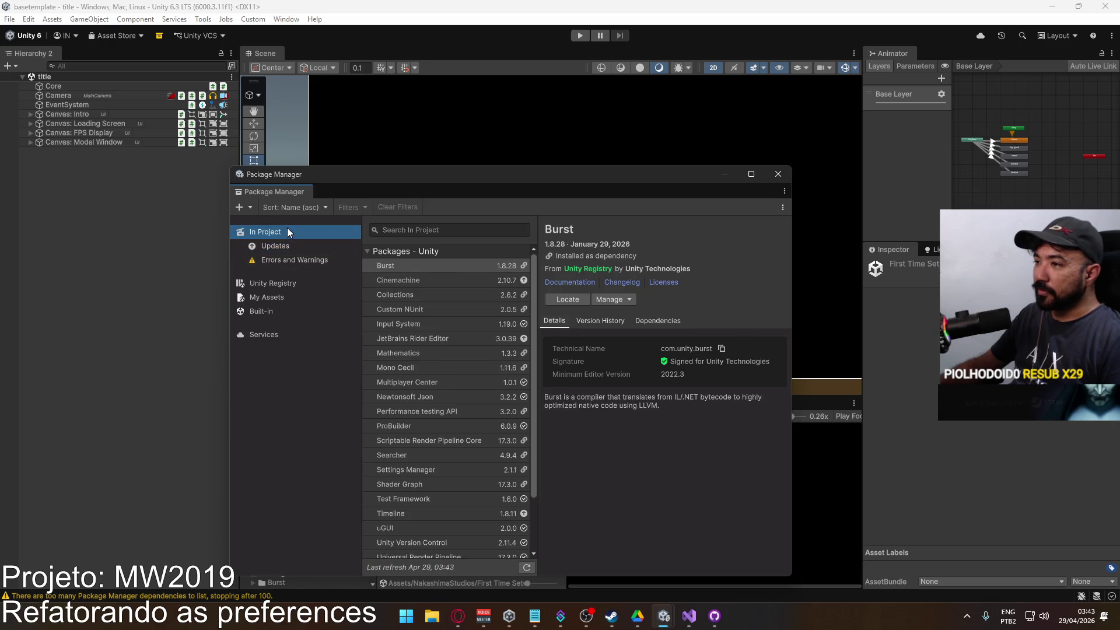
left_click(279, 309)
left_click(285, 298)
left_click(297, 284)
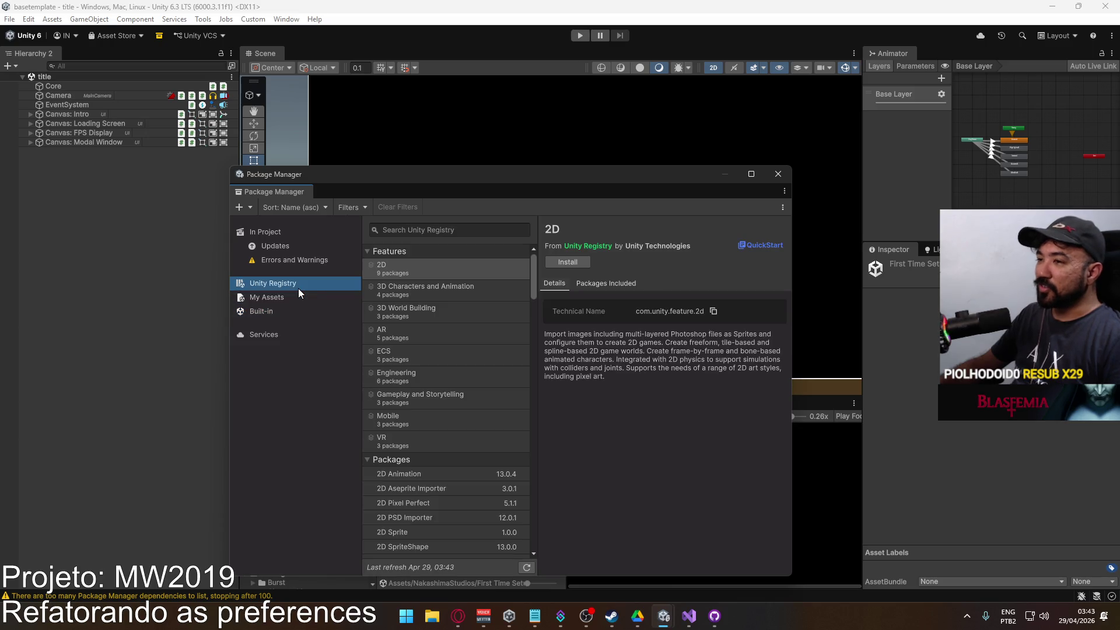
scroll(498, 317, "down", 10)
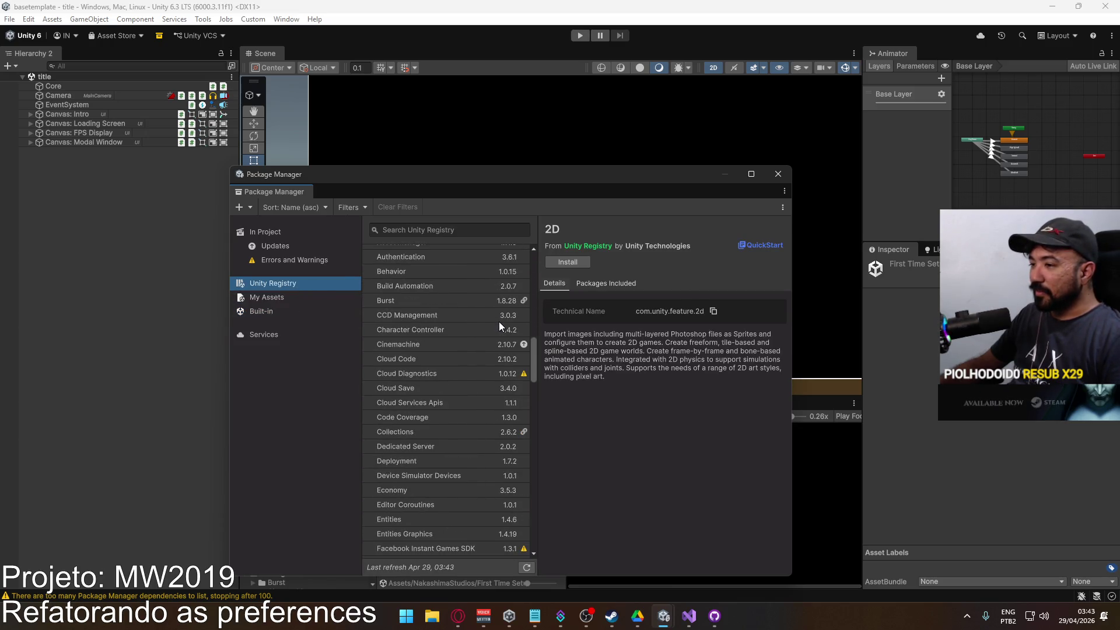
scroll(518, 336, "down", 3)
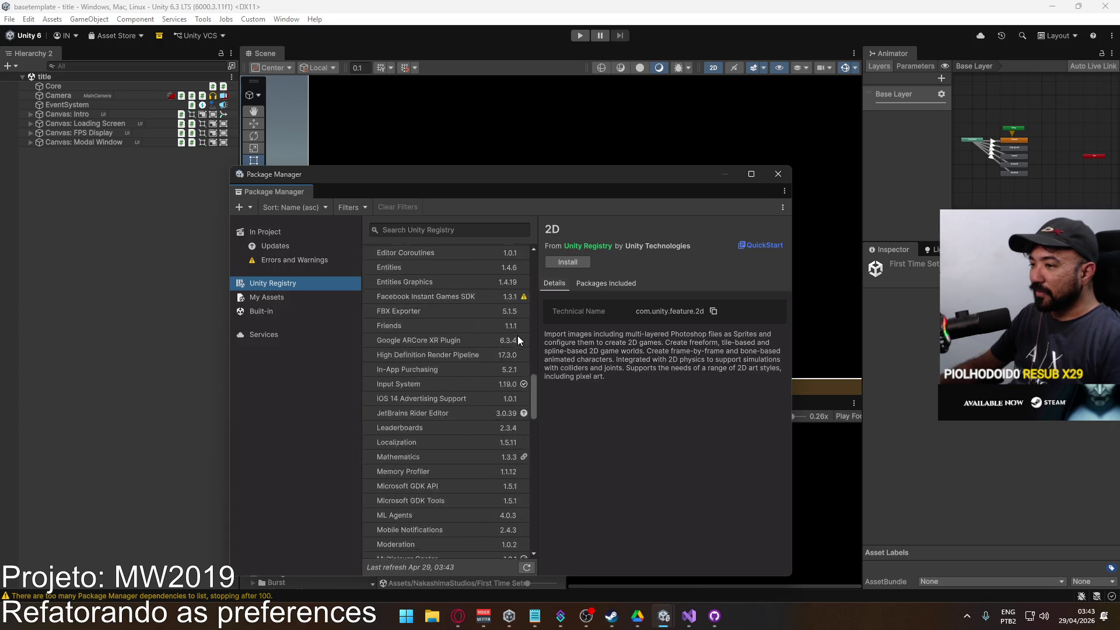
scroll(518, 337, "down", 8)
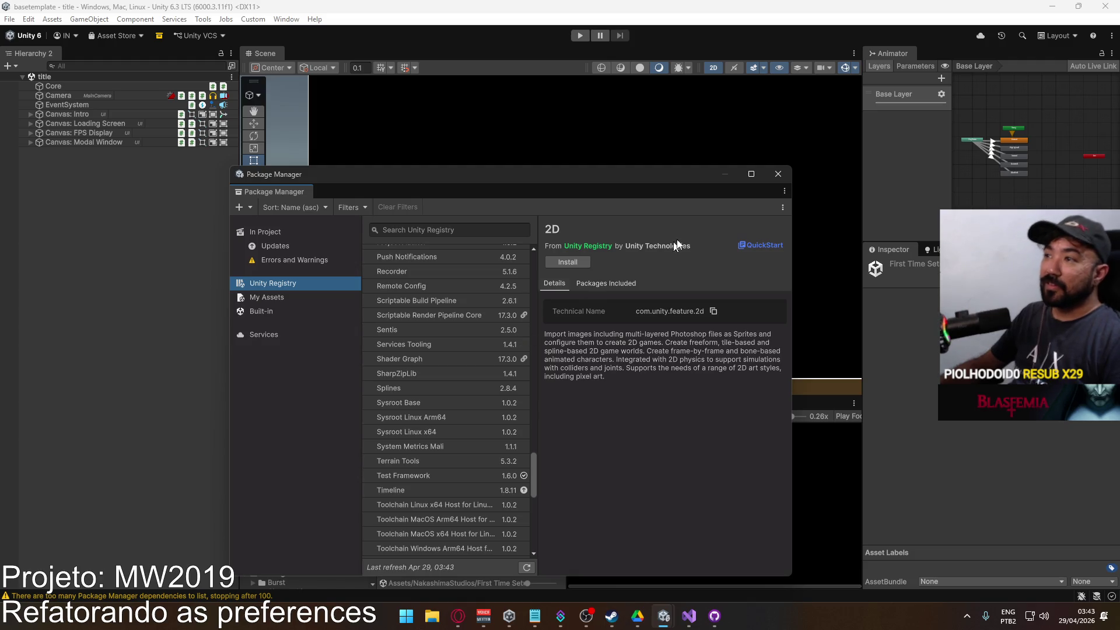
left_click(778, 174)
mouse_move(664, 616)
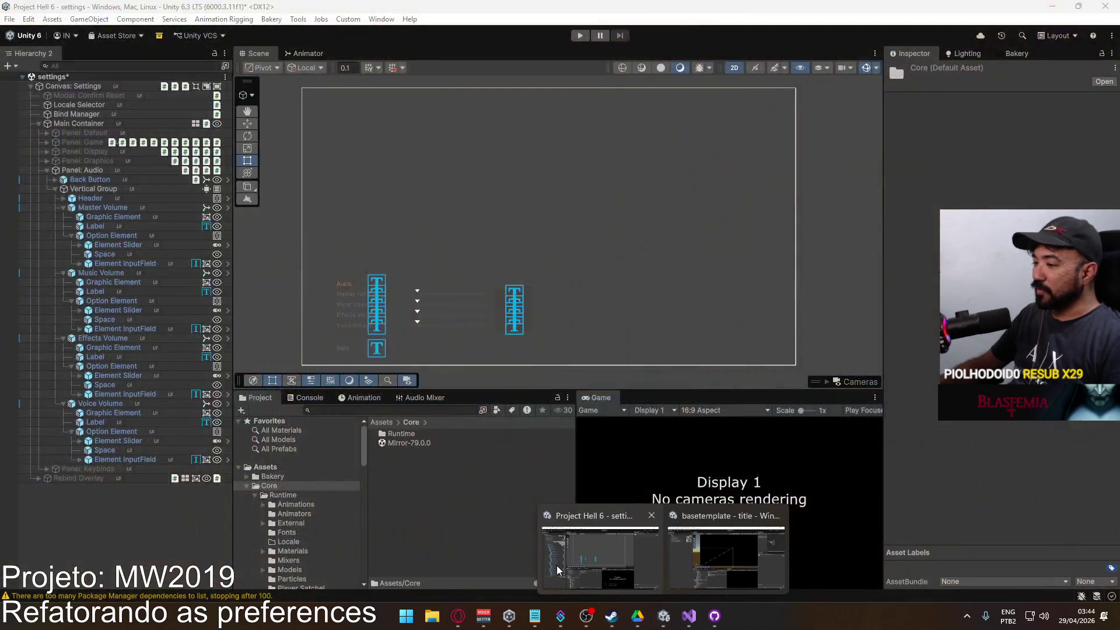
Switch to Project Hell 6 and open the Package Manager.
left_click(557, 565)
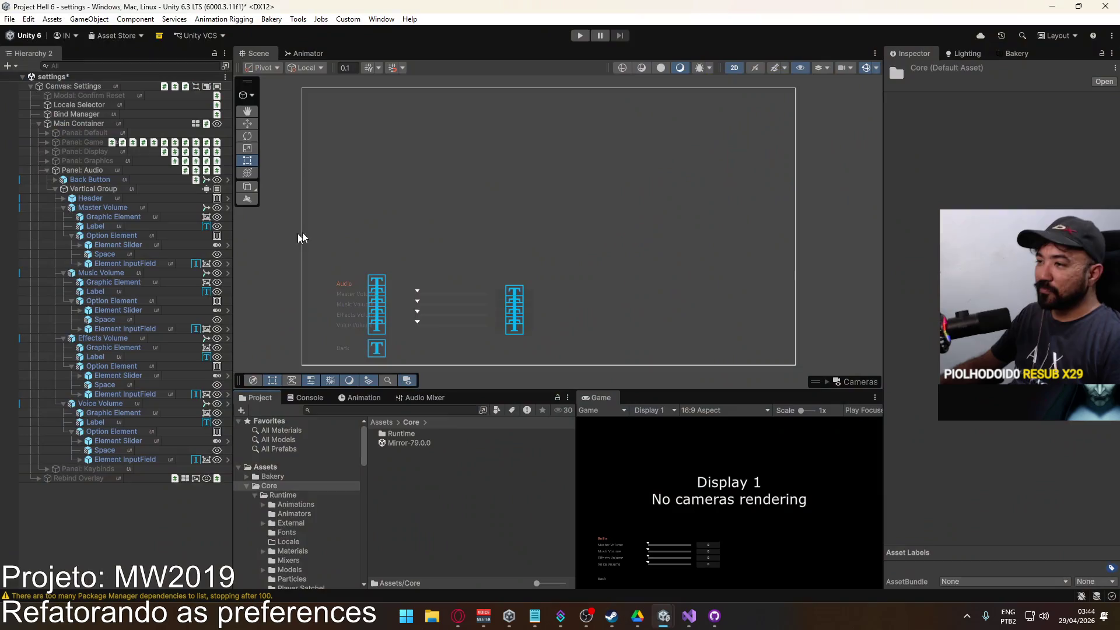
left_click(381, 20)
mouse_move(337, 14)
mouse_move(382, 19)
mouse_move(440, 229)
left_click(612, 228)
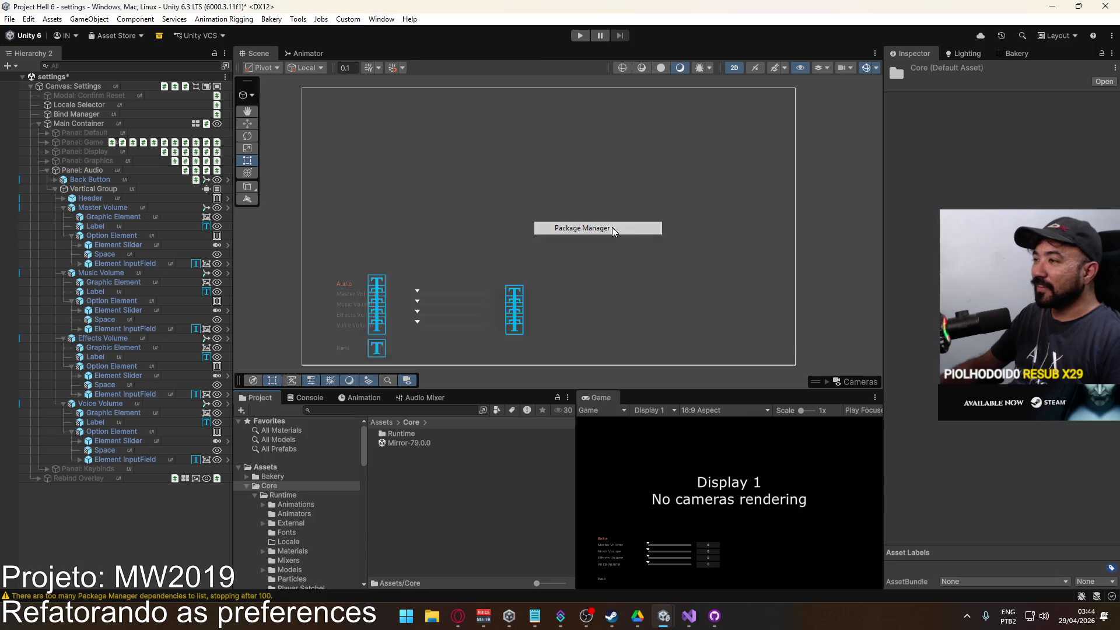
Update the Base Template package from its Git source, then close the Package Manager.
left_click(610, 288)
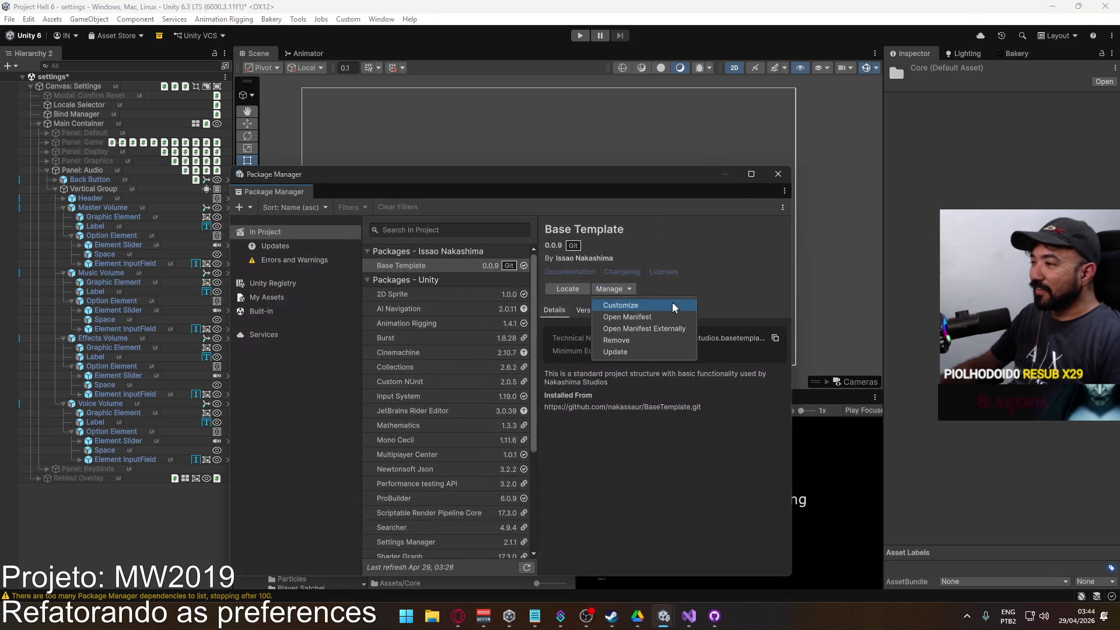
left_click(645, 349)
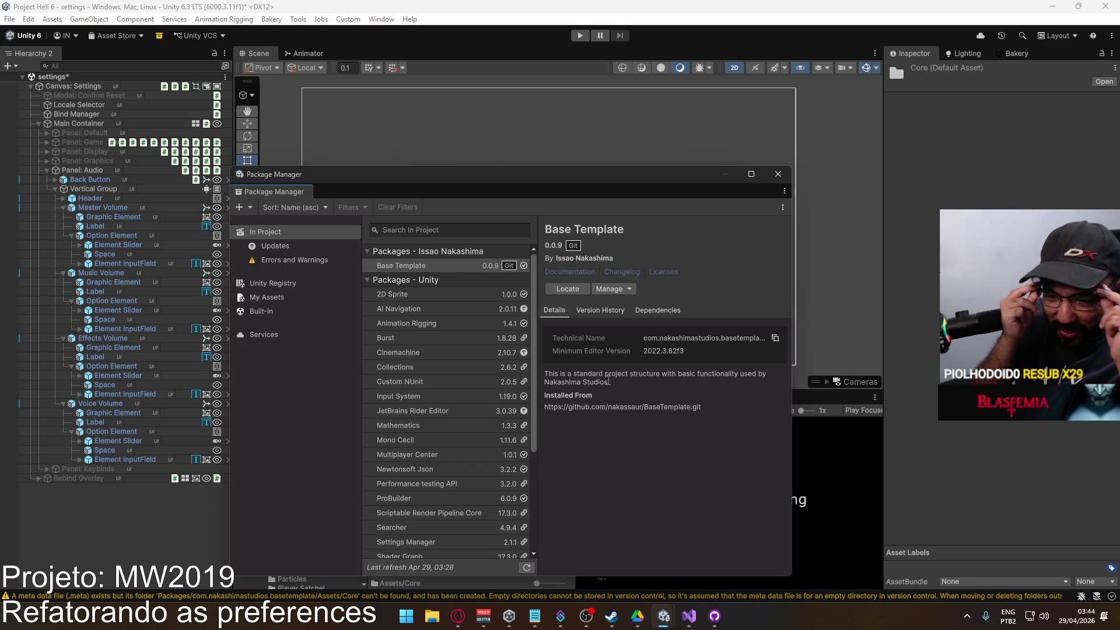
left_click(622, 290)
left_click(652, 350)
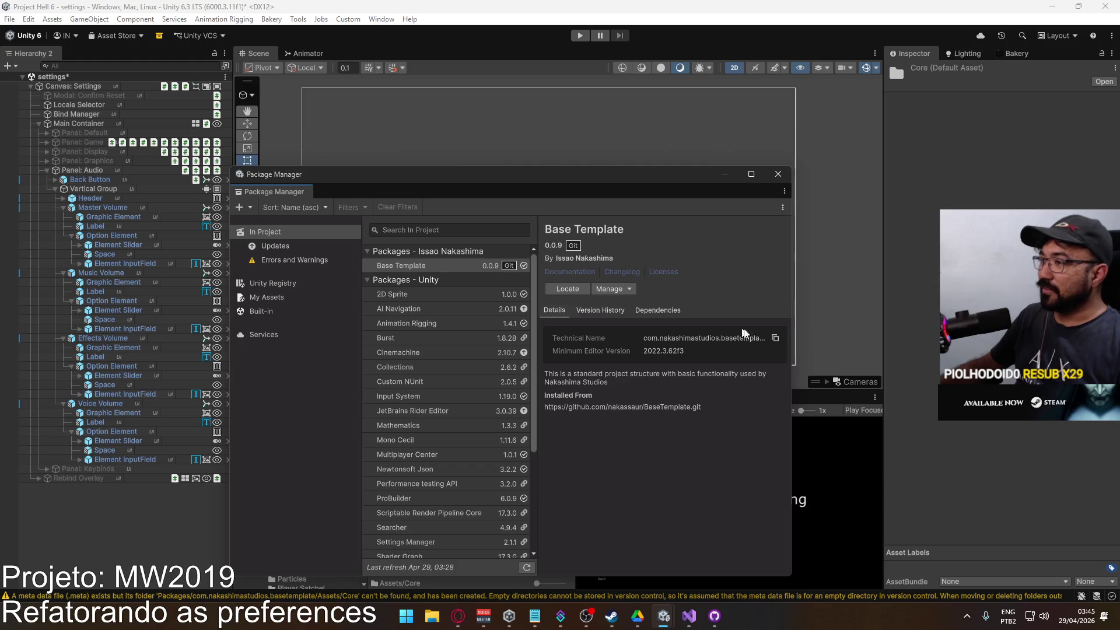
left_click(778, 175)
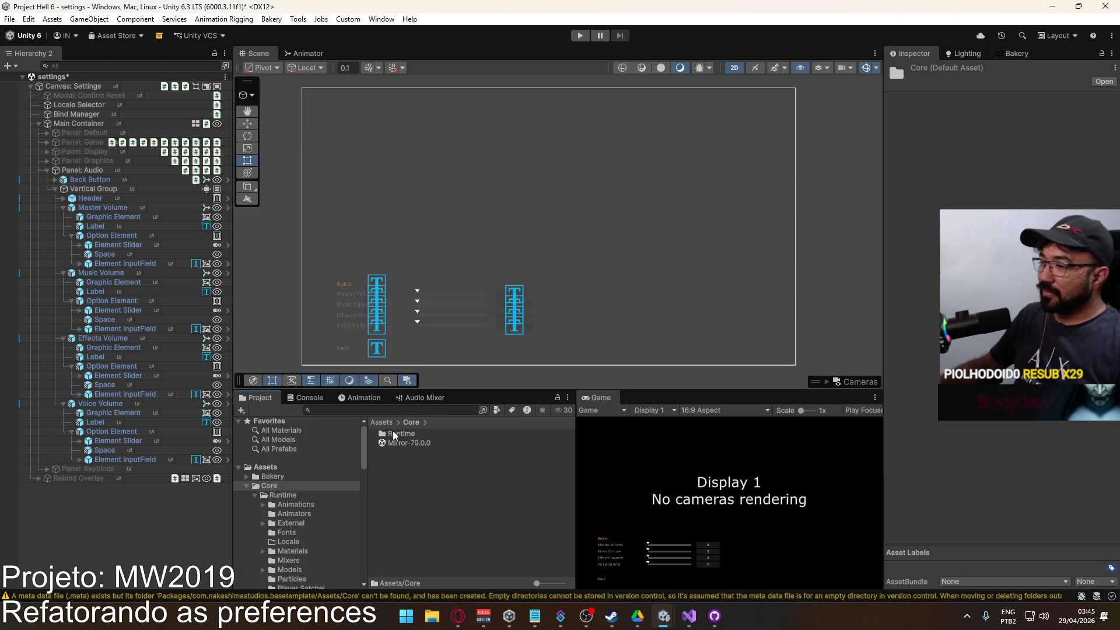
Browse the Project window's Assets and Packages folders to find the Base Template package.
left_click(282, 470)
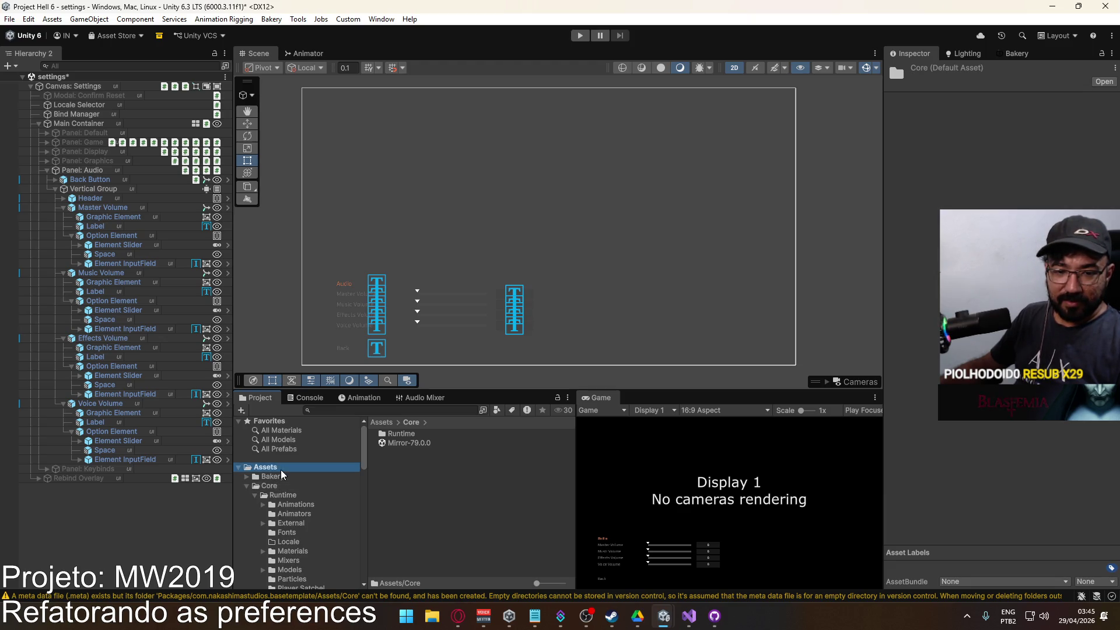
scroll(309, 503, "down", 10)
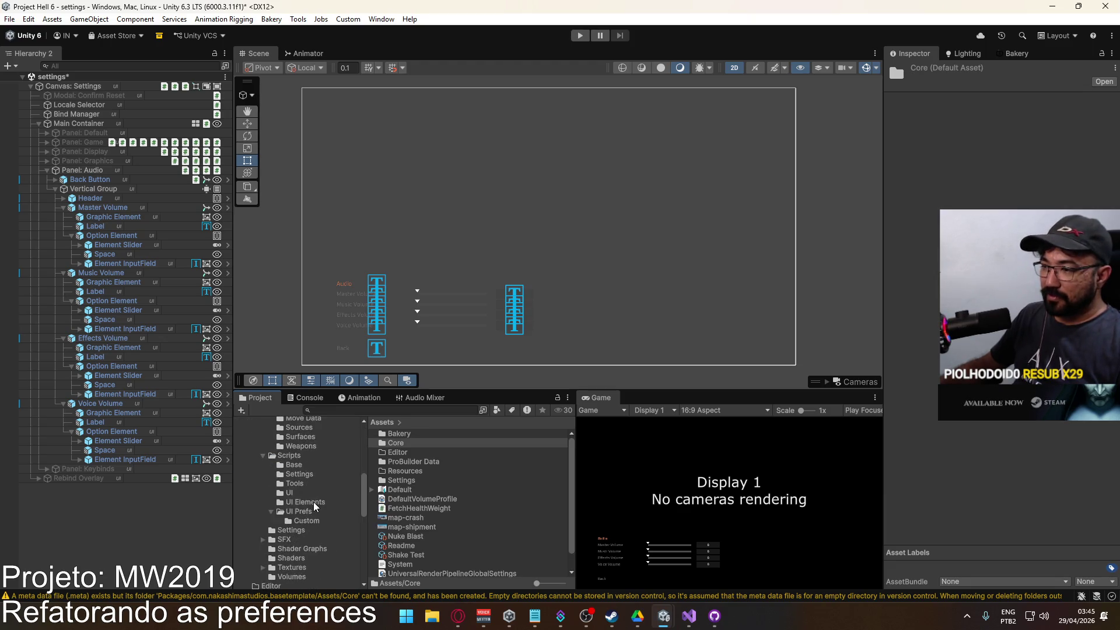
scroll(315, 505, "down", 2)
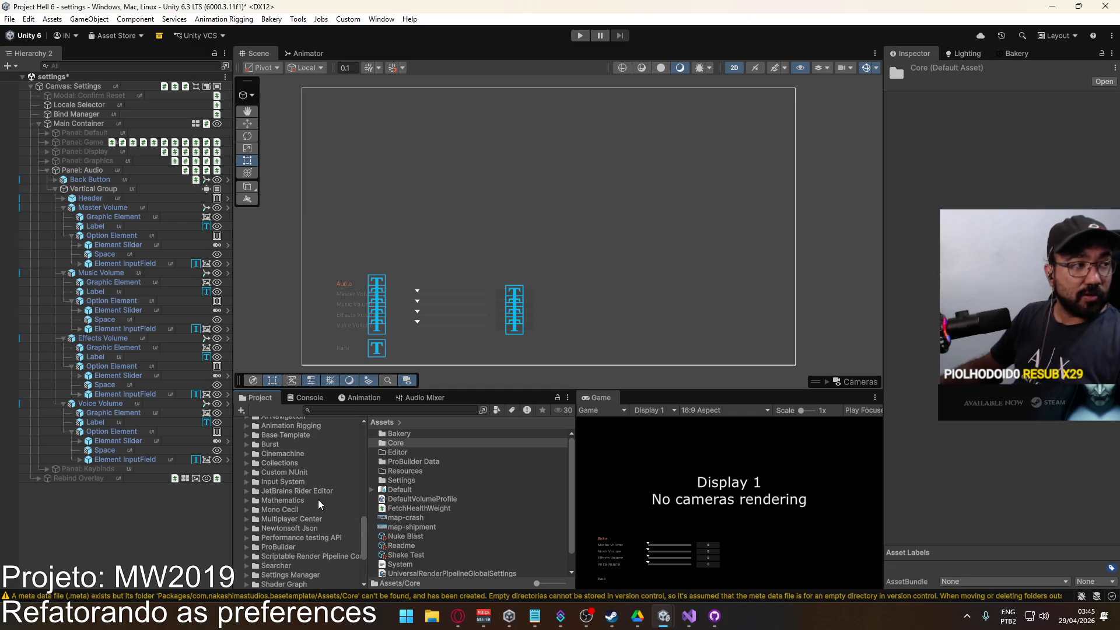
scroll(308, 496, "up", 2)
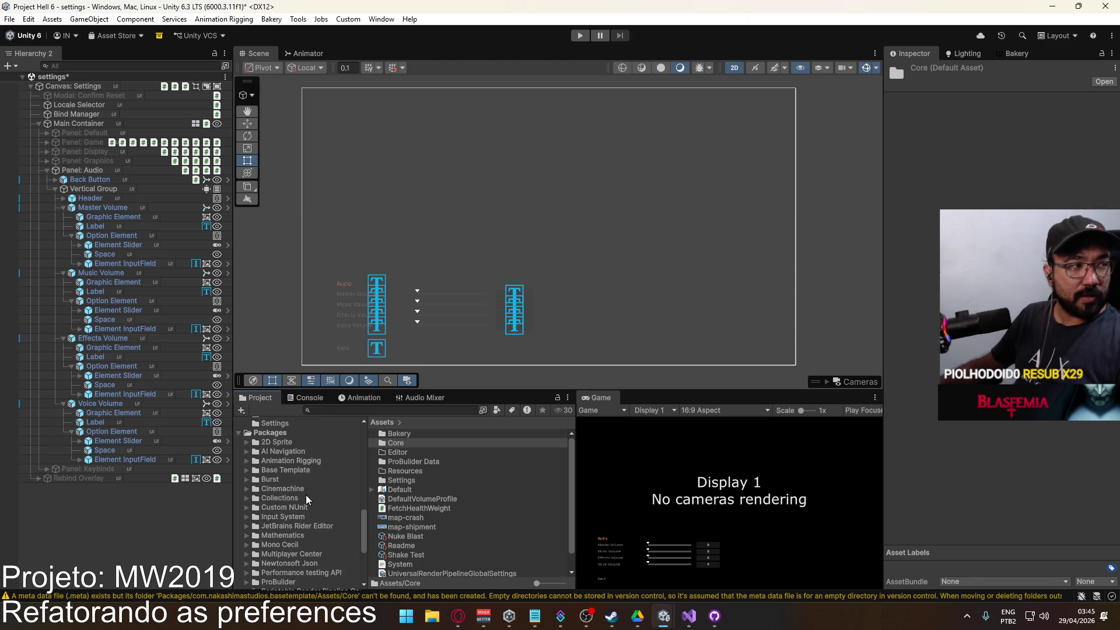
scroll(319, 504, "up", 3)
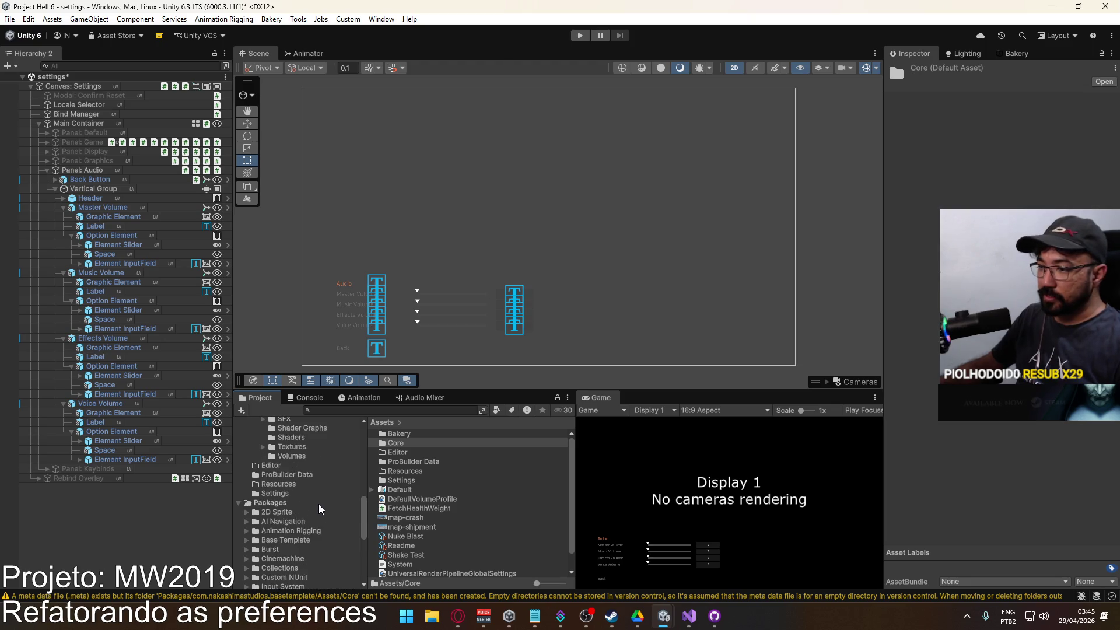
left_click(289, 502)
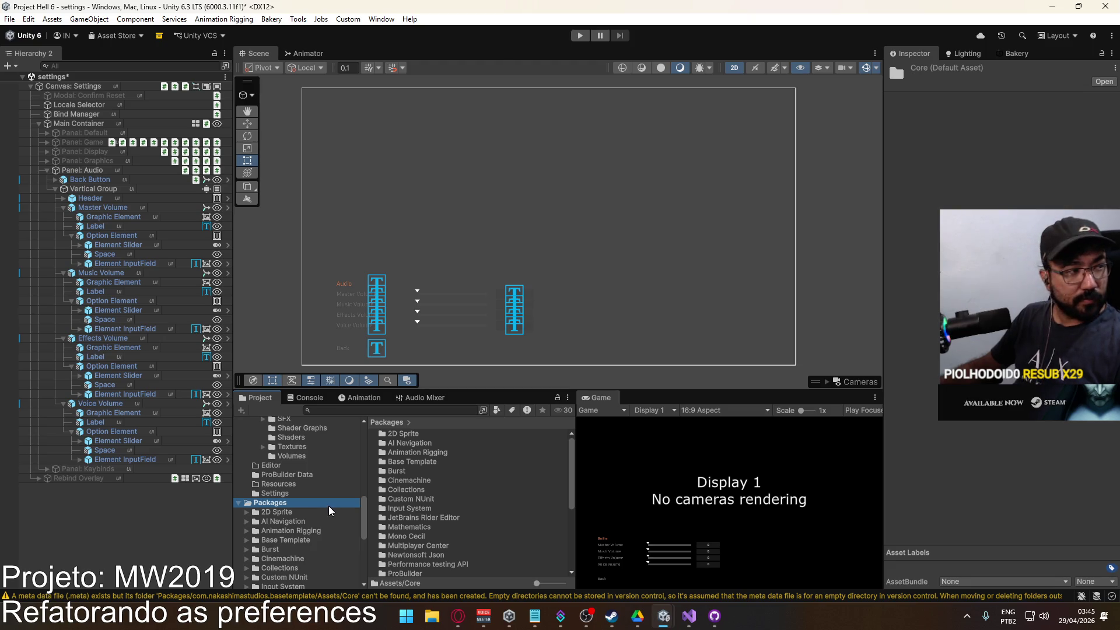
scroll(330, 505, "down", 5)
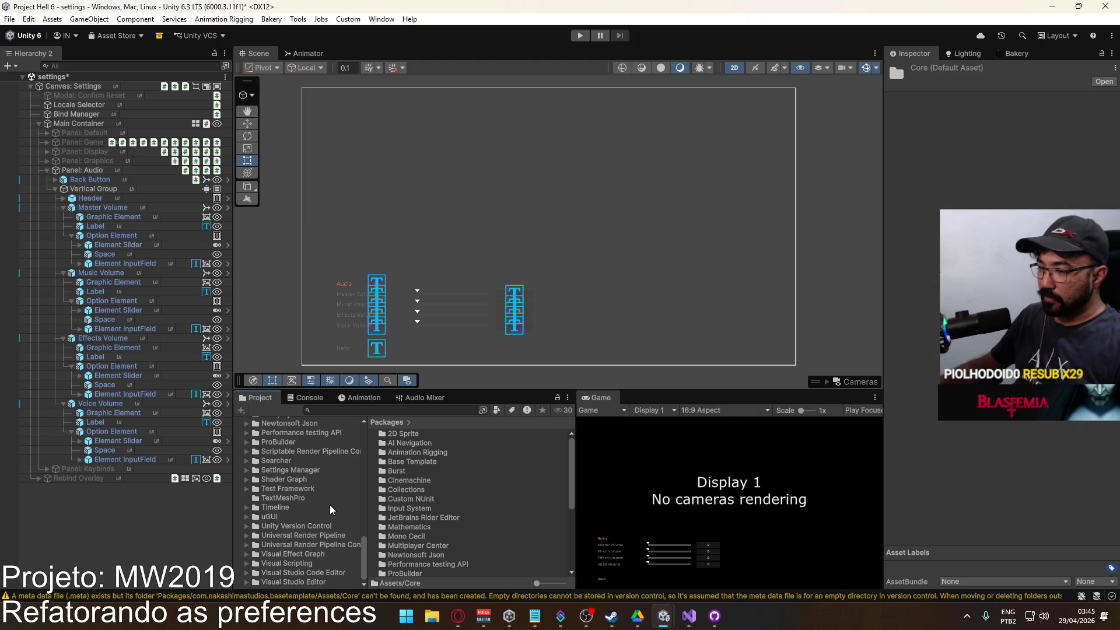
scroll(331, 504, "up", 3)
scroll(331, 506, "up", 3)
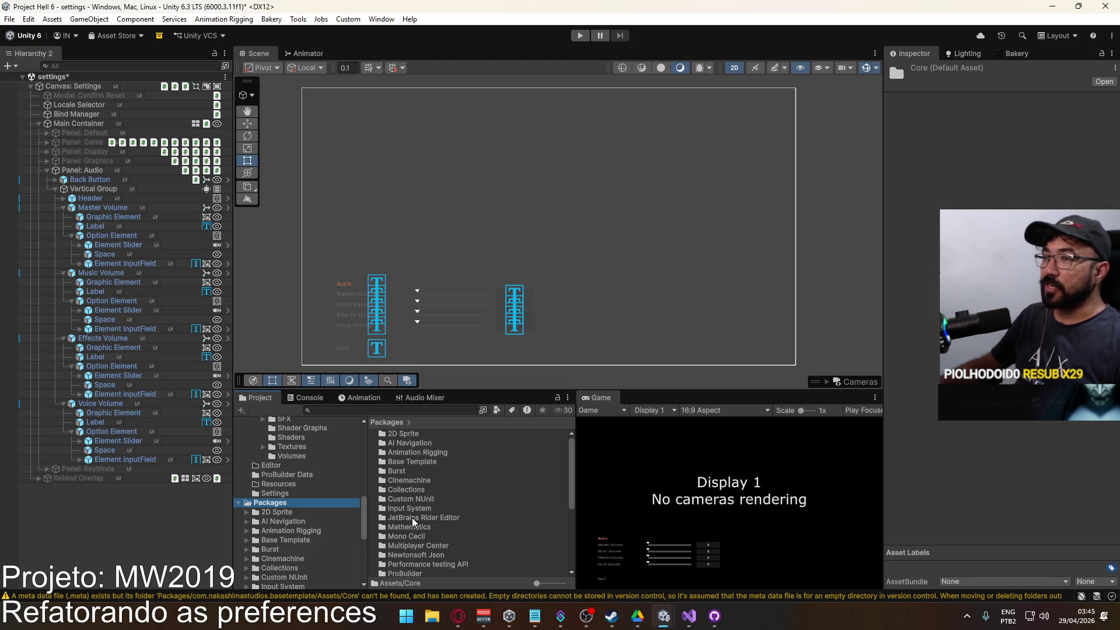
scroll(432, 527, "down", 5)
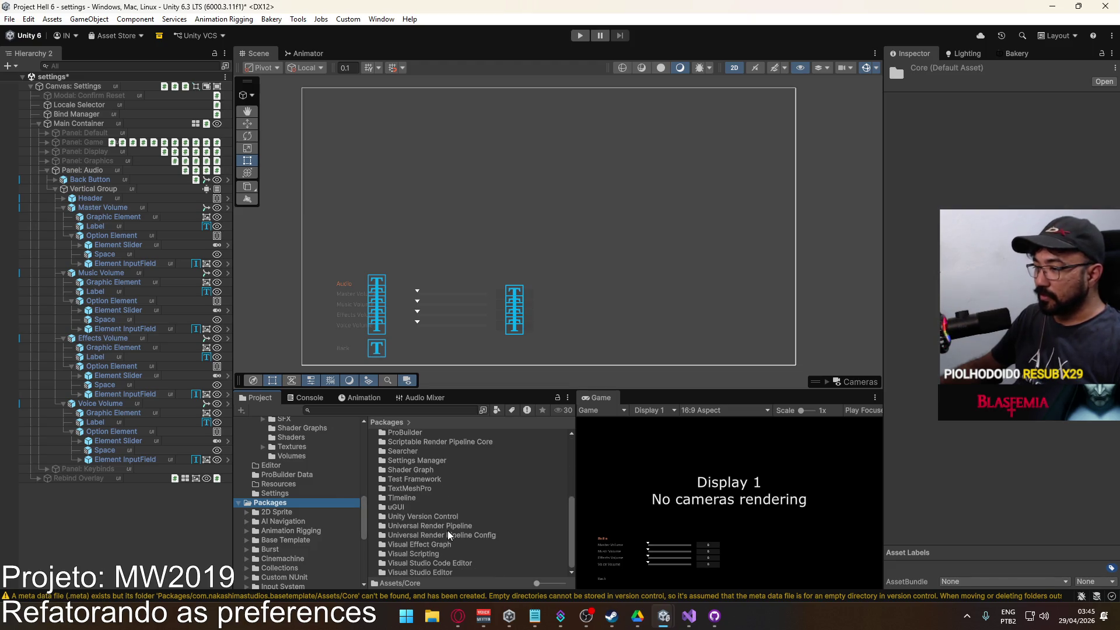
scroll(345, 517, "down", 3)
Open Base Template/Assets/NakashimaStudios and double-click First Time Setup to import it.
left_click(310, 470)
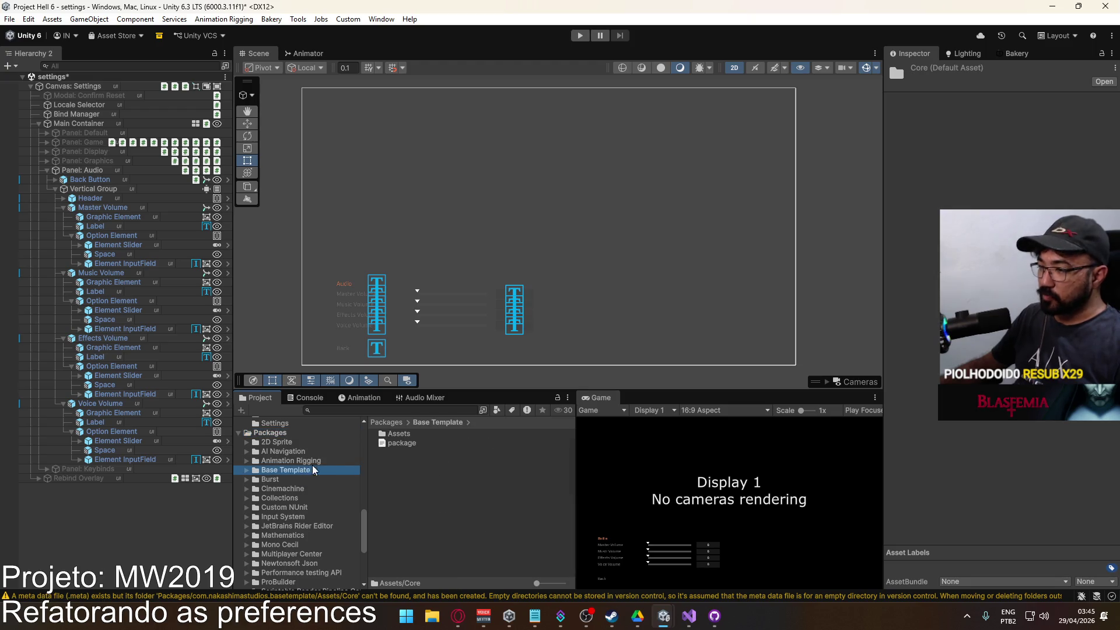
double_click(422, 436)
left_click(424, 445)
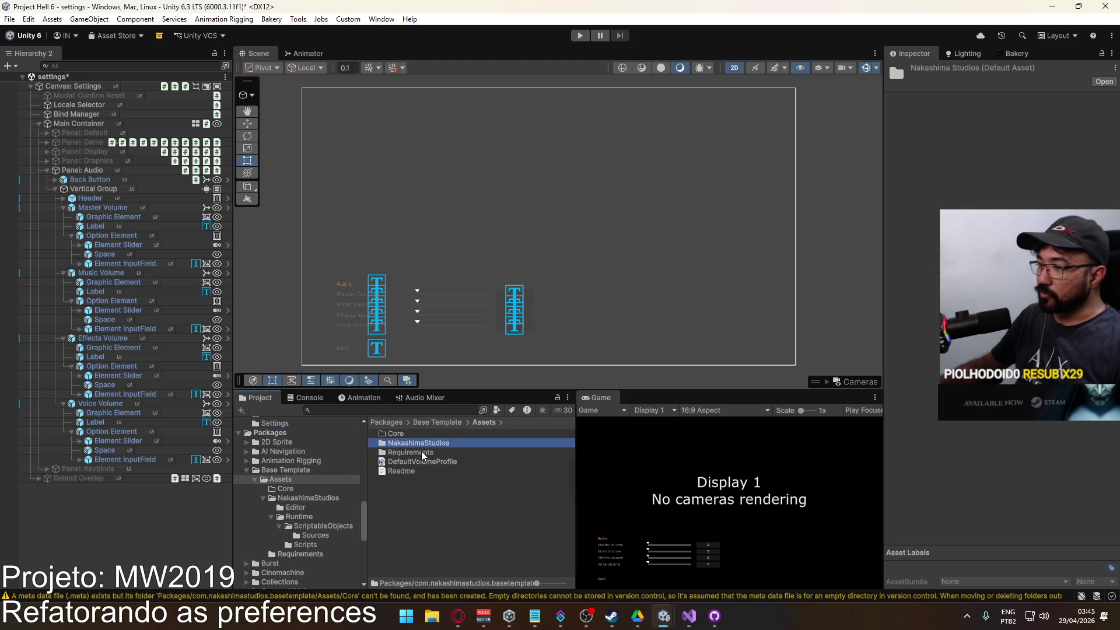
double_click(429, 445)
left_click(423, 452)
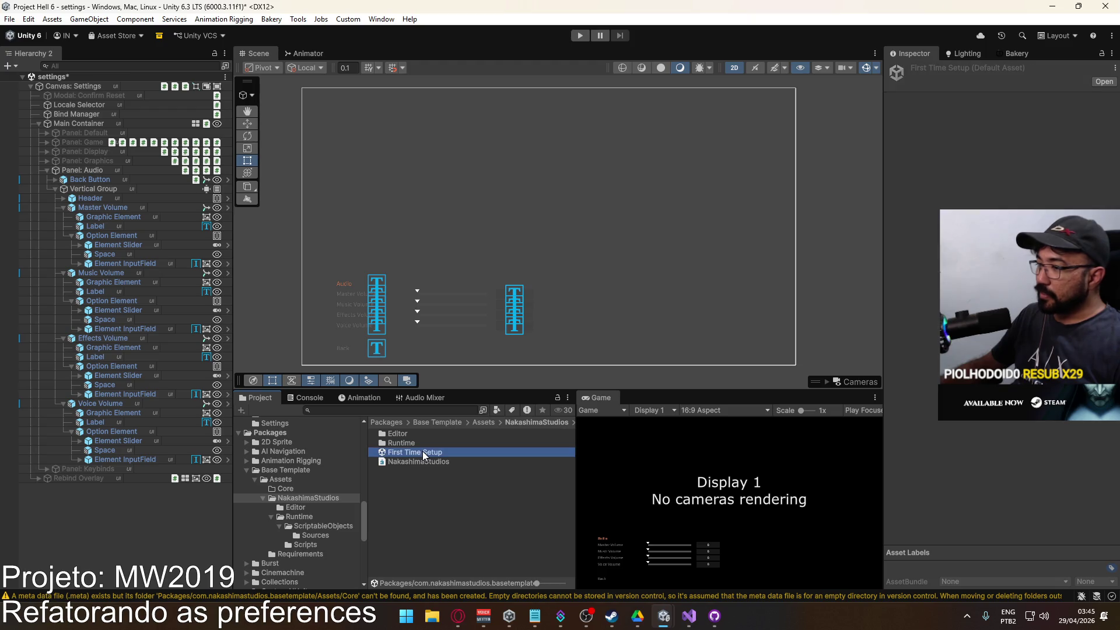
double_click(422, 450)
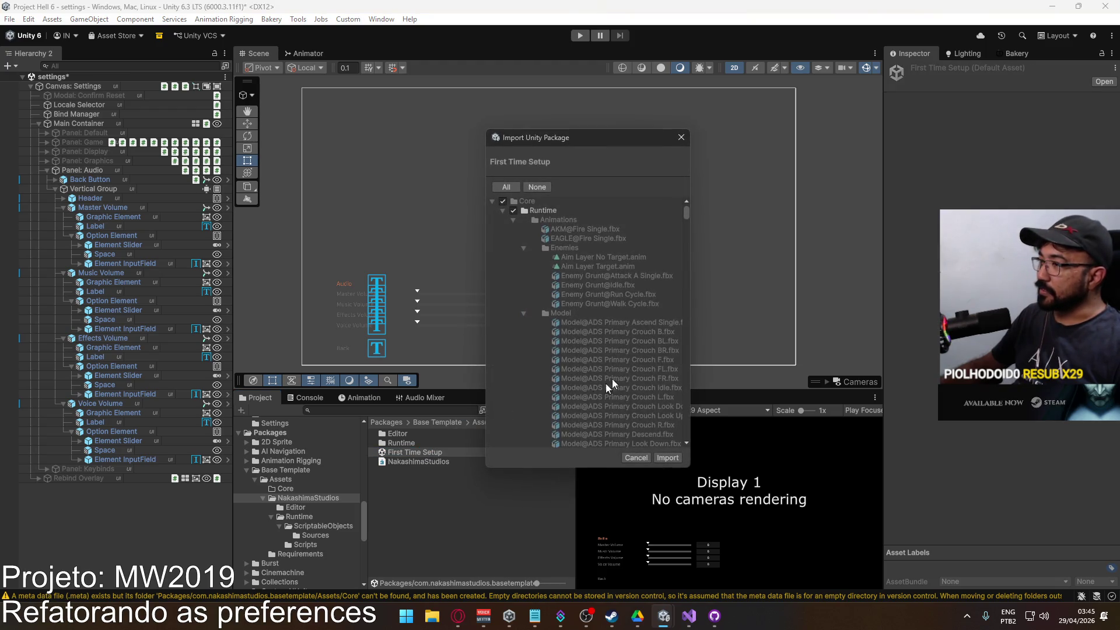
Uncheck the Core root so nothing imports, and collapse the Animations through Scenes folders.
left_click(503, 201)
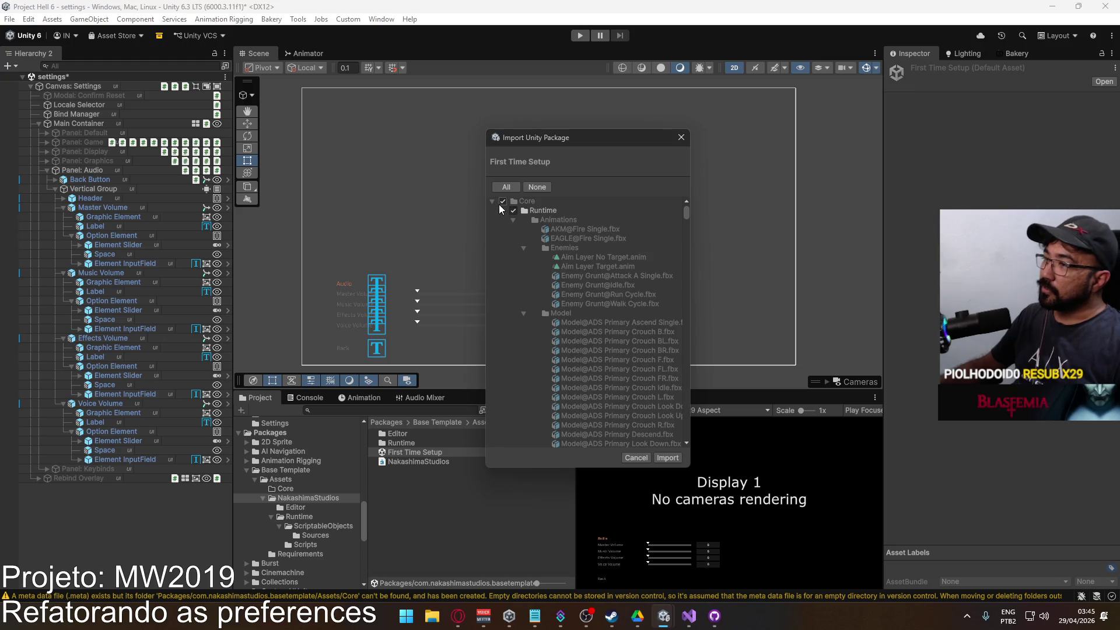
left_click(511, 219)
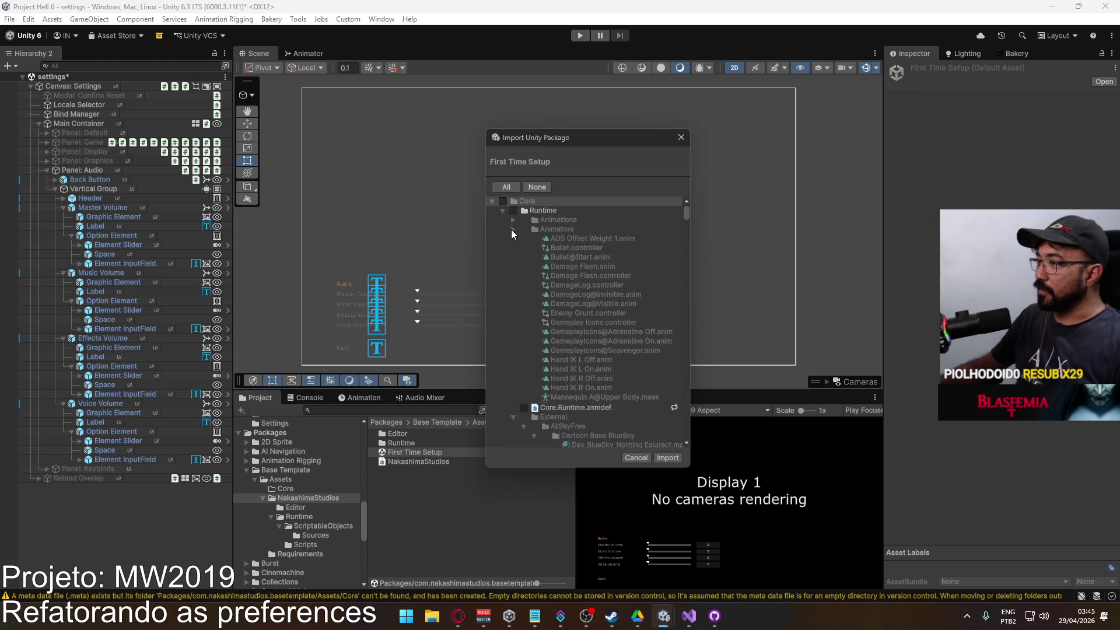
left_click(512, 228)
left_click(510, 247)
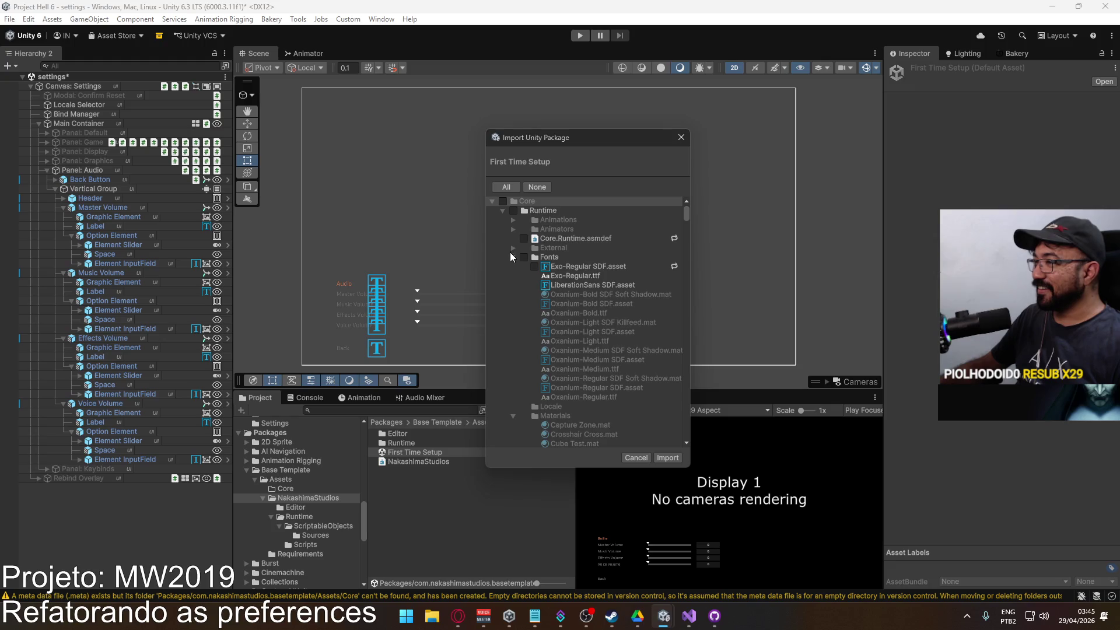
left_click(511, 275)
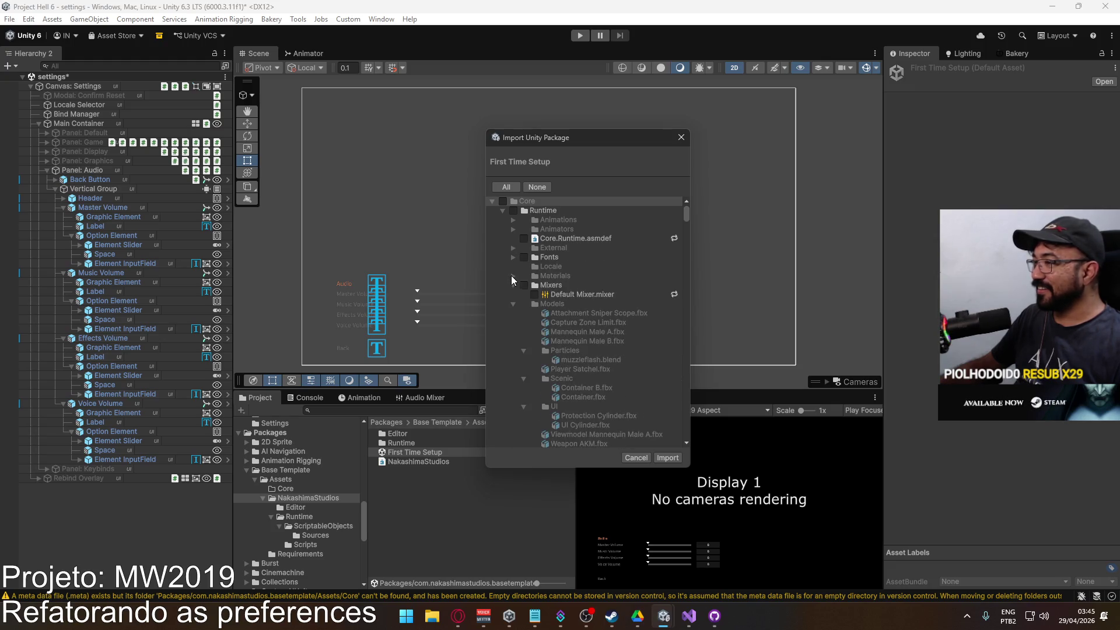
left_click(513, 286)
left_click(513, 295)
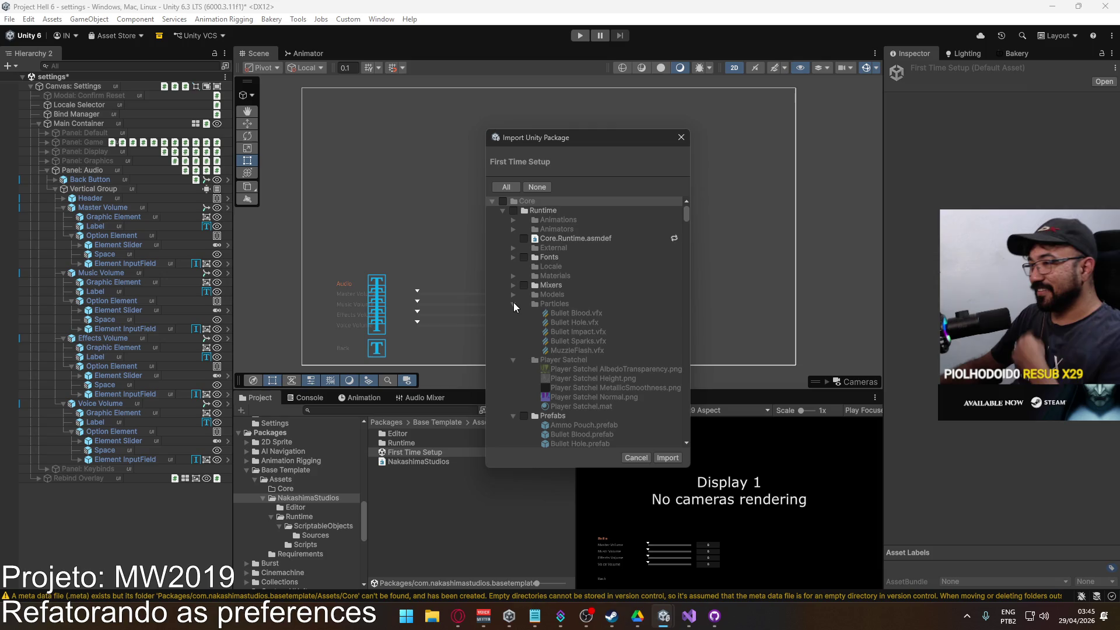
left_click(513, 303)
left_click(512, 315)
left_click(513, 322)
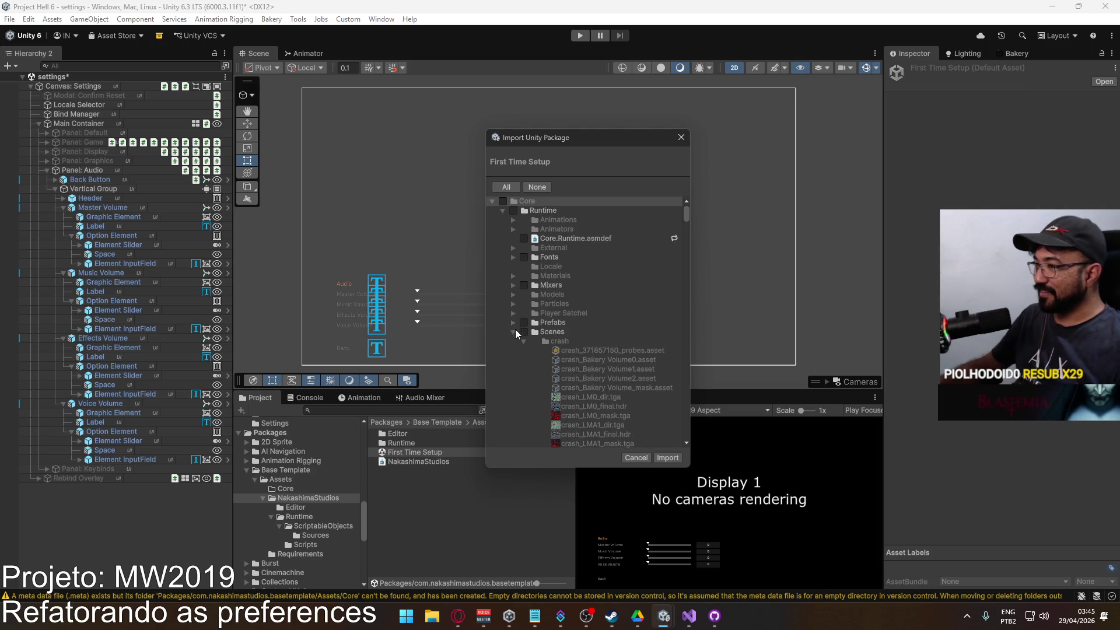
left_click(511, 331)
Scroll the import list down to the UI Prefs scripts such as PrefVolumeMaster.cs.
scroll(552, 332, "down", 4)
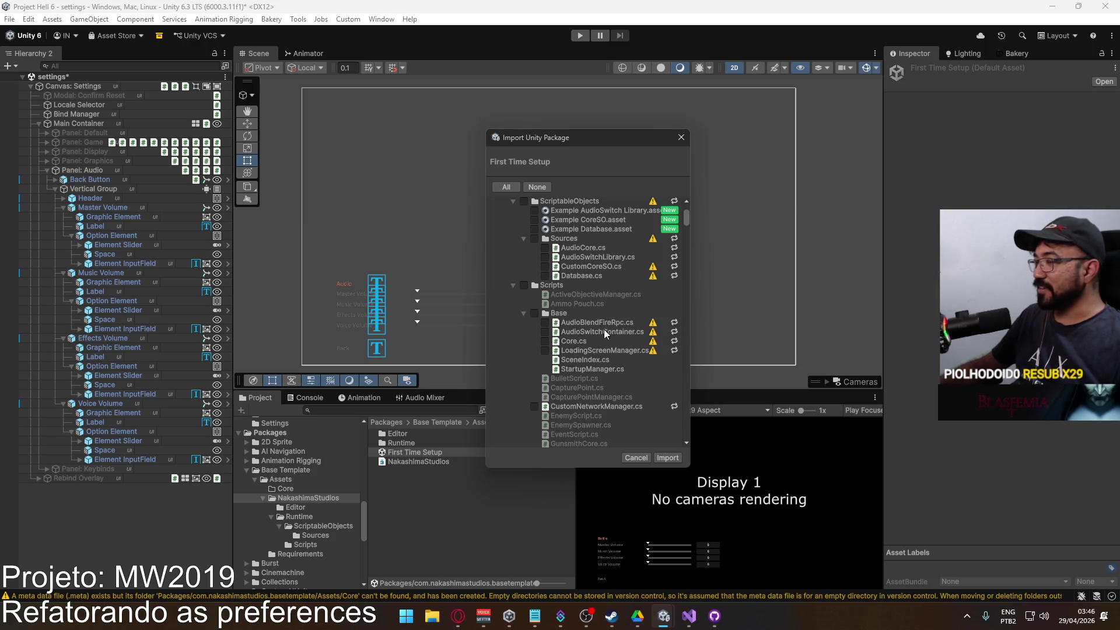
scroll(604, 370, "down", 3)
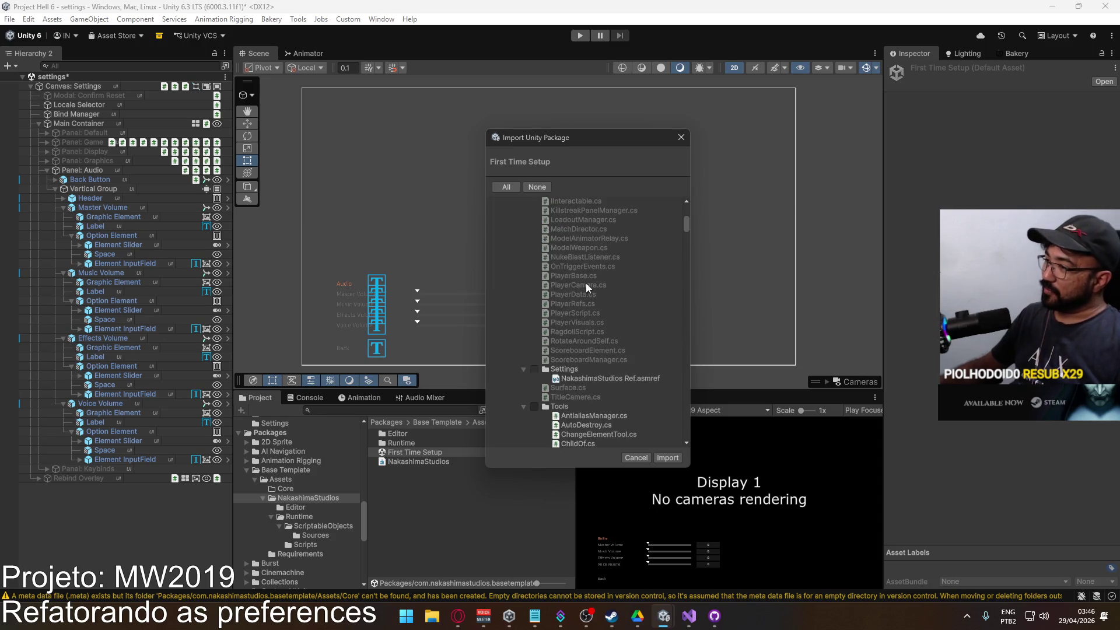
scroll(519, 261, "up", 3)
scroll(517, 270, "up", 3)
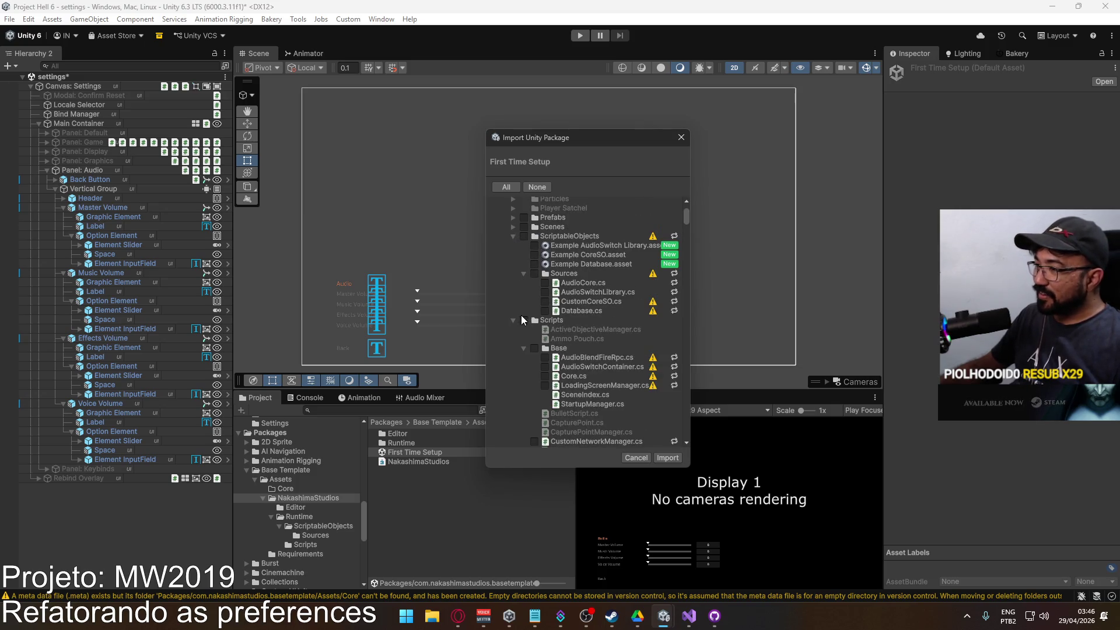
scroll(601, 320, "down", 3)
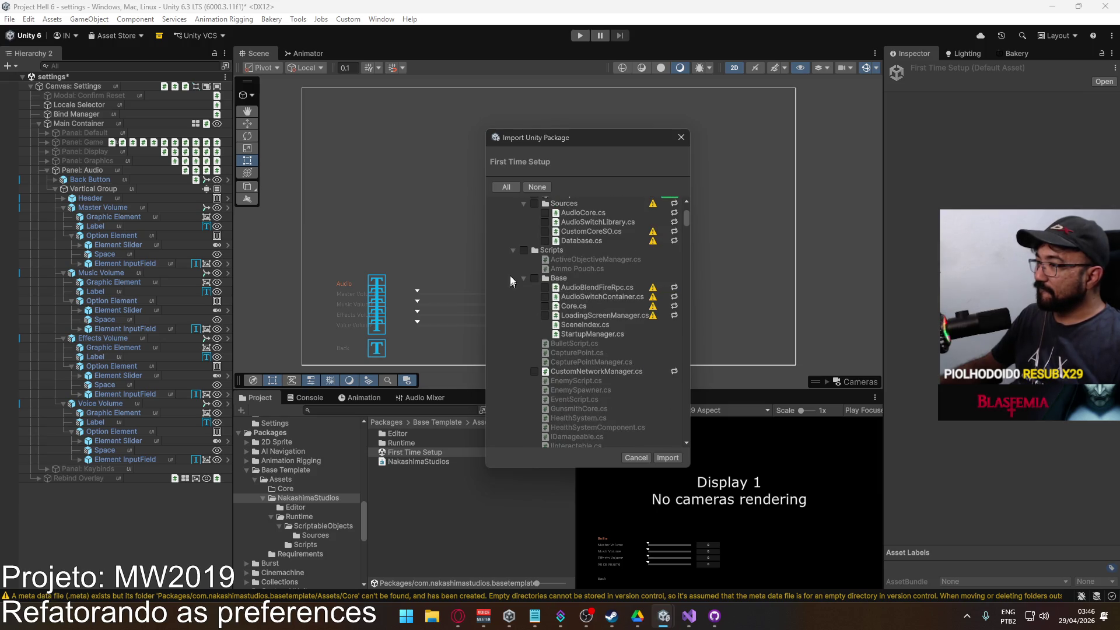
scroll(551, 305, "down", 10)
scroll(536, 317, "down", 10)
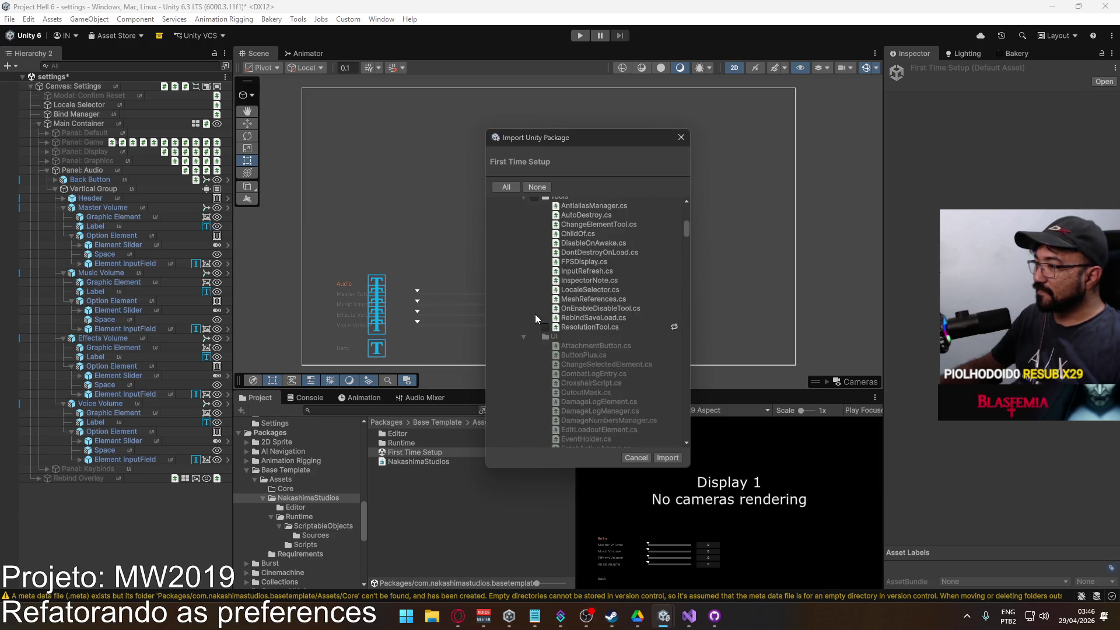
scroll(536, 318, "down", 5)
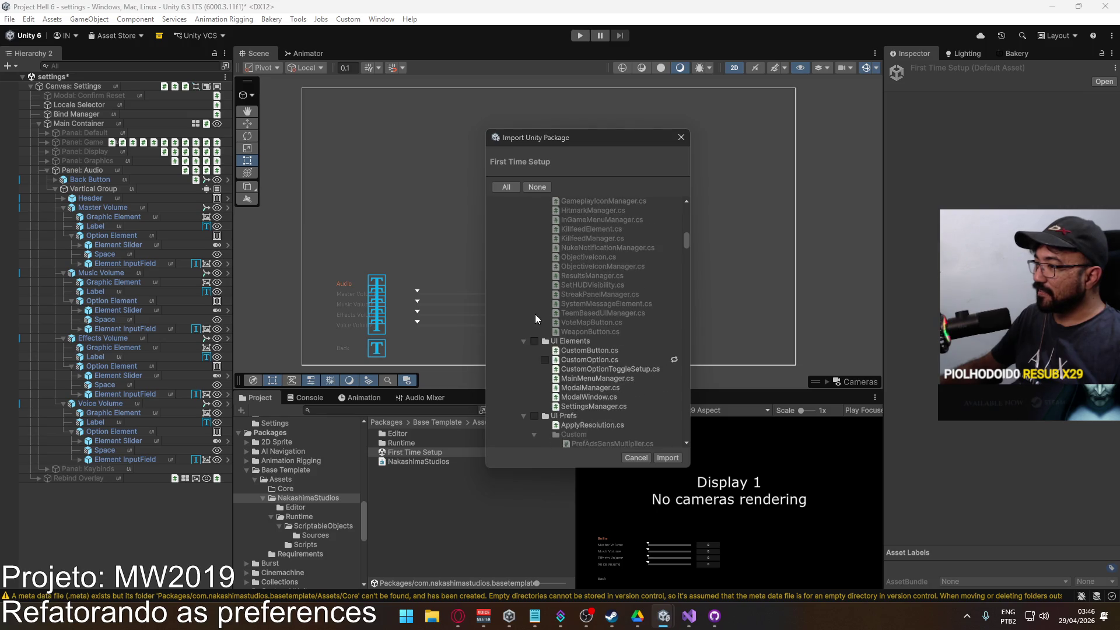
scroll(545, 321, "down", 3)
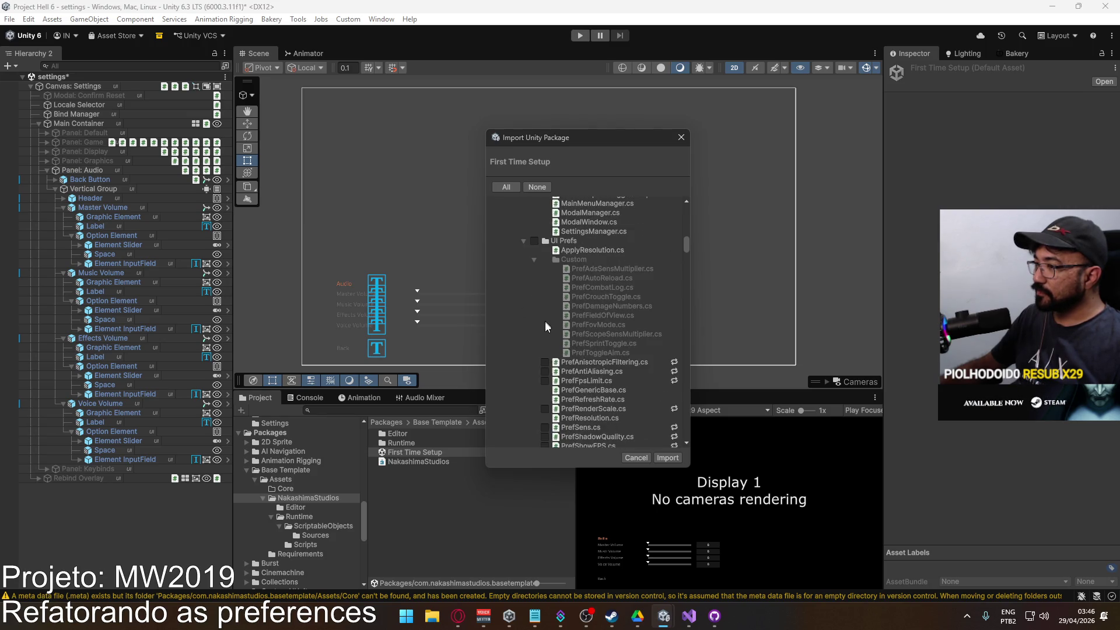
scroll(551, 331, "down", 3)
scroll(551, 330, "down", 2)
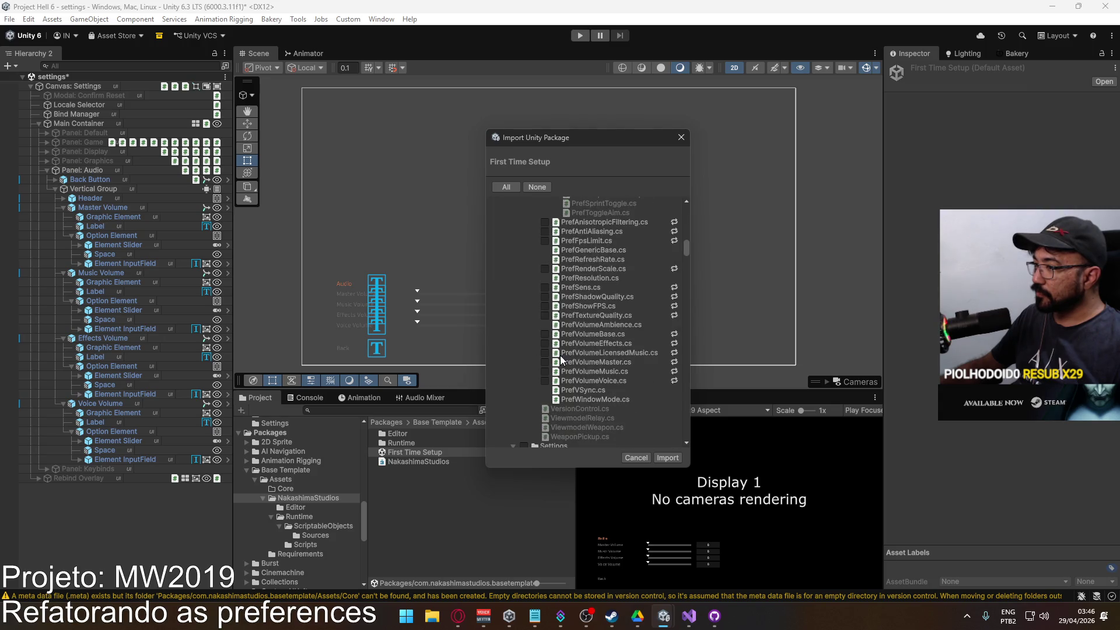
Tick PrefVolumeVoice, Music, Master, LicensedMusic, Effects and Base .cs for import.
left_click(545, 381)
left_click(545, 372)
left_click(545, 362)
left_click(545, 352)
left_click(545, 343)
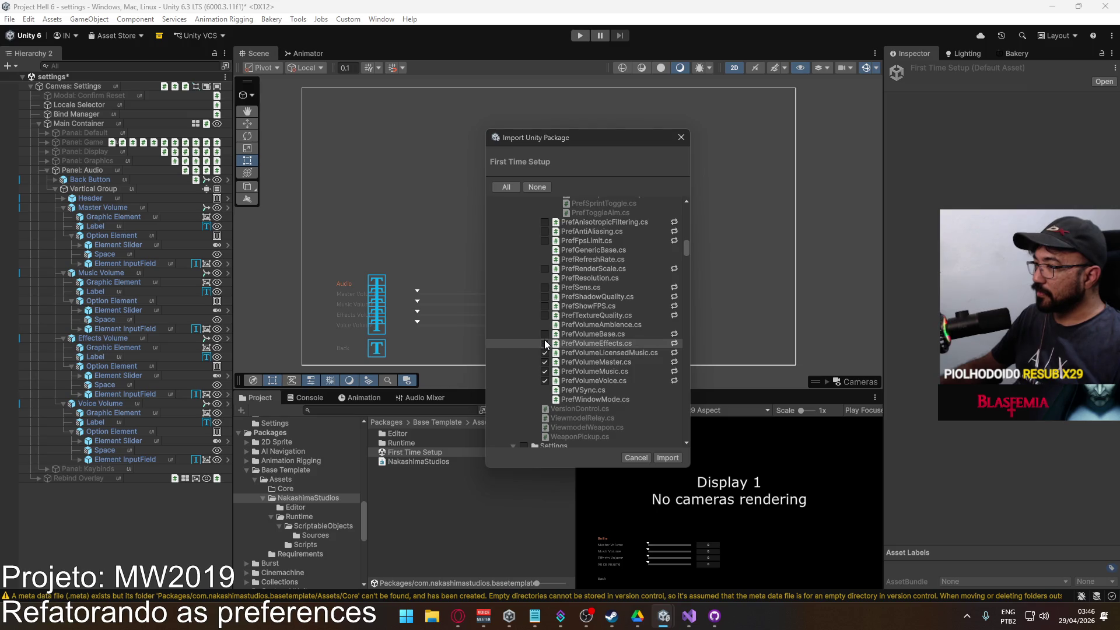
left_click(545, 333)
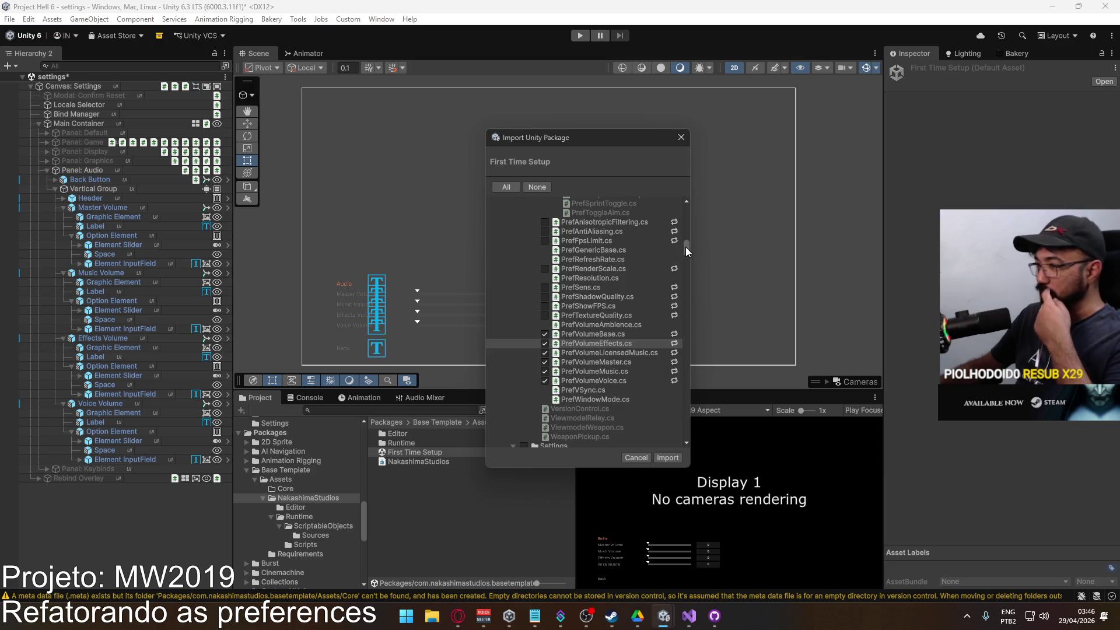
Collapse the SFX, Shader Graphs, Shaders, Textures and Volumes folders in the import list.
scroll(584, 263, "down", 3)
scroll(559, 266, "down", 3)
scroll(554, 284, "down", 1)
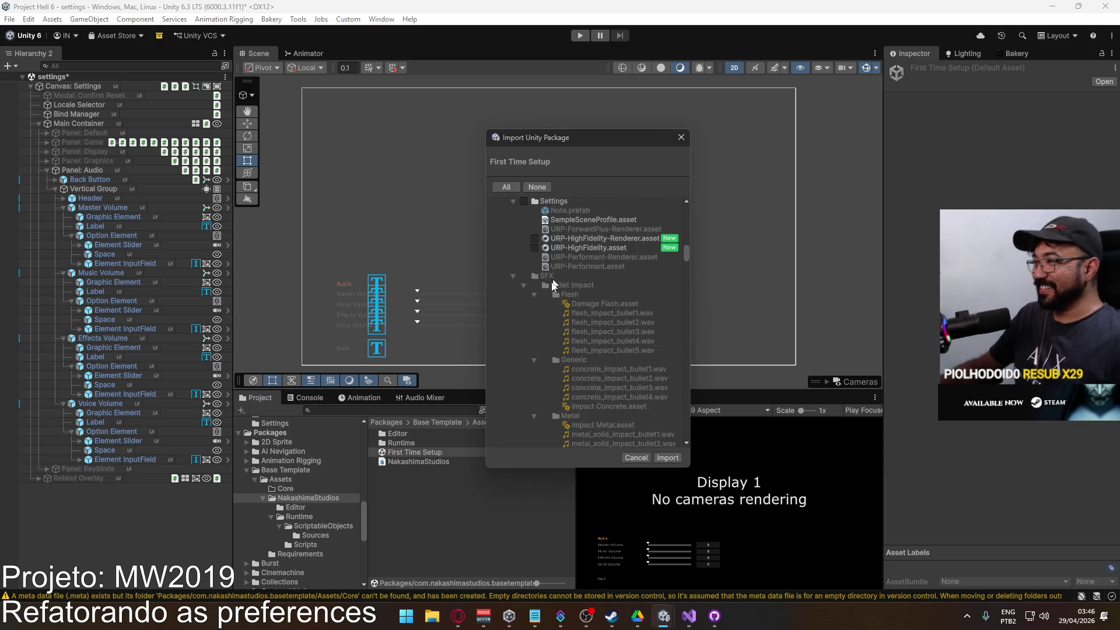
left_click(513, 276)
left_click(513, 285)
left_click(514, 294)
left_click(512, 303)
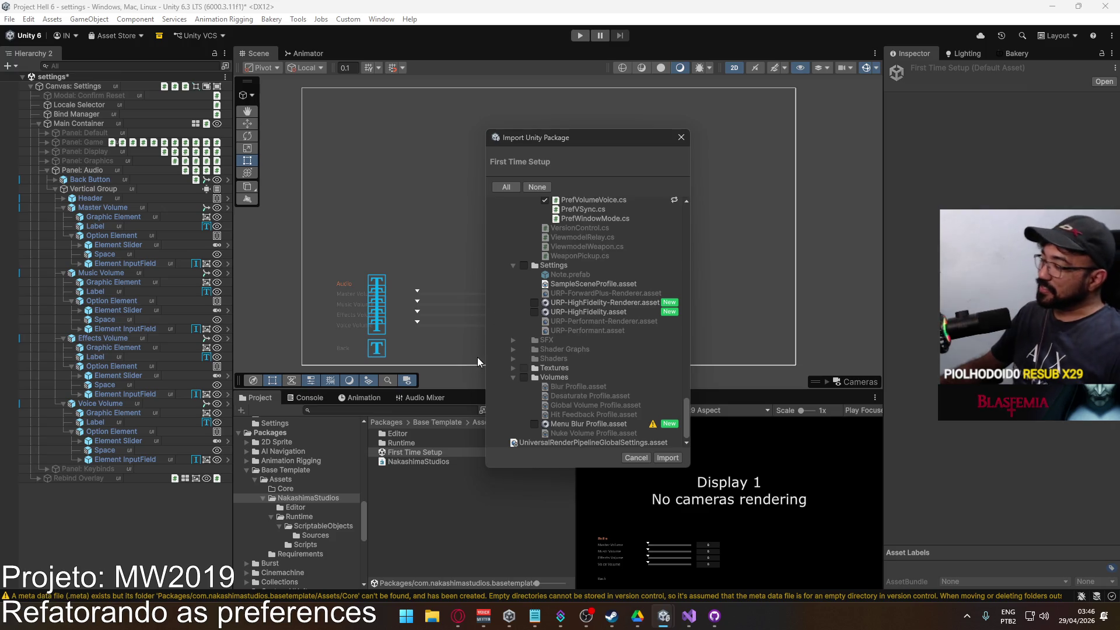
left_click(512, 377)
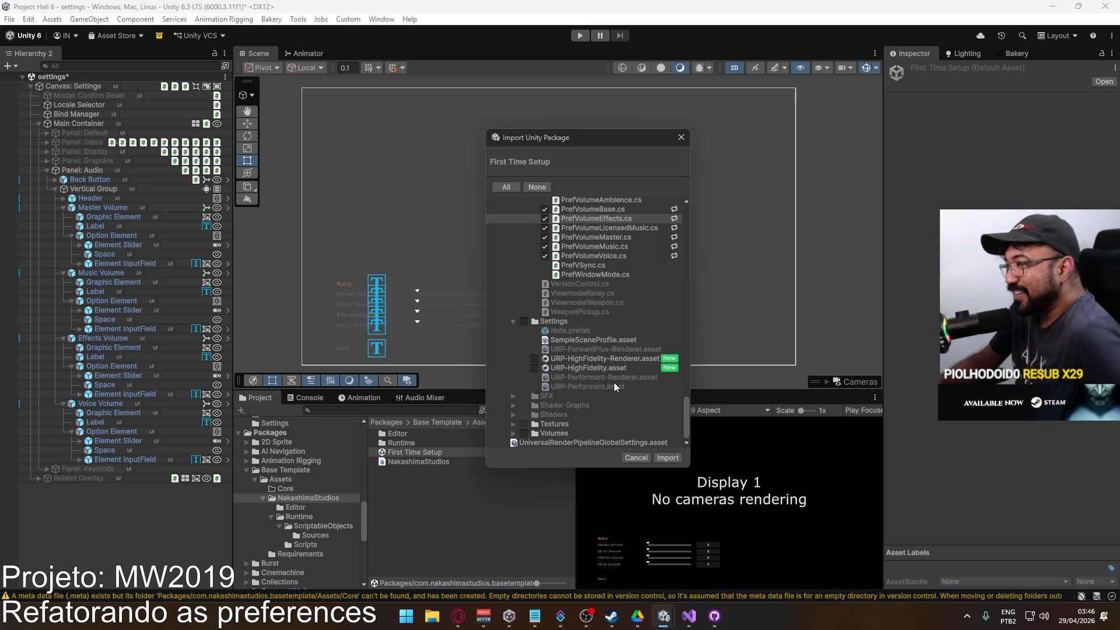
Review the list and import the six selected PrefVolume scripts.
scroll(637, 368, "up", 3)
scroll(636, 364, "up", 10)
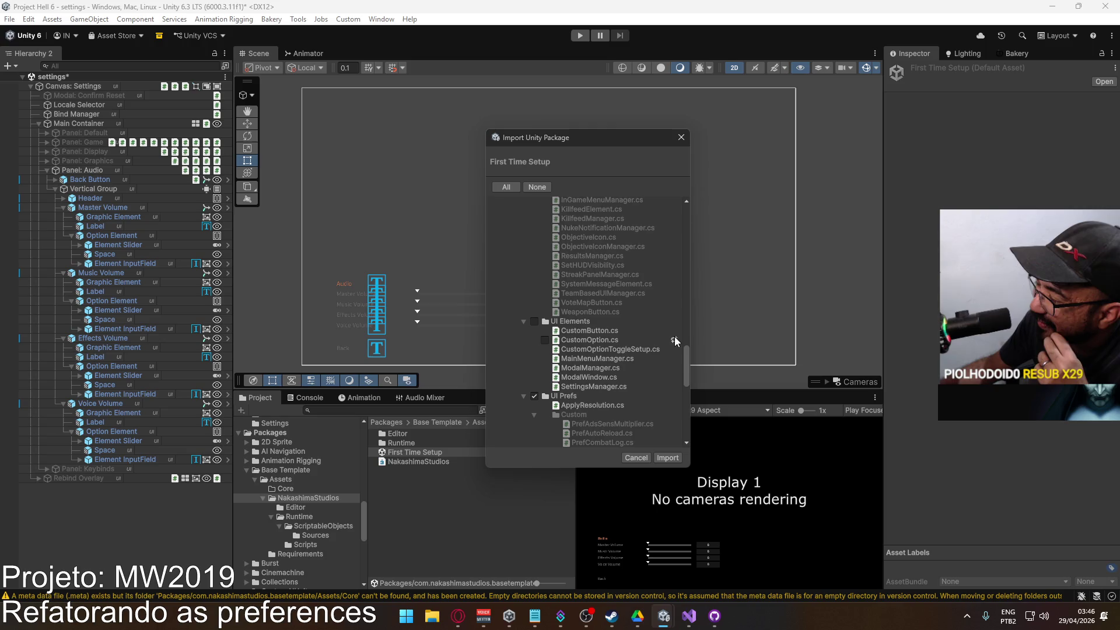
scroll(643, 355, "down", 6)
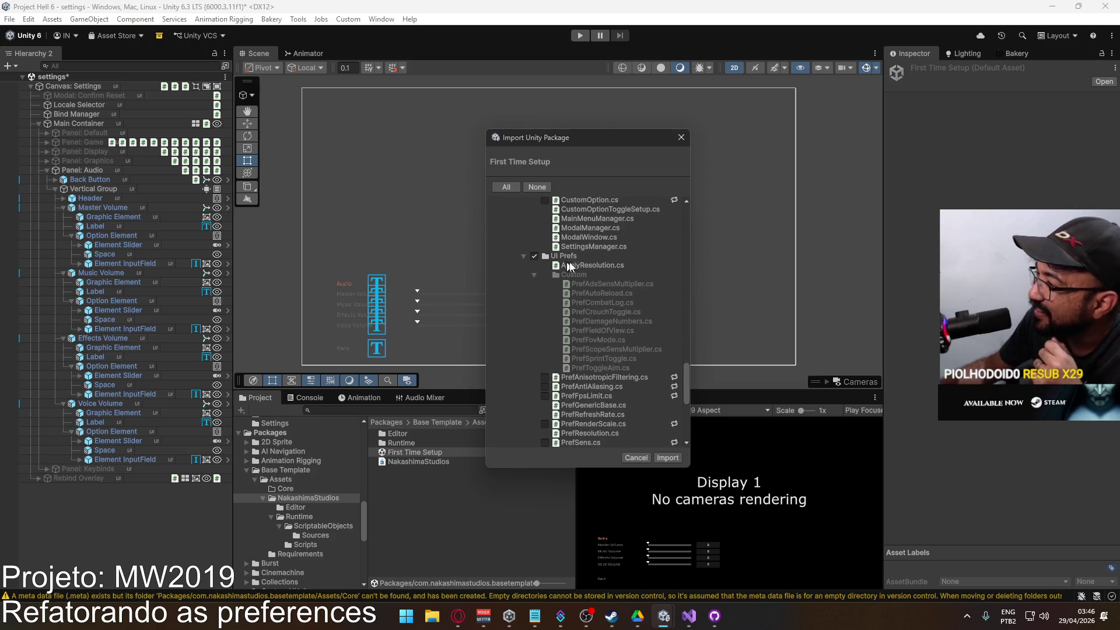
scroll(651, 287, "down", 3)
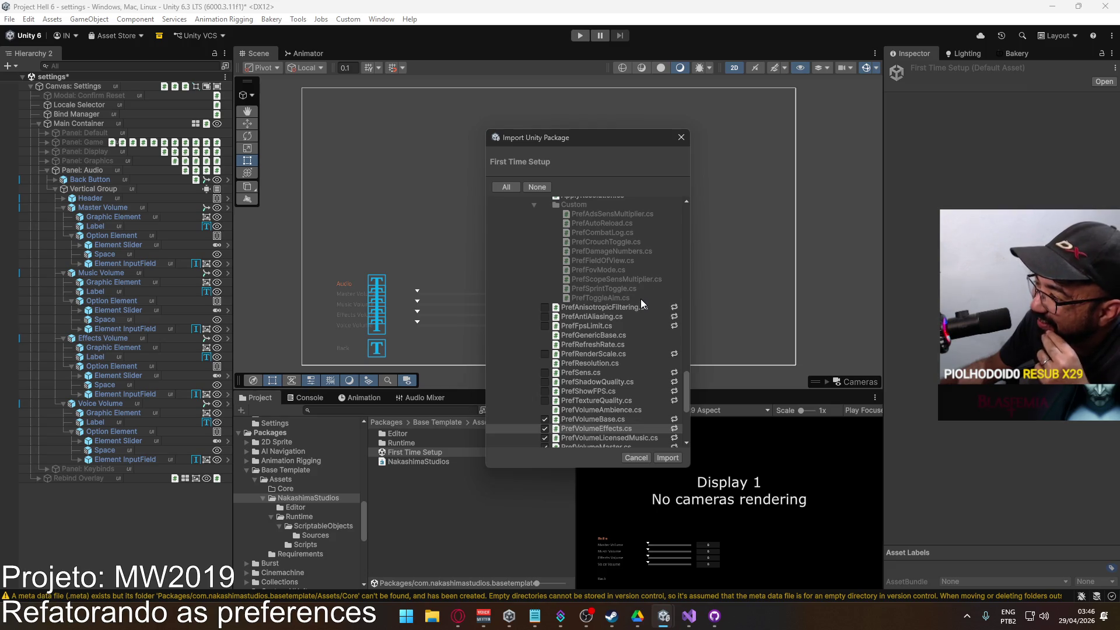
scroll(640, 301, "down", 3)
scroll(640, 301, "down", 6)
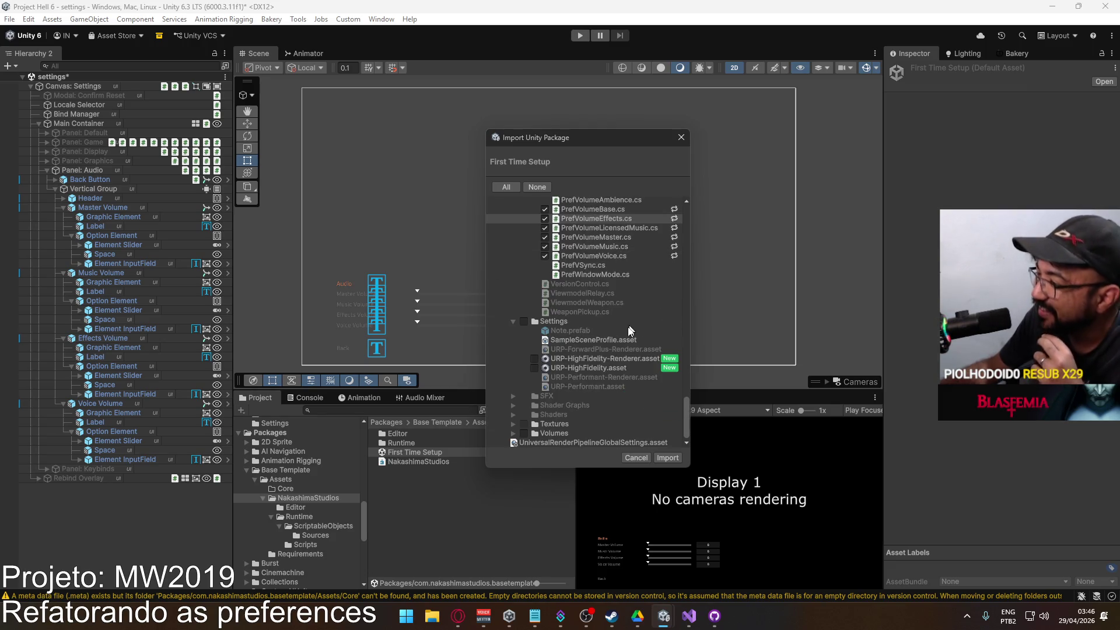
left_click_drag(684, 405, 682, 207)
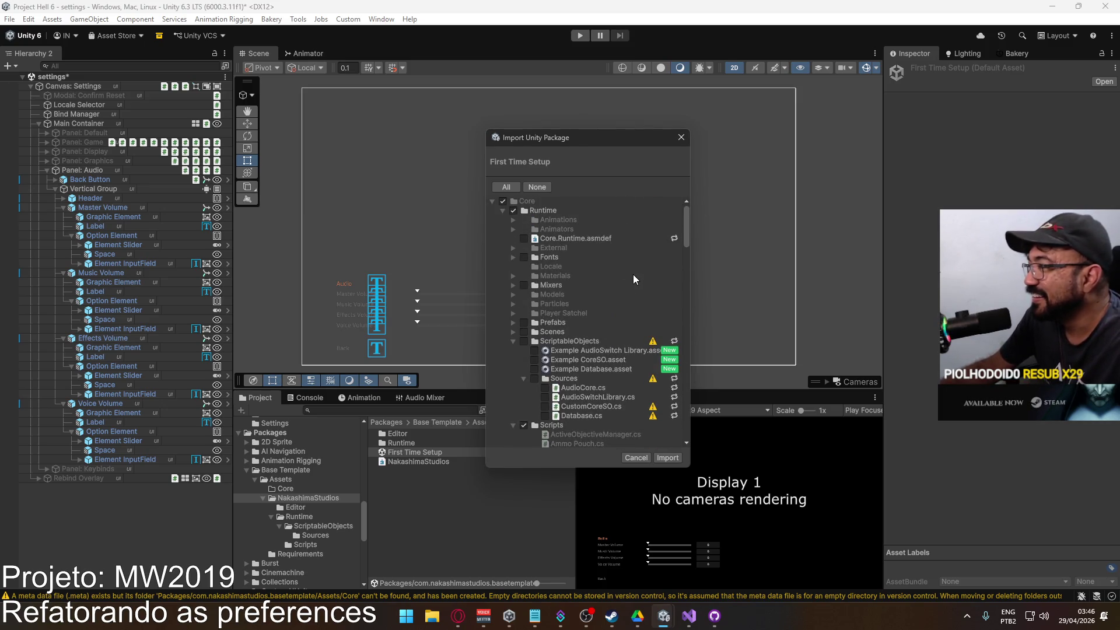
scroll(633, 277, "down", 4)
scroll(634, 286, "down", 4)
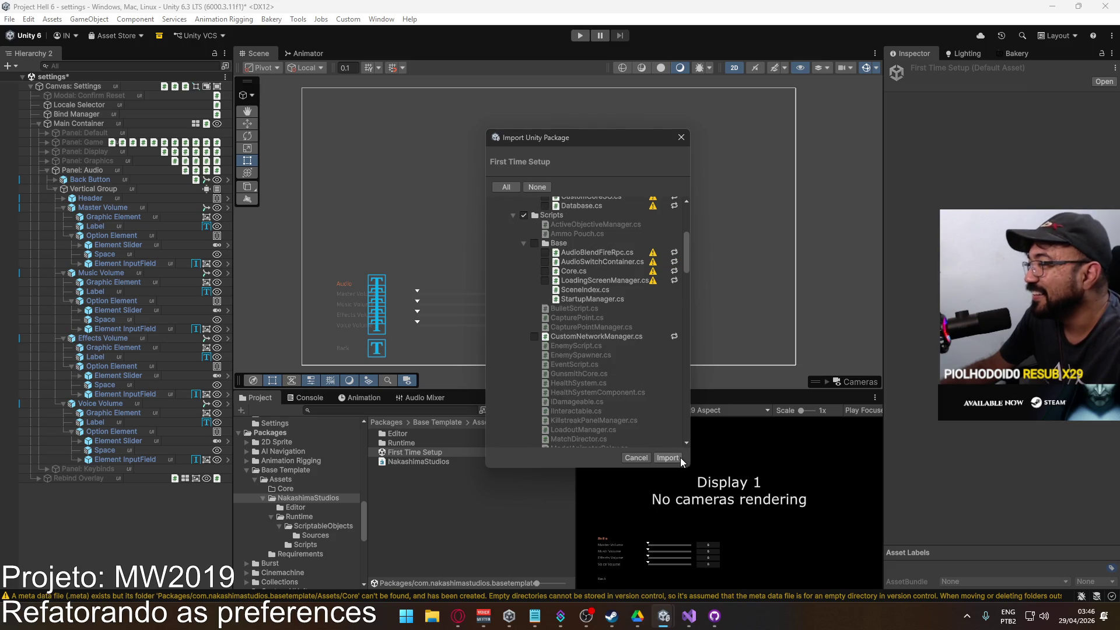
left_click(679, 458)
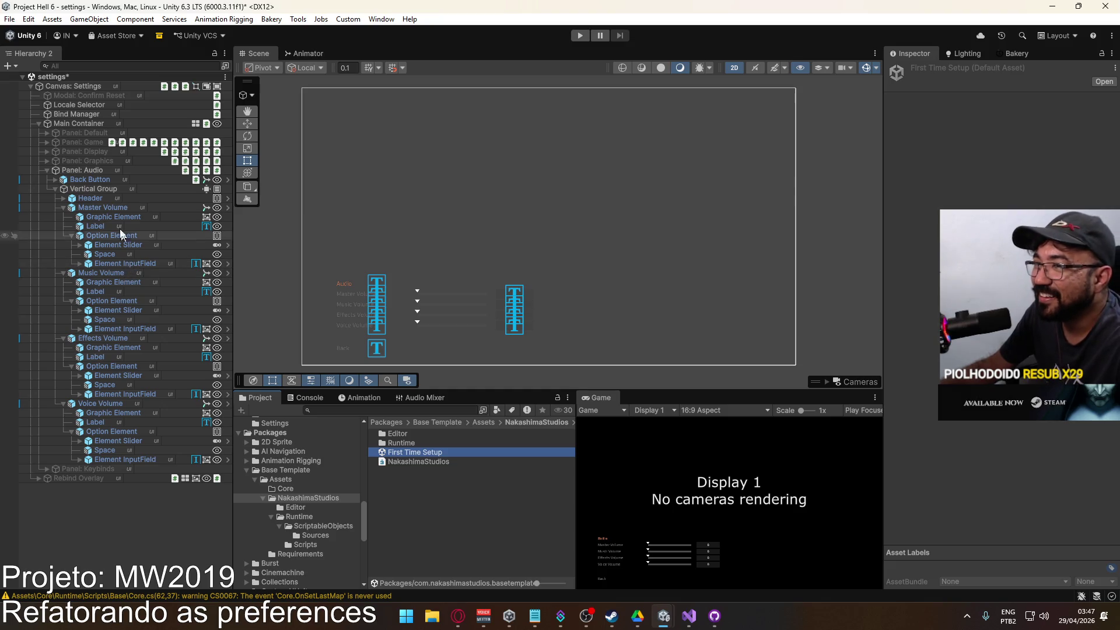
Open PrefVolumeMaster from Panel: Audio, then double-click the title scene in the Scenes folder.
left_click(107, 169)
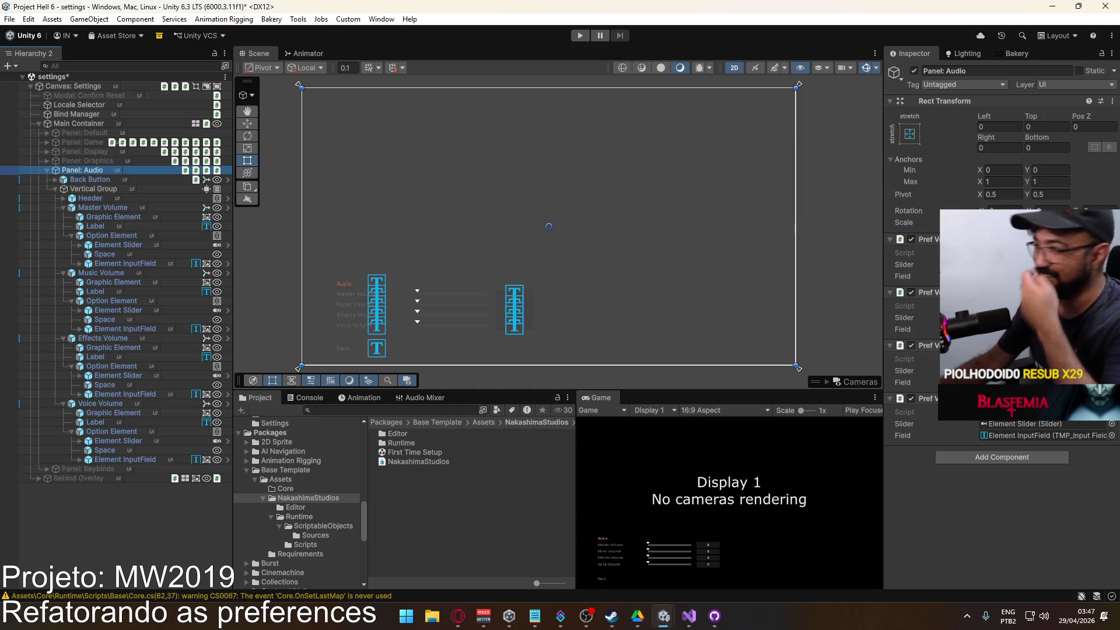
double_click(1021, 253)
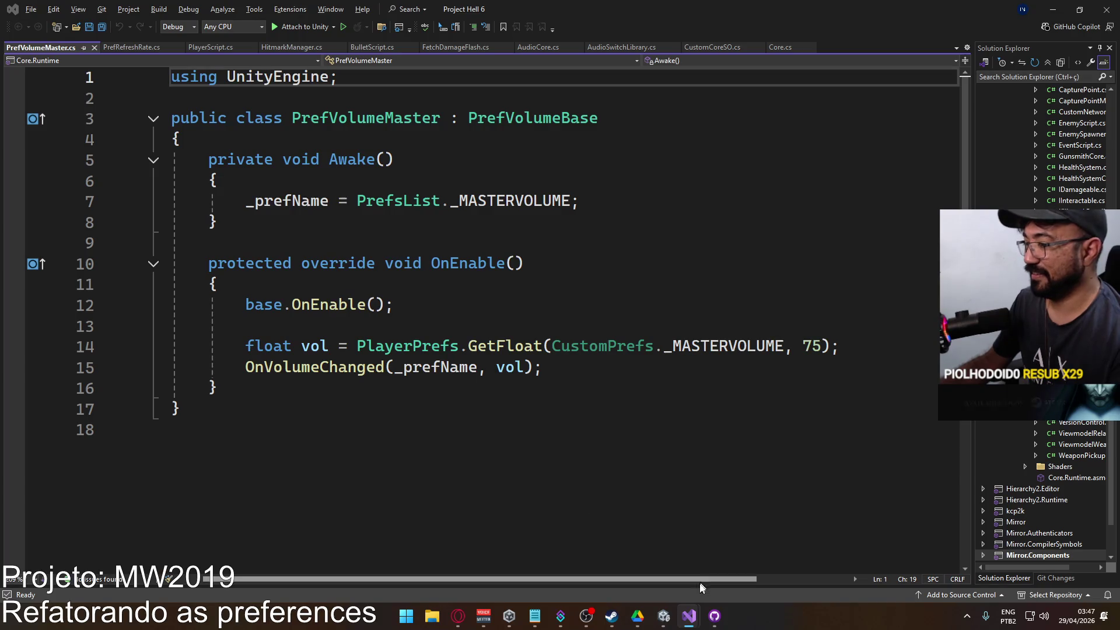
mouse_move(667, 619)
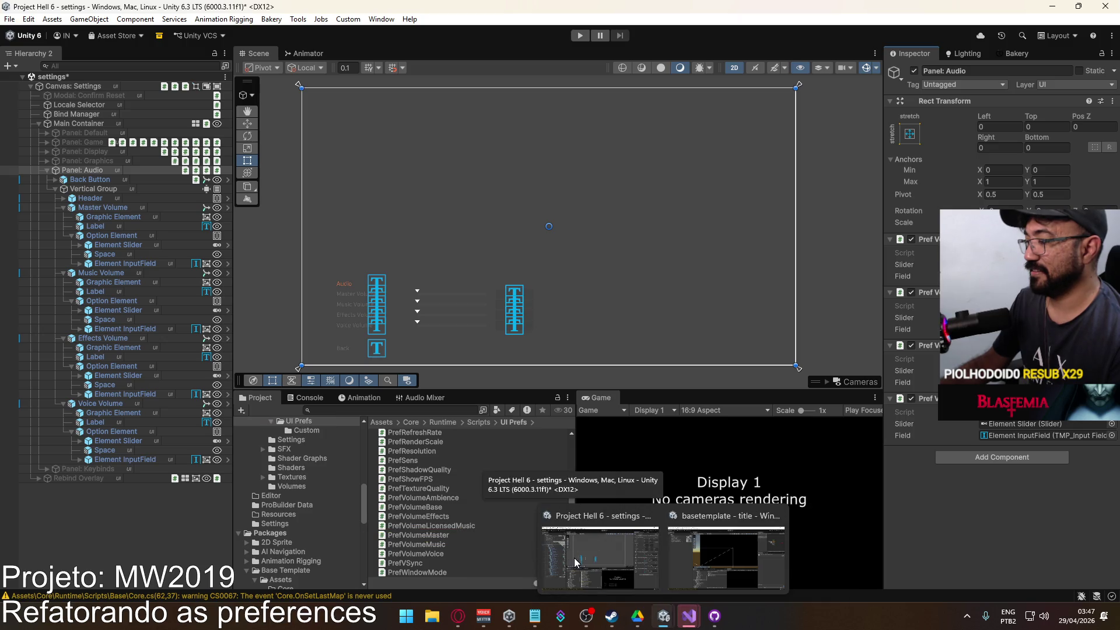
left_click(574, 558)
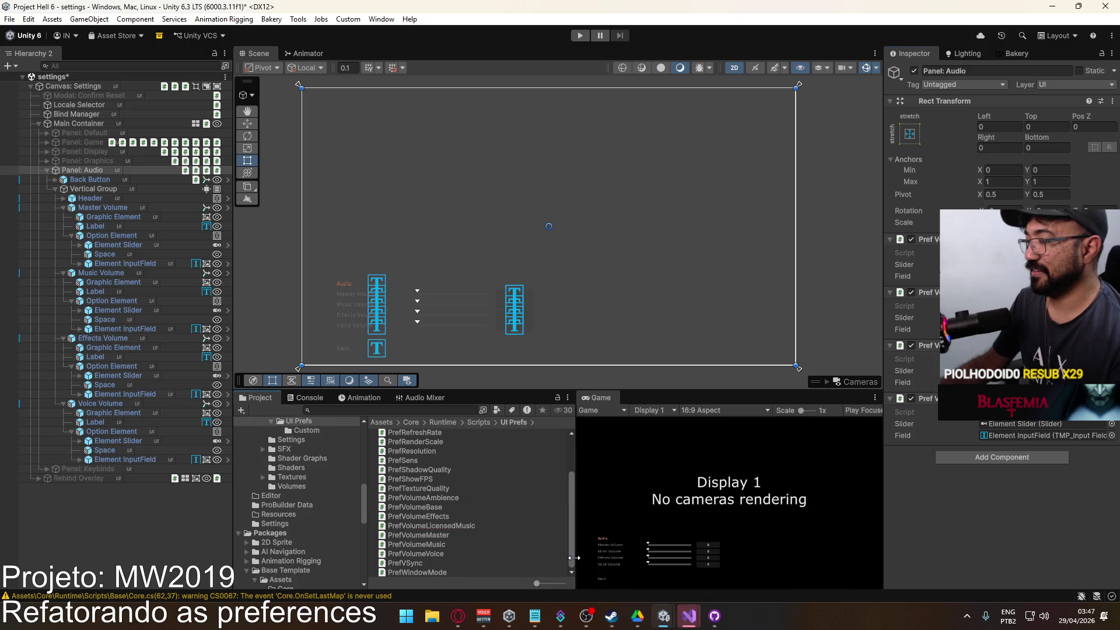
scroll(316, 495, "up", 5)
scroll(306, 490, "up", 5)
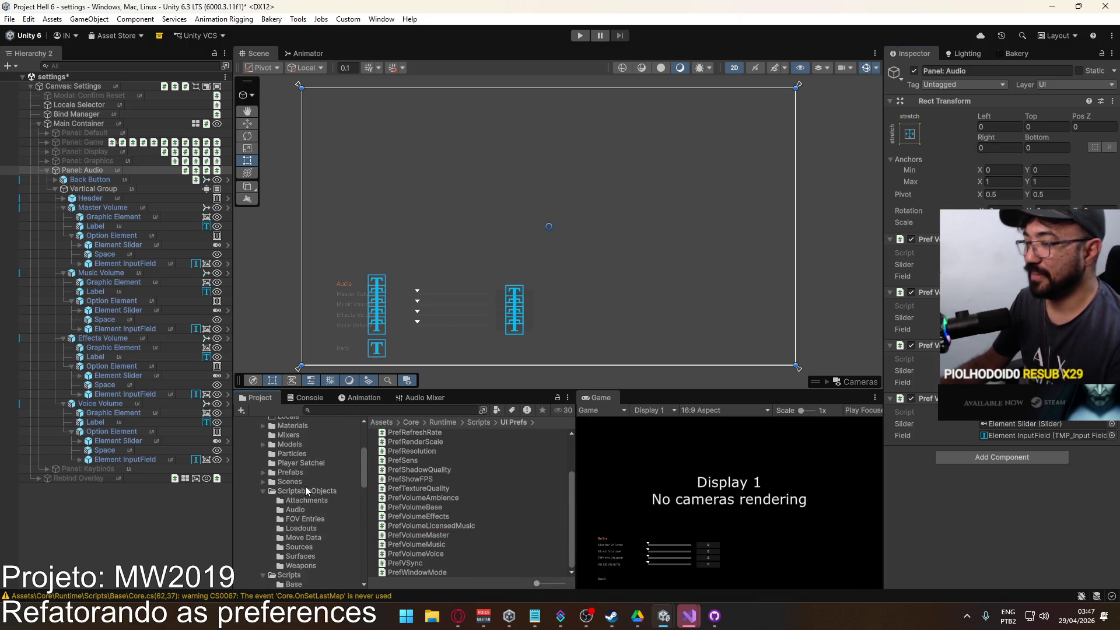
left_click(294, 552)
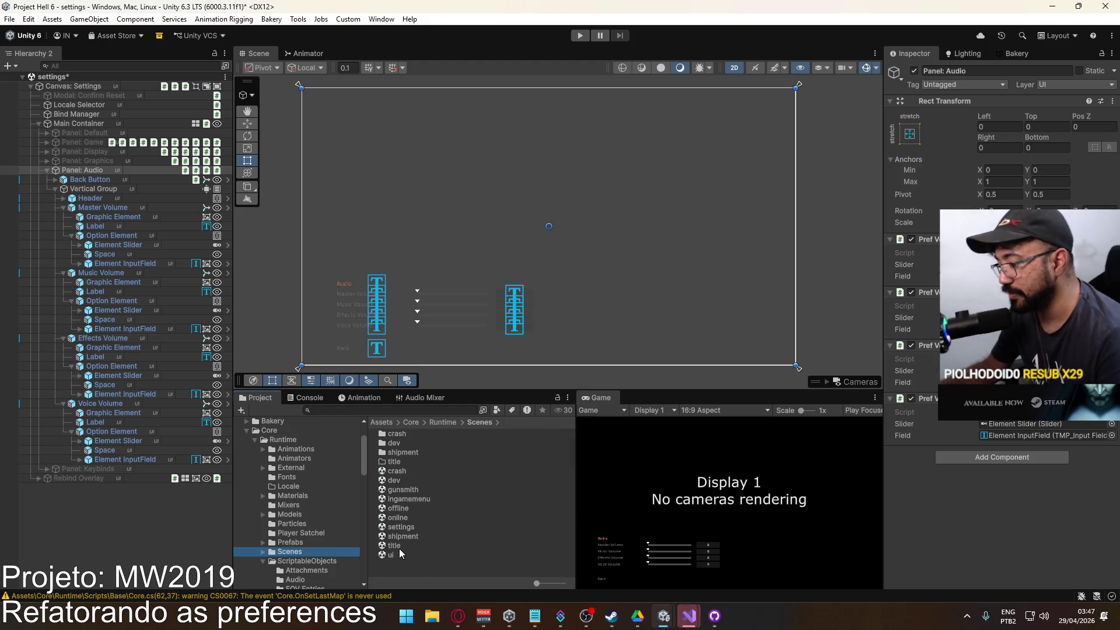
left_click(418, 546)
double_click(417, 545)
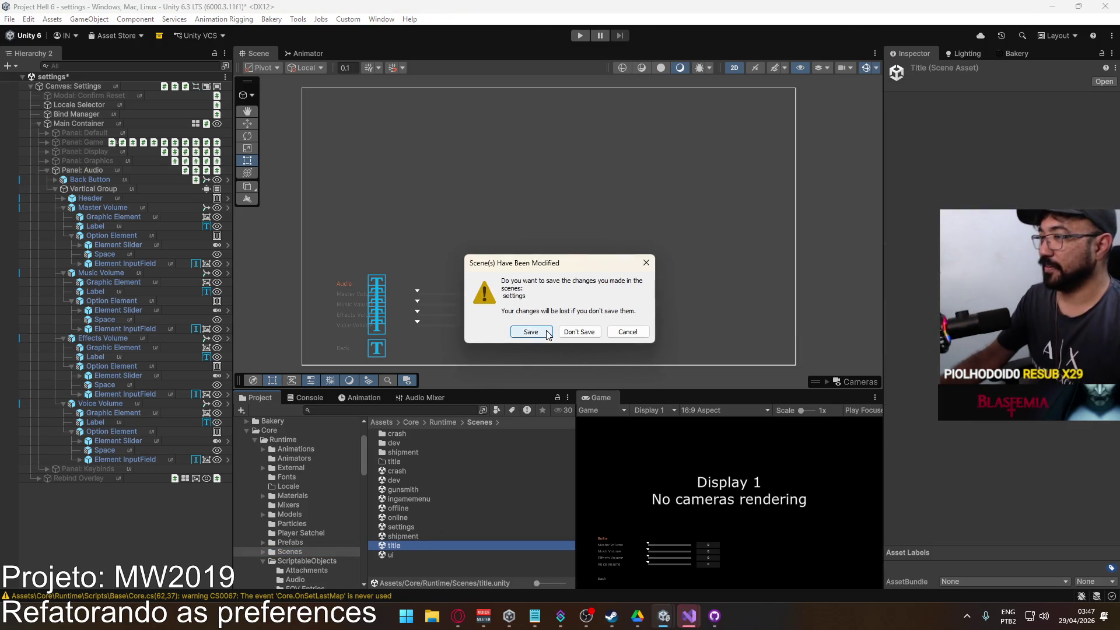
Save the settings scene, enter Play mode, and test the Audio and Graphics settings pages.
left_click(533, 337)
left_click(578, 36)
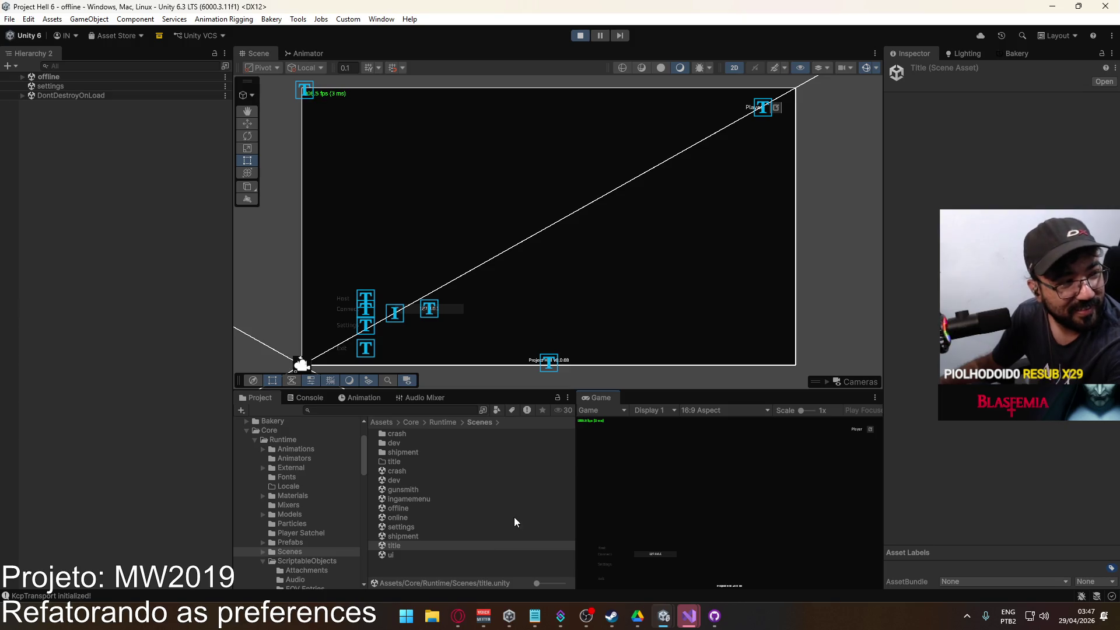
left_click(606, 566)
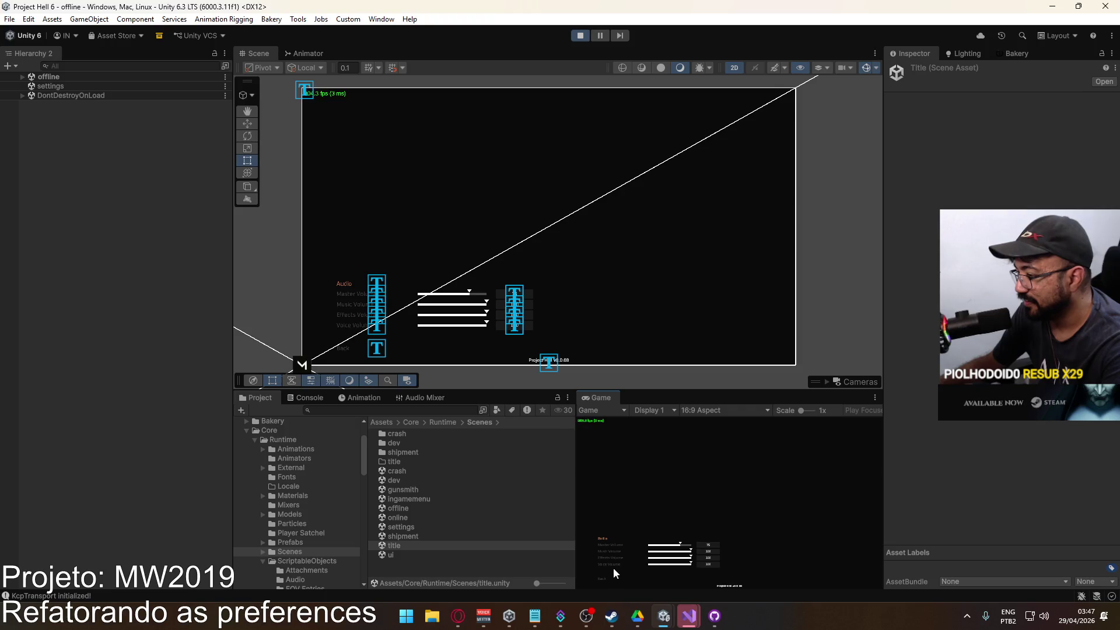
key("Escape")
left_click(604, 552)
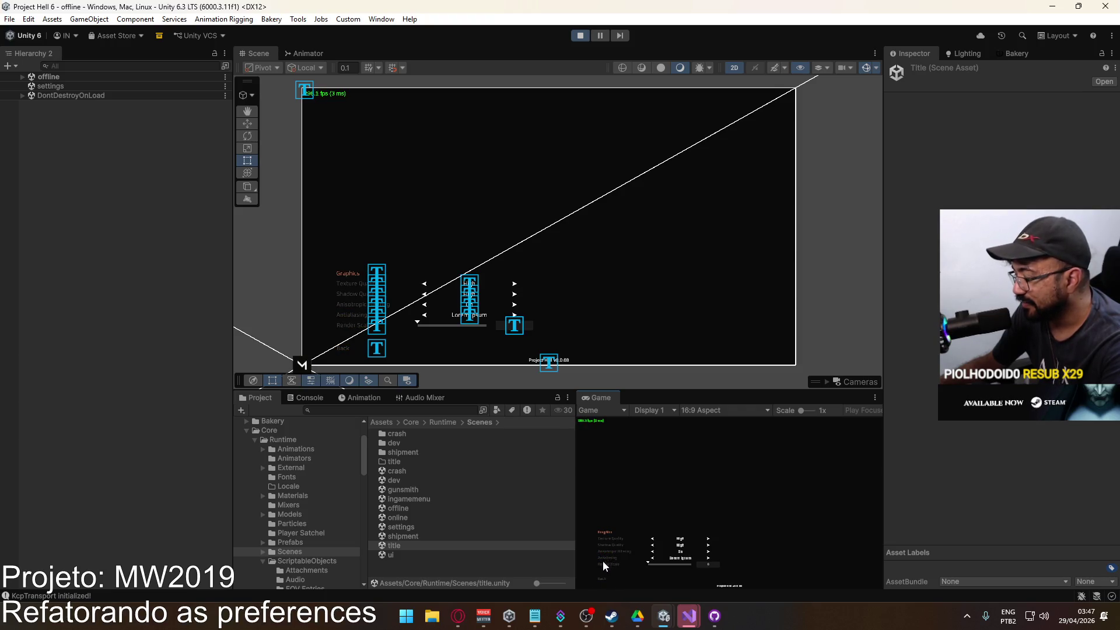
left_click(603, 580)
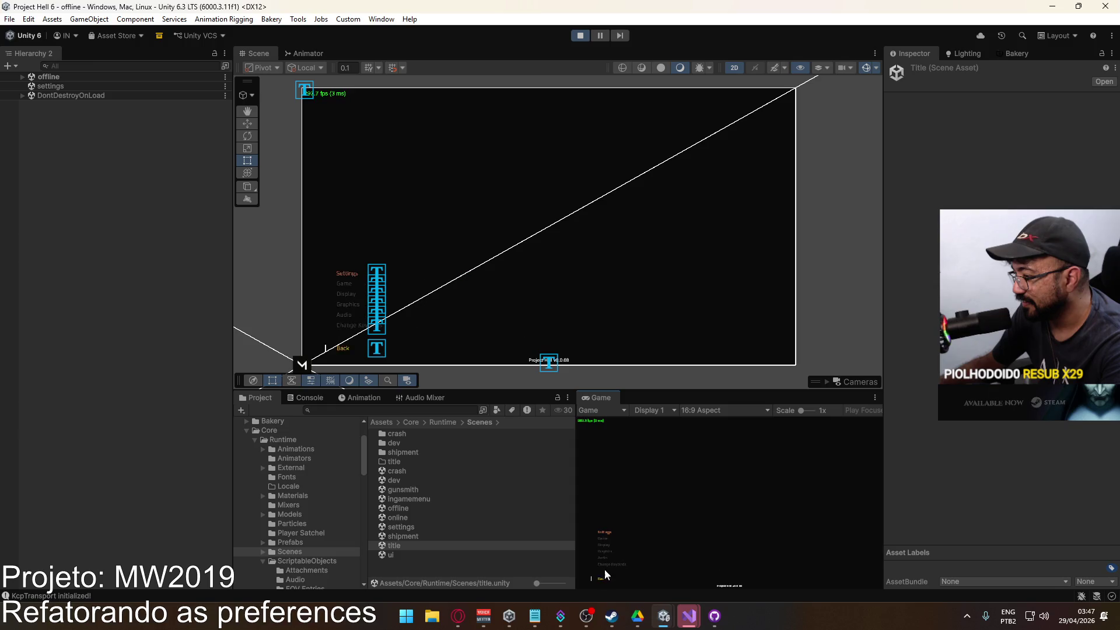
Test the Display, Audio and Graphics pages again, then exit Play mode.
left_click(608, 548)
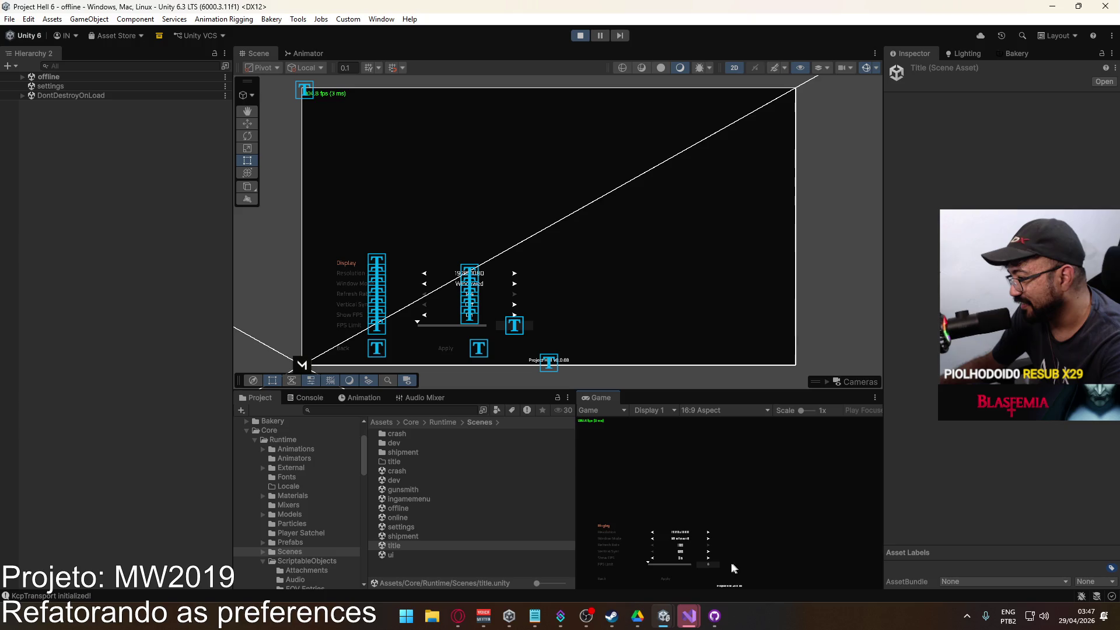
left_click(614, 579)
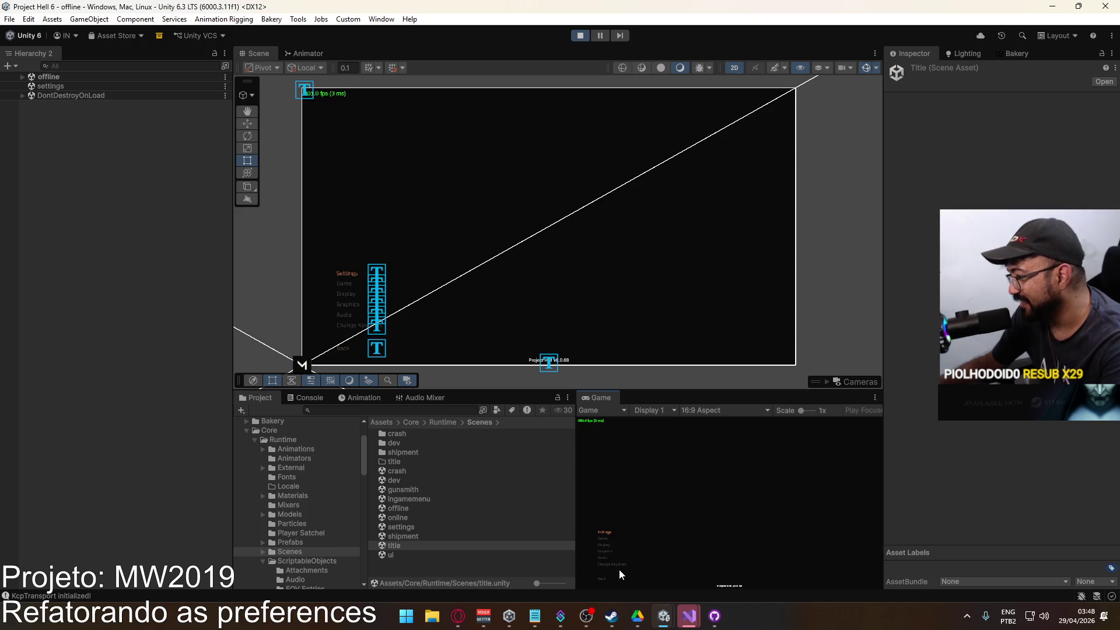
left_click(612, 558)
left_click(604, 576)
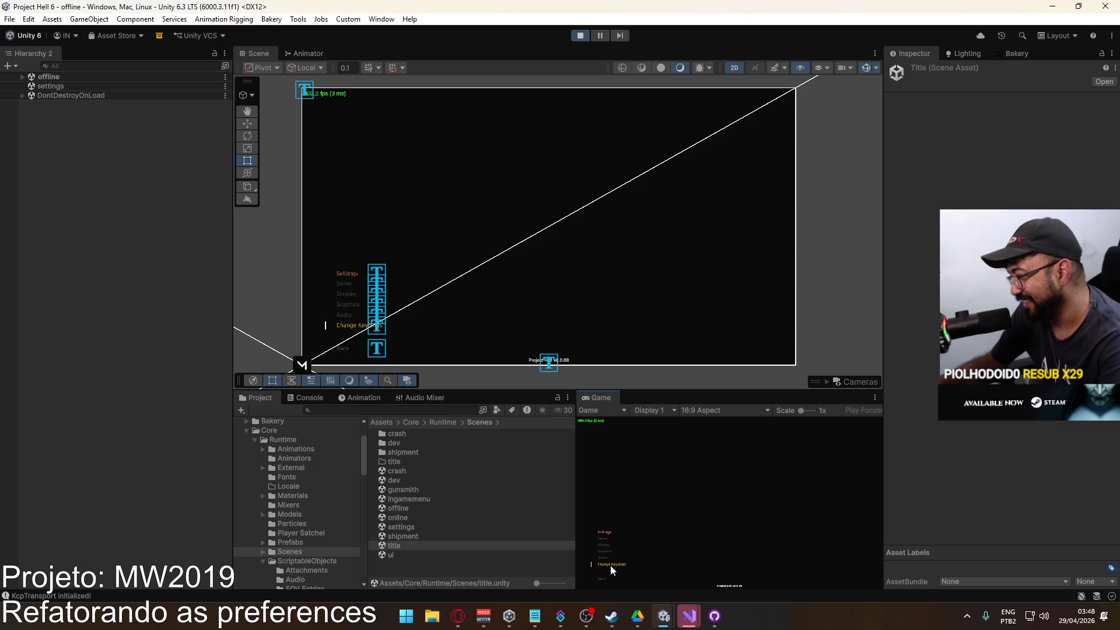
left_click(612, 553)
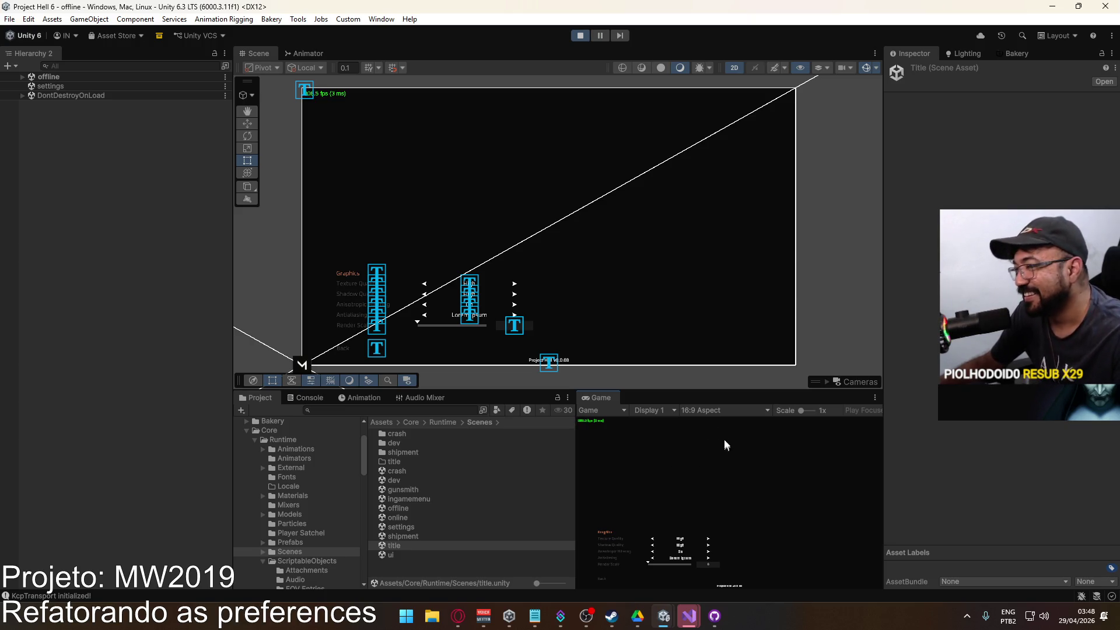
key("super")
left_click(578, 36)
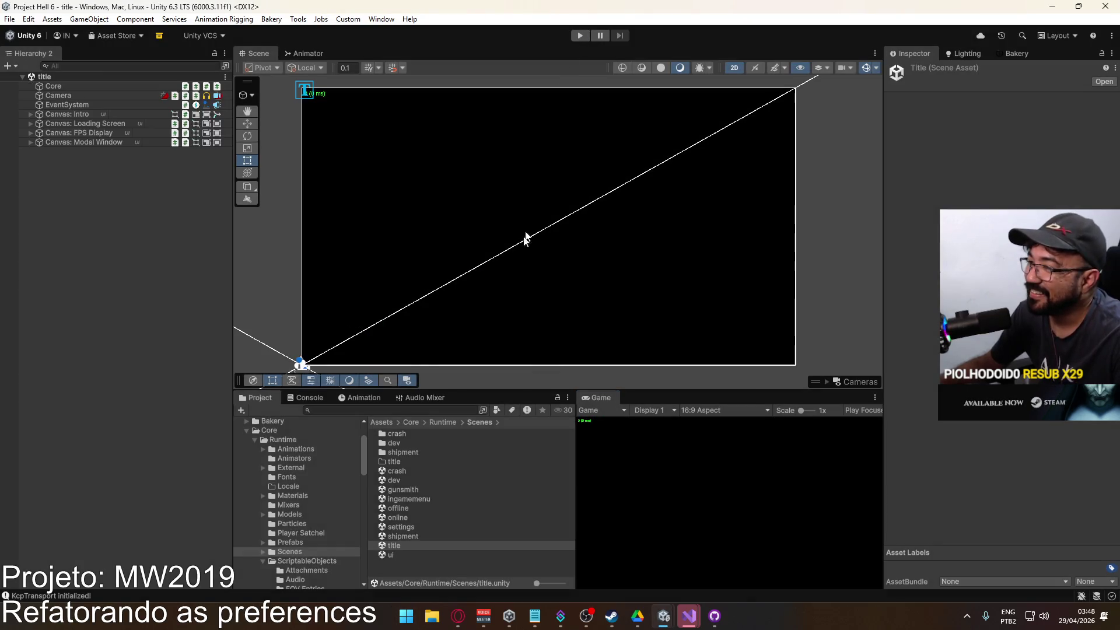
Reopen the settings scene, hide Panel: Audio and make Panel: Graphics active.
scroll(306, 505, "down", 3)
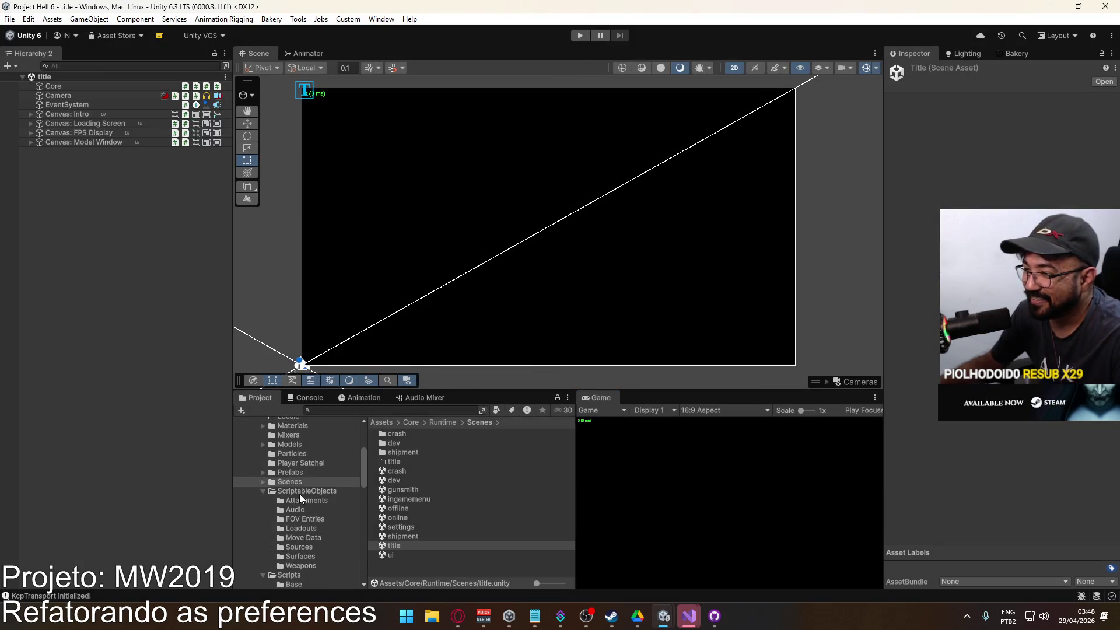
double_click(410, 527)
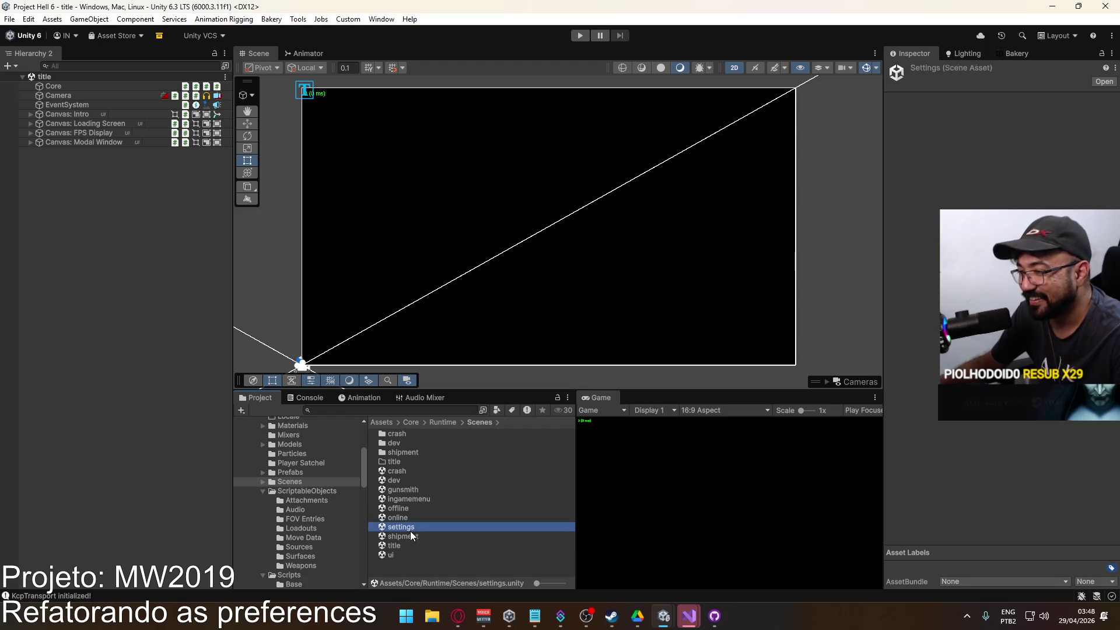
left_click(402, 288)
left_click(96, 171)
left_click(913, 70)
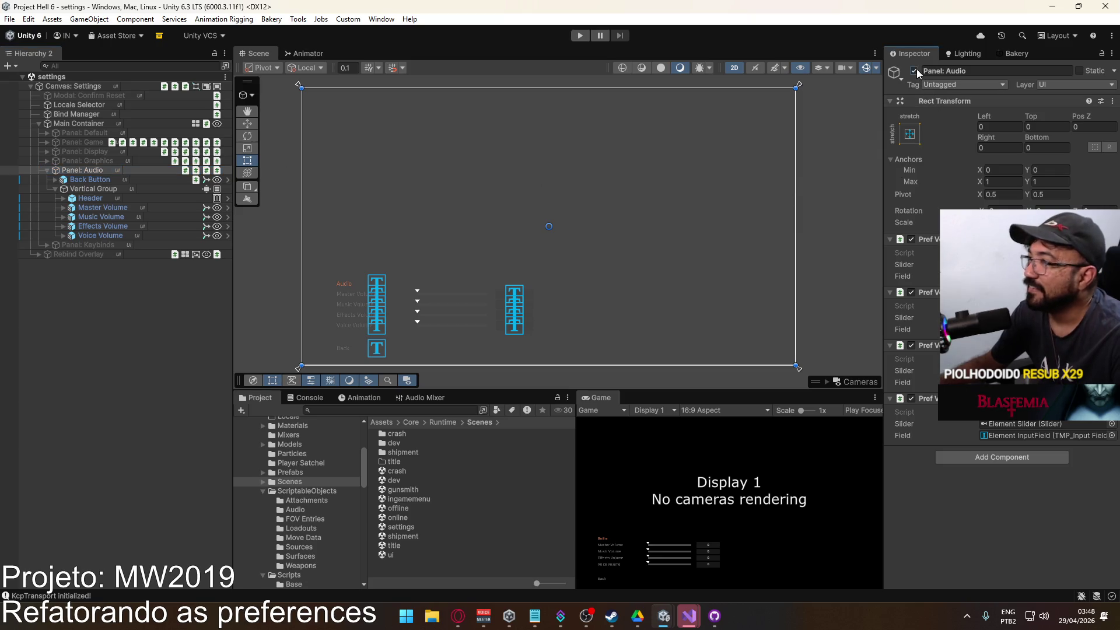
left_click(105, 162)
left_click(914, 70)
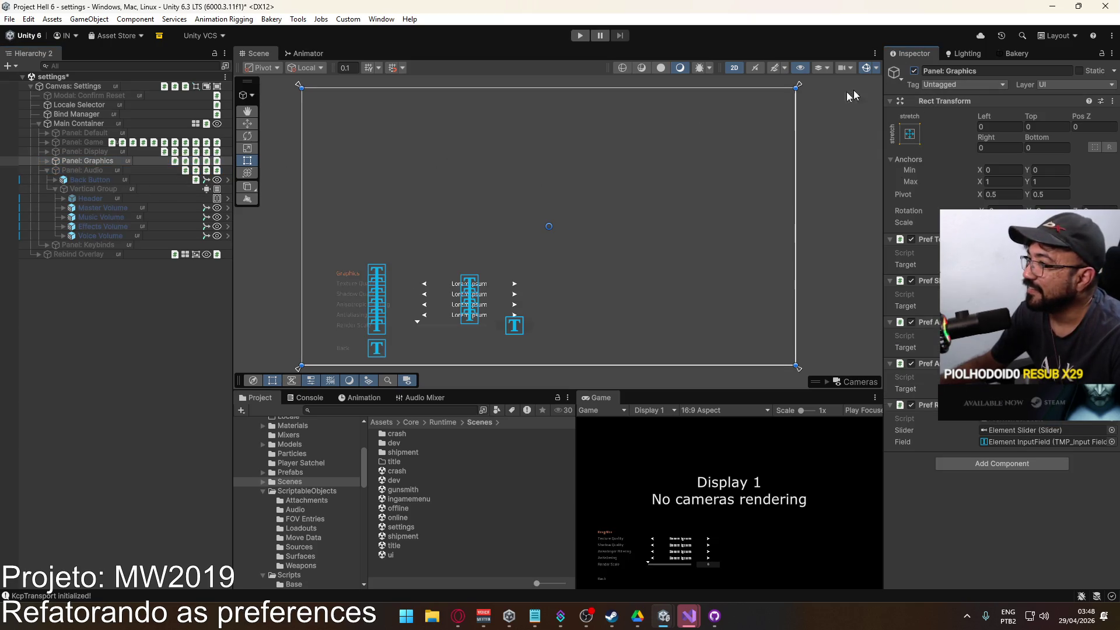
Locate the PrefRenderScale script and bring up PrefRenderScale.cs in the code editor.
scroll(374, 313, "up", 5)
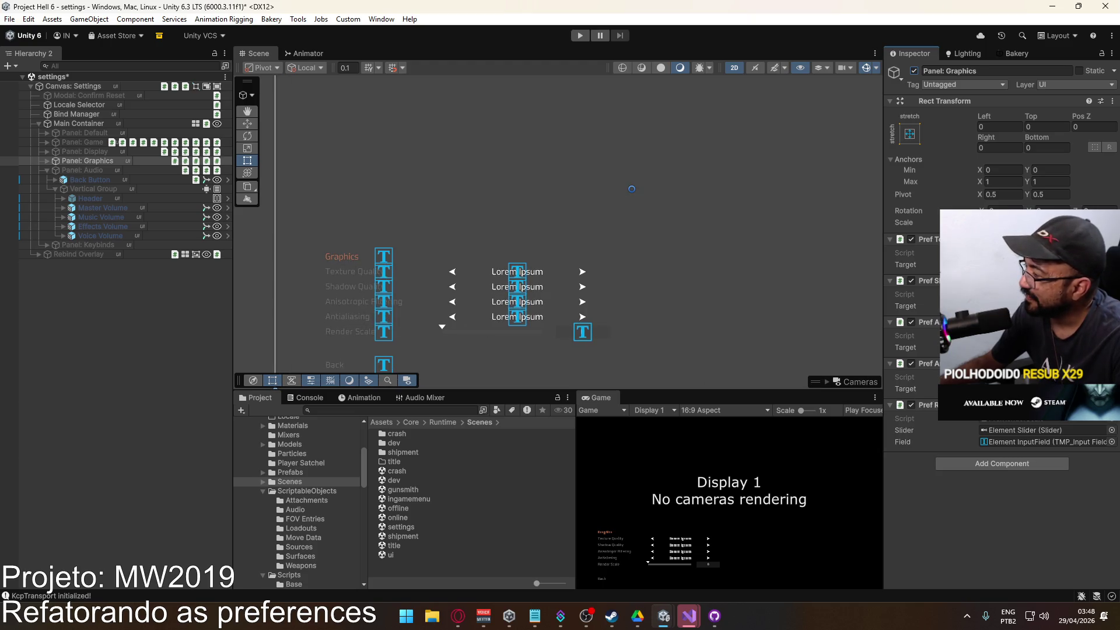
left_click(1011, 420)
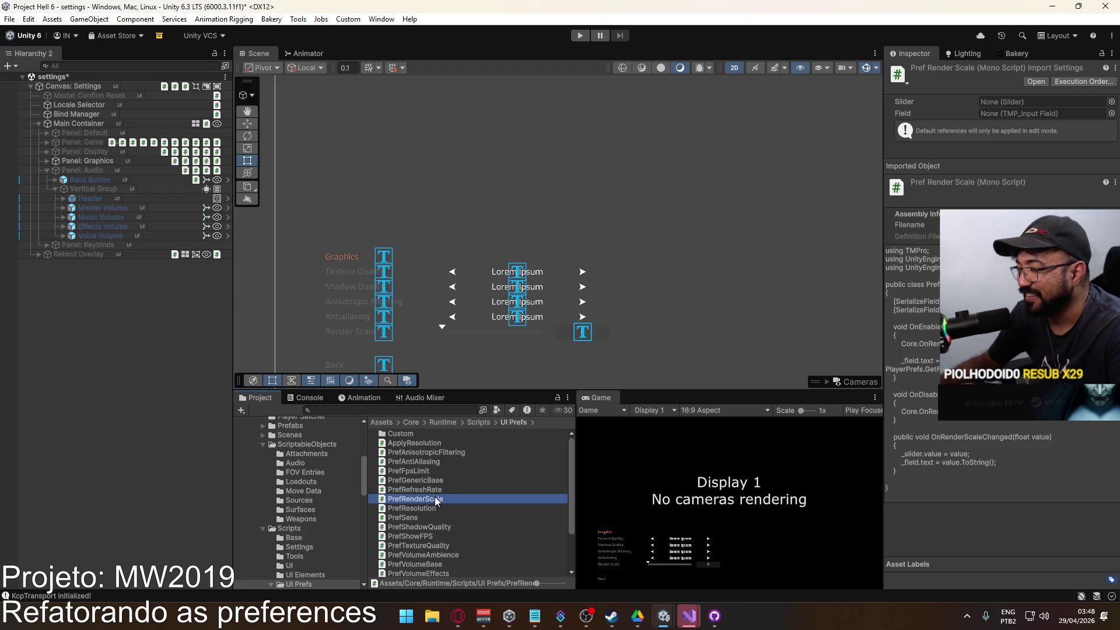
left_click(687, 615)
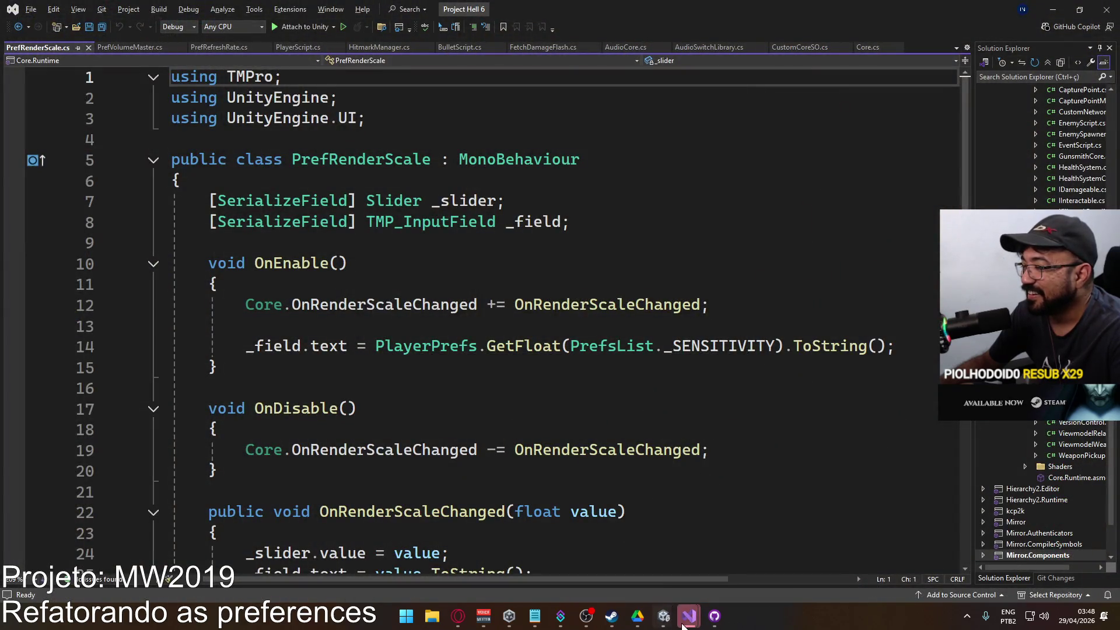
Accept reloading the changed BaseTemplate solution and return to the Project Hell 6 code window.
mouse_move(687, 623)
left_click(738, 568)
left_click(537, 340)
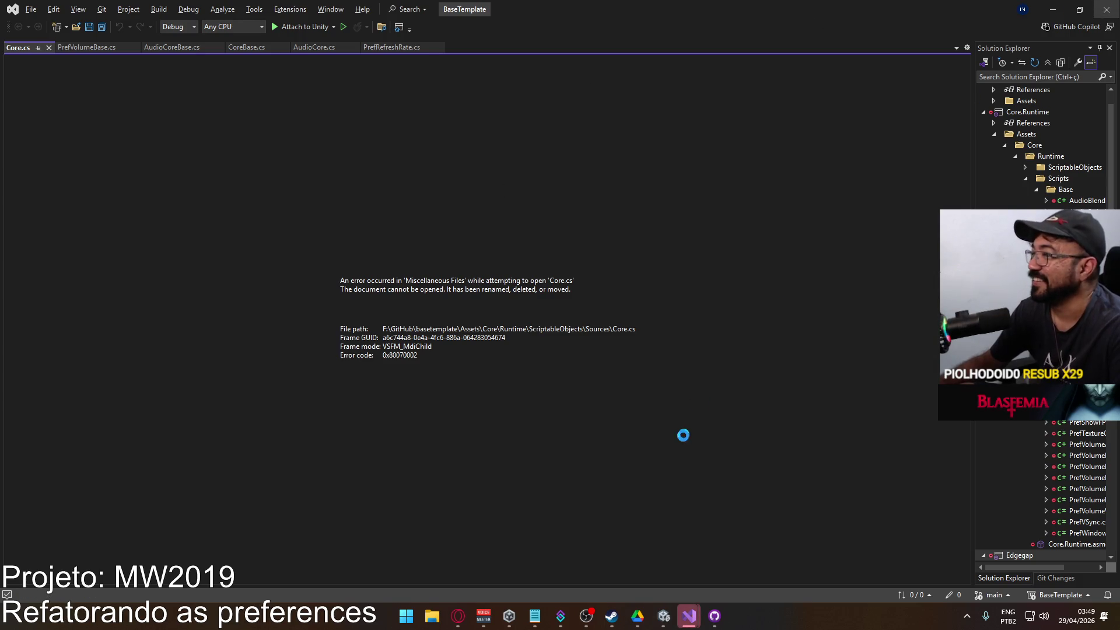
mouse_move(689, 616)
left_click(731, 577)
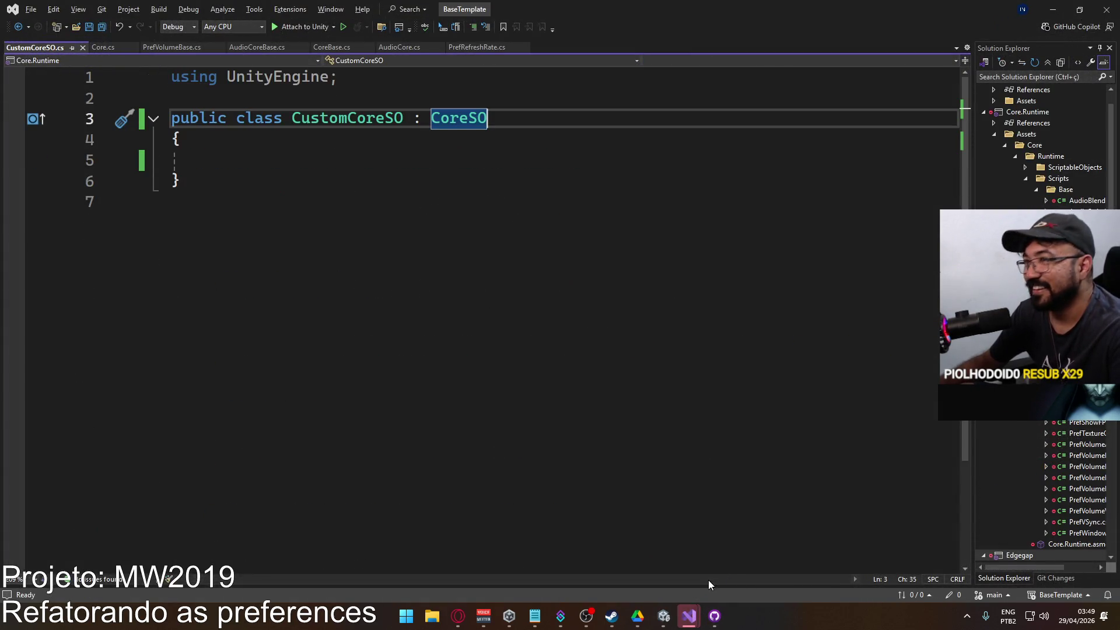
left_click(600, 579)
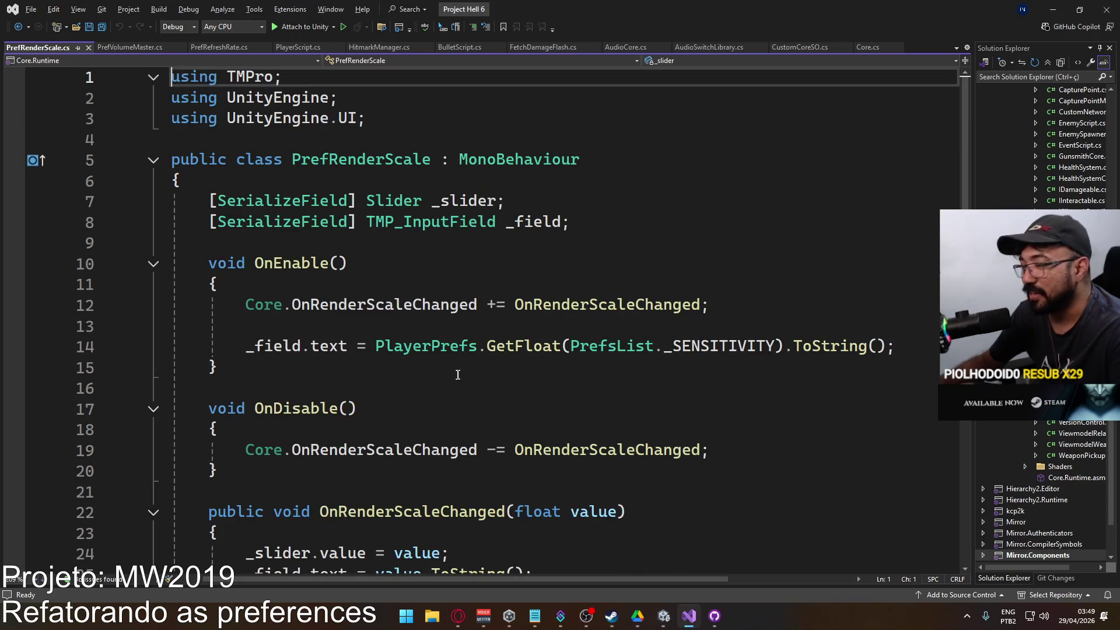
scroll(458, 375, "down", 5)
scroll(472, 375, "up", 3)
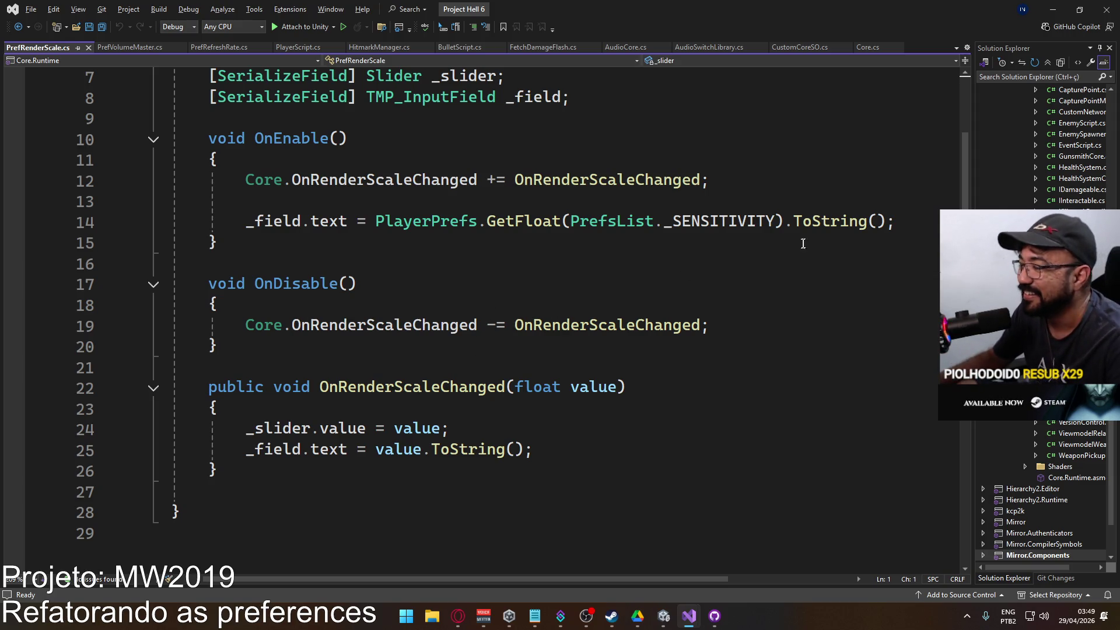
Start a 'float scale =' line in OnEnable, undo it, and switch to the basetemplate project.
left_click(904, 217)
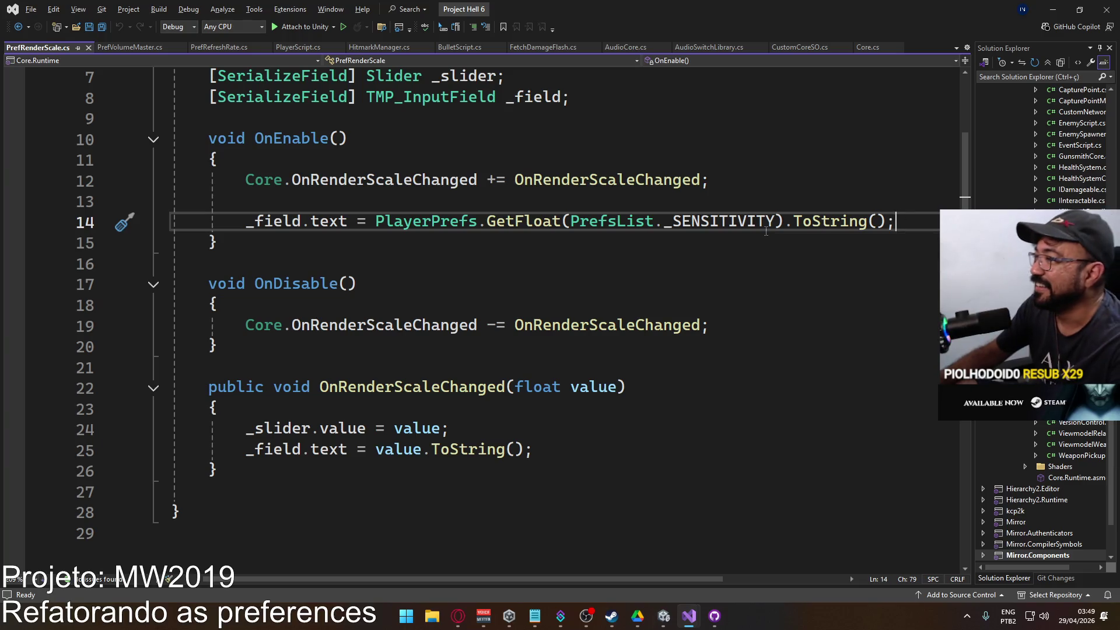
mouse_move(784, 221)
left_mouse_down()
mouse_move(894, 223)
mouse_move(371, 229)
left_mouse_up()
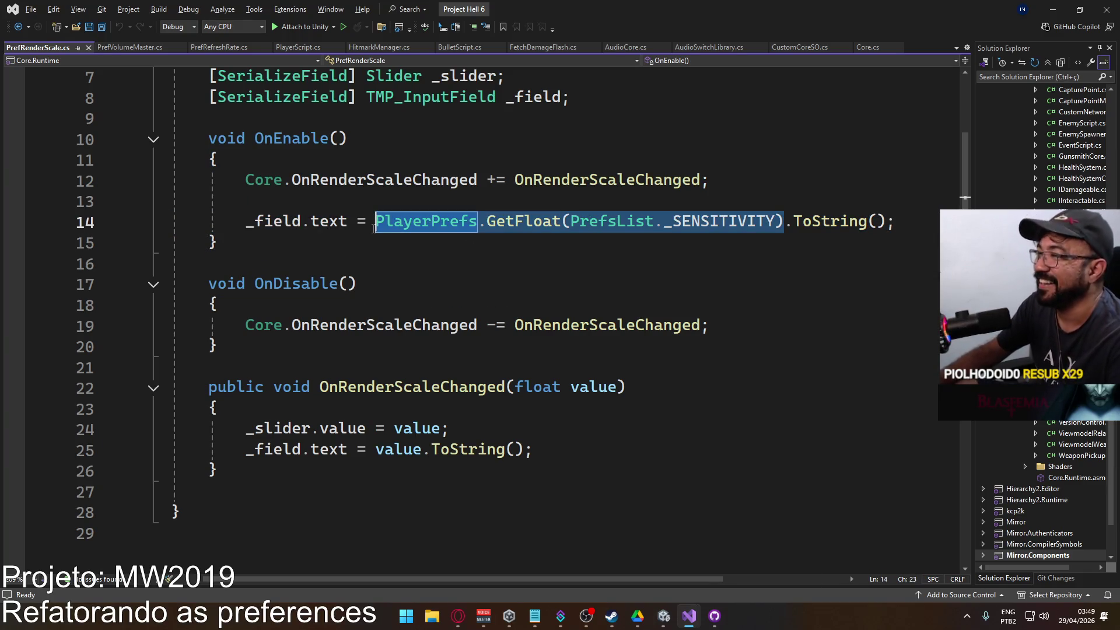
left_click(396, 202)
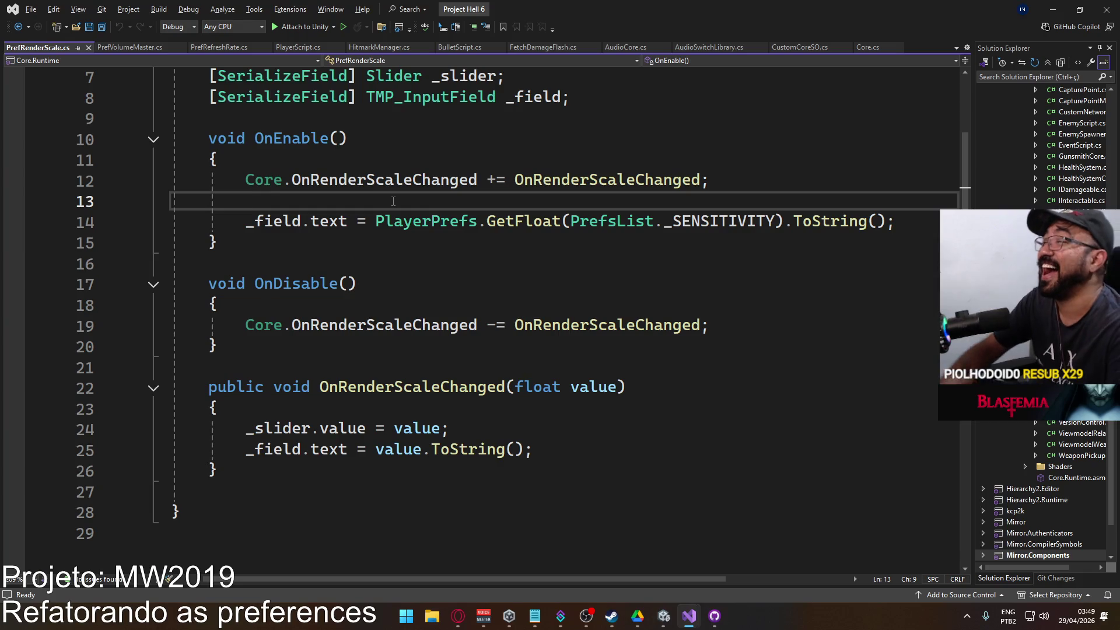
key("Return")
type("float ")
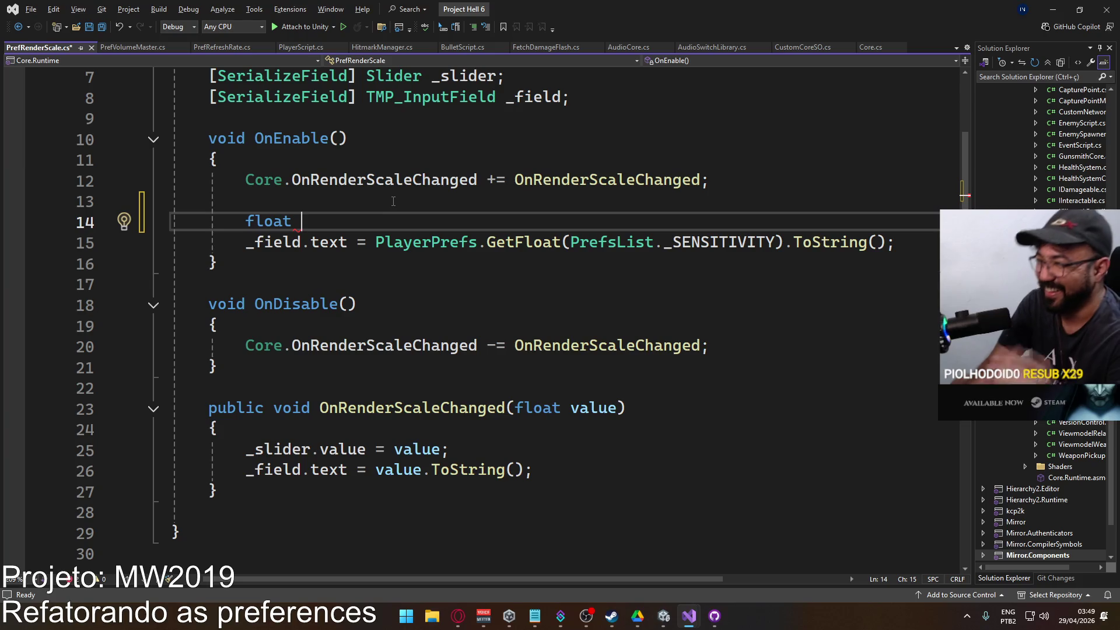
type("scale =")
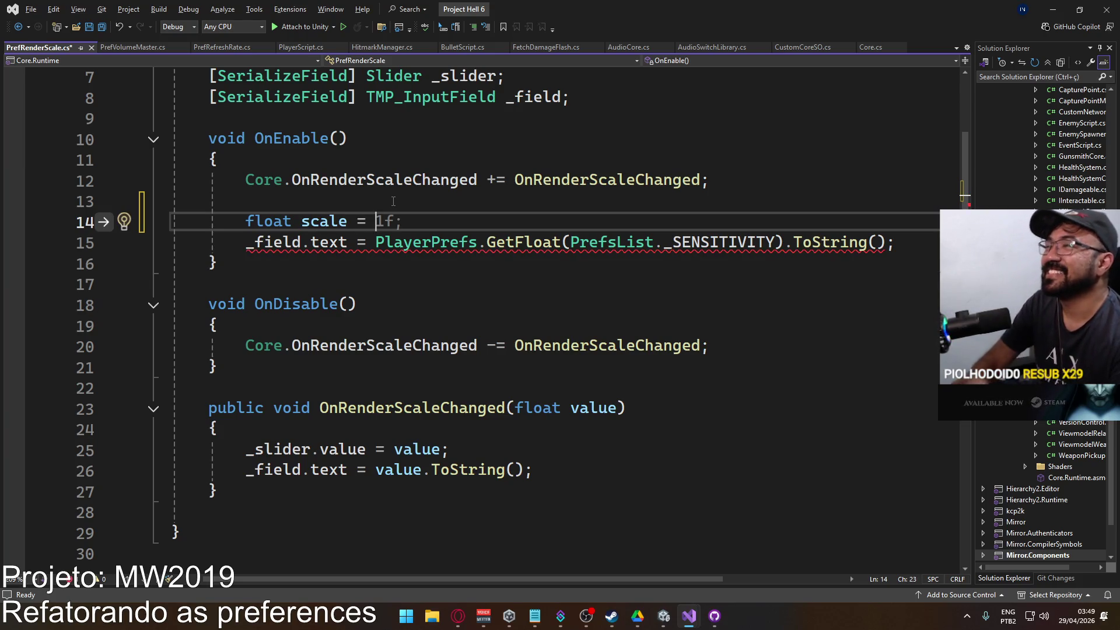
key("BackSpace")
key("BackSpace")
key("BackSpace")
key("ctrl+z")
key("ctrl+z")
key("ctrl+z")
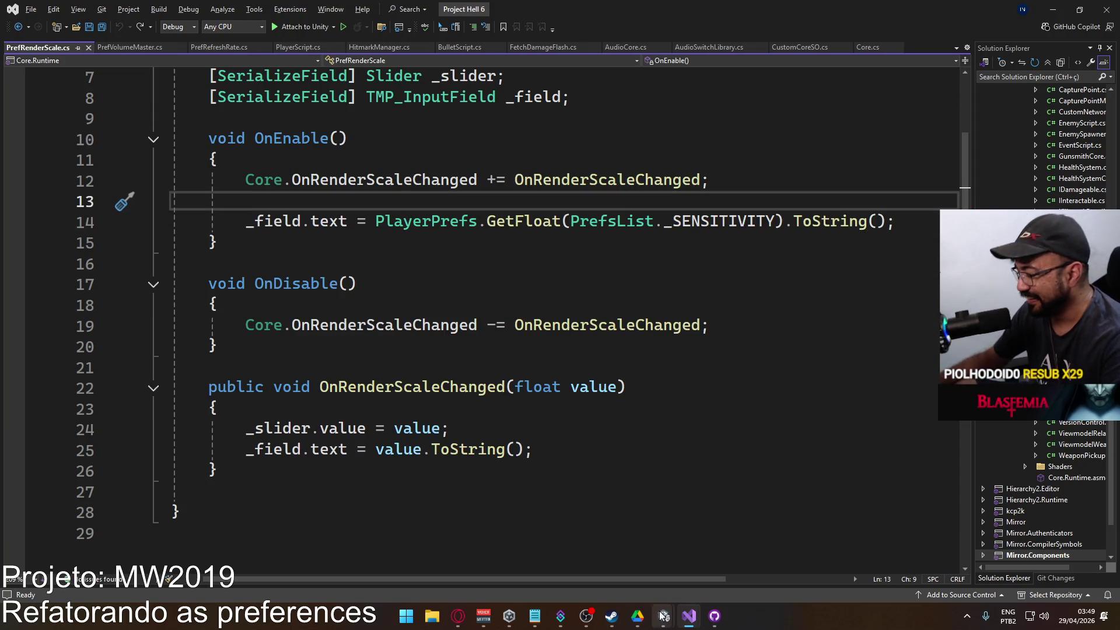
mouse_move(663, 616)
left_click(701, 574)
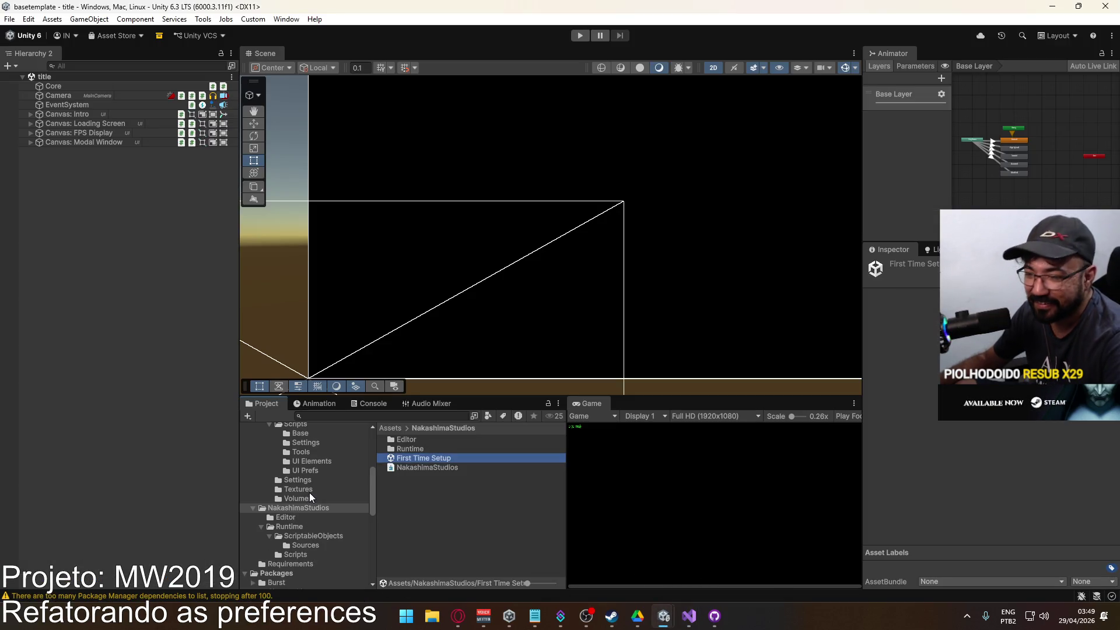
Open the UI Prefs folder and read the PrefRenderScale script in Visual Studio.
scroll(309, 496, "up", 3)
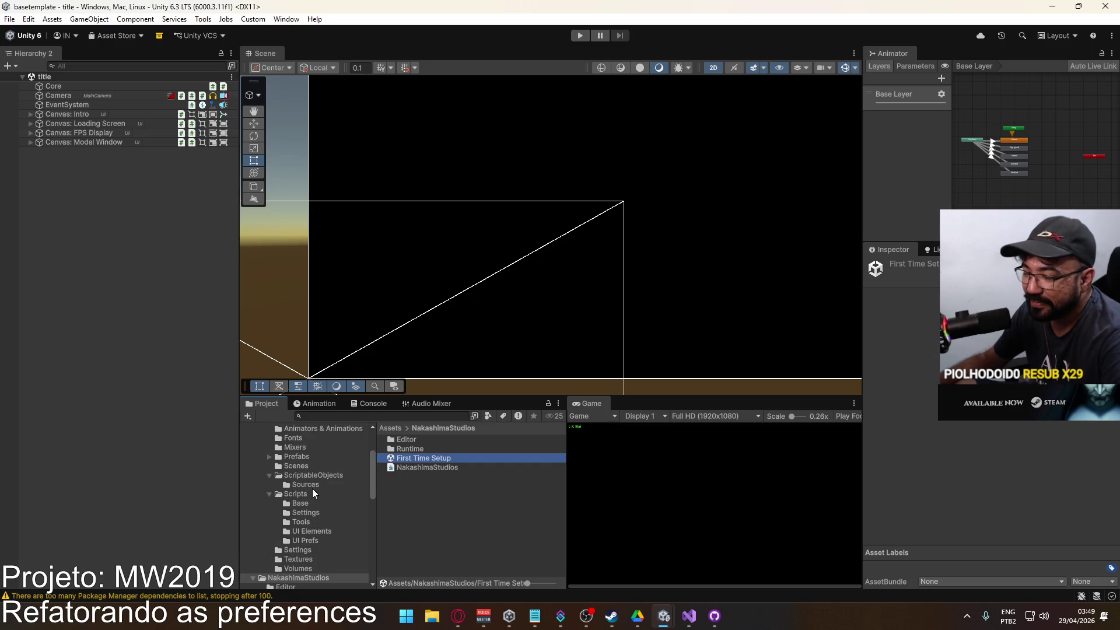
left_click(307, 542)
scroll(459, 482, "down", 3)
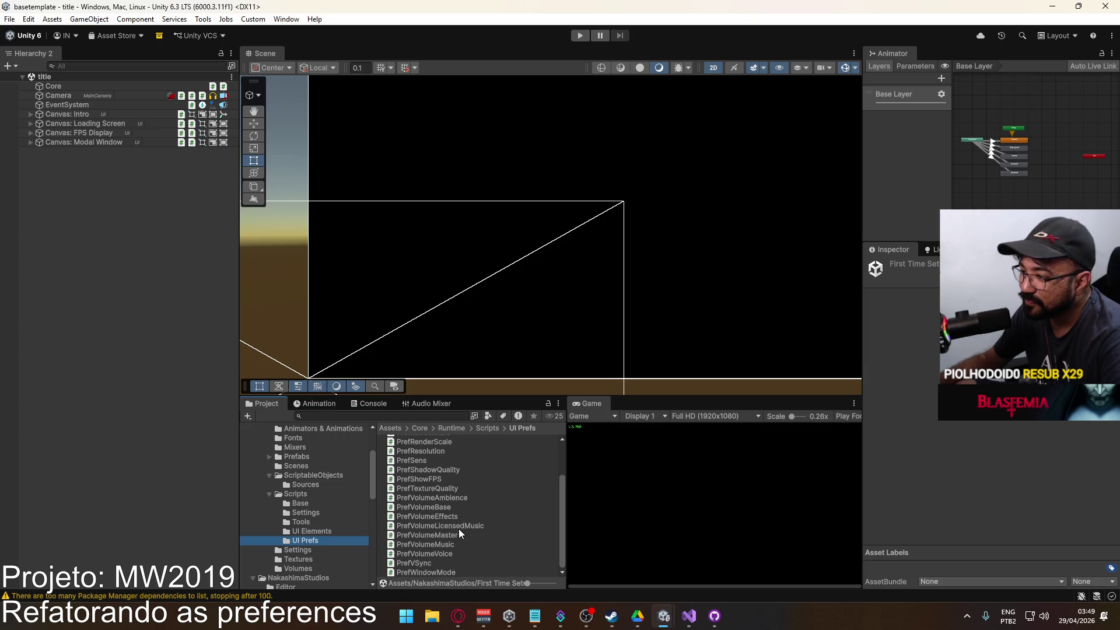
scroll(458, 529, "up", 3)
double_click(449, 495)
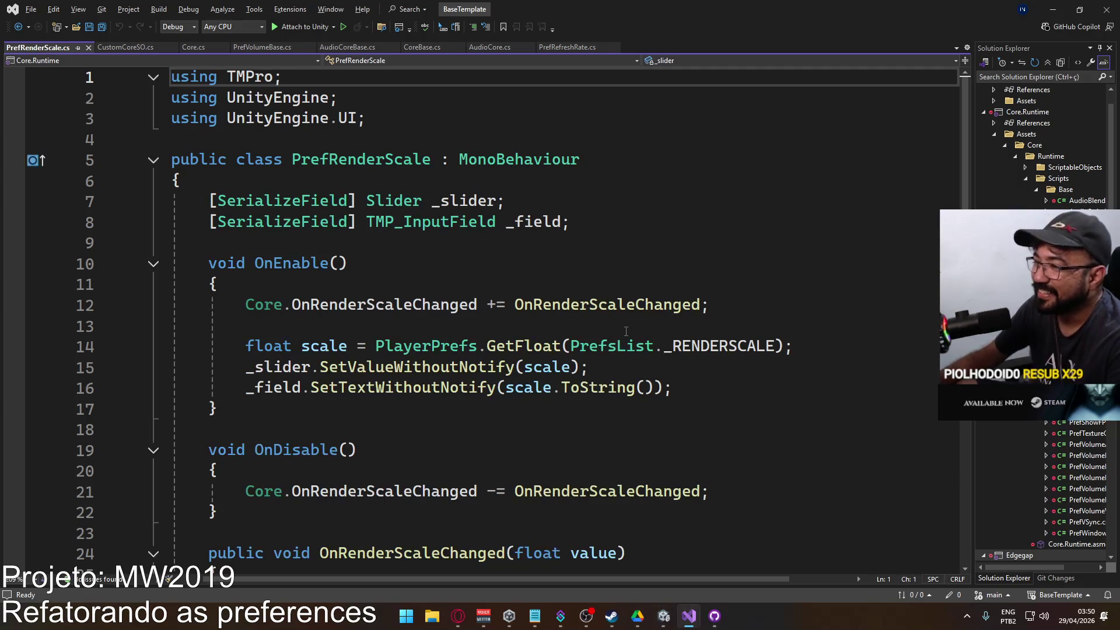
scroll(628, 332, "down", 3)
scroll(629, 334, "up", 2)
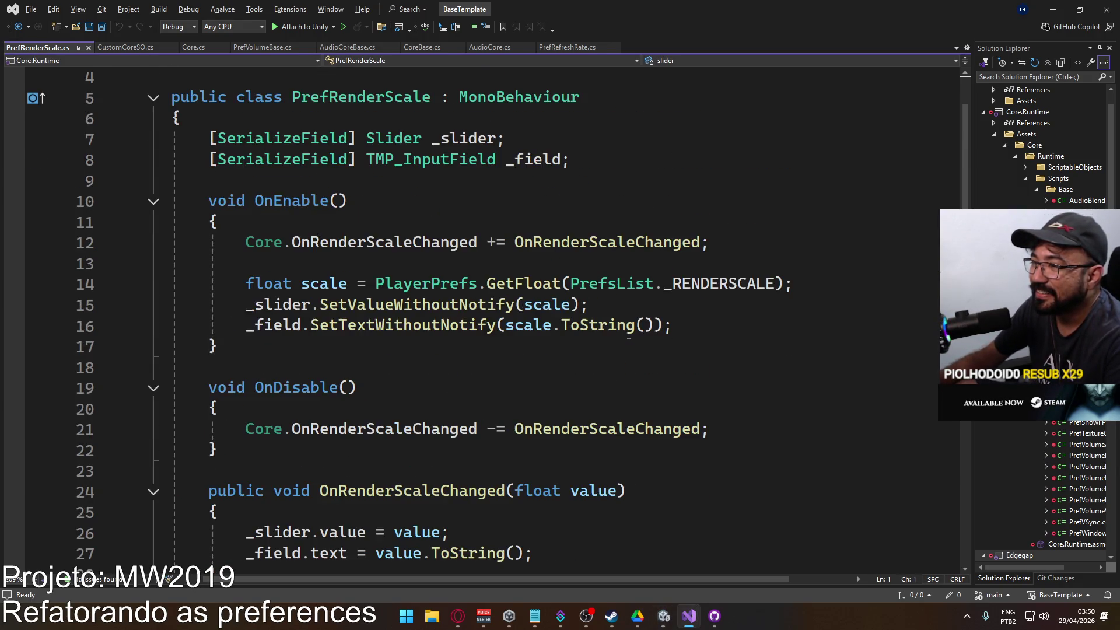
Back in Unity, browse the Packages folder contents, including Burst, Cinemachine, Mathematics and Universal Render Pipeline.
key("alt+Tab")
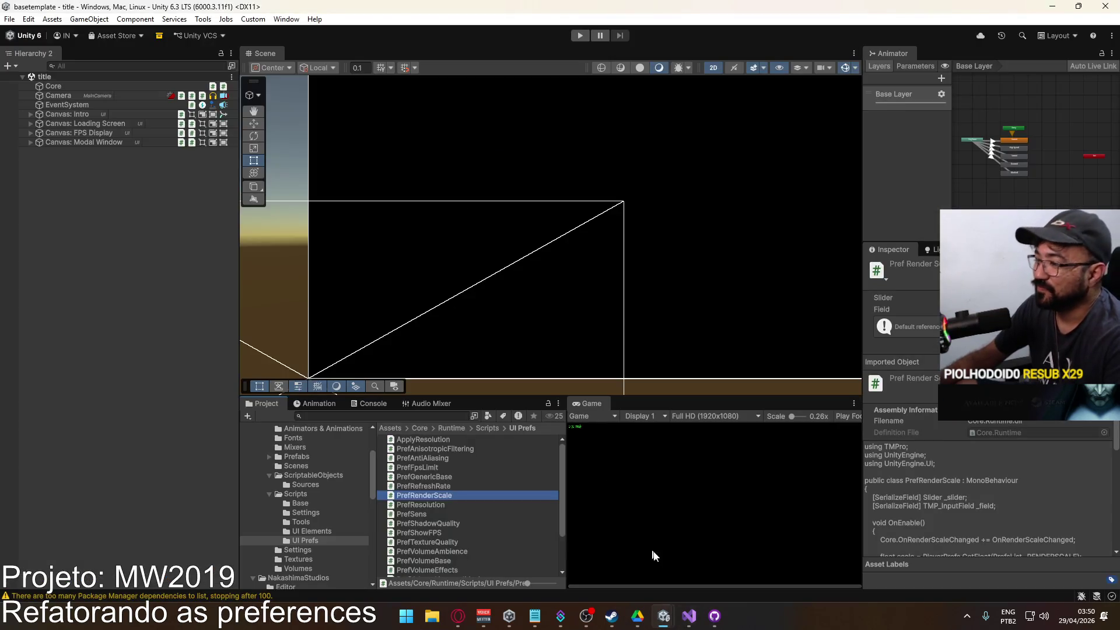
scroll(299, 485, "down", 5)
left_click(283, 471)
scroll(292, 488, "down", 4)
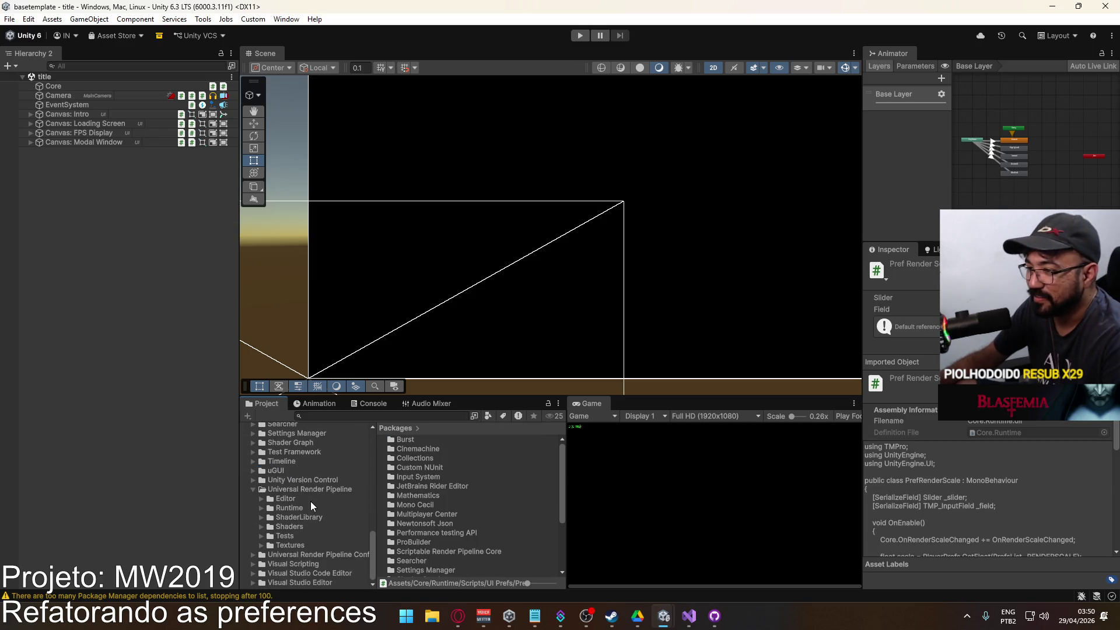
scroll(291, 488, "up", 4)
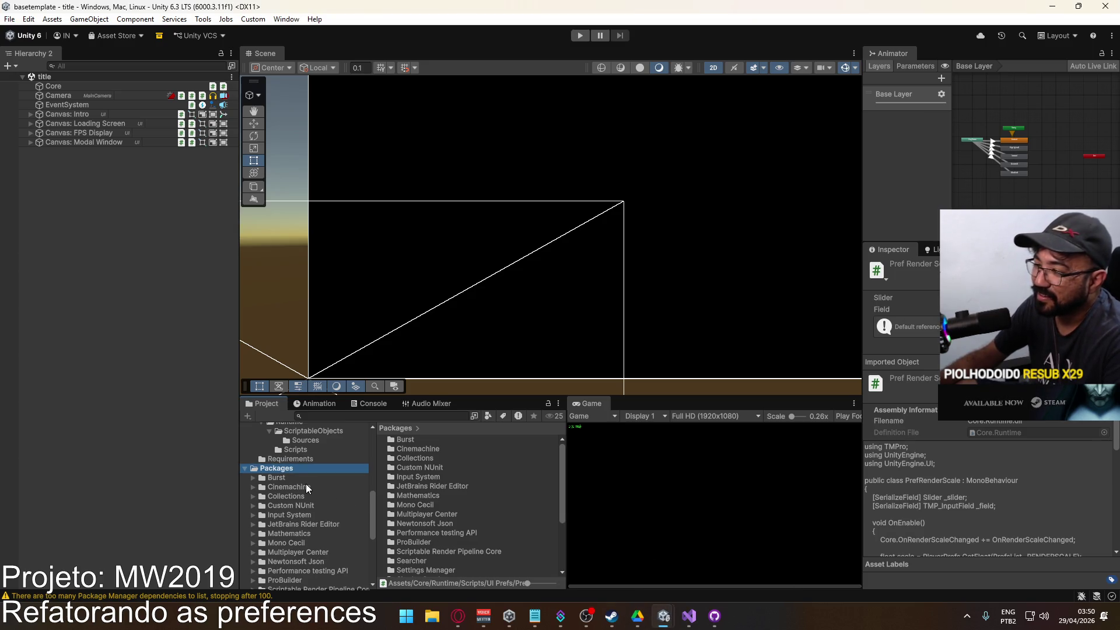
scroll(307, 484, "down", 3)
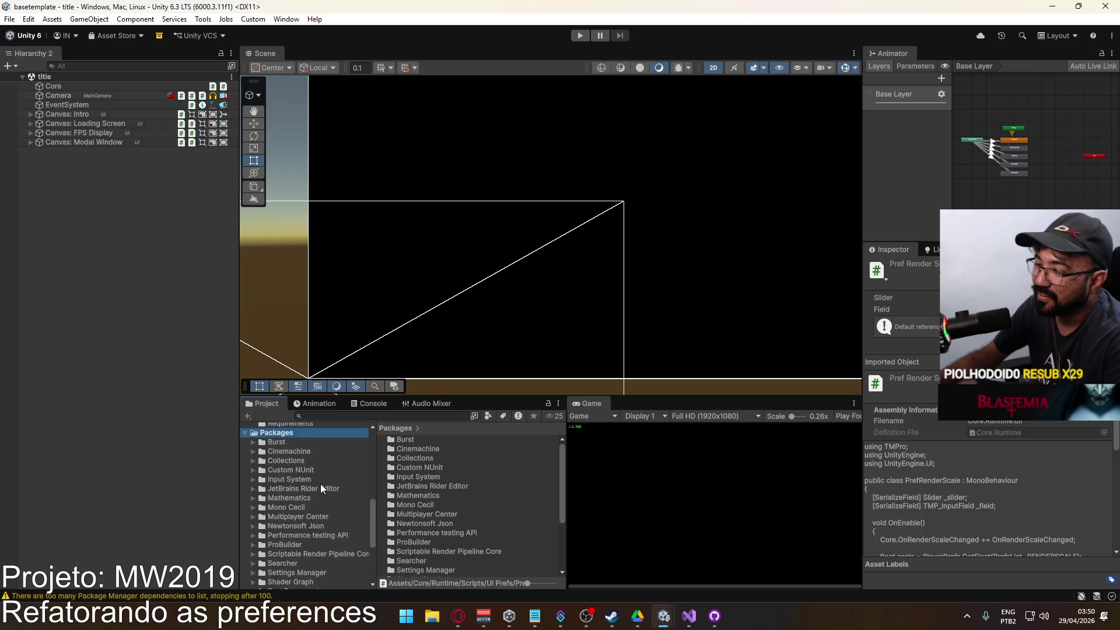
scroll(333, 493, "up", 8)
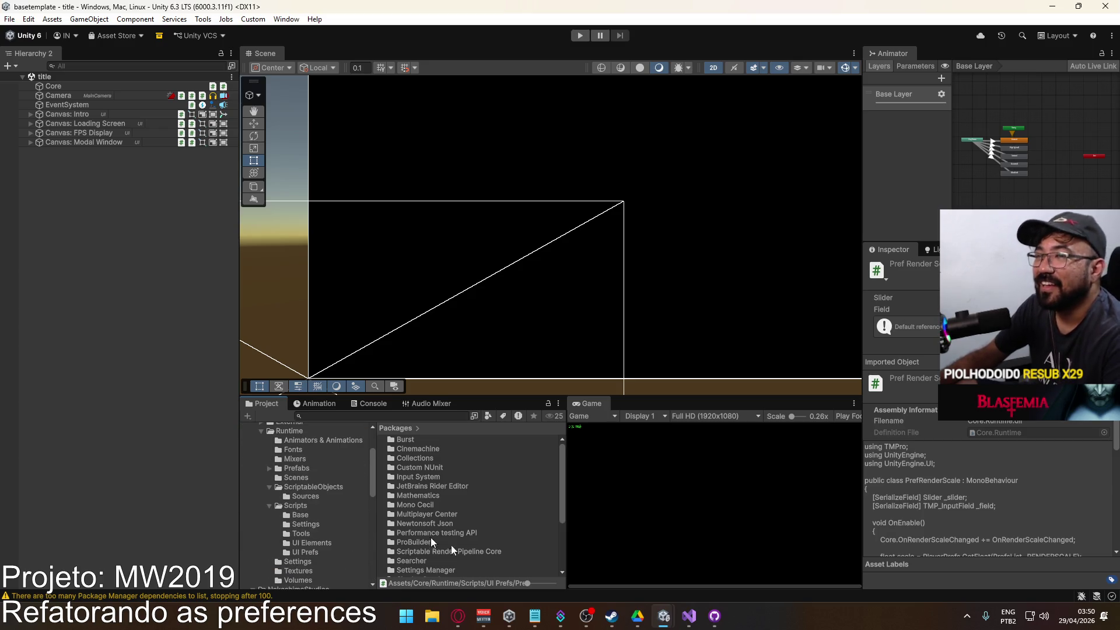
In Project Hell 6, open Base Template's NakashimaStudios folder and start importing the First Time Setup package.
mouse_move(664, 622)
left_click(584, 545)
scroll(280, 520, "down", 10)
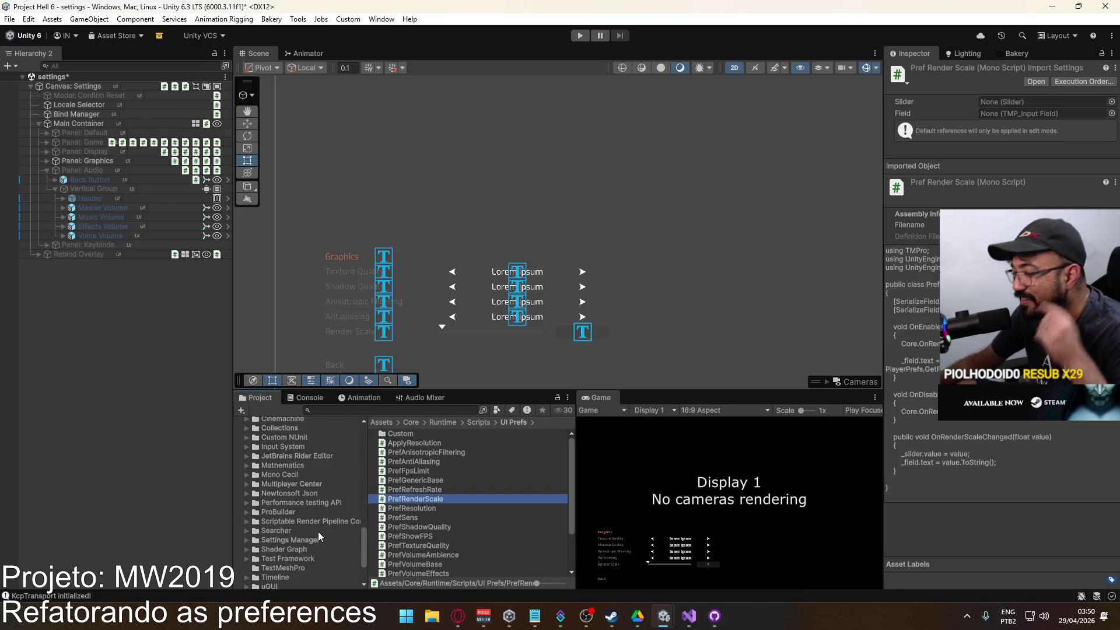
scroll(318, 531, "up", 3)
scroll(315, 534, "up", 4)
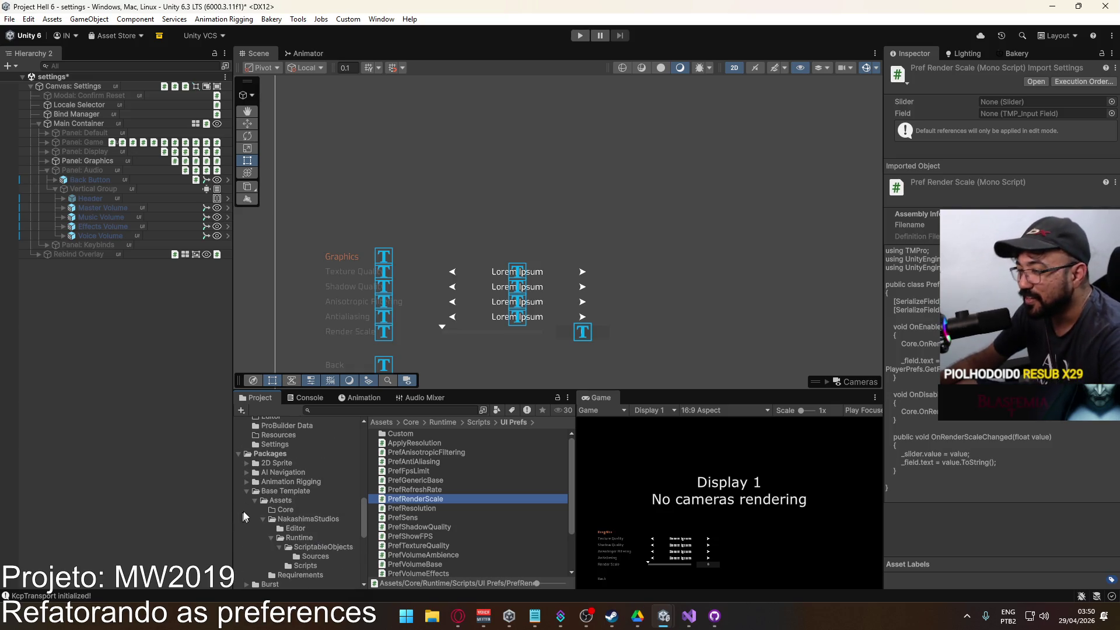
left_click(270, 454)
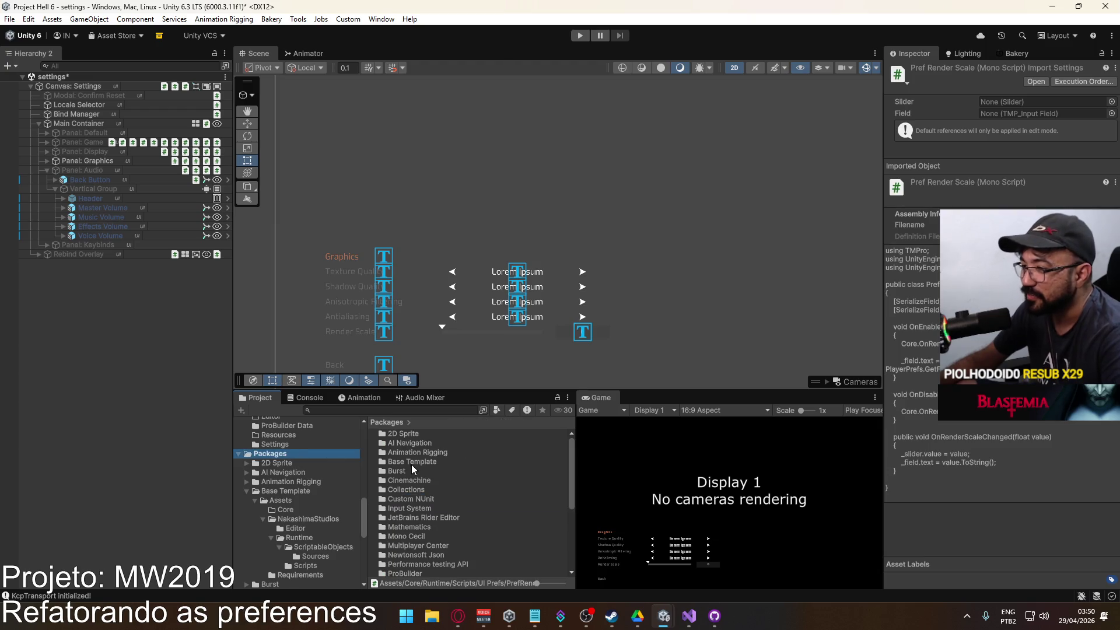
double_click(413, 464)
left_click(419, 433)
double_click(419, 432)
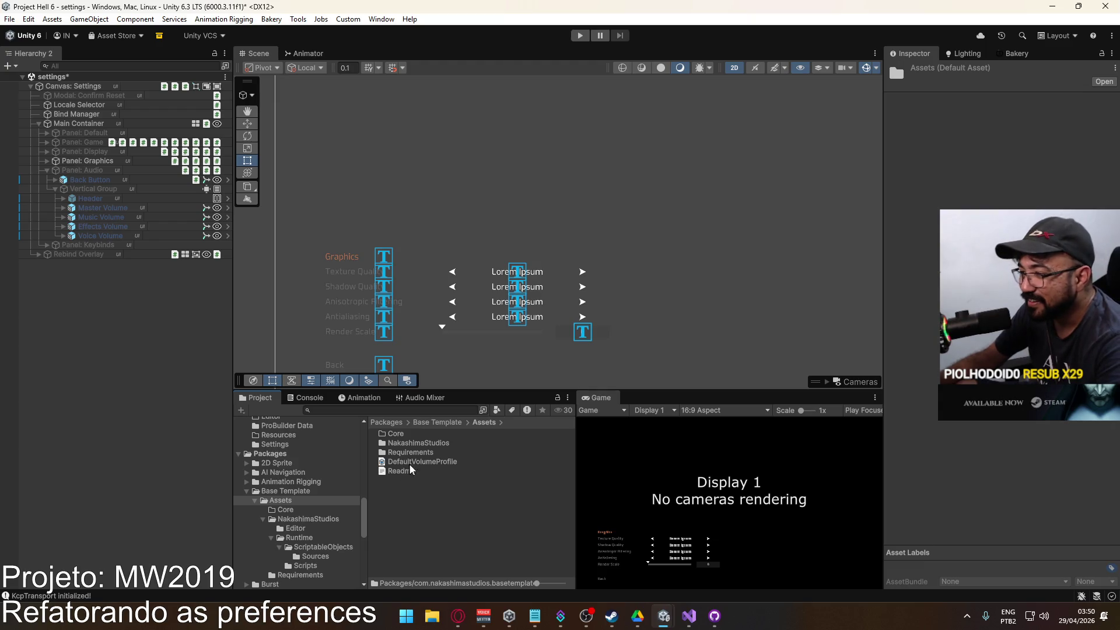
double_click(419, 444)
double_click(428, 452)
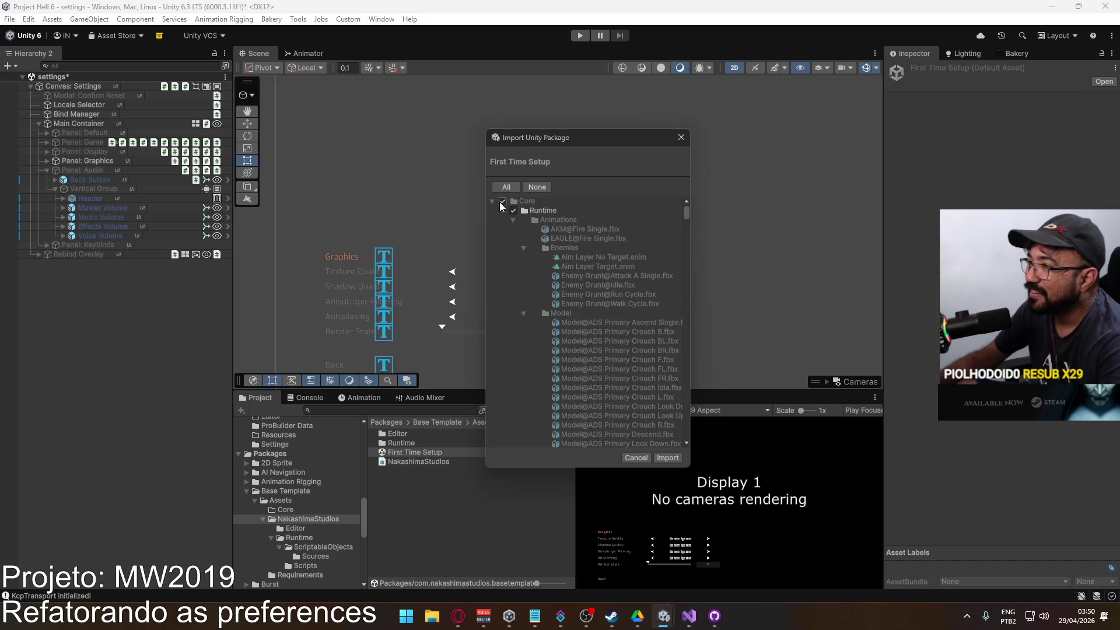
Untick Runtime in the import list and collapse Animations, Animators, External, Fonts and Materials.
left_click(513, 210)
left_click(513, 220)
left_click(514, 229)
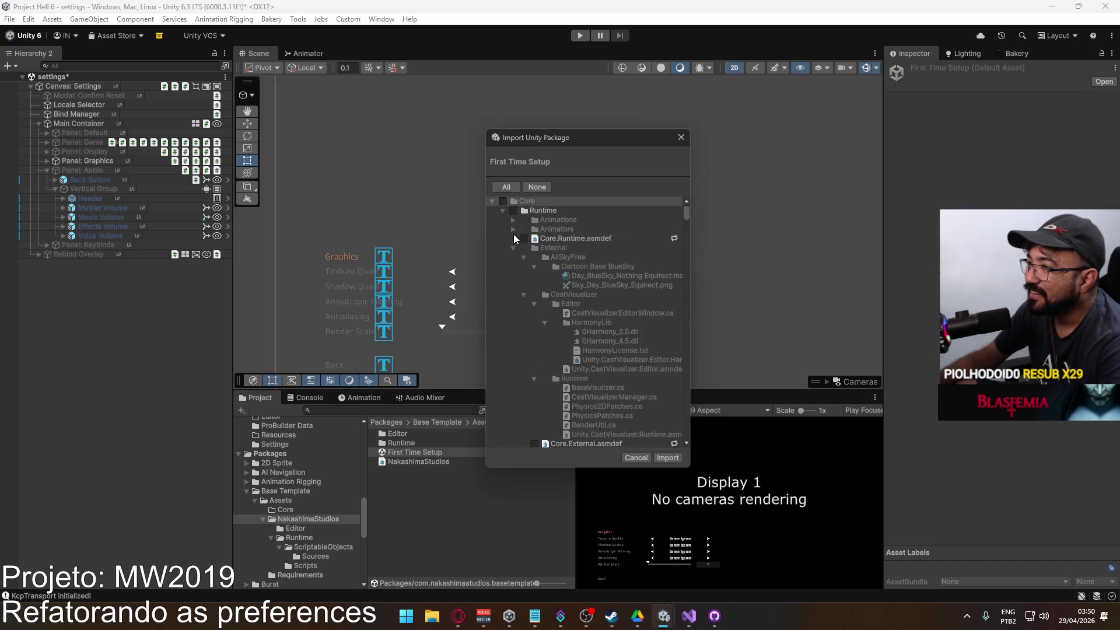
left_click(511, 248)
left_click(511, 257)
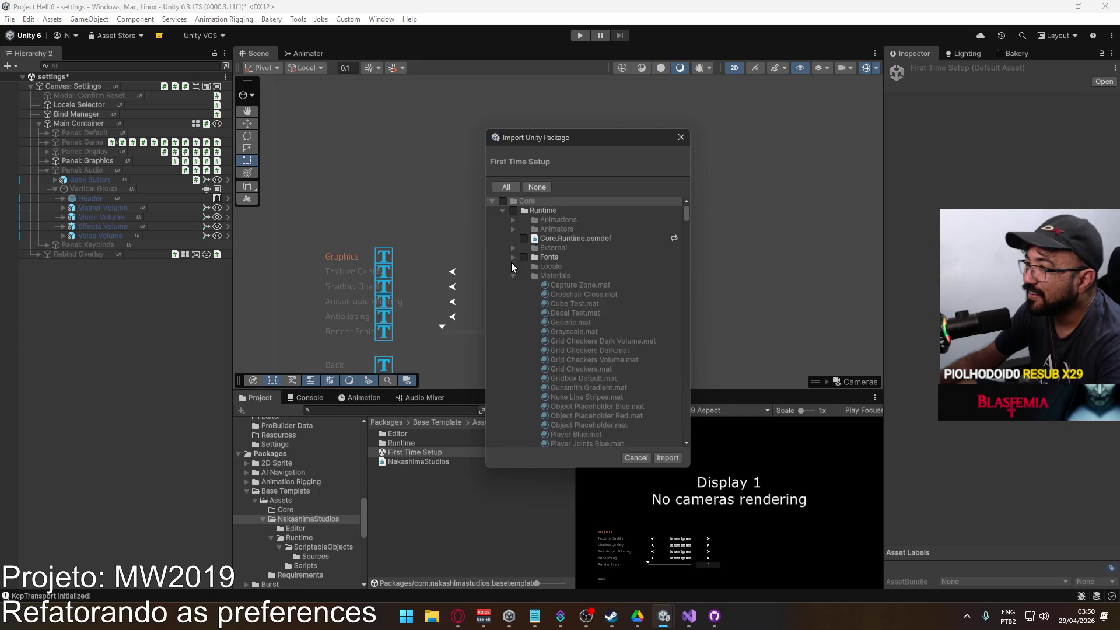
left_click(511, 278)
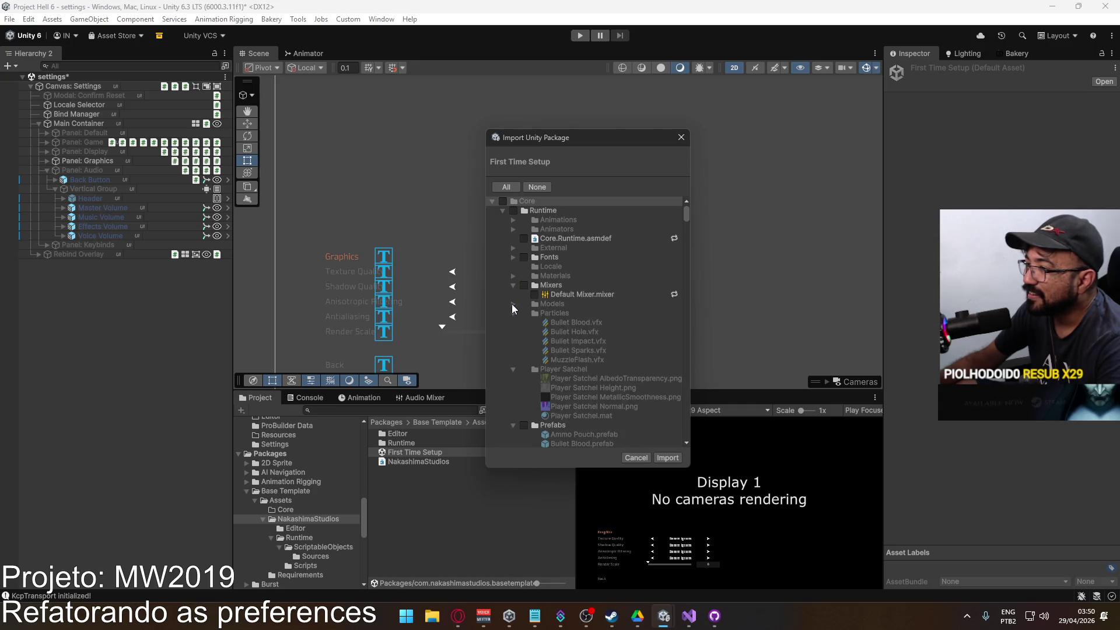
scroll(540, 320, "down", 6)
scroll(542, 333, "down", 10)
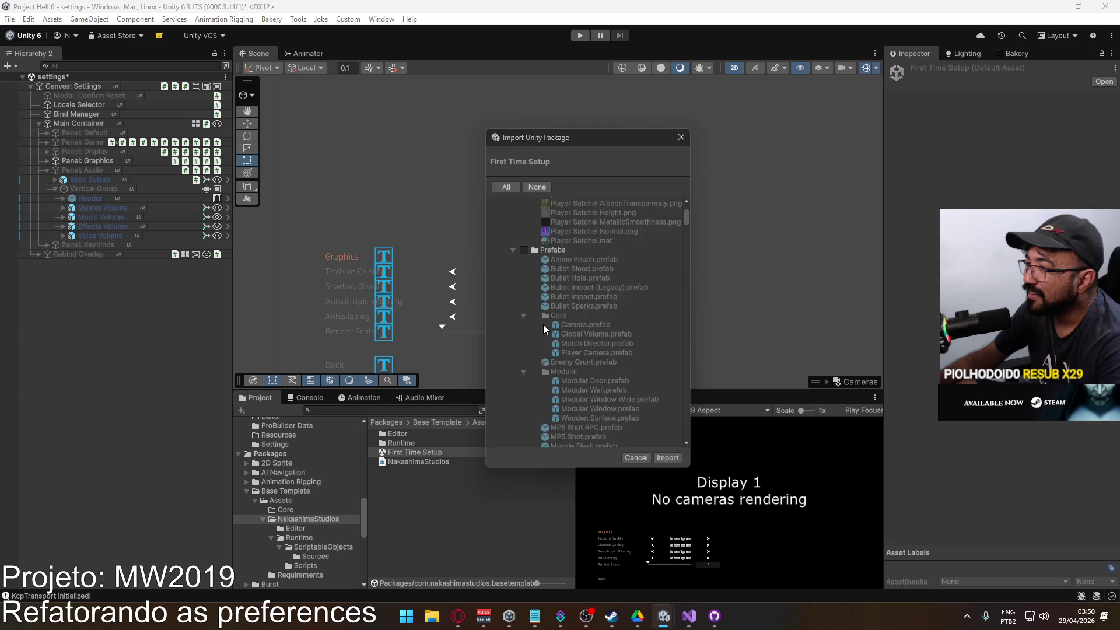
scroll(550, 355, "down", 10)
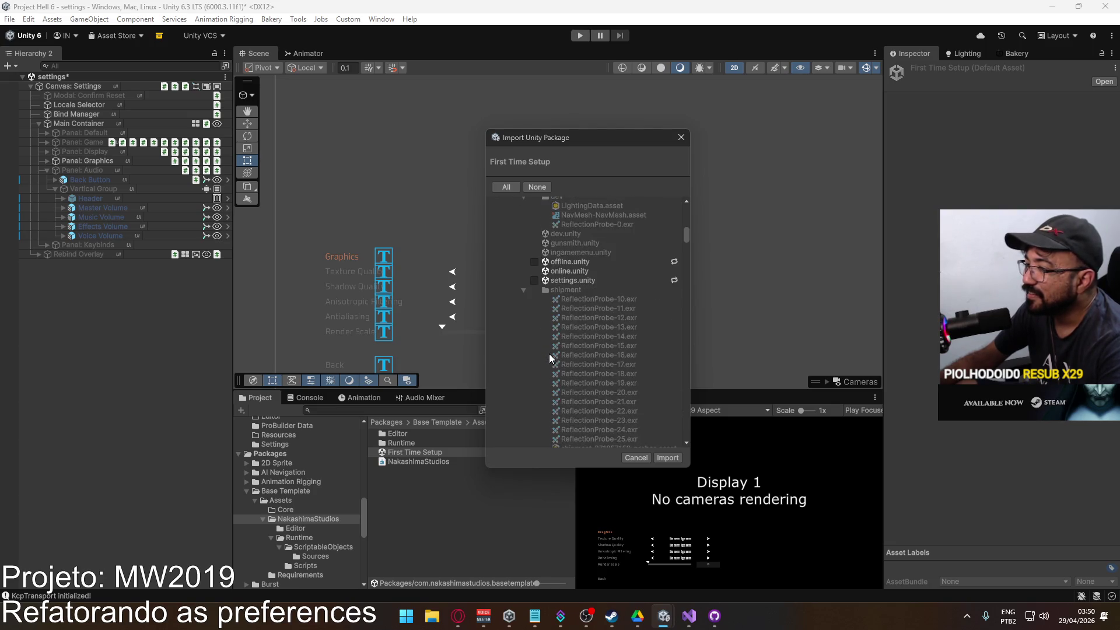
scroll(550, 357, "down", 10)
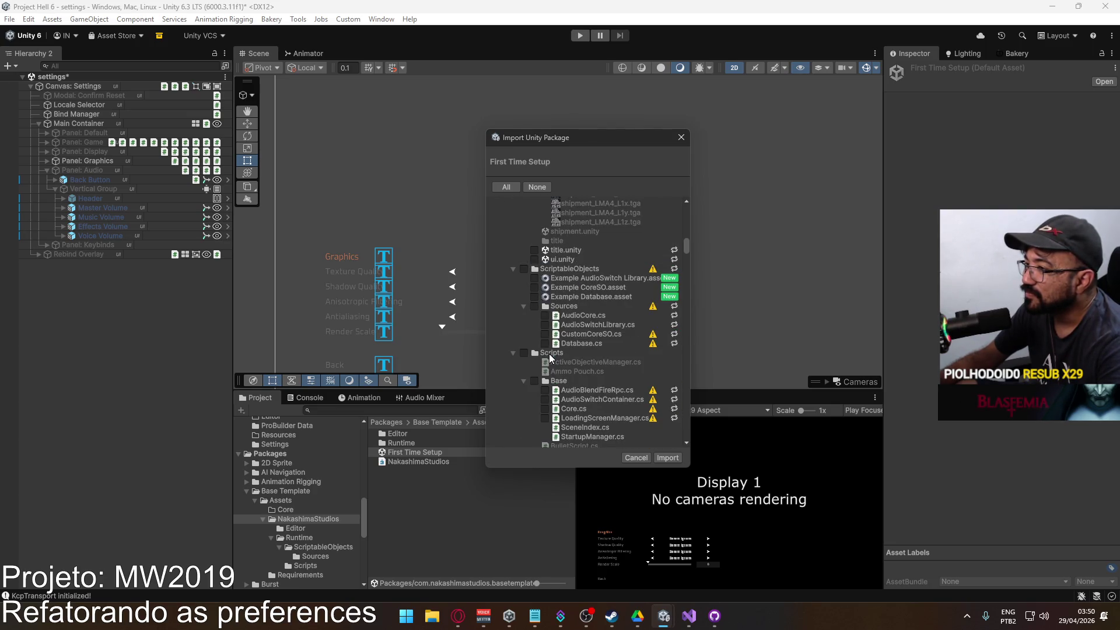
scroll(548, 354, "down", 6)
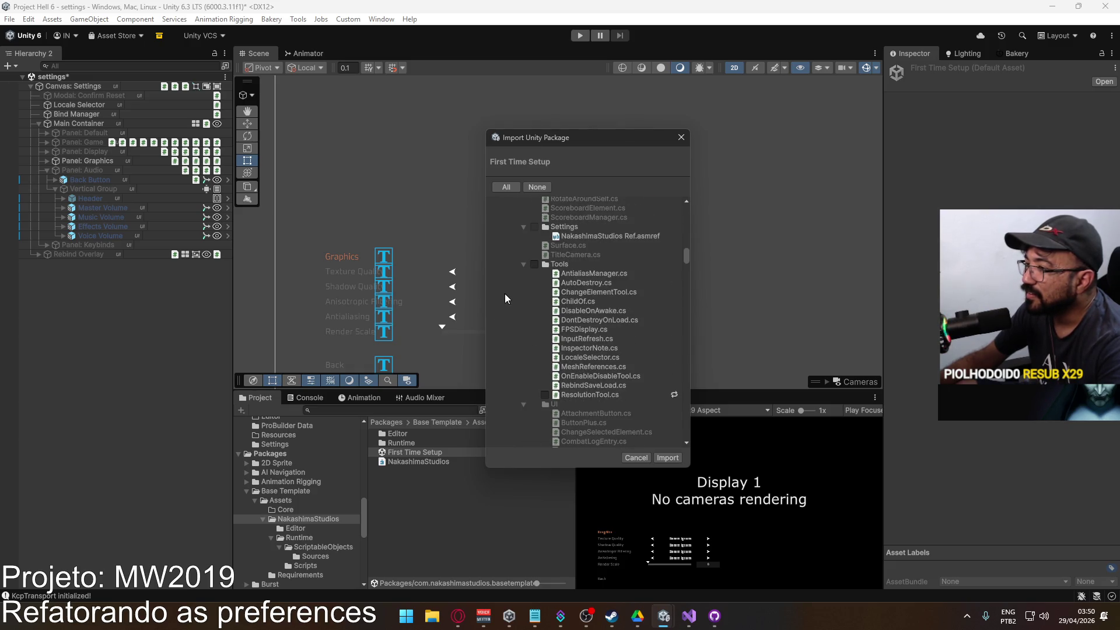
scroll(503, 303, "down", 15)
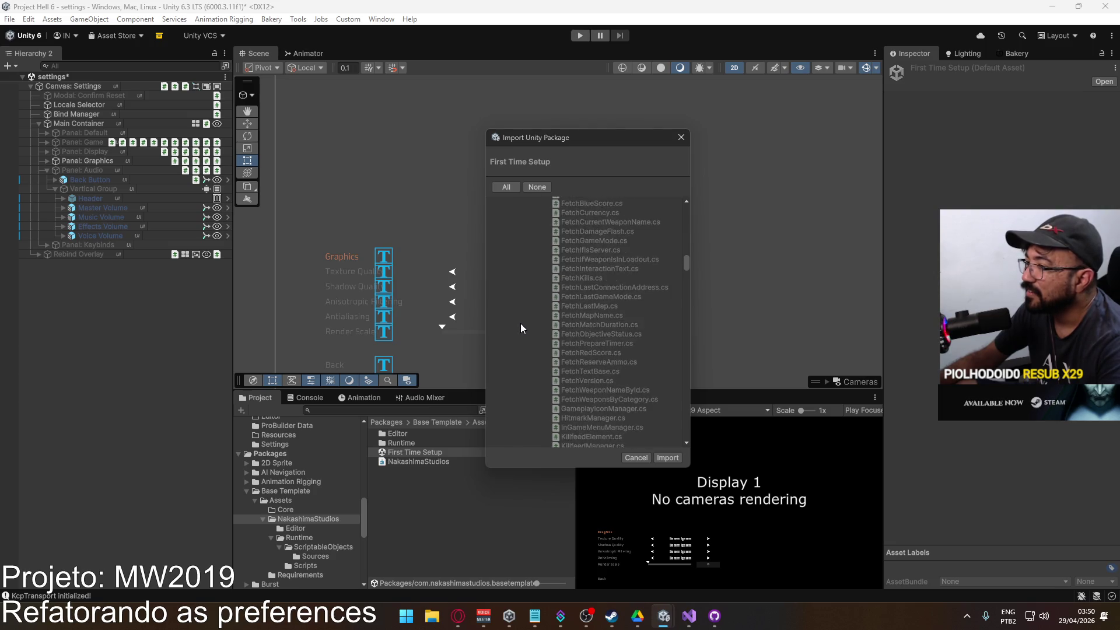
scroll(522, 324, "down", 10)
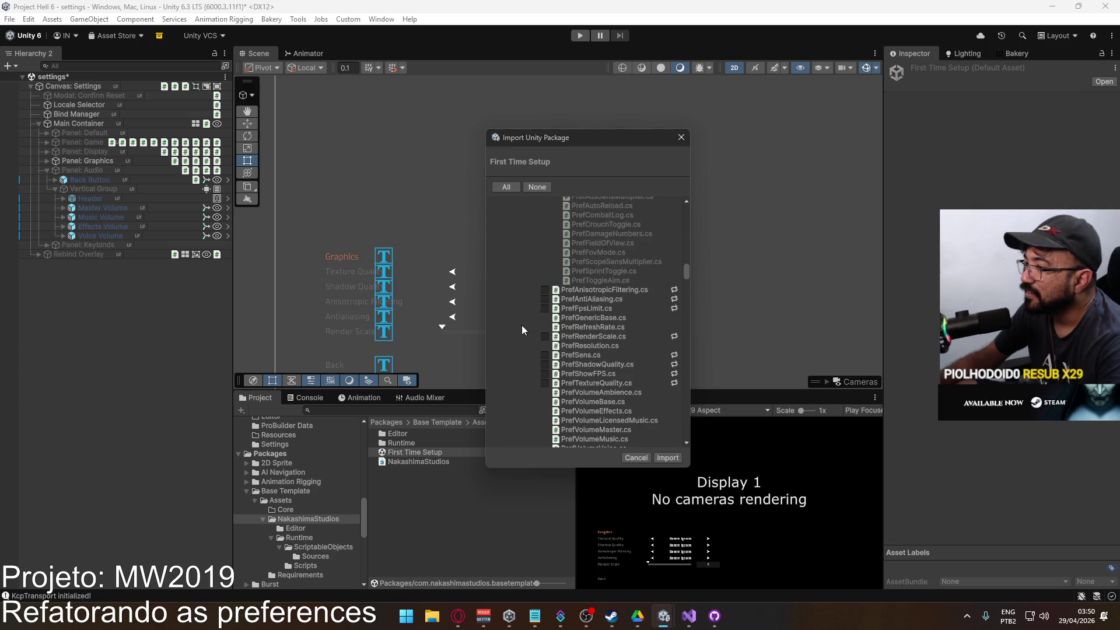
scroll(517, 333, "up", 1)
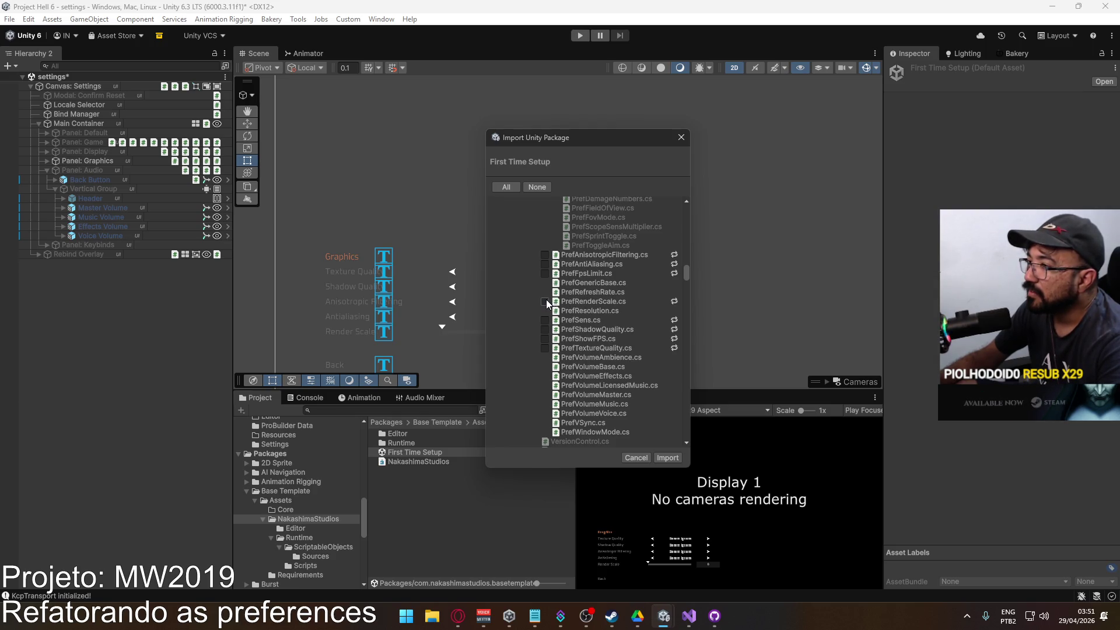
Include the eight changed Pref scripts, from PrefRenderScale to PrefAnisotropicFiltering, and run the import.
left_click(545, 302)
left_click(545, 320)
left_click(545, 329)
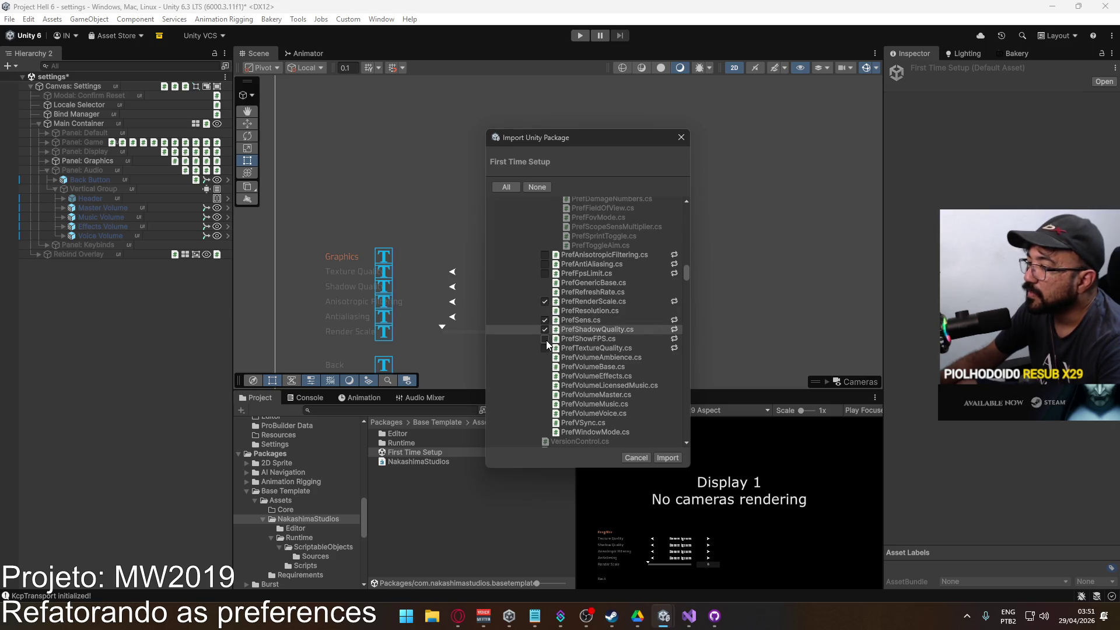
left_click(545, 339)
left_click(545, 348)
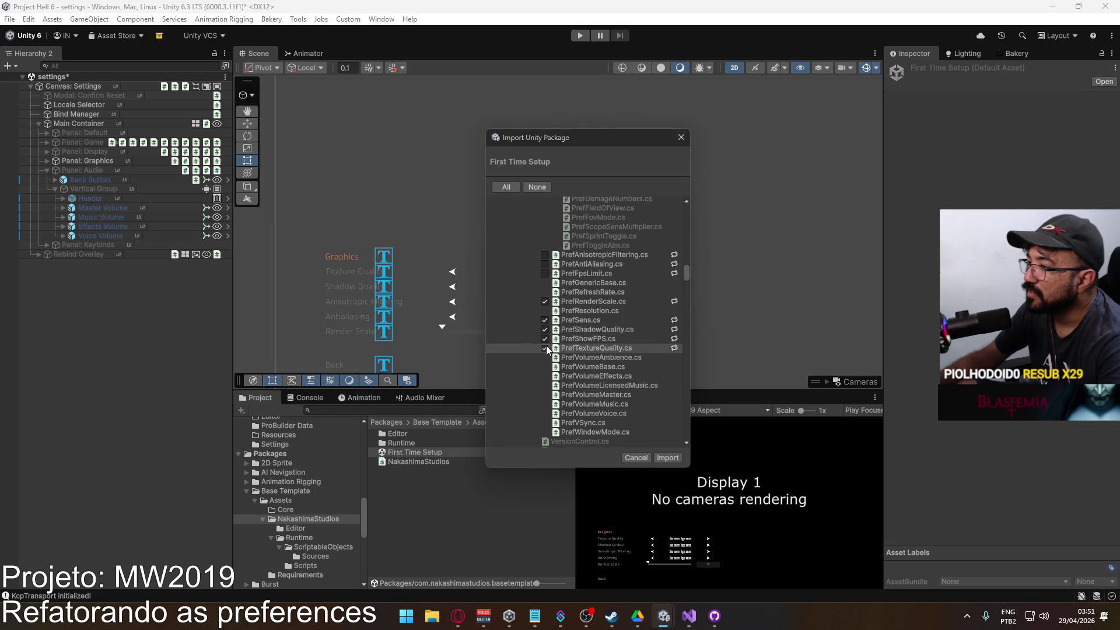
left_click(545, 273)
left_click(545, 264)
left_click(545, 255)
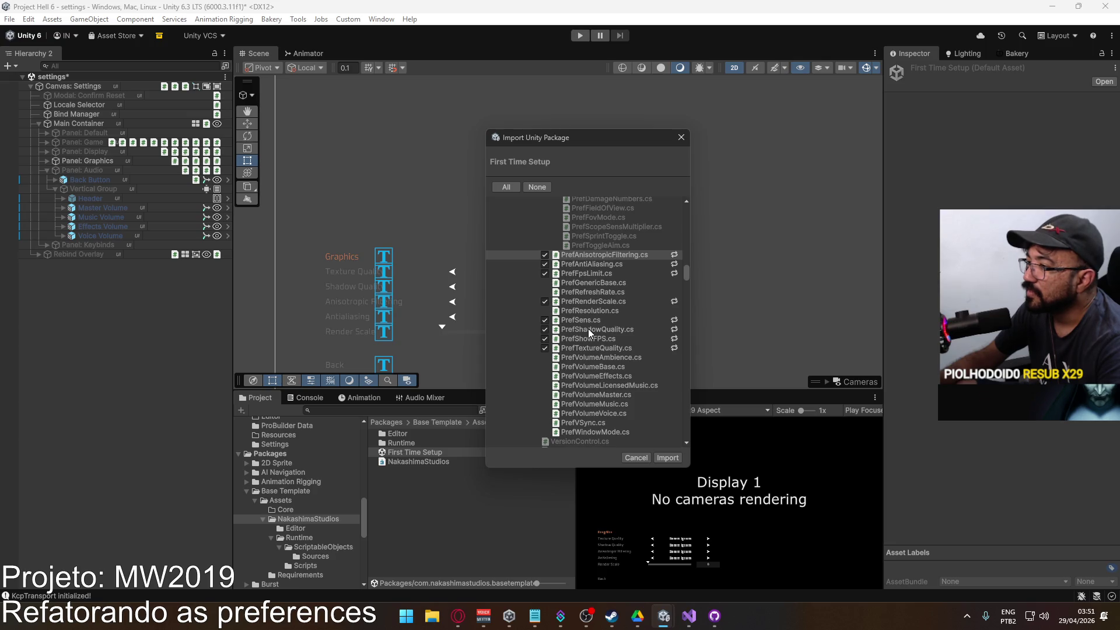
left_click(677, 462)
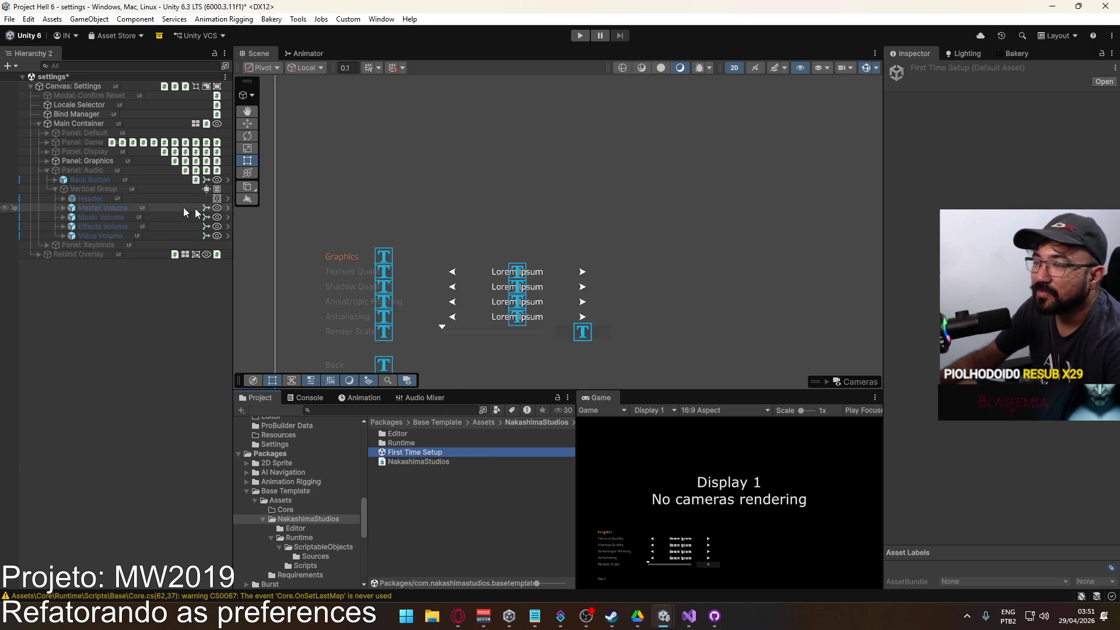
Select Panel: Graphics and open its PrefRenderScale script in Visual Studio.
left_click(83, 161)
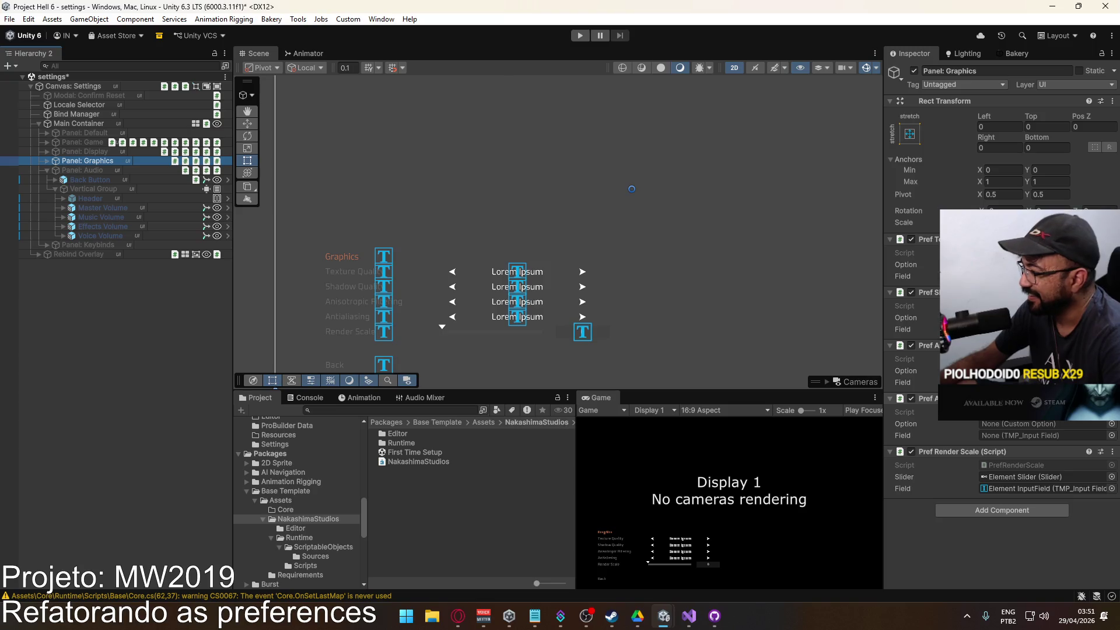
left_click(1007, 461)
double_click(1007, 464)
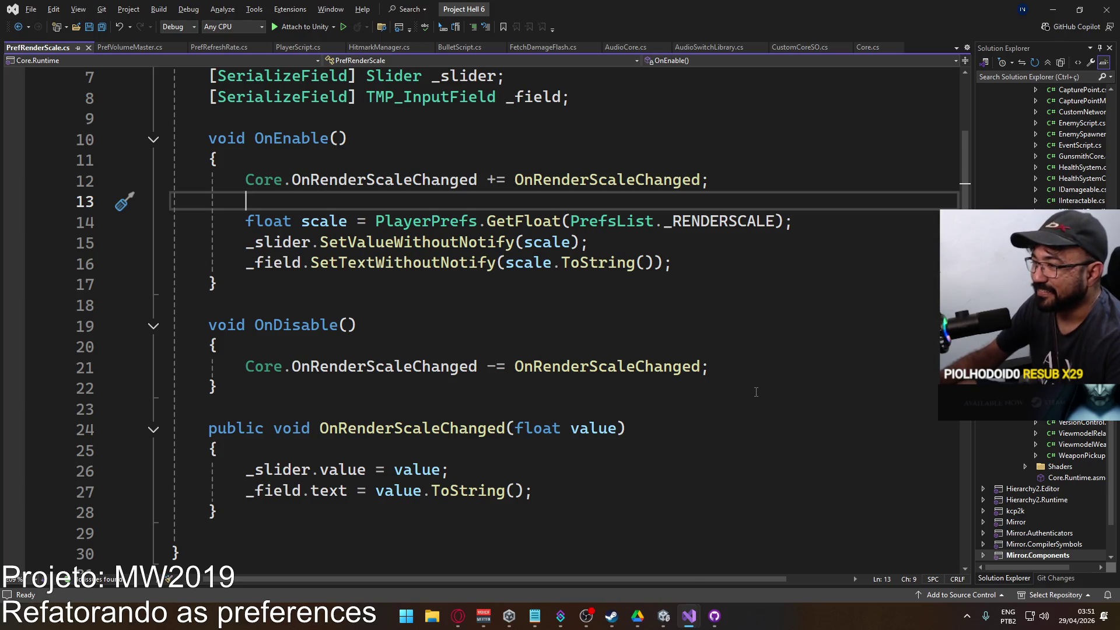
Open PrefAntiAliasing from Unity's Project window to review it, then return to Unity.
key("alt+Tab")
double_click(414, 461)
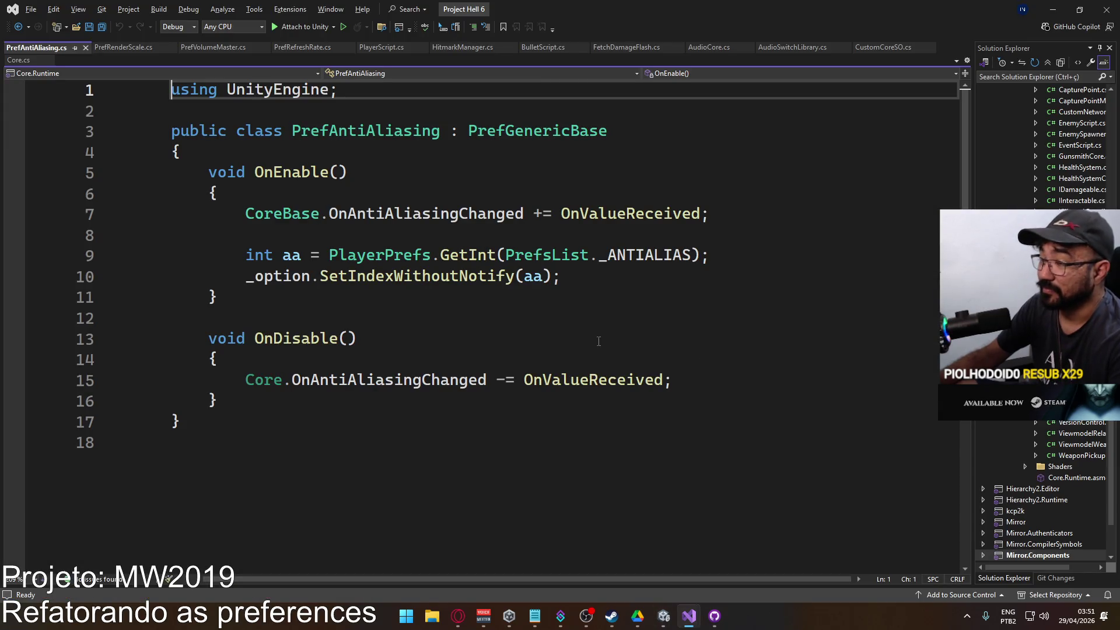
key("alt+Tab")
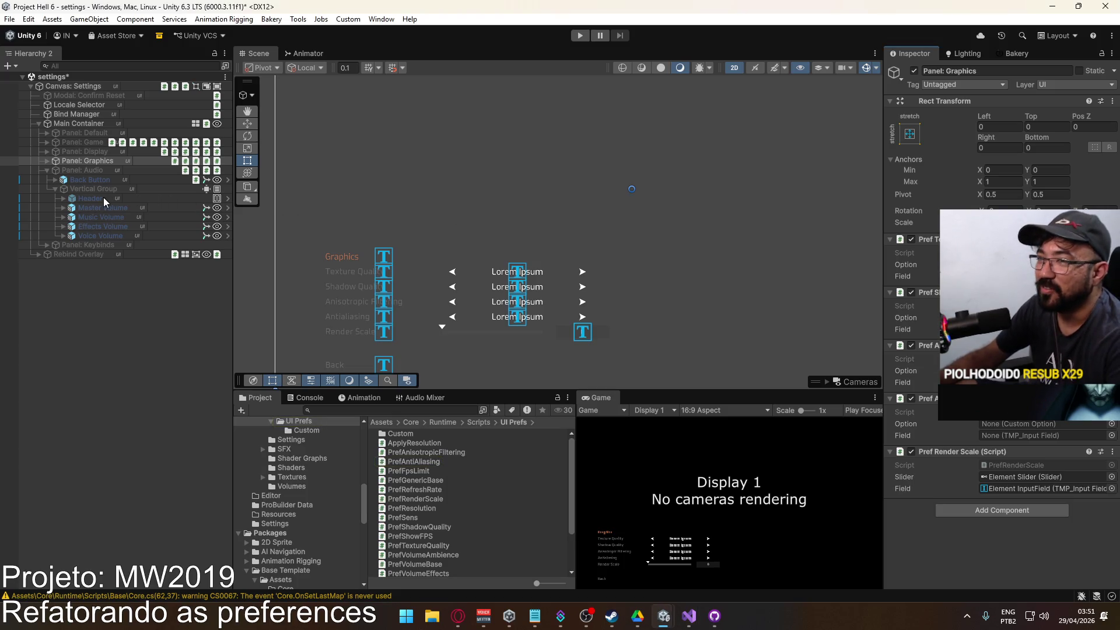
Expand Graphics > Vertical Group and drag Anisotropic Filtering and Antialiasing into their preferences' Option fields.
left_click(47, 170)
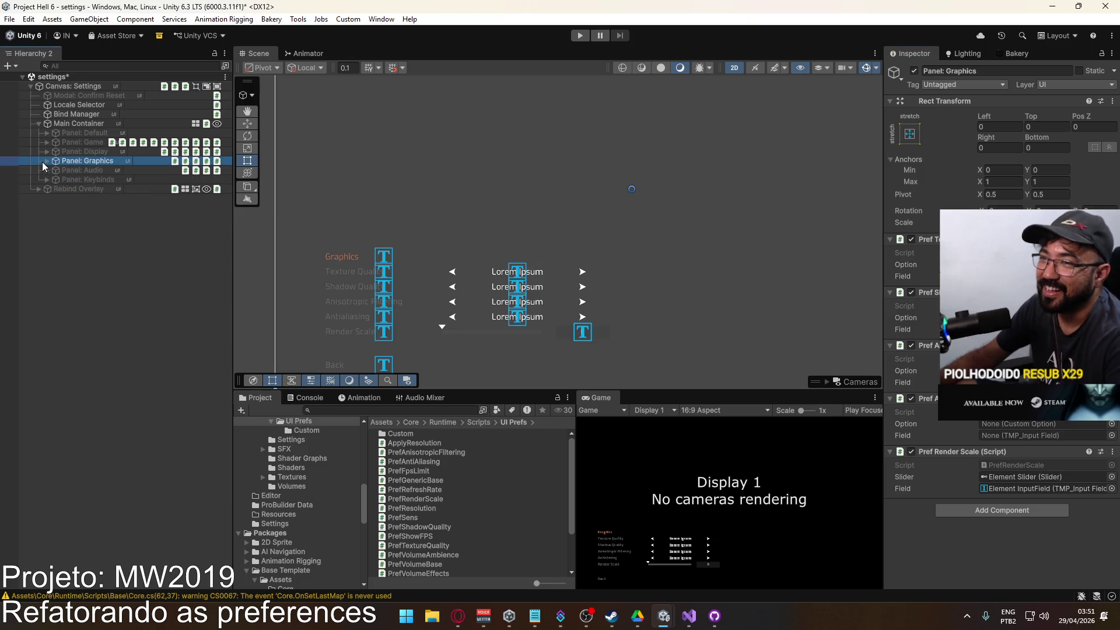
left_click(47, 161)
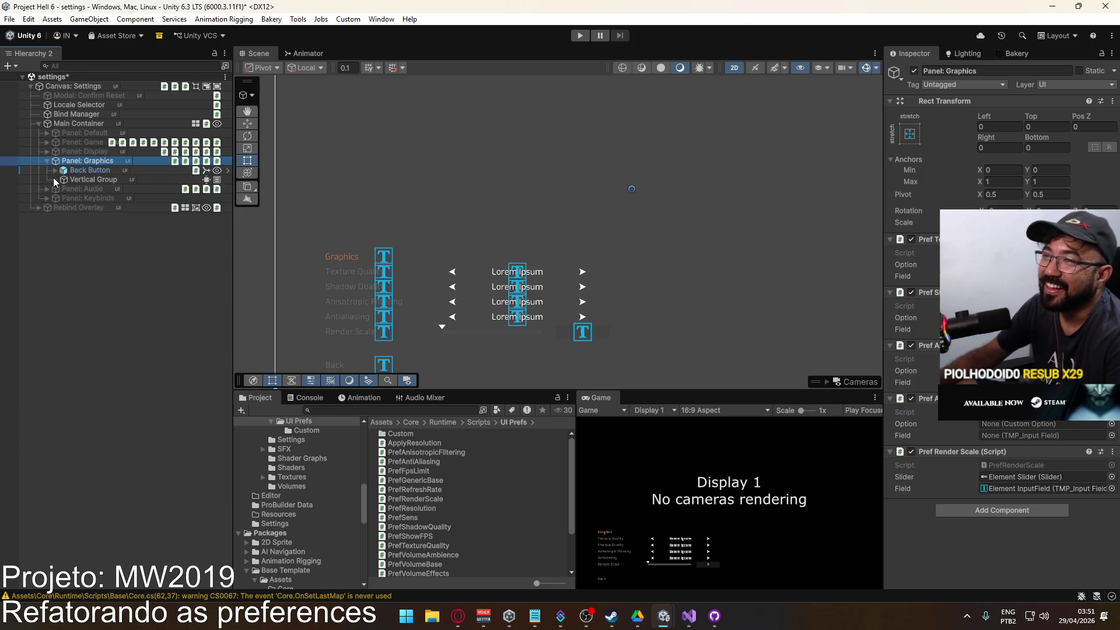
left_click(55, 179)
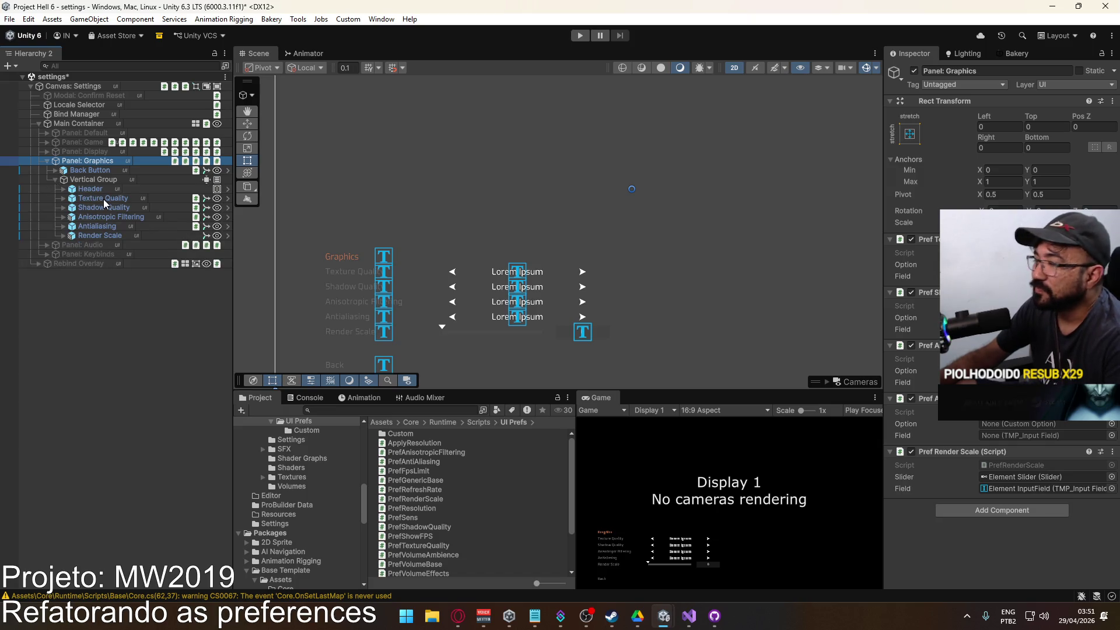
middle_click(708, 220)
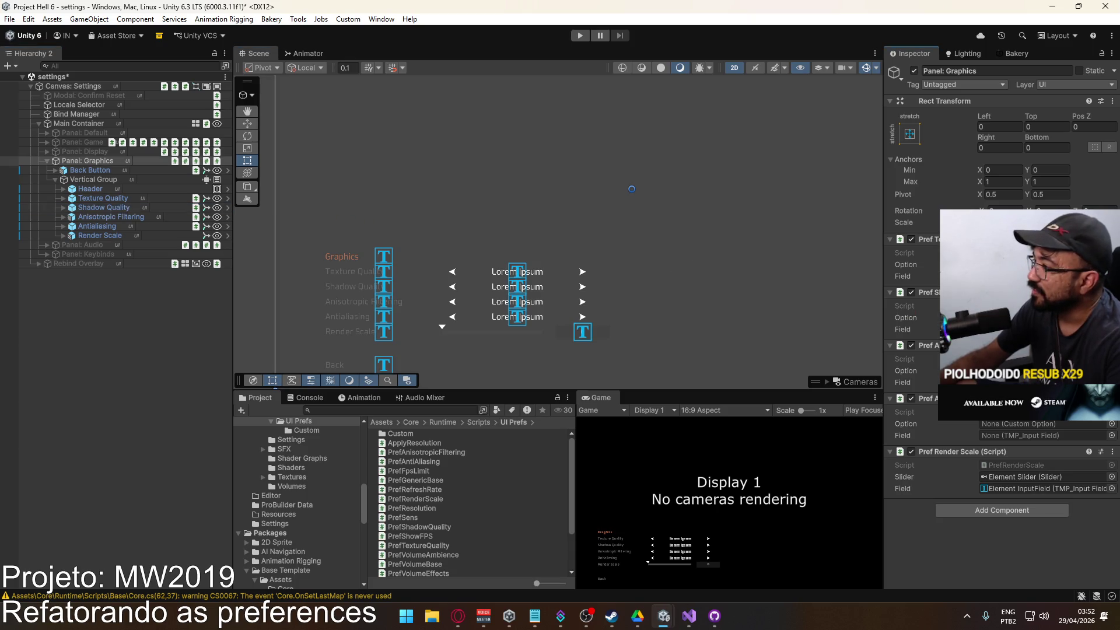
mouse_move(99, 216)
left_mouse_down()
mouse_move(835, 341)
mouse_move(1020, 430)
left_mouse_up()
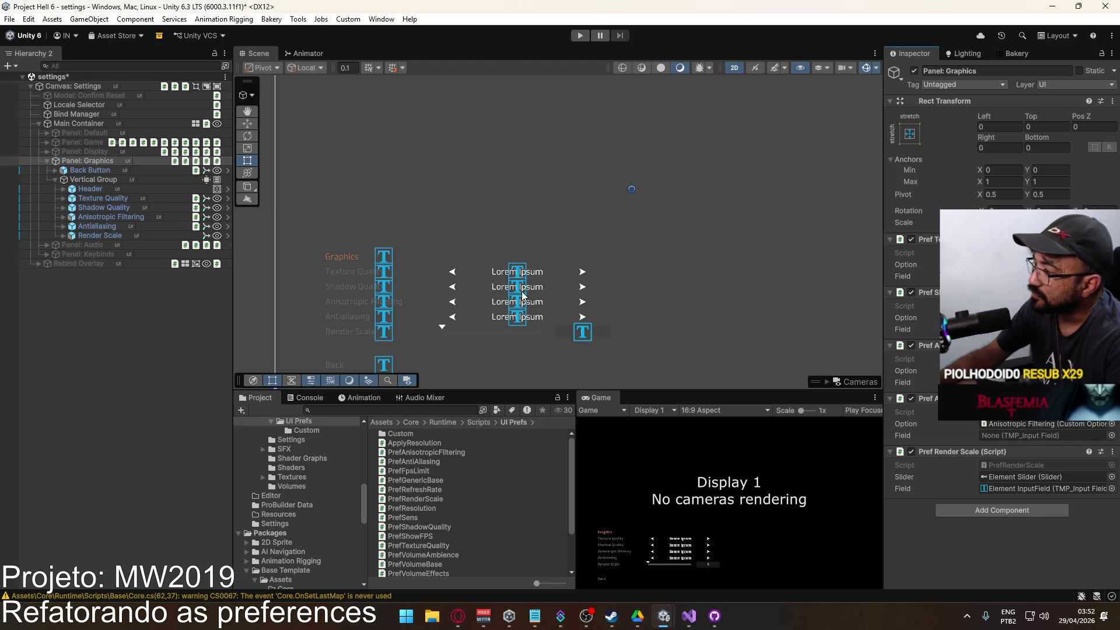
left_click(1027, 424)
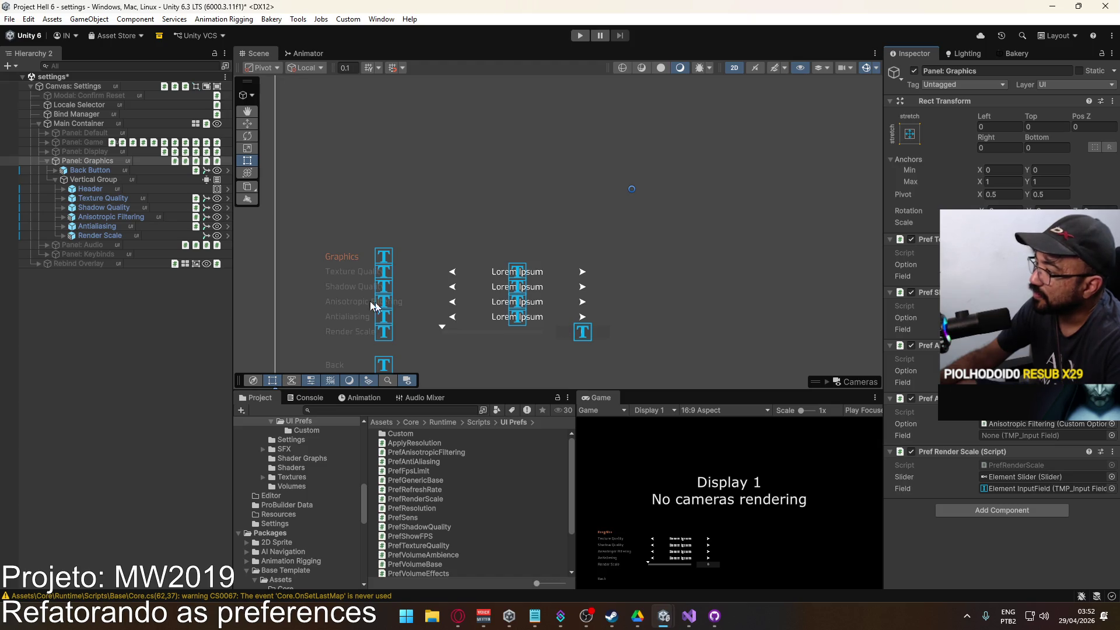
left_click_drag(1024, 409, 1027, 424)
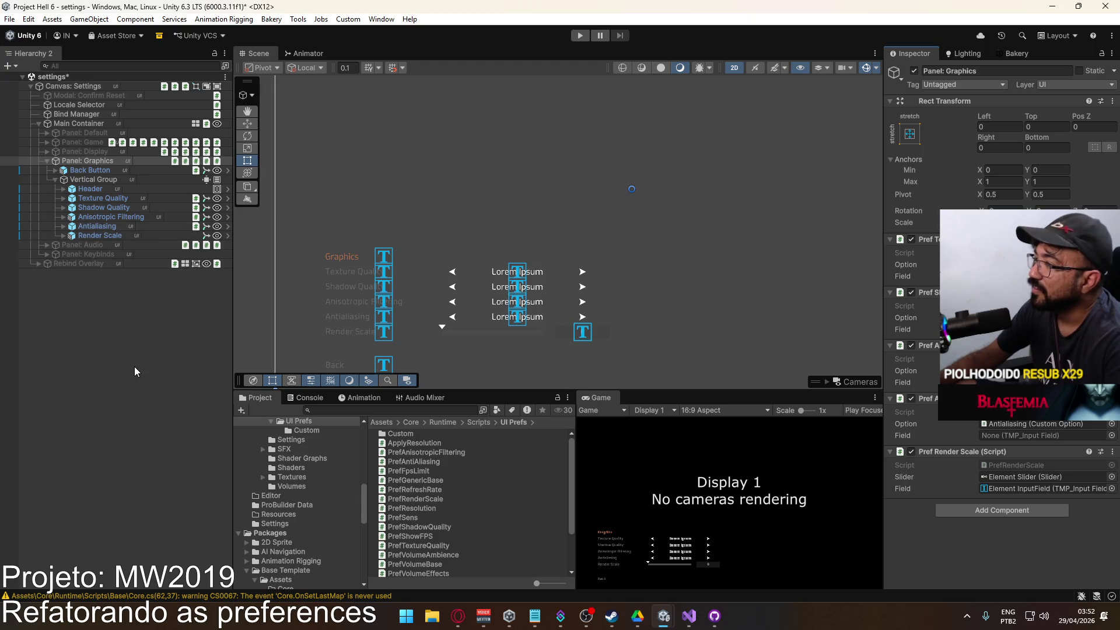
Save the settings scene and open the project's Scenes folder.
key("ctrl+s")
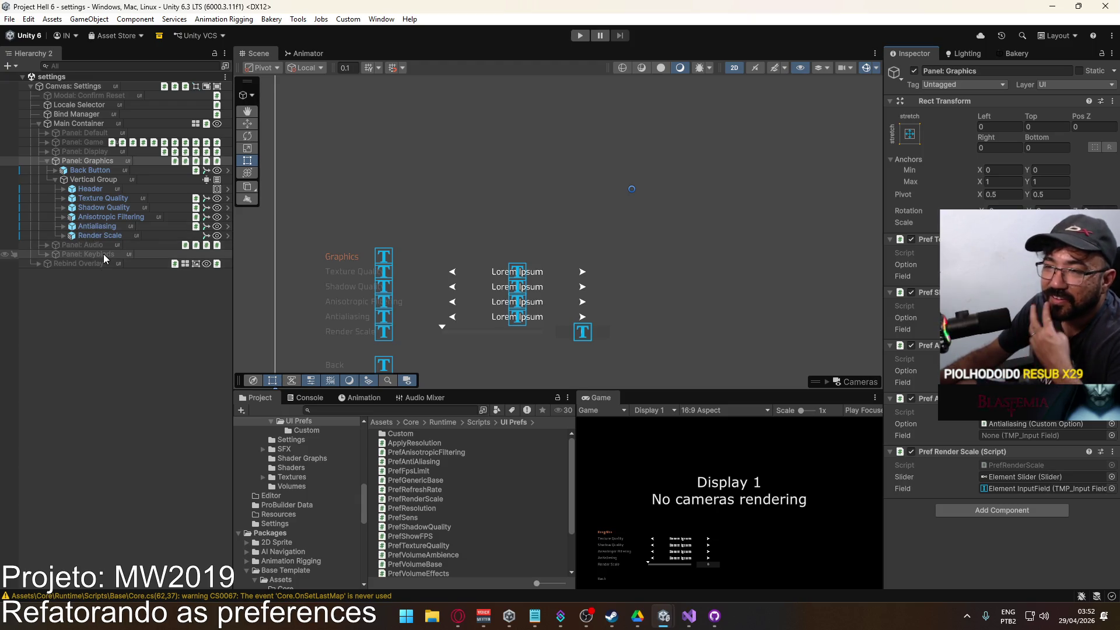
scroll(290, 516, "down", 10)
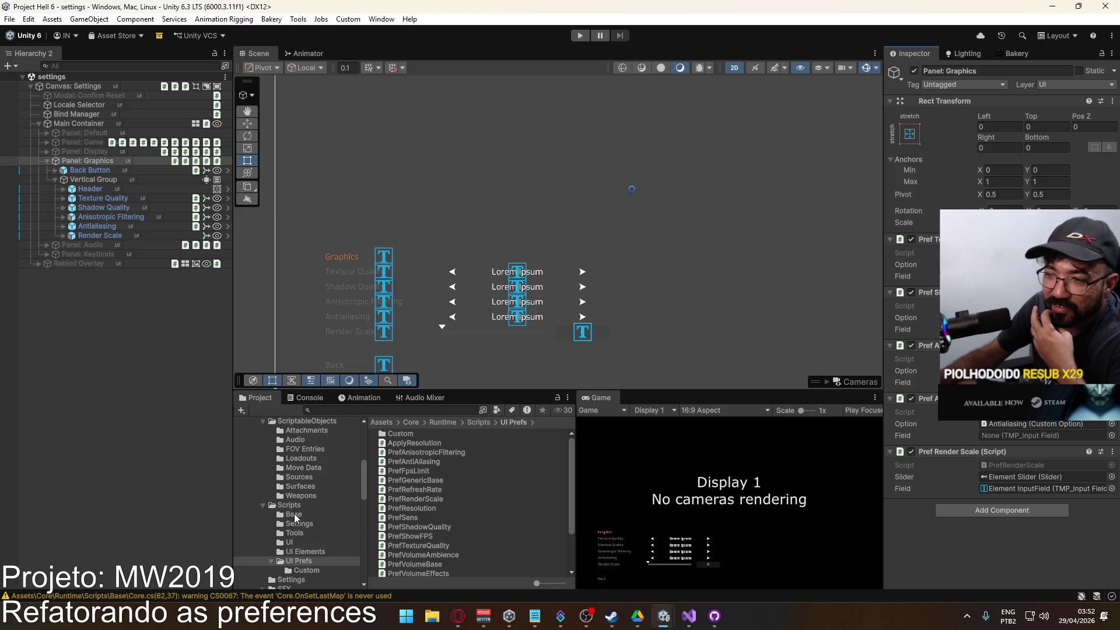
left_click(290, 517)
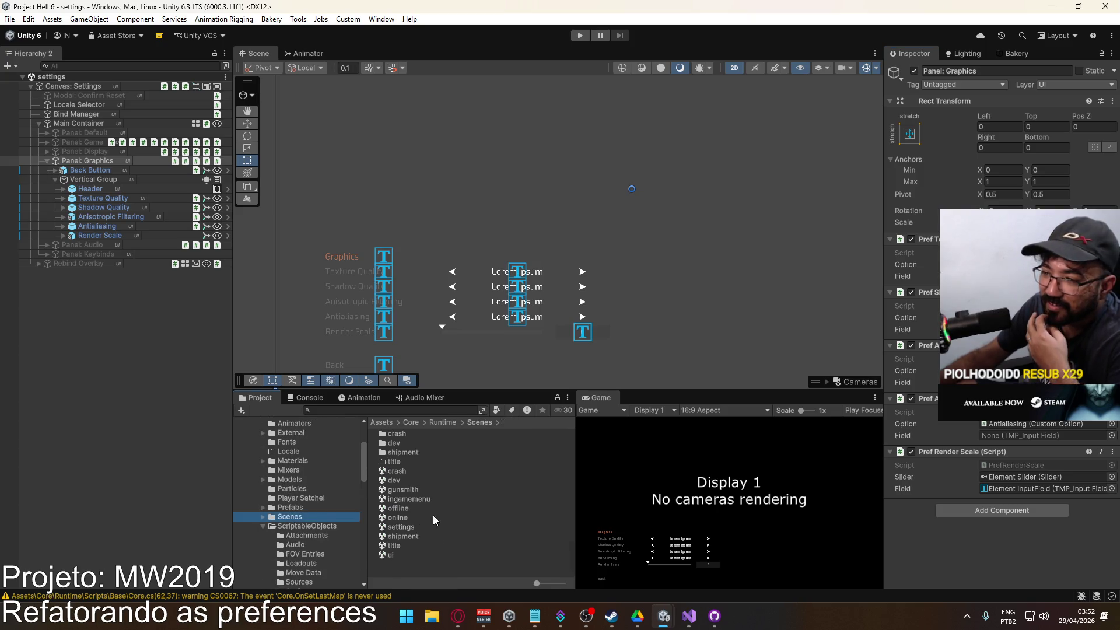
Play the title scene and try the Audio and Graphics settings pages.
double_click(394, 545)
left_click(582, 35)
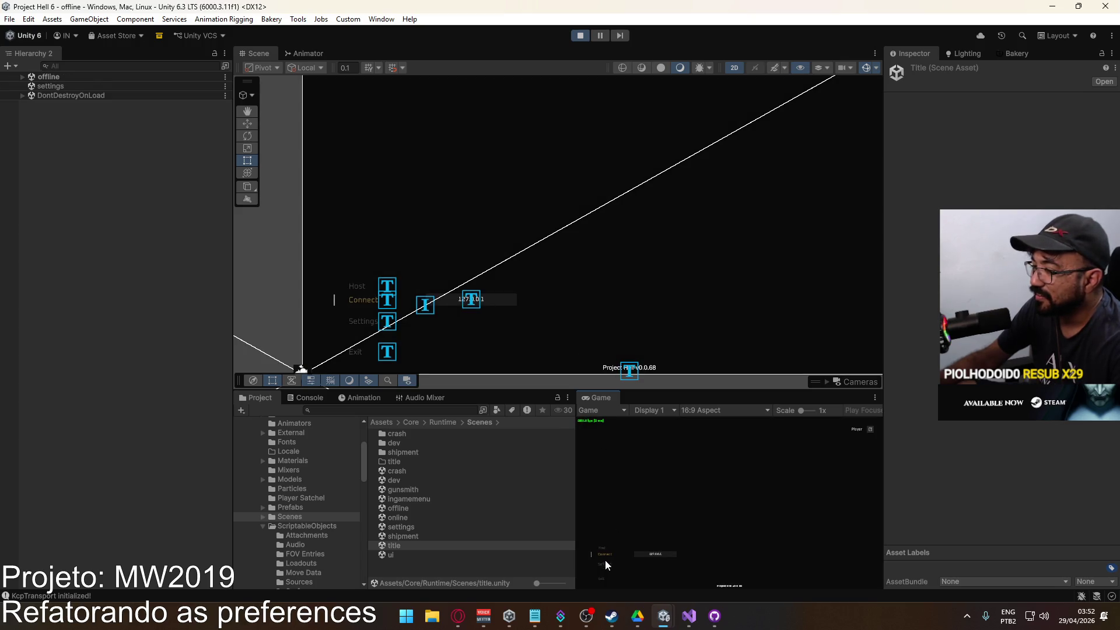
left_click(606, 563)
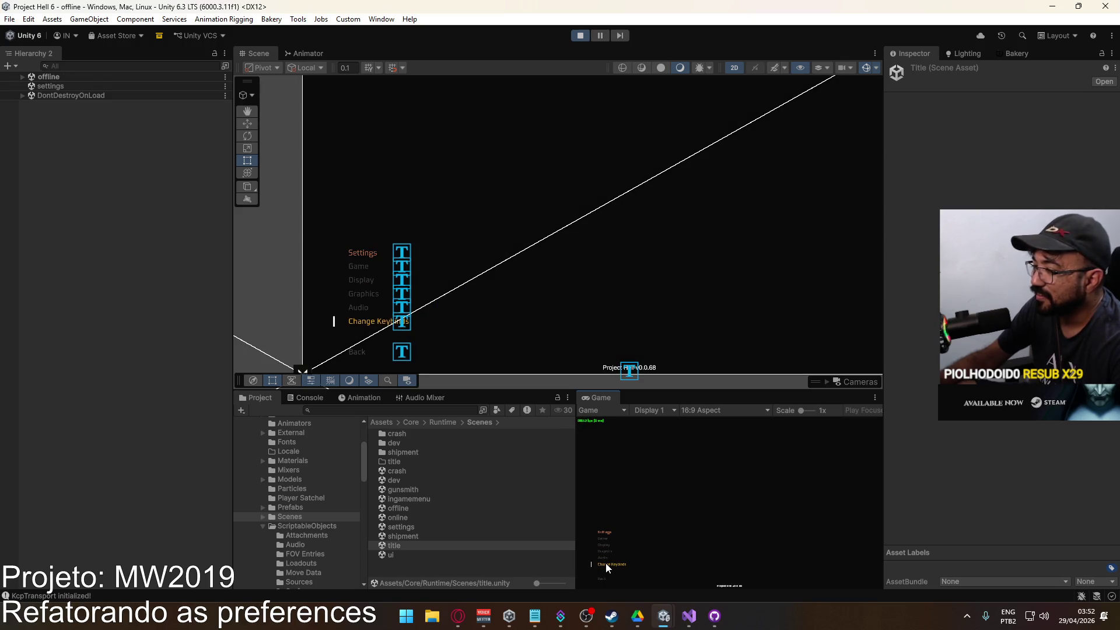
left_click(607, 559)
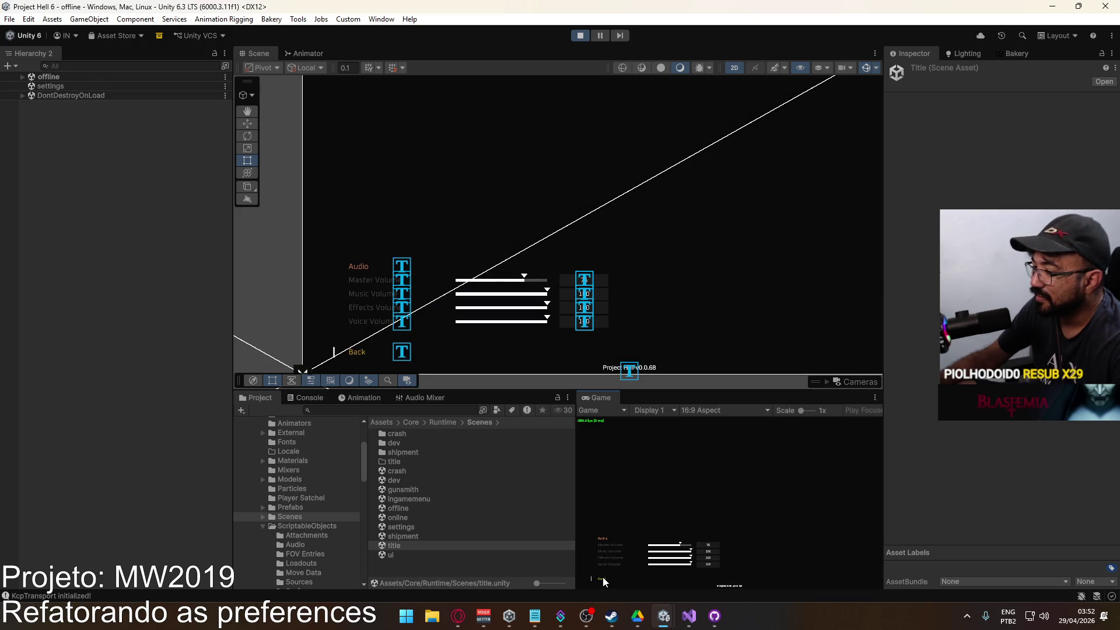
left_click(603, 577)
left_click(606, 552)
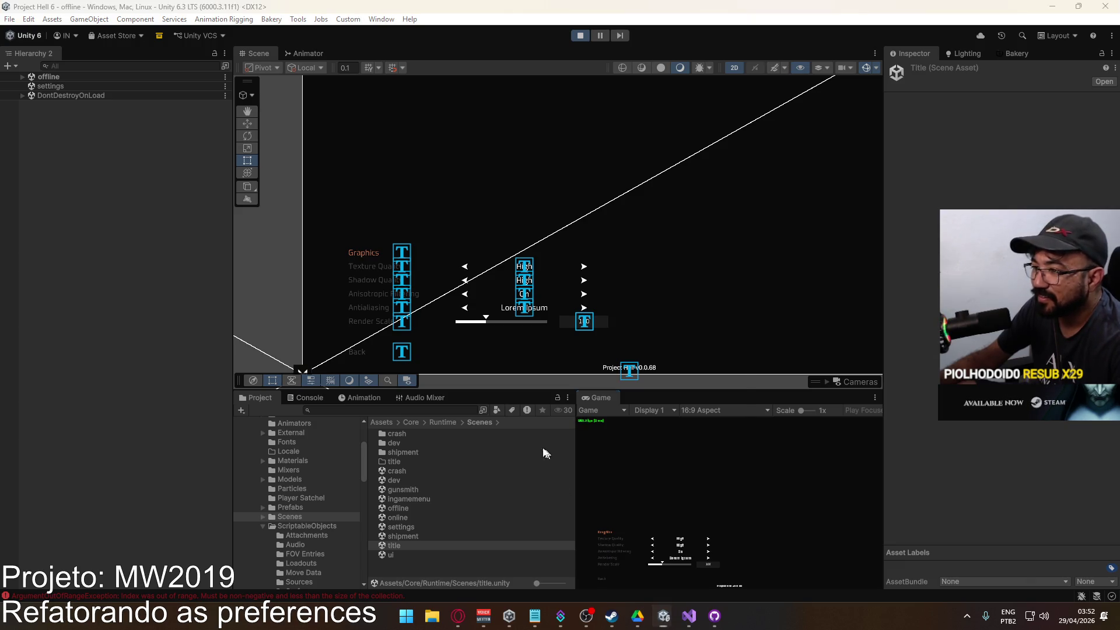
Trace the index out-of-range error to PrefAntiAliasing.cs line 10, then return to Project Hell 6.
left_click(370, 419)
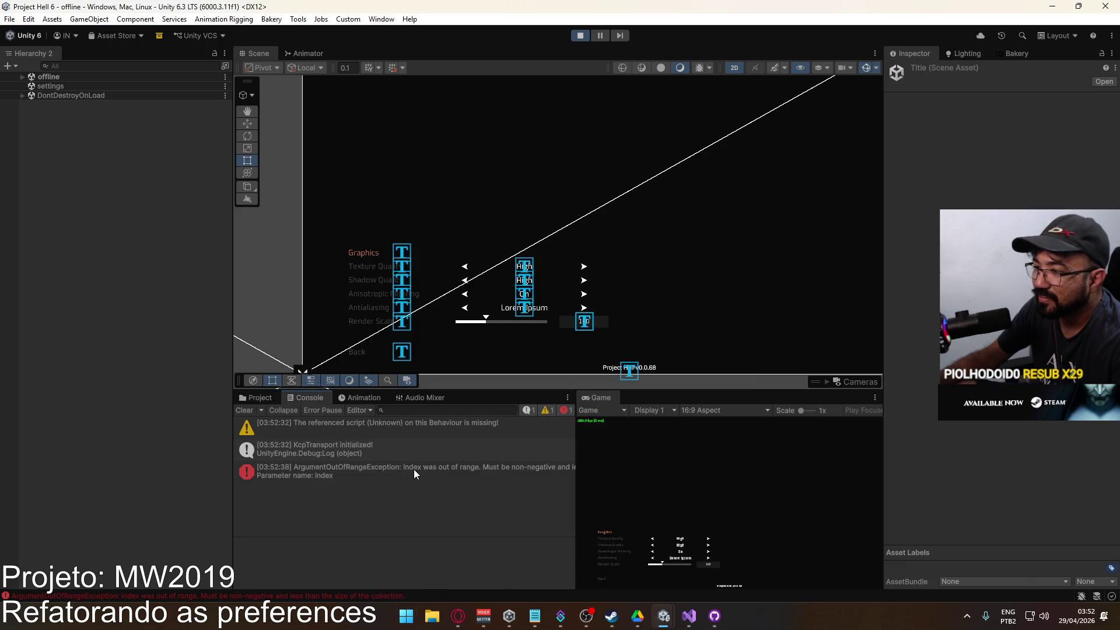
left_click(414, 469)
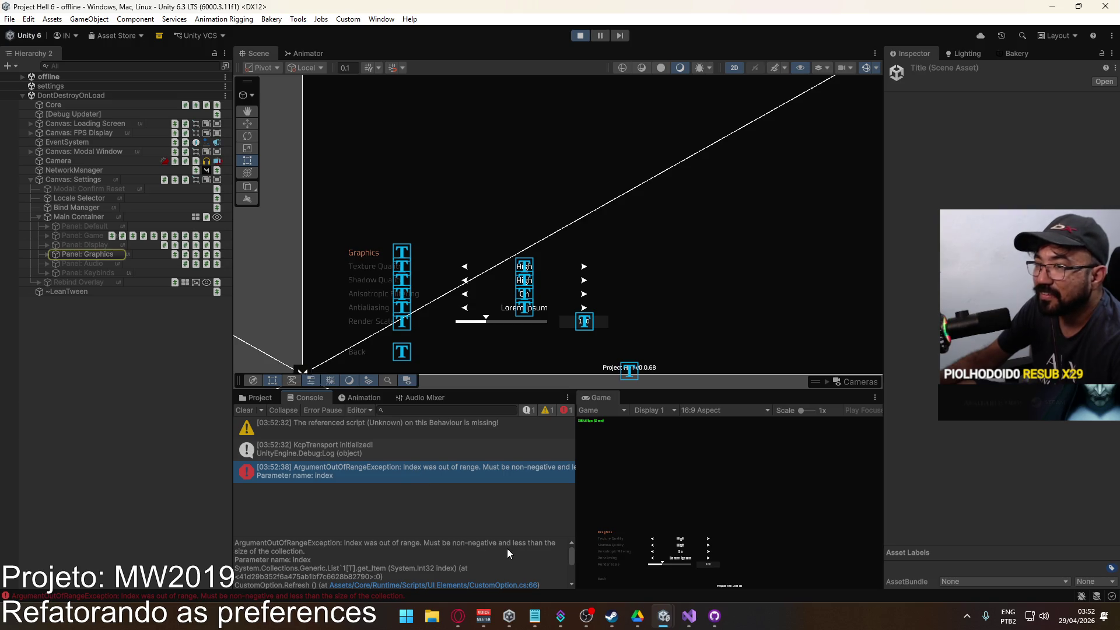
scroll(507, 549, "down", 2)
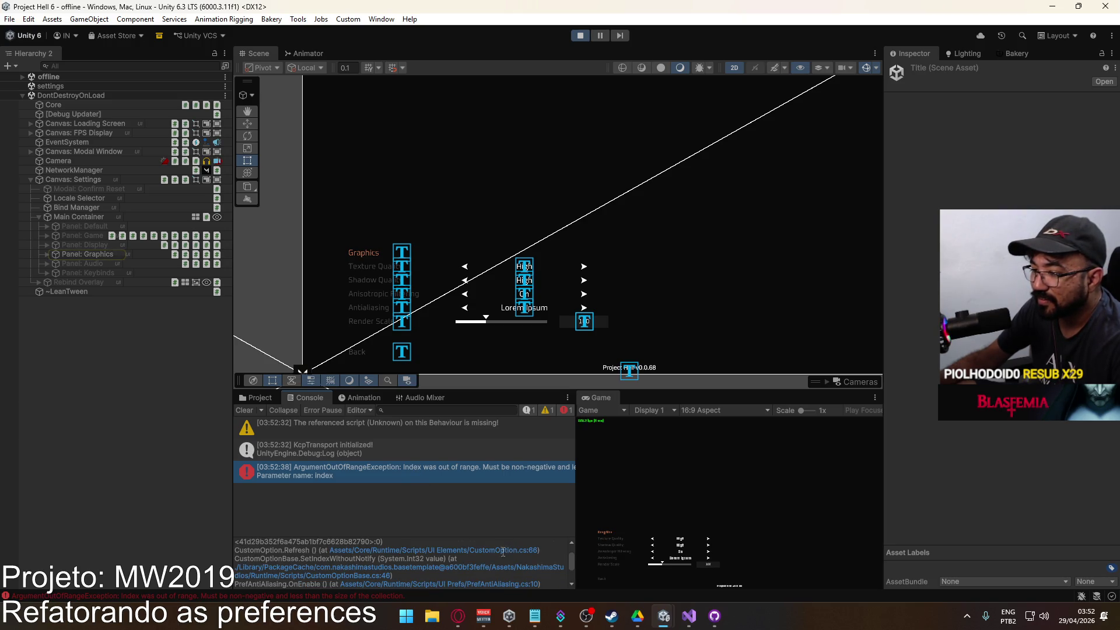
left_click(497, 584)
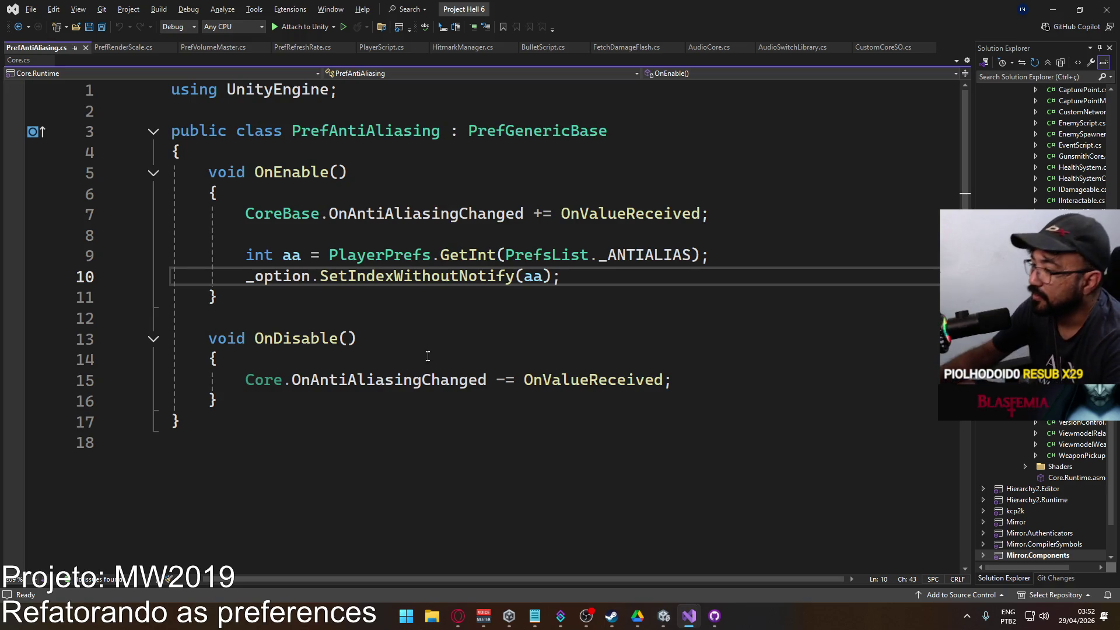
left_click(666, 614)
left_click(589, 561)
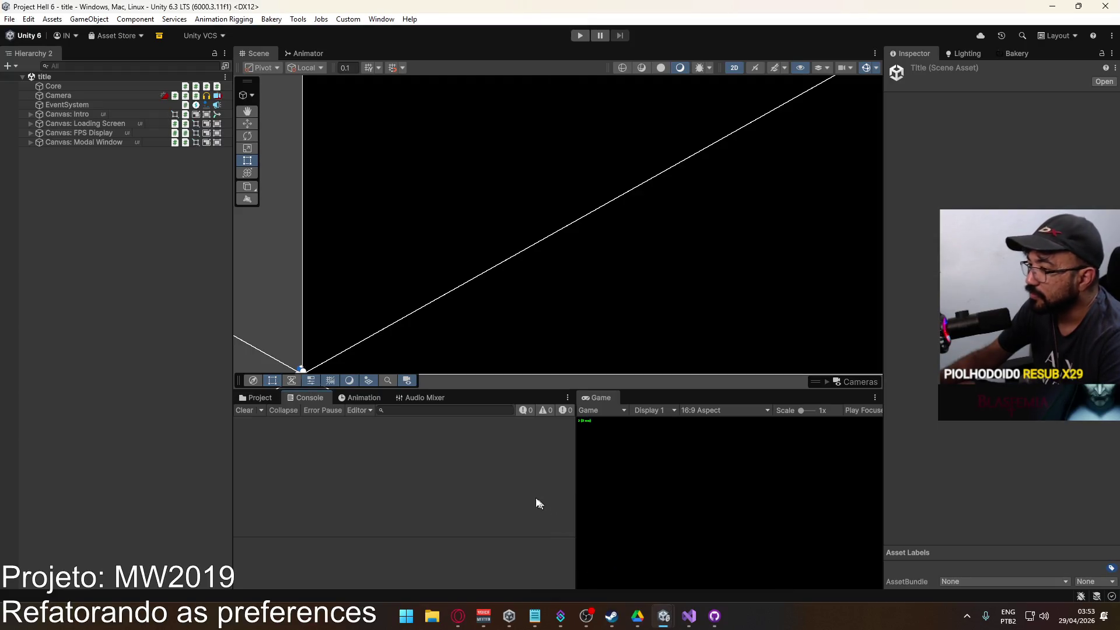
Switch the bottom panel from Console to Project to list the Scenes folder.
left_click(243, 398)
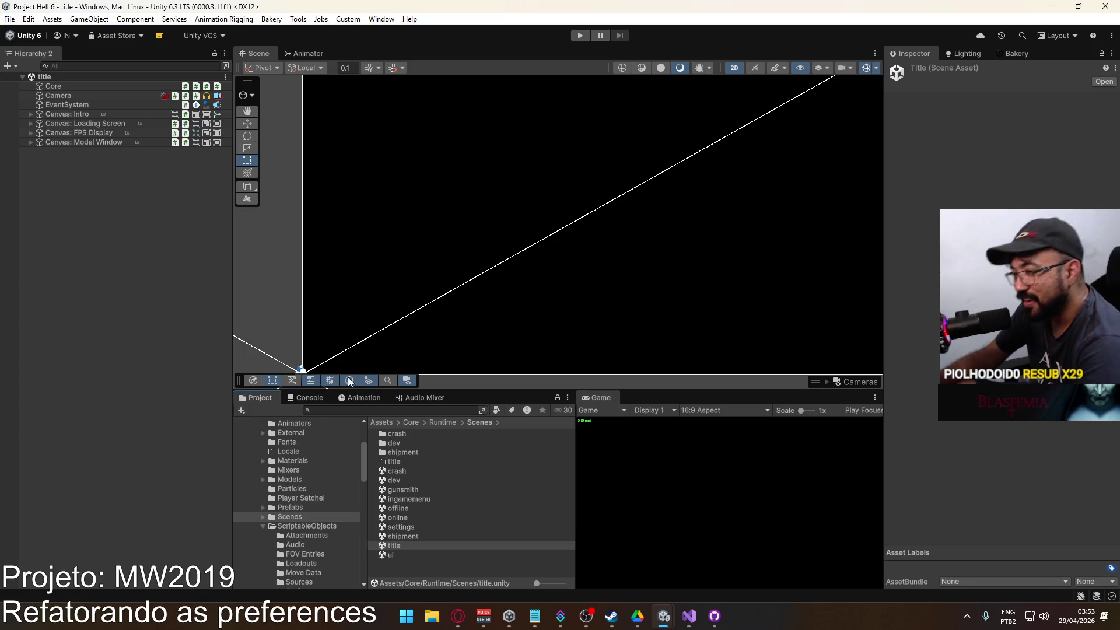
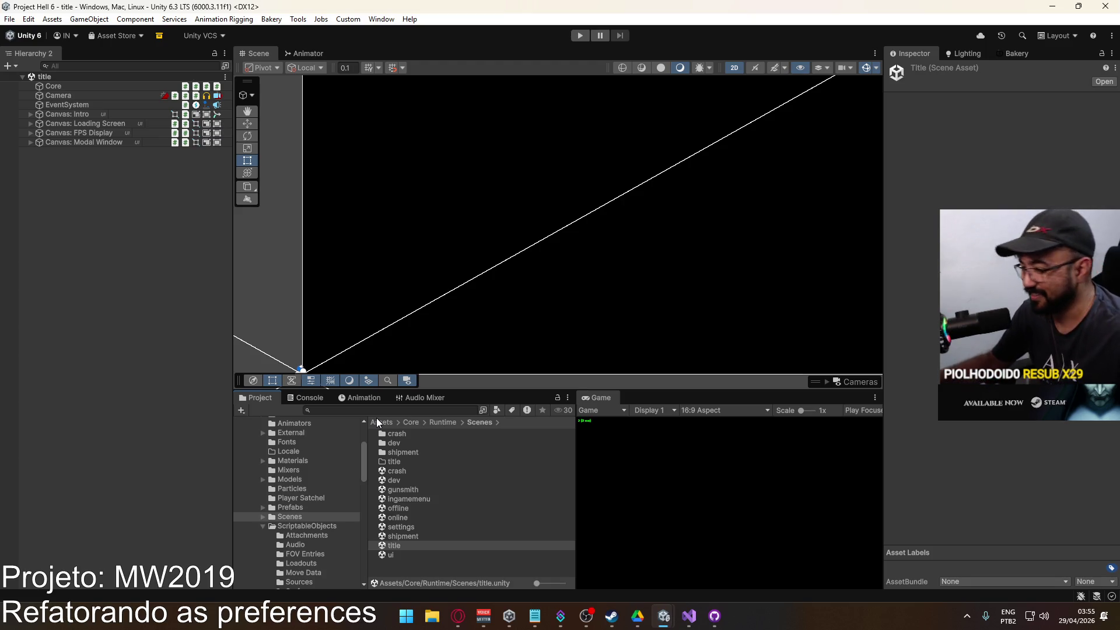
Glance at the antialiasing script in Visual Studio, then return to the Unity editor.
mouse_move(679, 623)
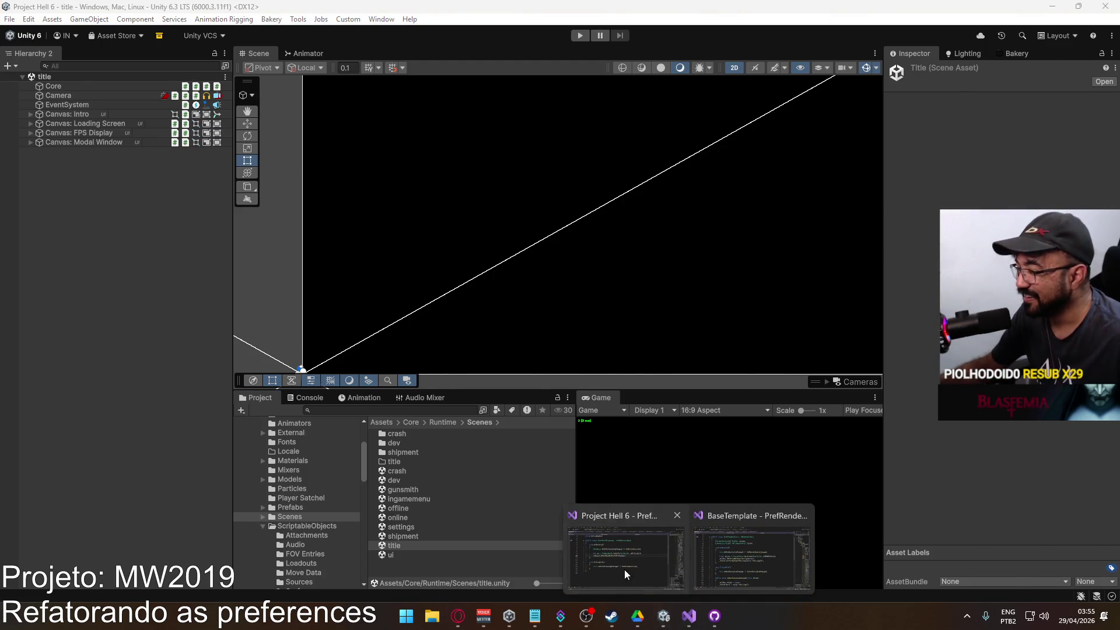
left_click(624, 560)
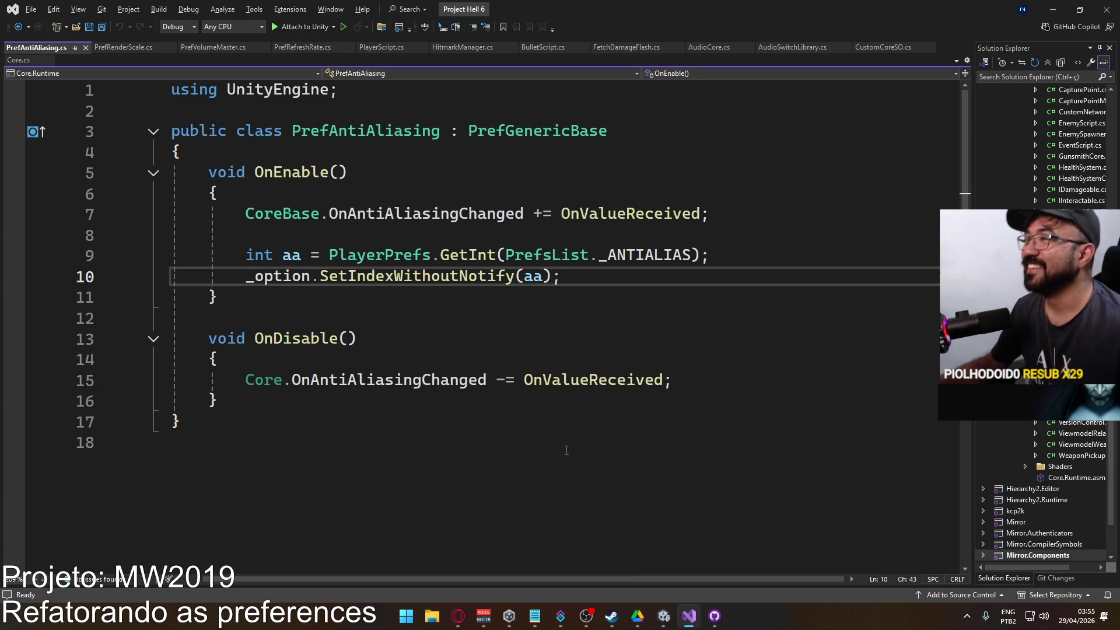
mouse_move(659, 619)
left_click(578, 574)
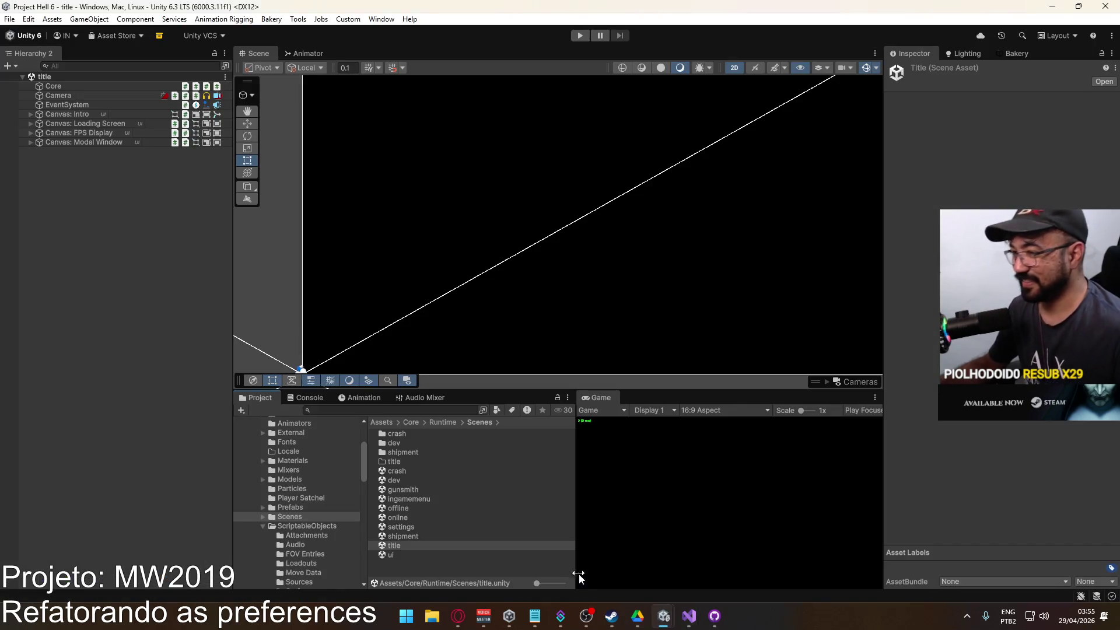
Open the settings scene from the Project window.
left_click(439, 524)
left_click(438, 524)
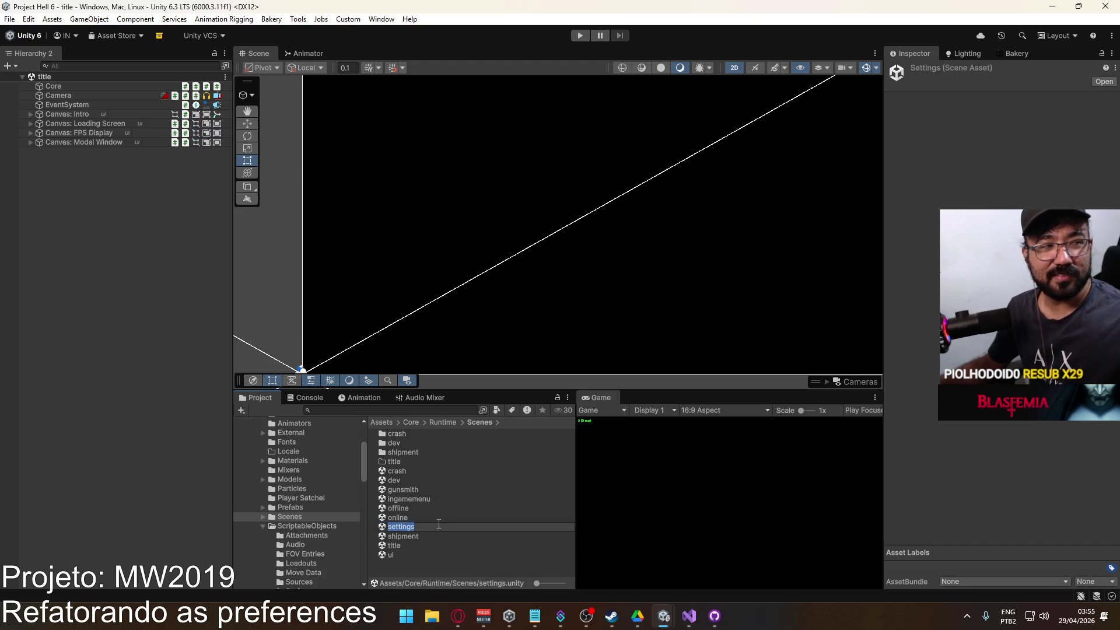
left_click(428, 517)
double_click(430, 524)
Inspect the Antialiasing option and Panel: Graphics' pref reference, then return to PrefAntiAliasing.cs.
left_click(401, 307)
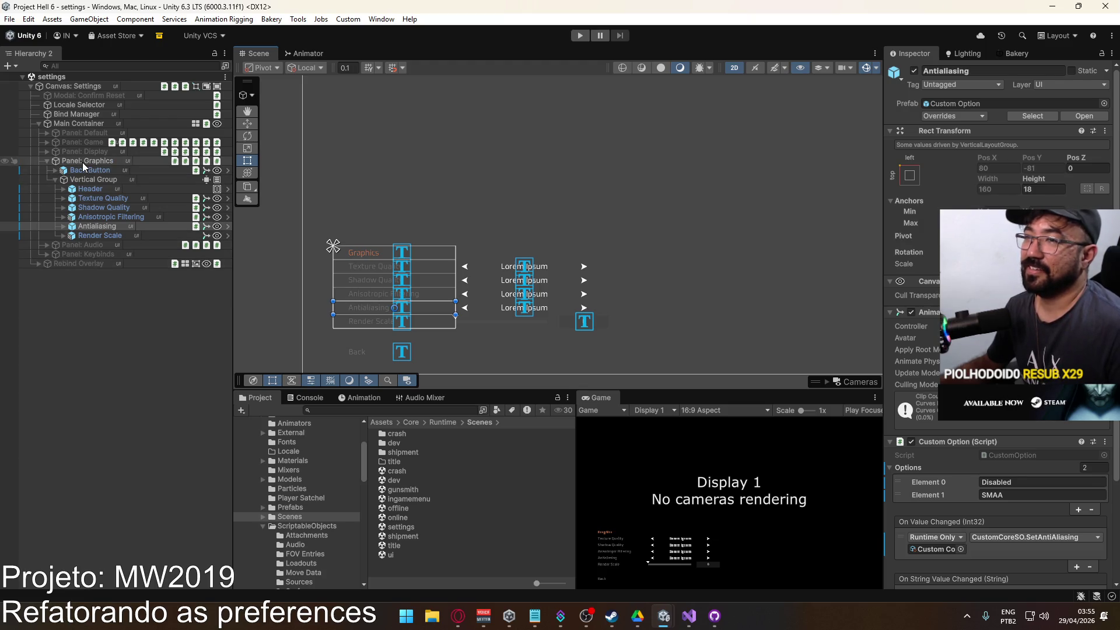
left_click(84, 163)
left_click(1006, 423)
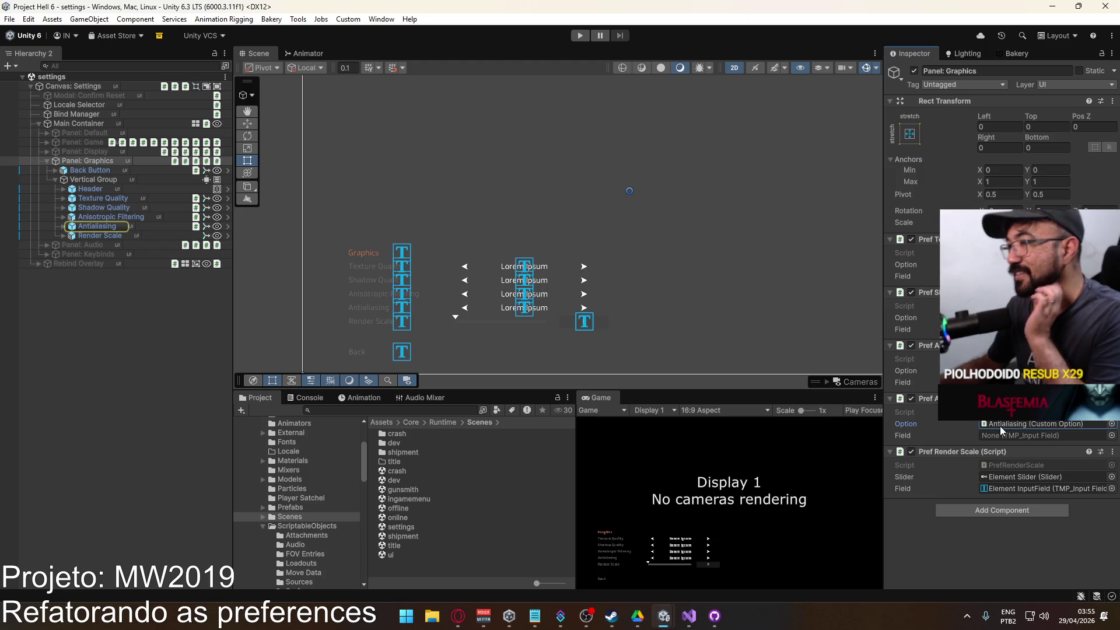
mouse_move(690, 616)
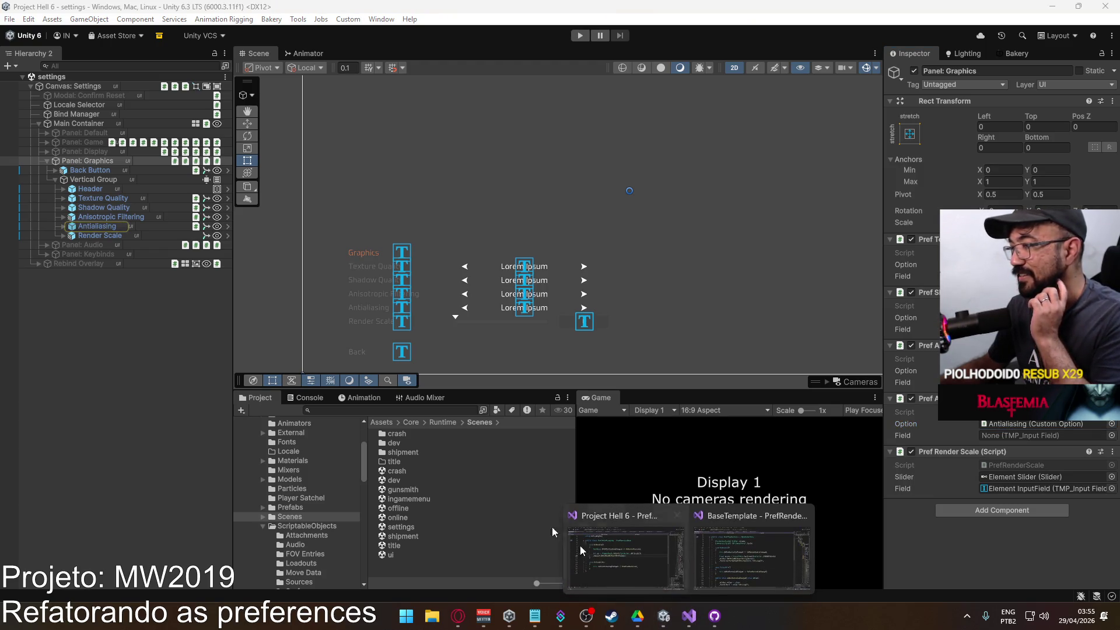
left_click(99, 227)
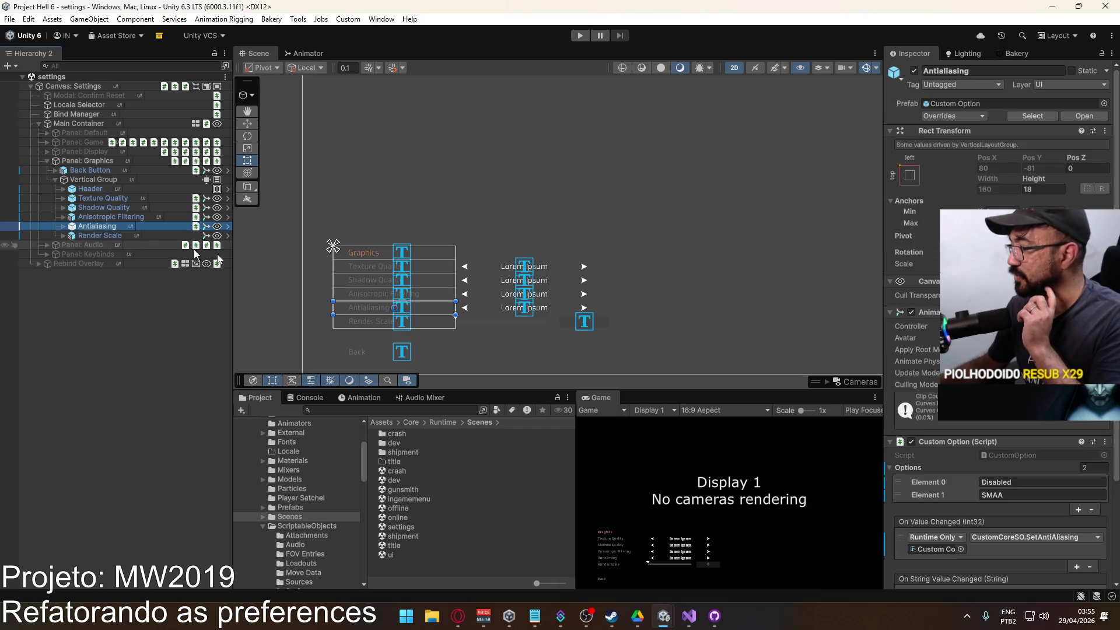
scroll(998, 467, "down", 3)
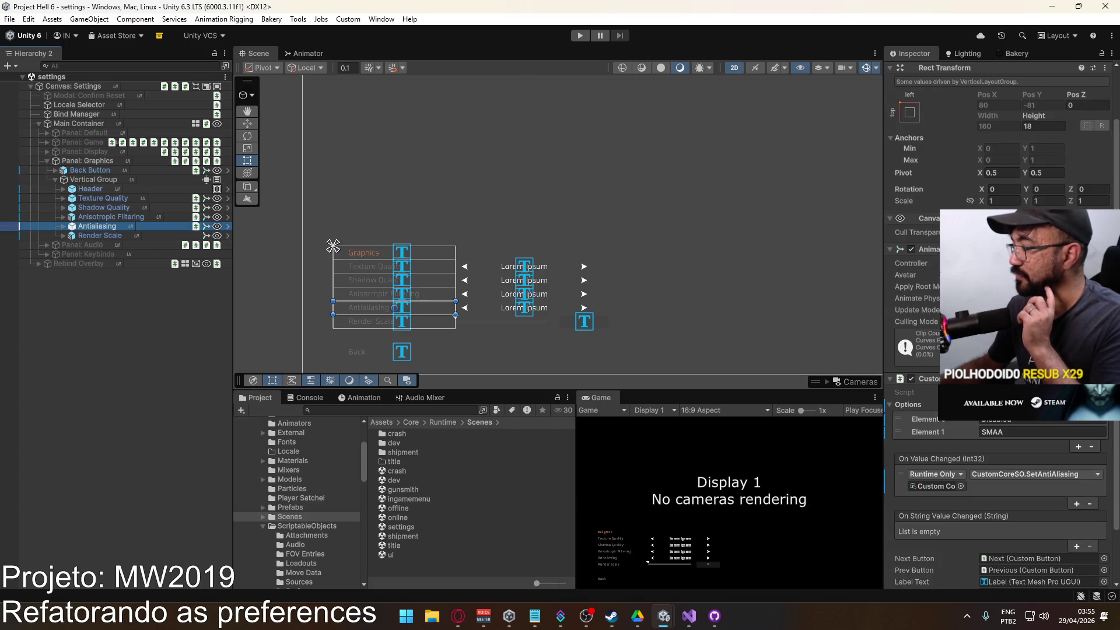
scroll(1036, 403, "down", 2)
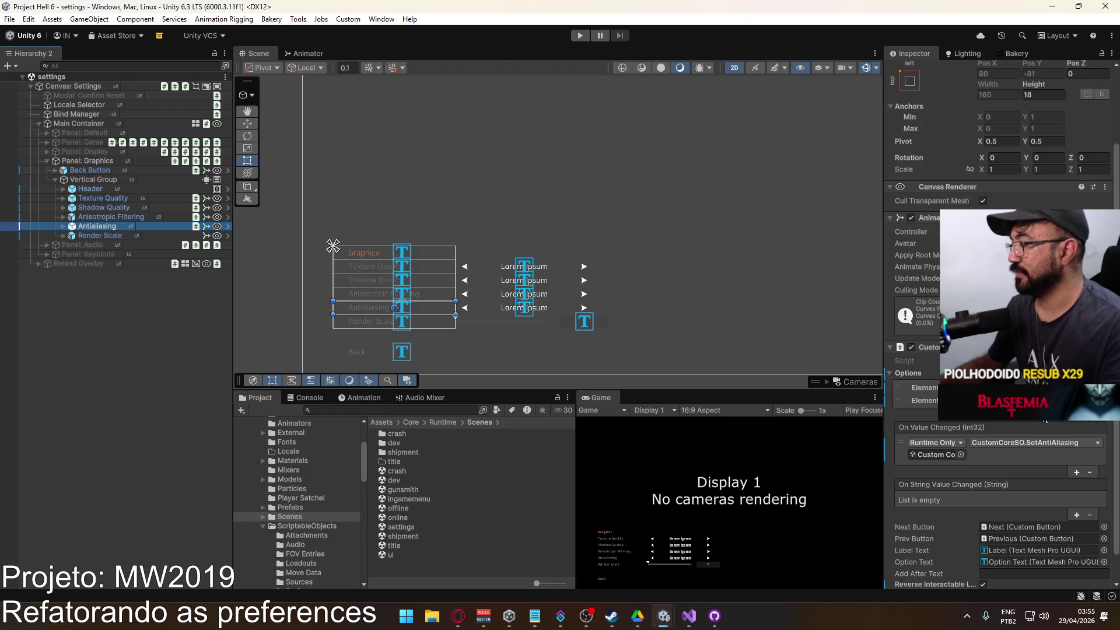
key("alt+Tab")
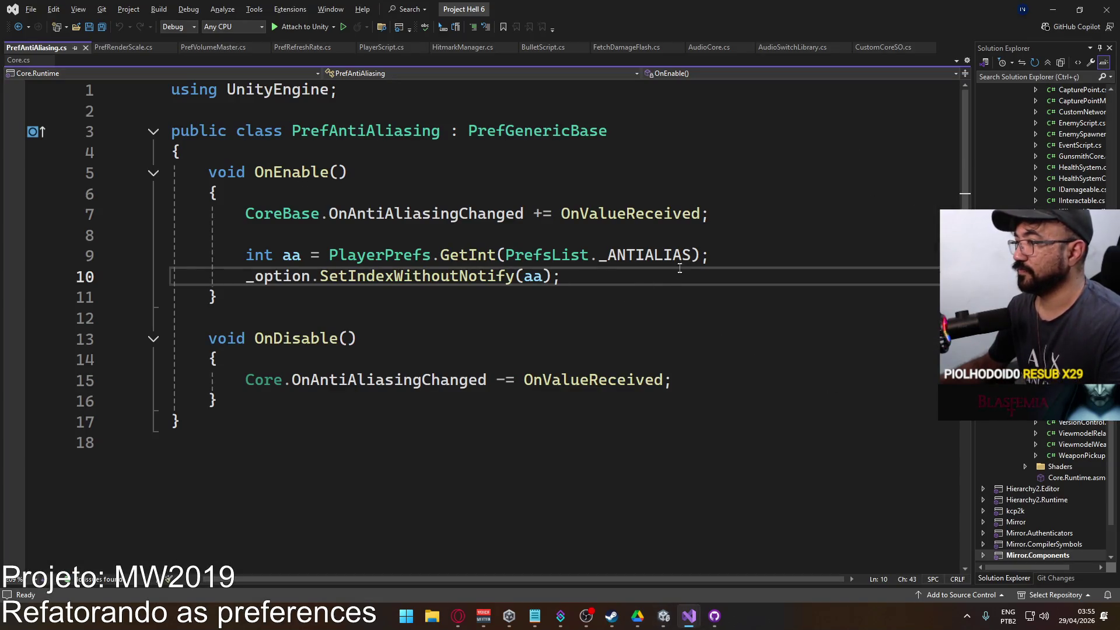
left_click(694, 255)
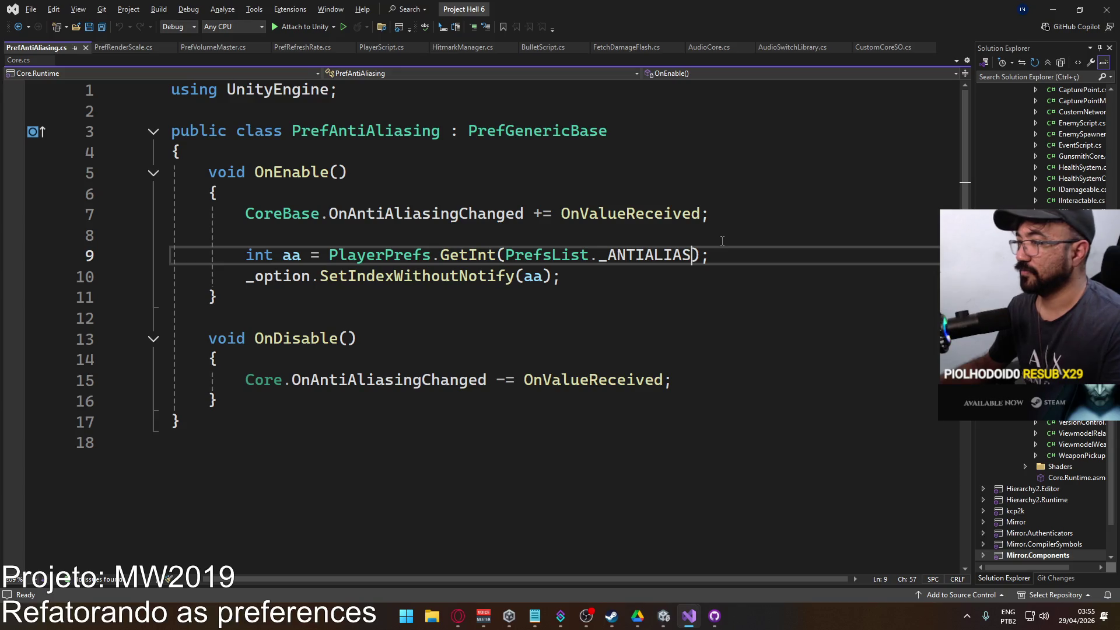
type(", Custompre")
key("Tab")
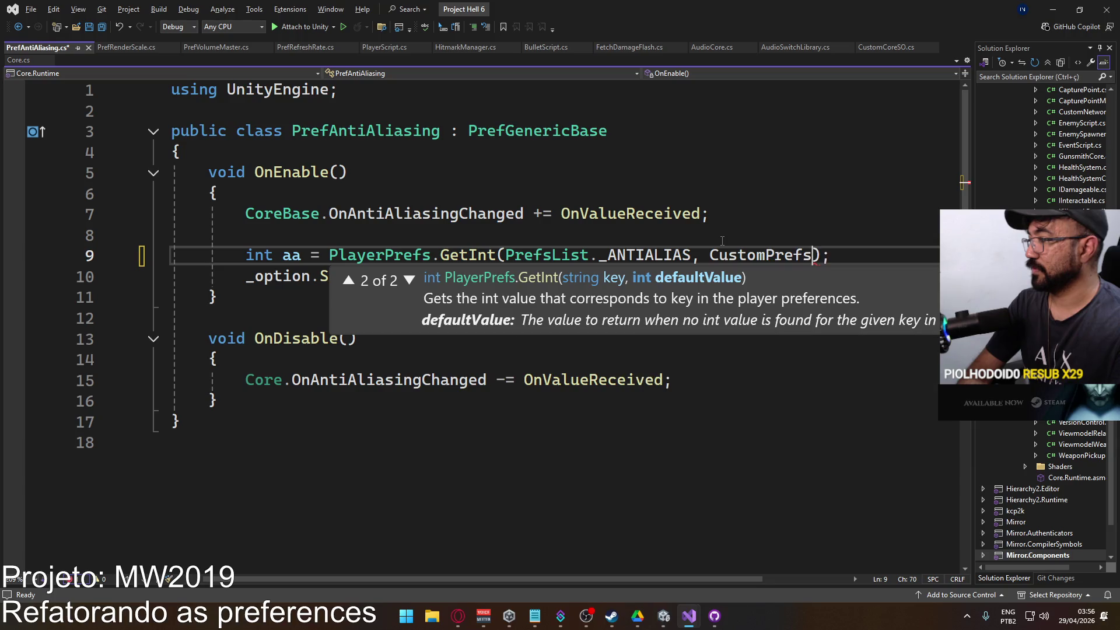
type(".defaultaa")
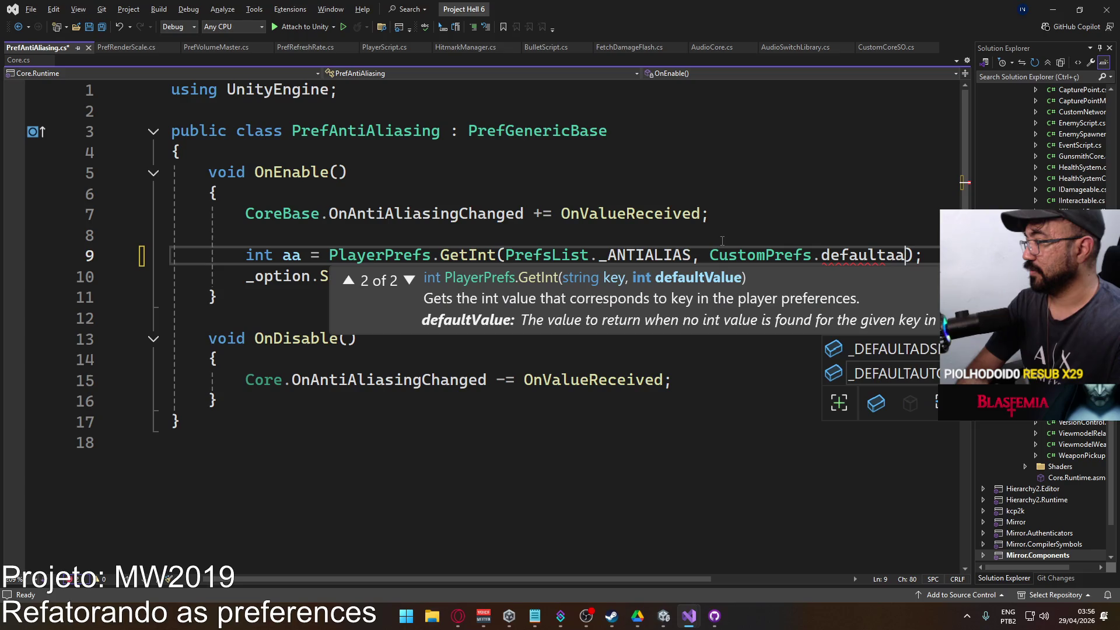
key("BackSpace")
key("BackSpace")
key("BackSpace")
key("BackSpace")
key("BackSpace")
type("_")
type("DEFAULT")
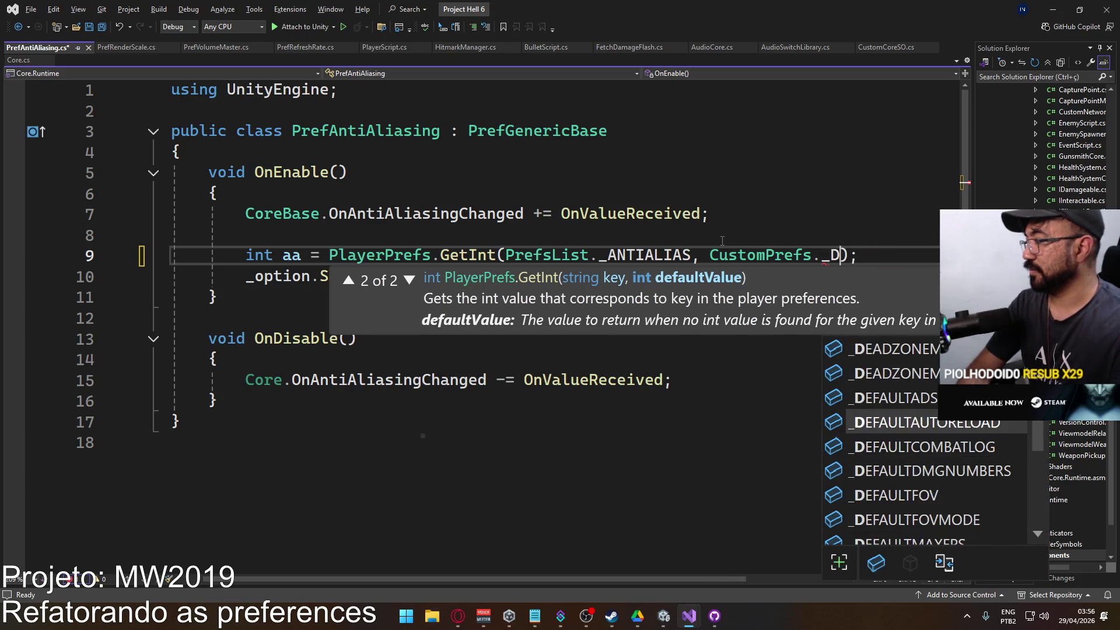
key("BackSpace")
key("BackSpace")
key("BackSpace")
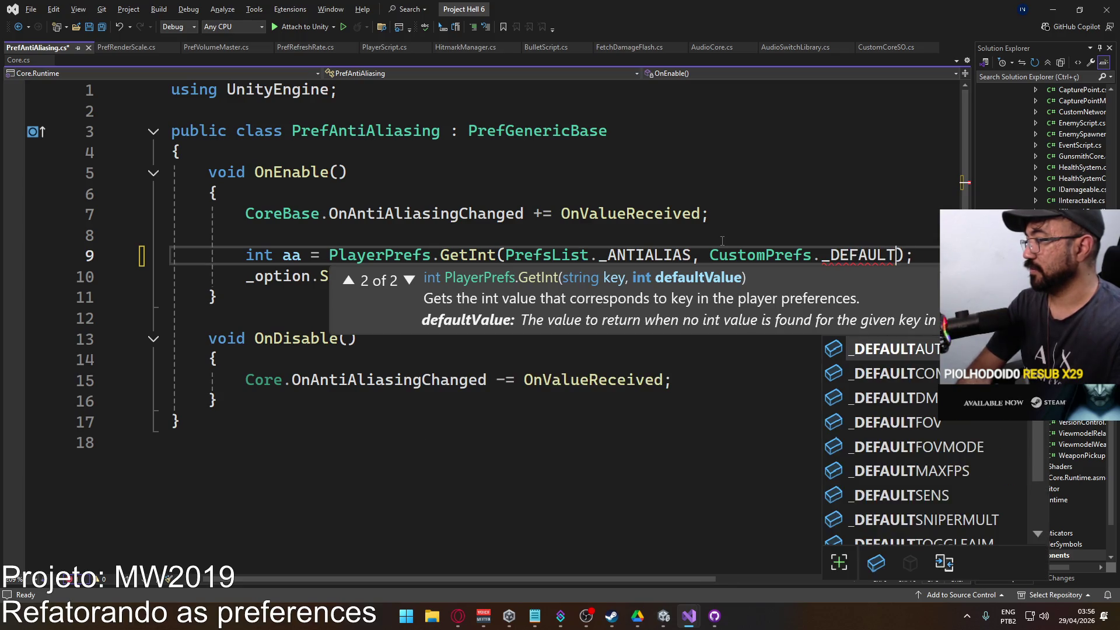
type("1")
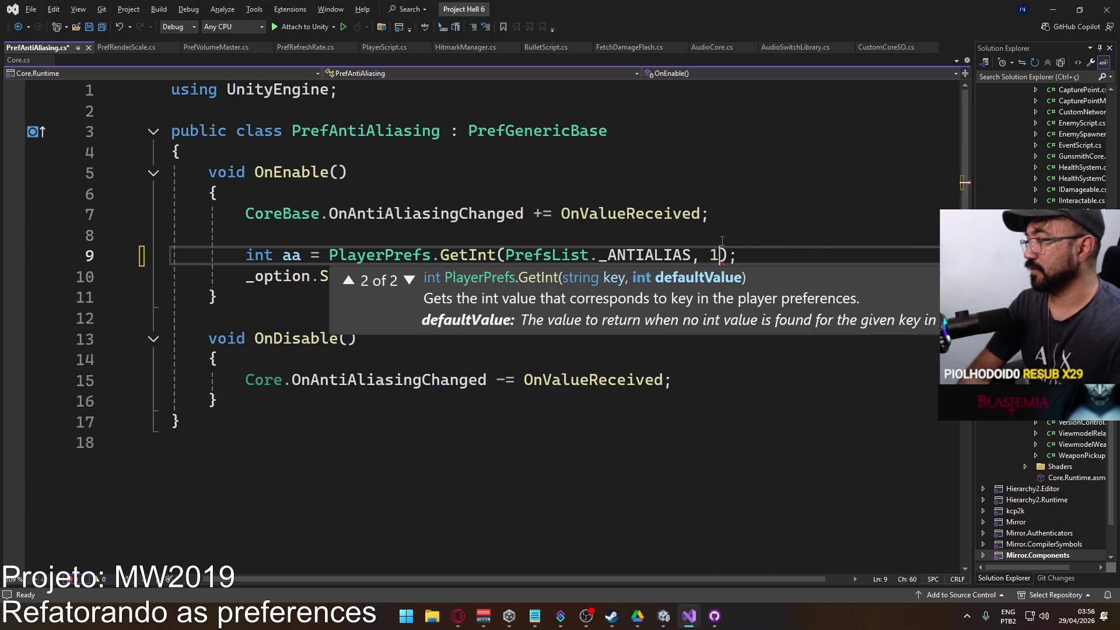
key("ctrl+s")
left_click(705, 235)
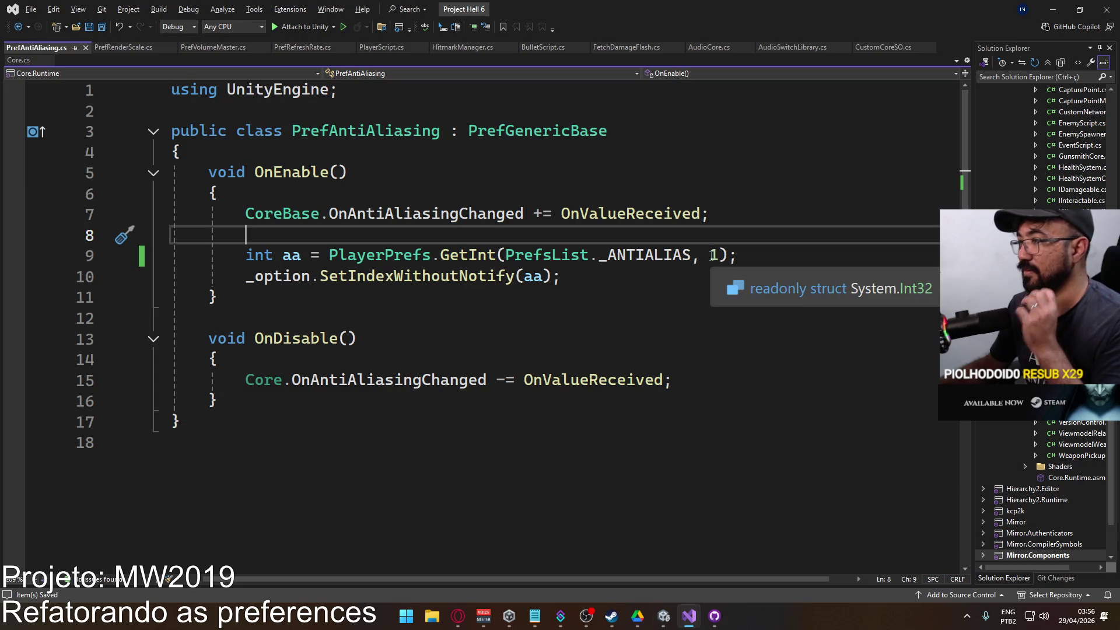
double_click(714, 255)
left_click(720, 256)
left_click_drag(720, 256, 692, 255)
key("BackSpace")
key("ctrl+s")
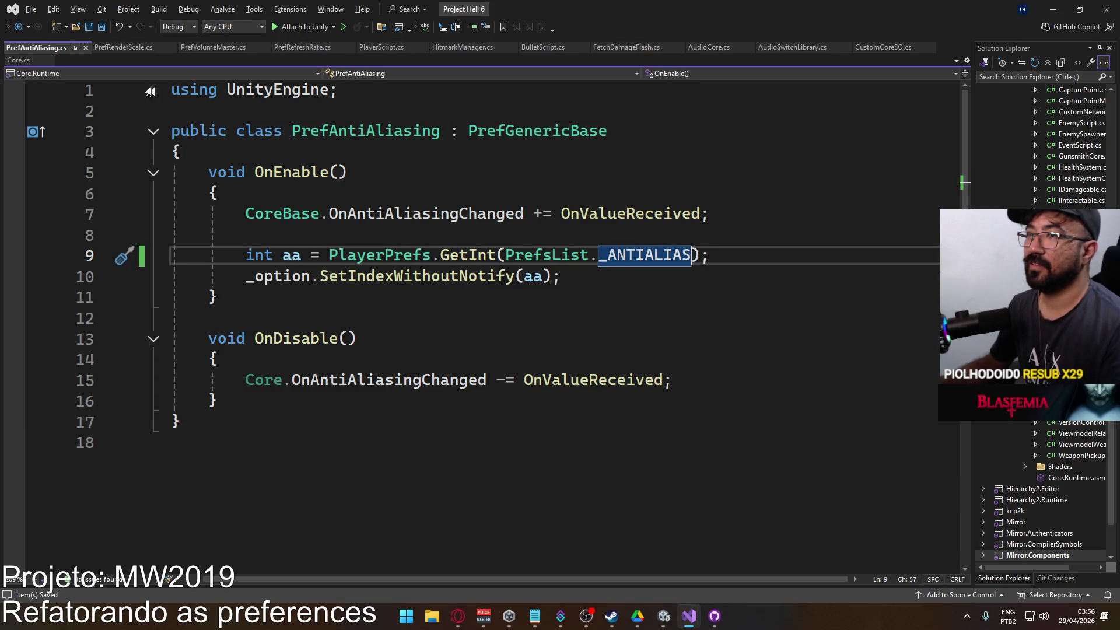
left_click(18, 60)
Scroll through Core.cs's CustomPrefs defaults such as _DEFAULTFOV = 103 and the pref key strings.
scroll(584, 367, "up", 3)
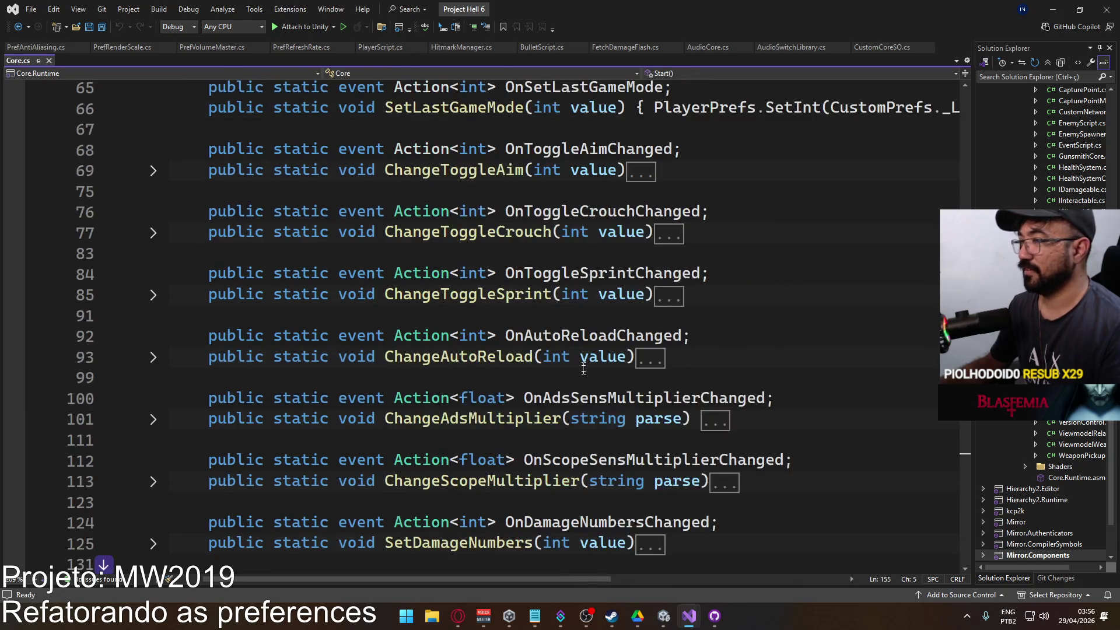
scroll(583, 368, "up", 15)
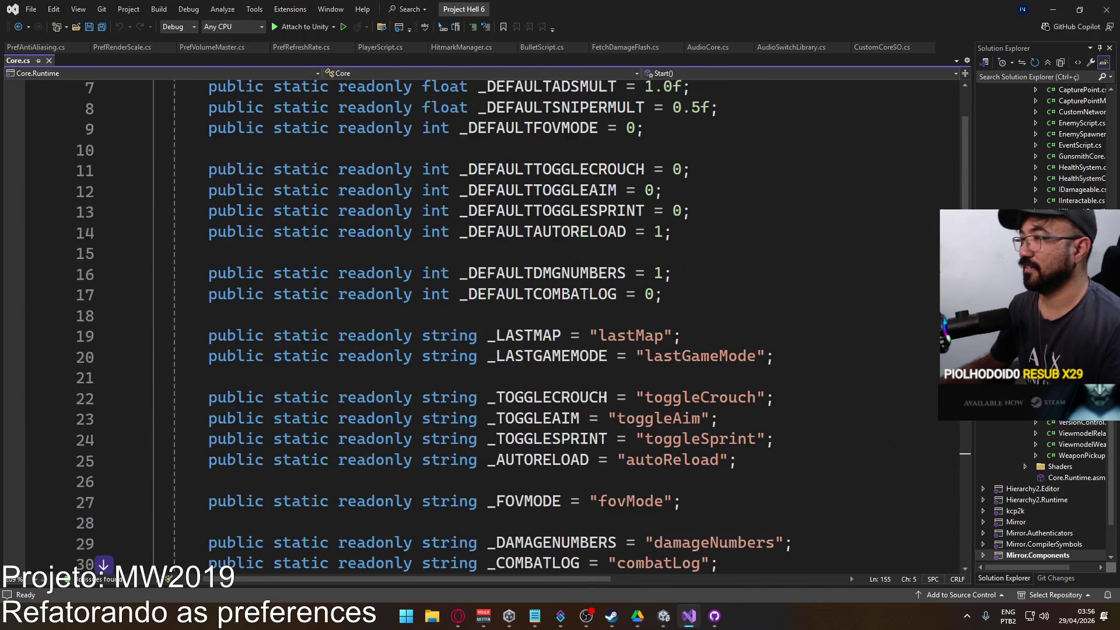
scroll(561, 399, "up", 2)
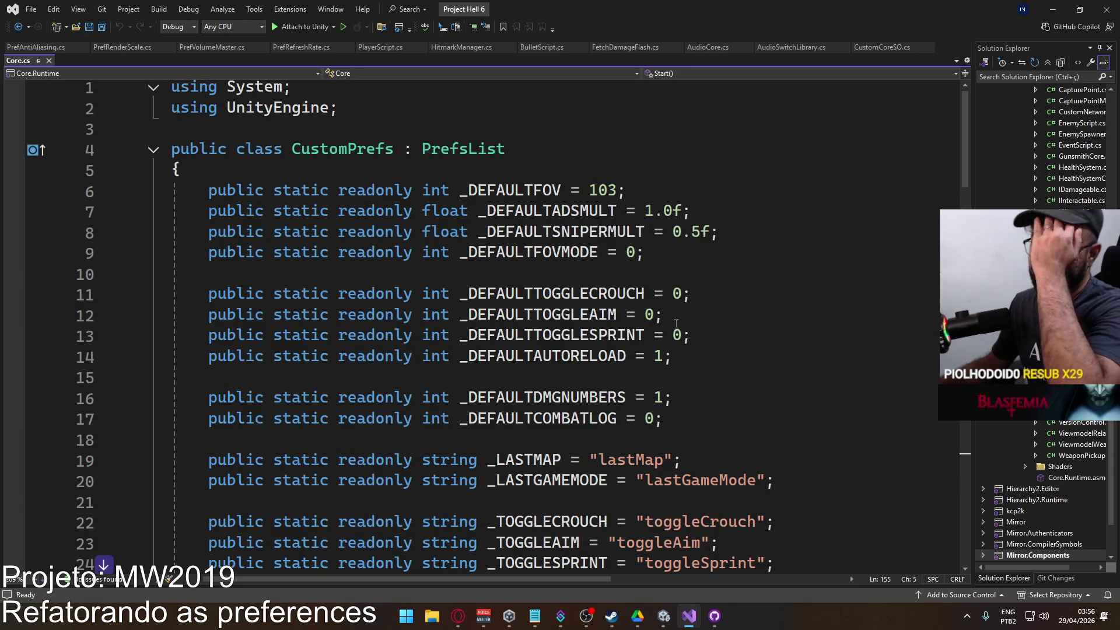
scroll(673, 320, "down", 5)
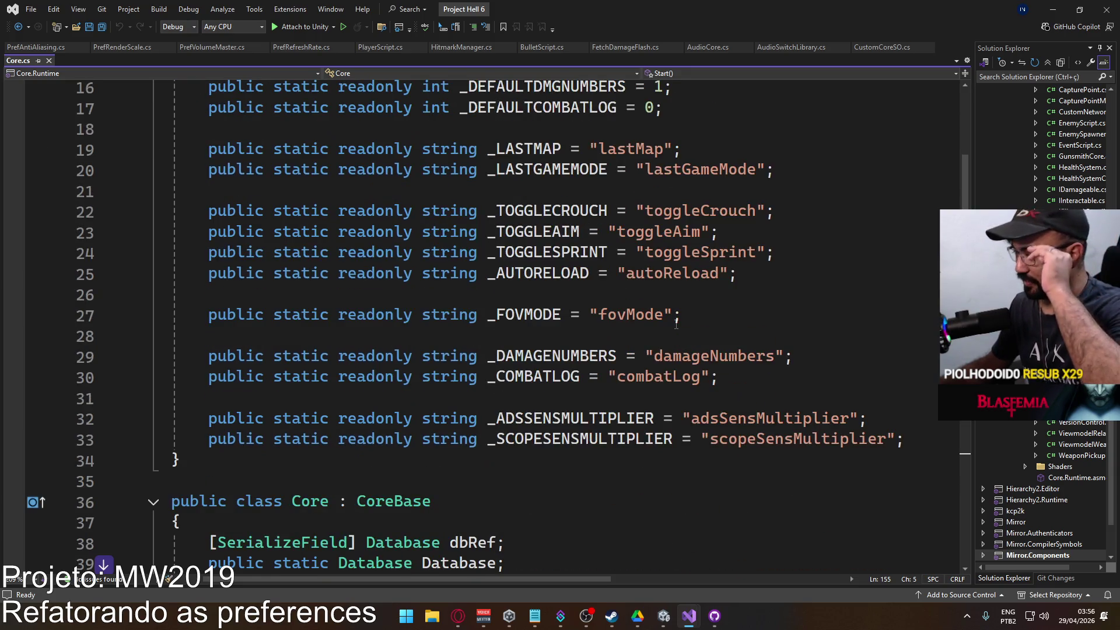
scroll(676, 325, "up", 4)
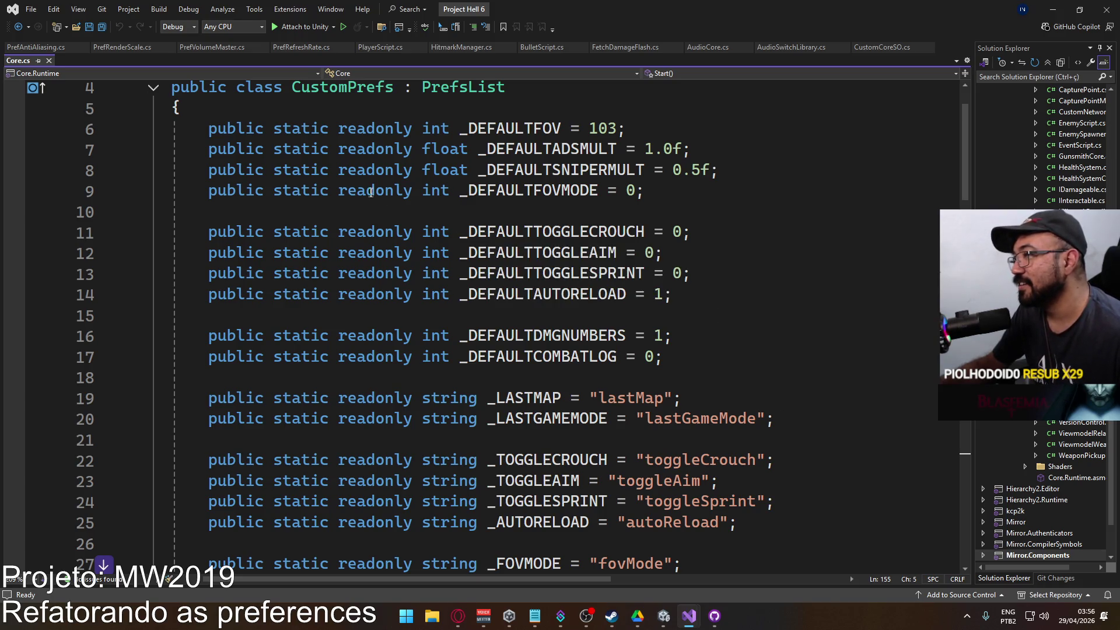
scroll(397, 201, "up", 1)
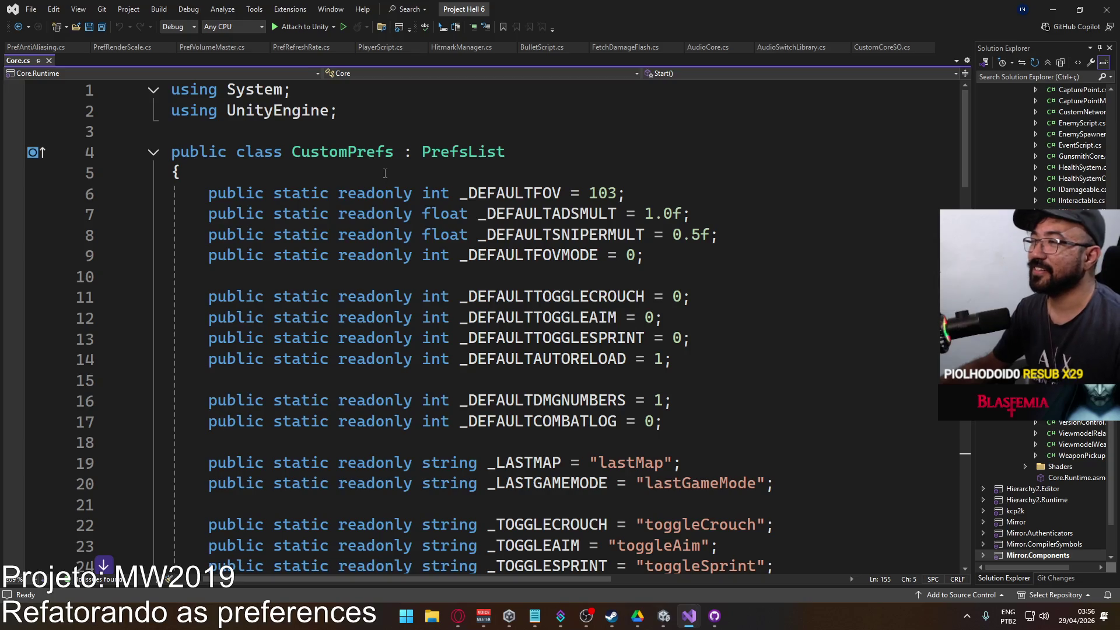
scroll(690, 311, "down", 1)
scroll(689, 311, "up", 1)
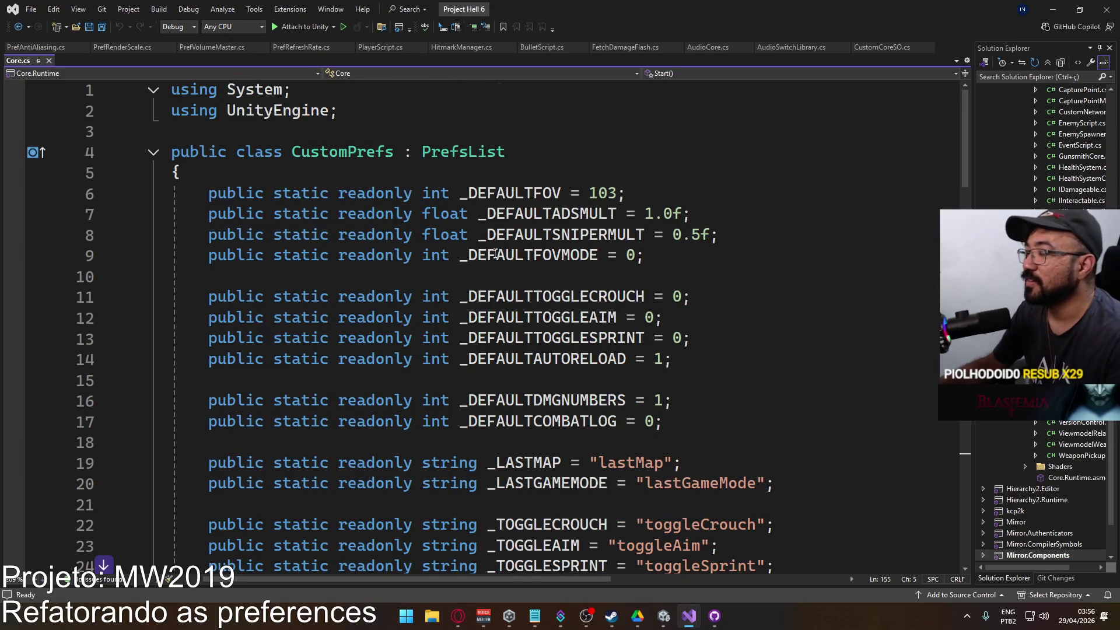
Start a 'public static' line after line 17, delete it again, and save Core.cs.
left_click(679, 425)
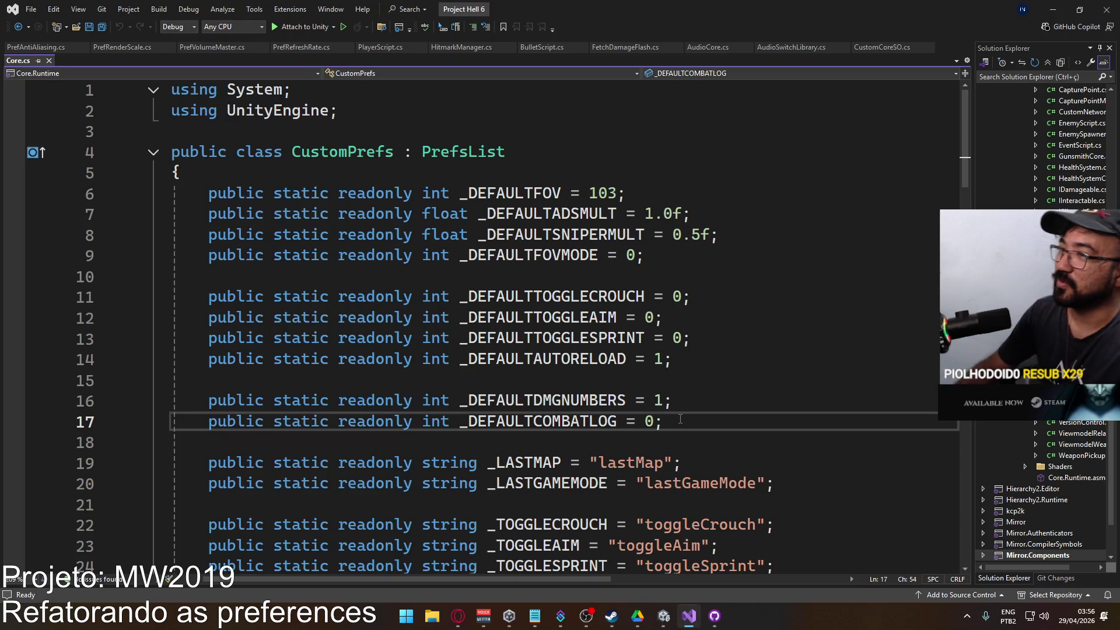
key("Return")
key("Return")
type("public static")
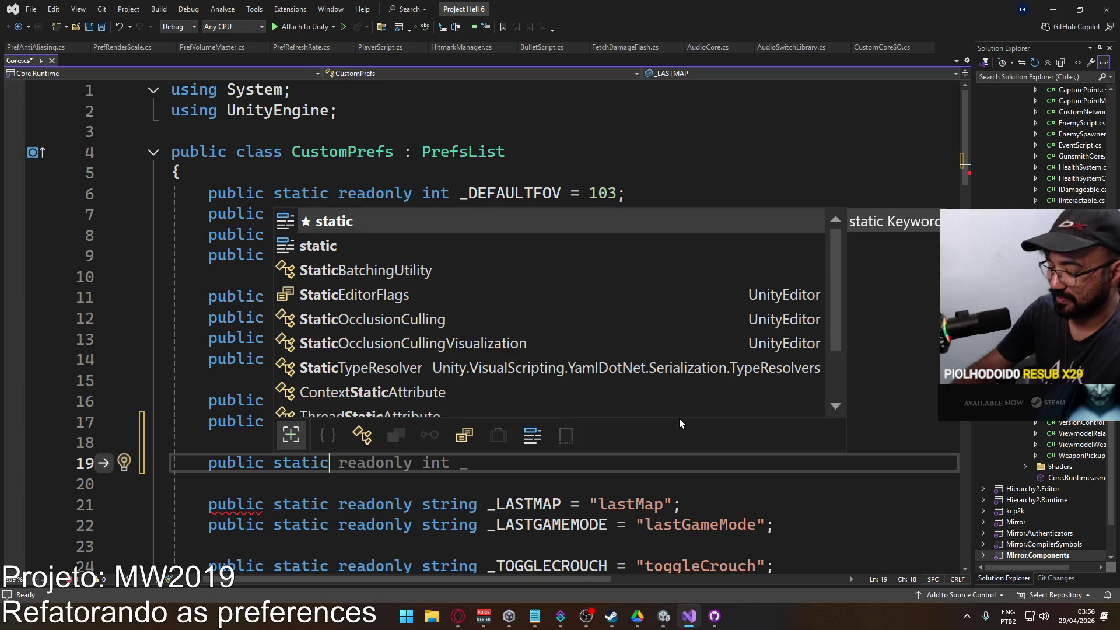
key("Escape")
key("shift+Home")
key("BackSpace")
key("BackSpace")
scroll(681, 419, "down", 11)
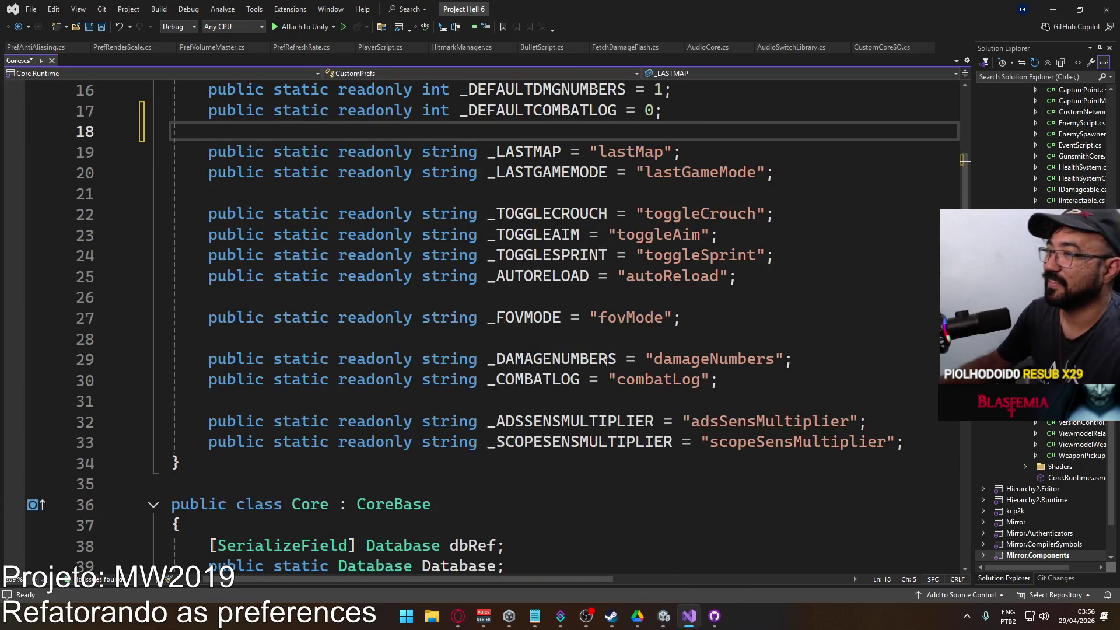
key("ctrl+s")
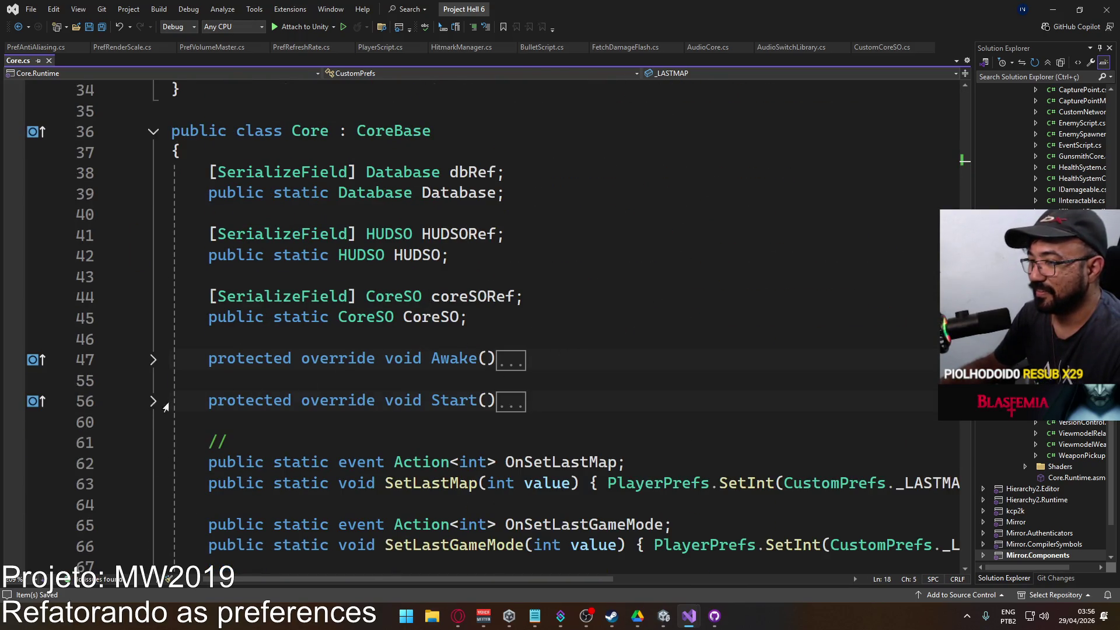
Go from Core's Start to CoreBase's Start definition and copy its pref-initialization block.
left_click(164, 405)
scroll(376, 422, "down", 2)
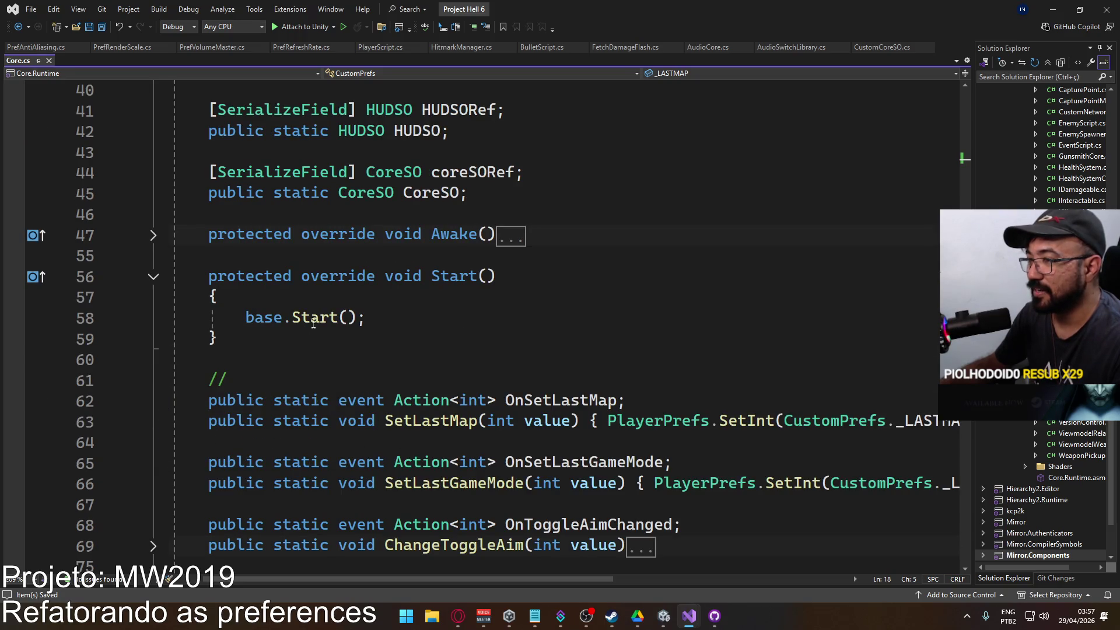
left_click(313, 325, "ctrl")
scroll(413, 345, "down", 5)
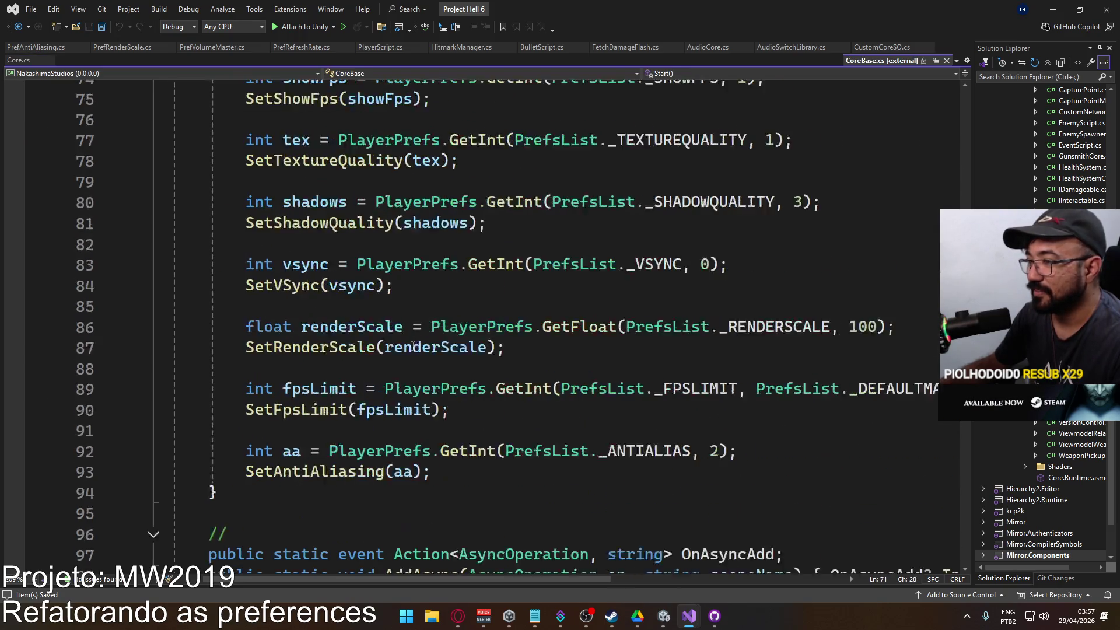
scroll(413, 345, "down", 1)
left_click(437, 411)
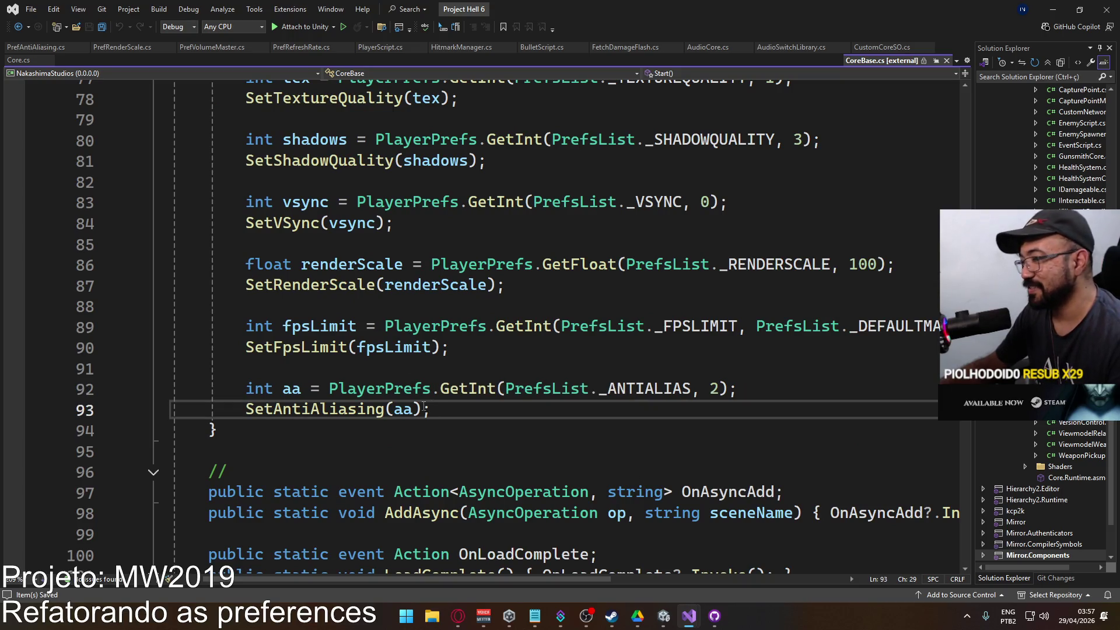
scroll(425, 407, "up", 4)
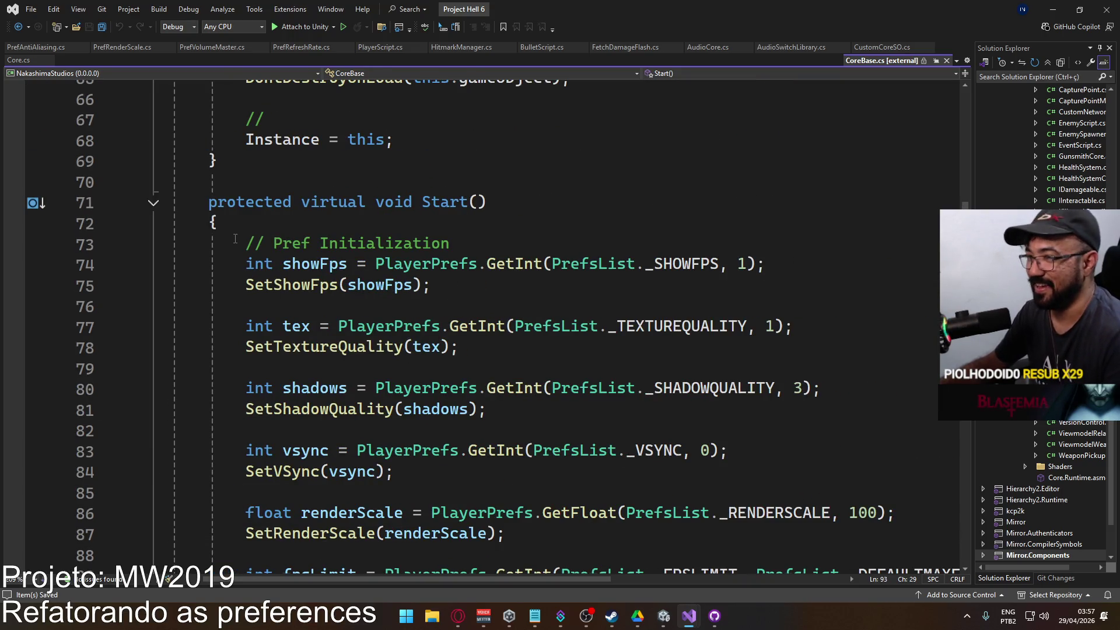
left_click(240, 243, "shift")
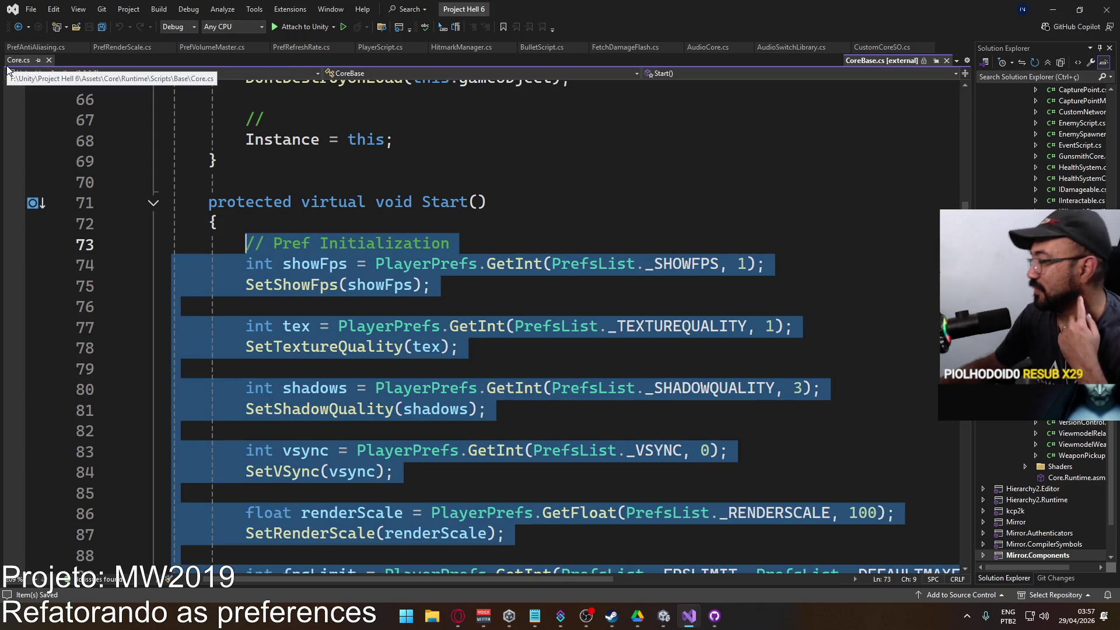
left_click(49, 48)
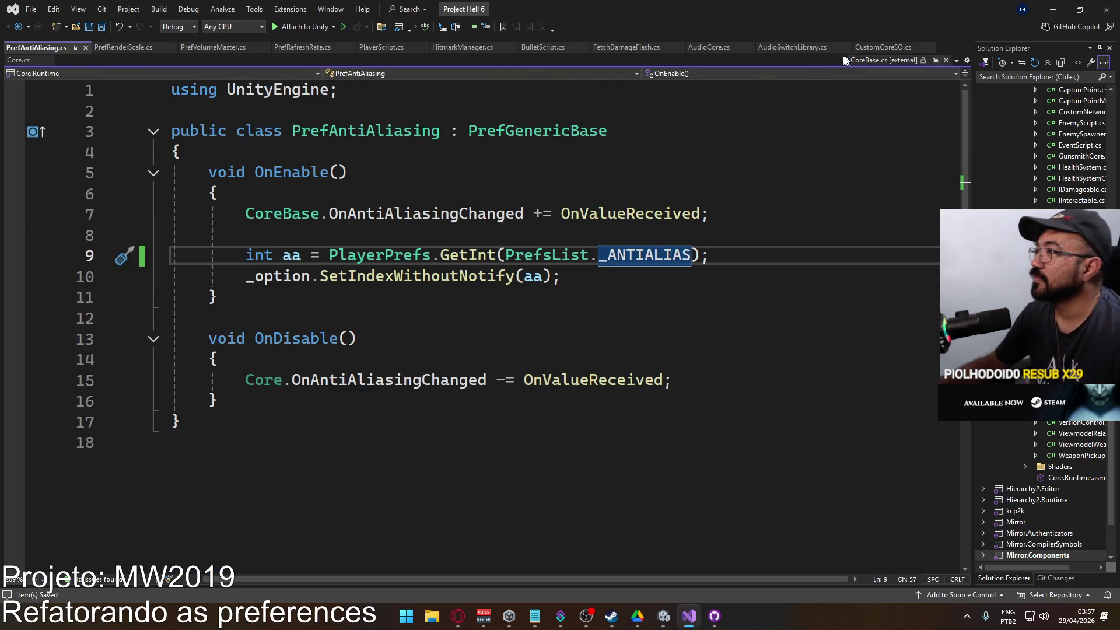
left_click(845, 61)
left_click(477, 201)
scroll(503, 214, "up", 3)
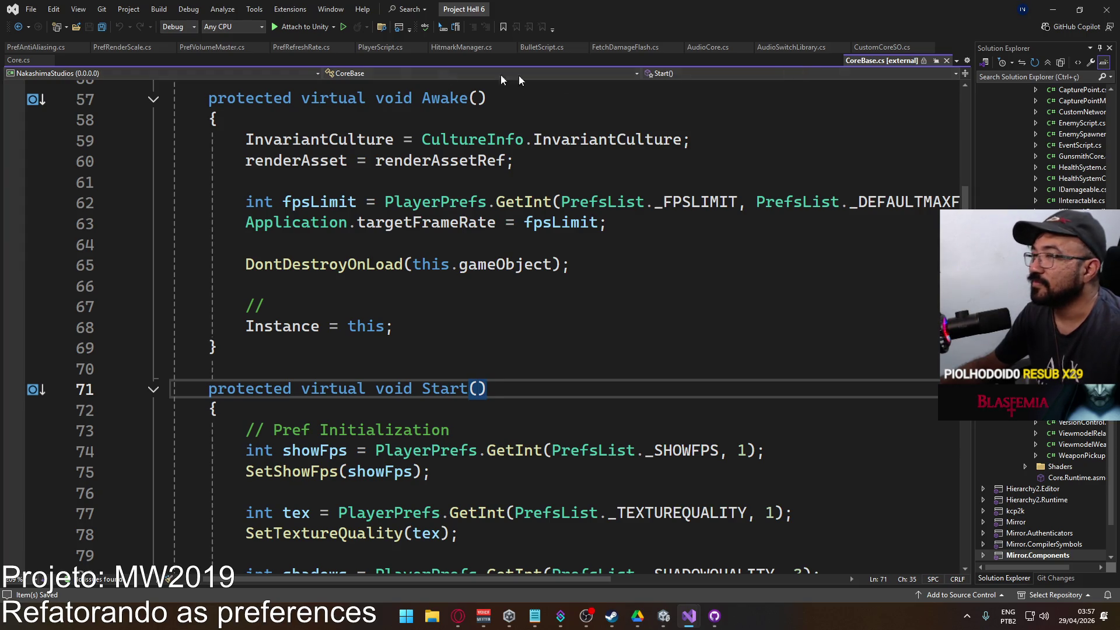
Replace base.Start() in Core.cs with the copied block, change the antialias default to 1, and save.
left_click(9, 60)
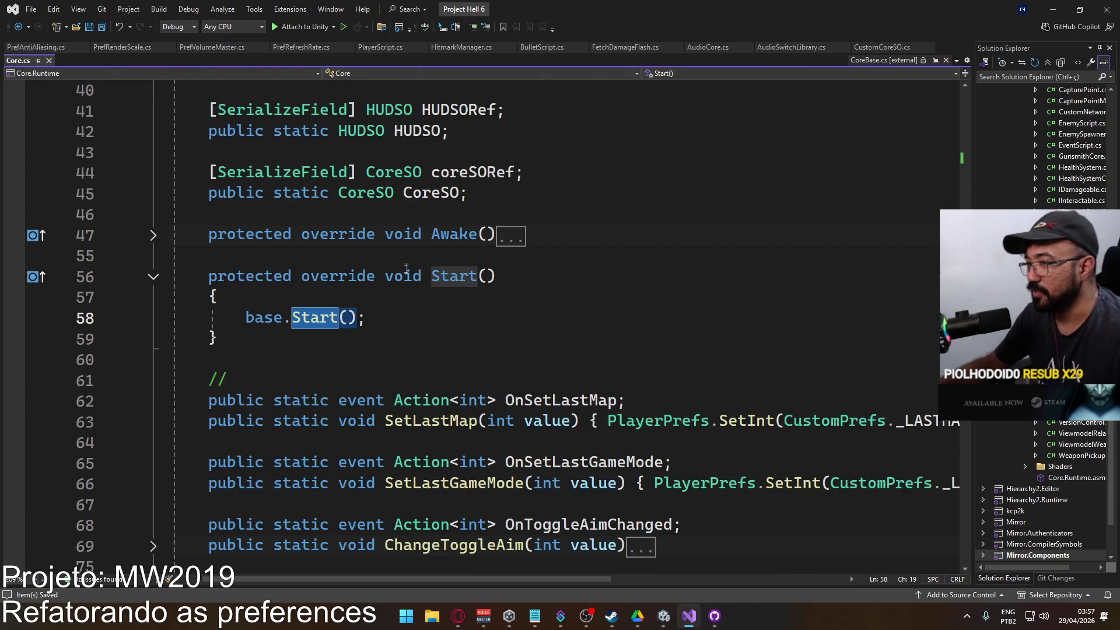
left_click(412, 333)
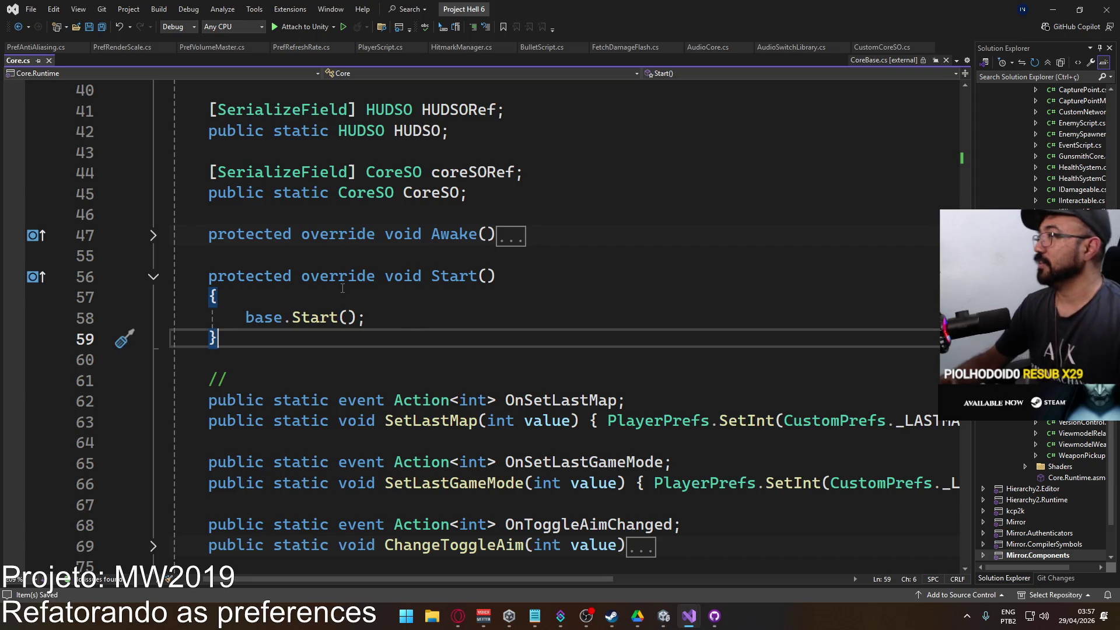
left_click(374, 315)
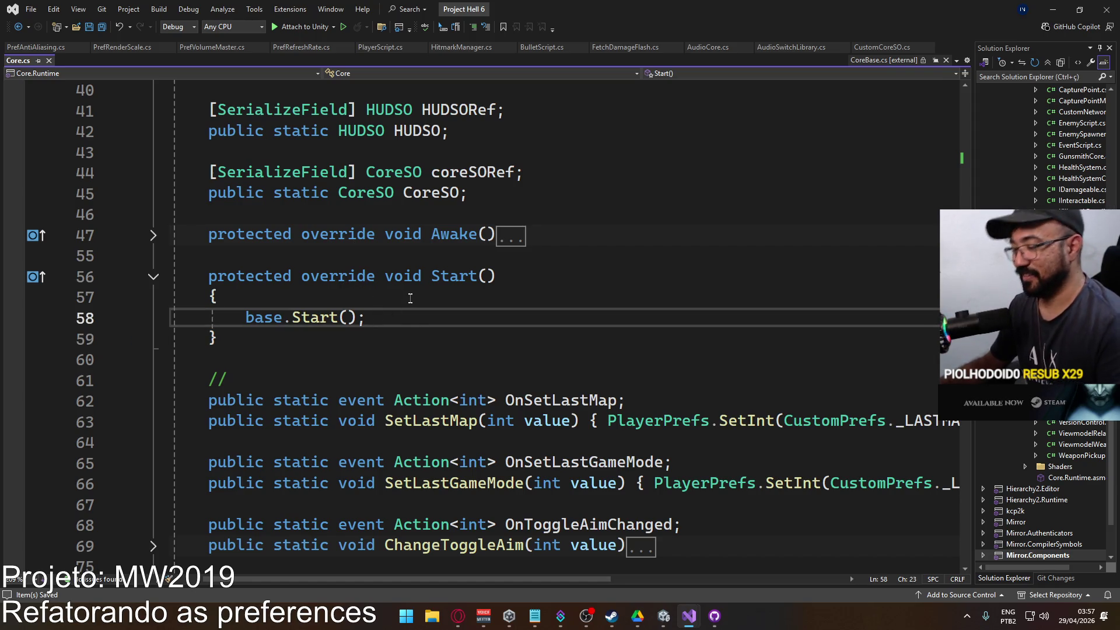
left_click_drag(401, 317, 247, 323)
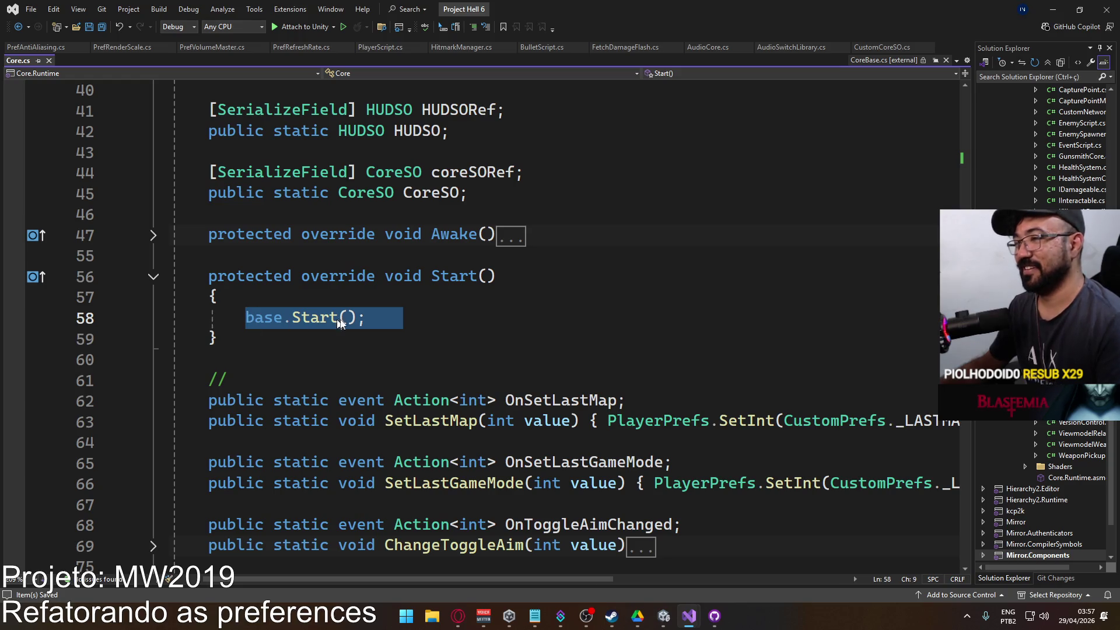
key("ctrl+v")
scroll(456, 328, "down", 3)
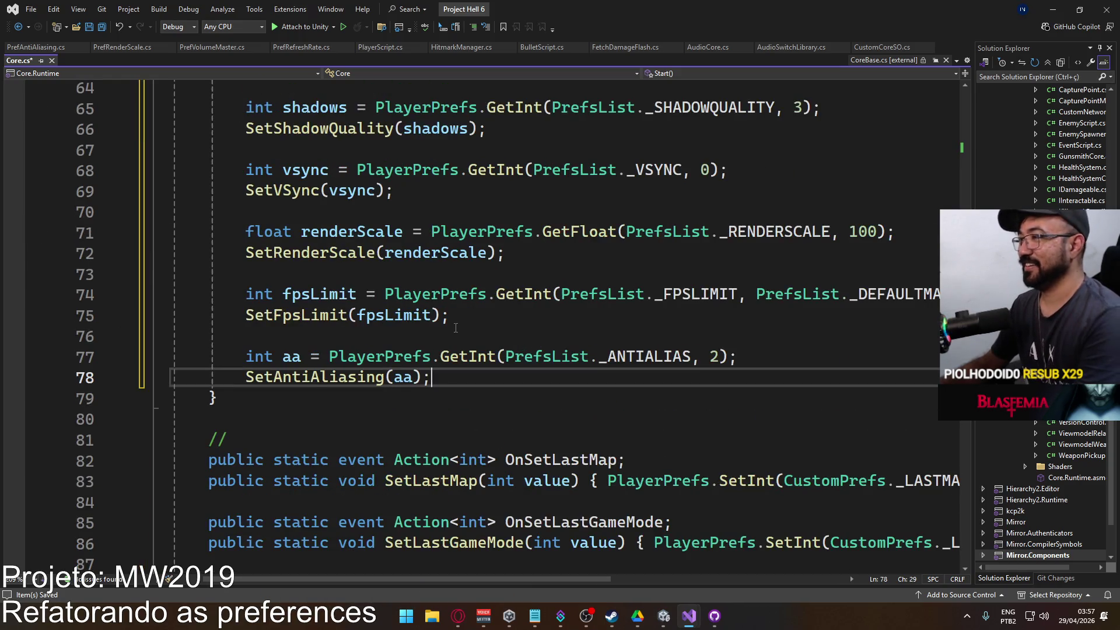
double_click(714, 356)
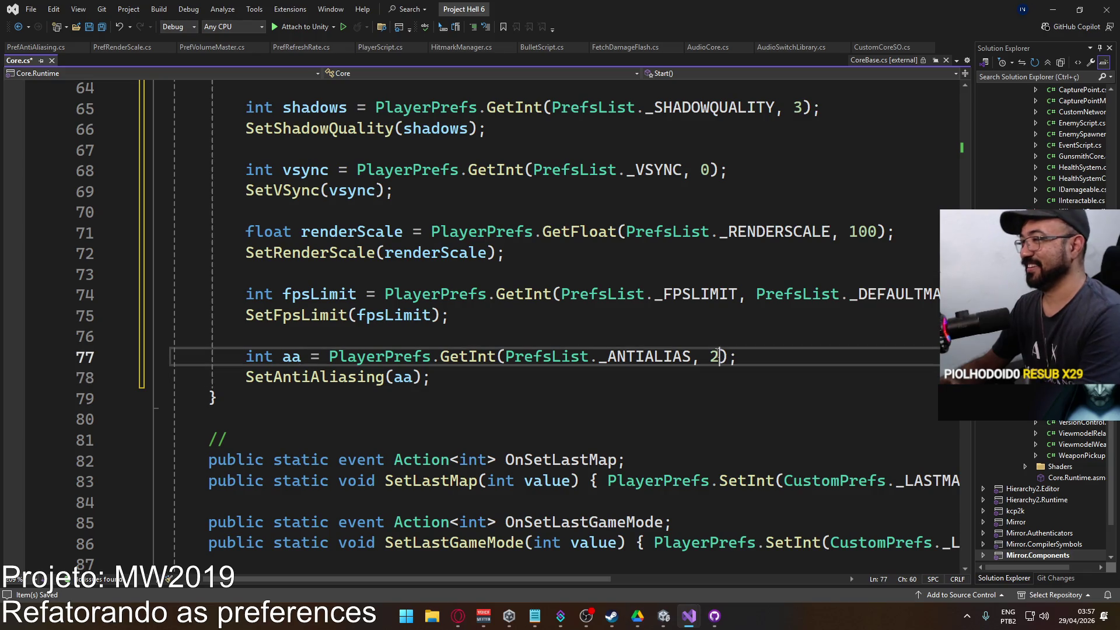
type("1")
key("ctrl+s")
scroll(439, 370, "up", 6)
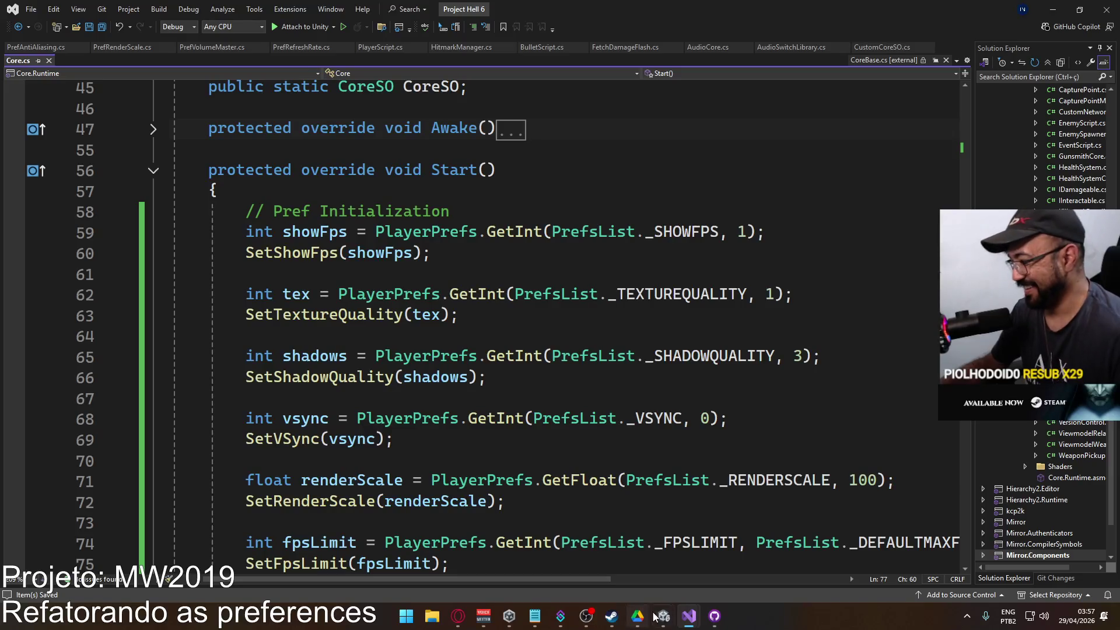
mouse_move(664, 616)
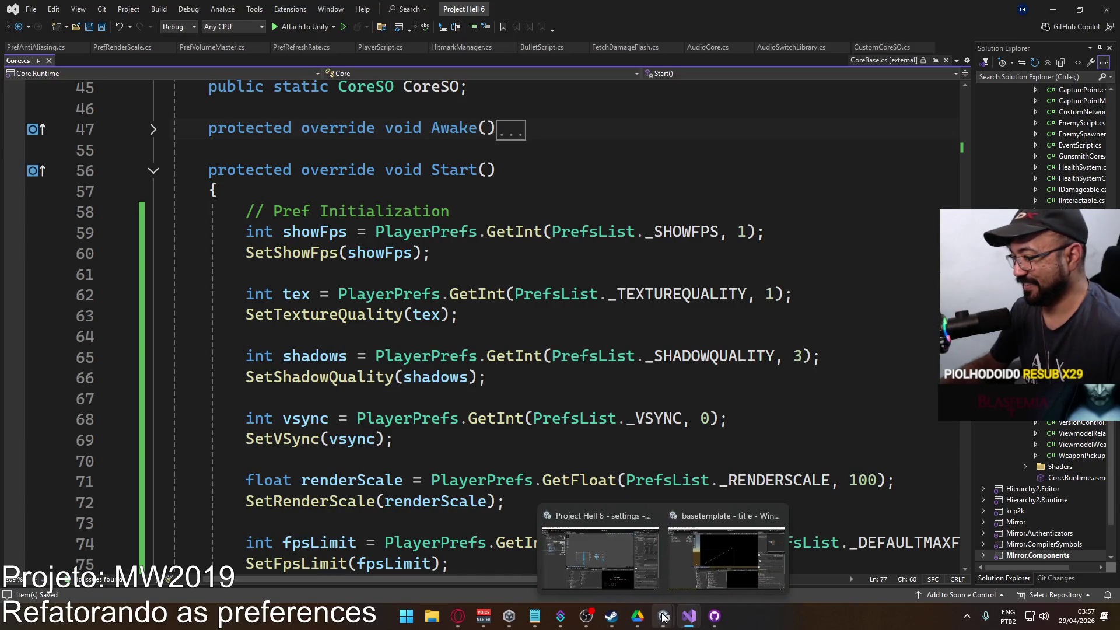
left_click(596, 563)
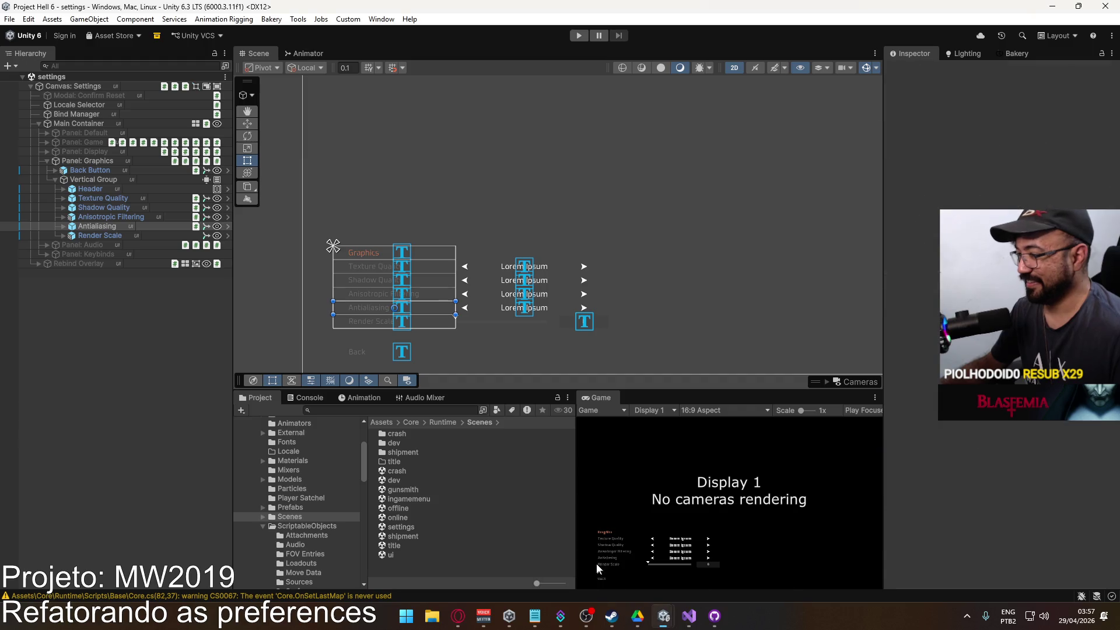
Play the title scene and go through Settings > Game > Back > Display.
double_click(410, 544)
left_click(580, 36)
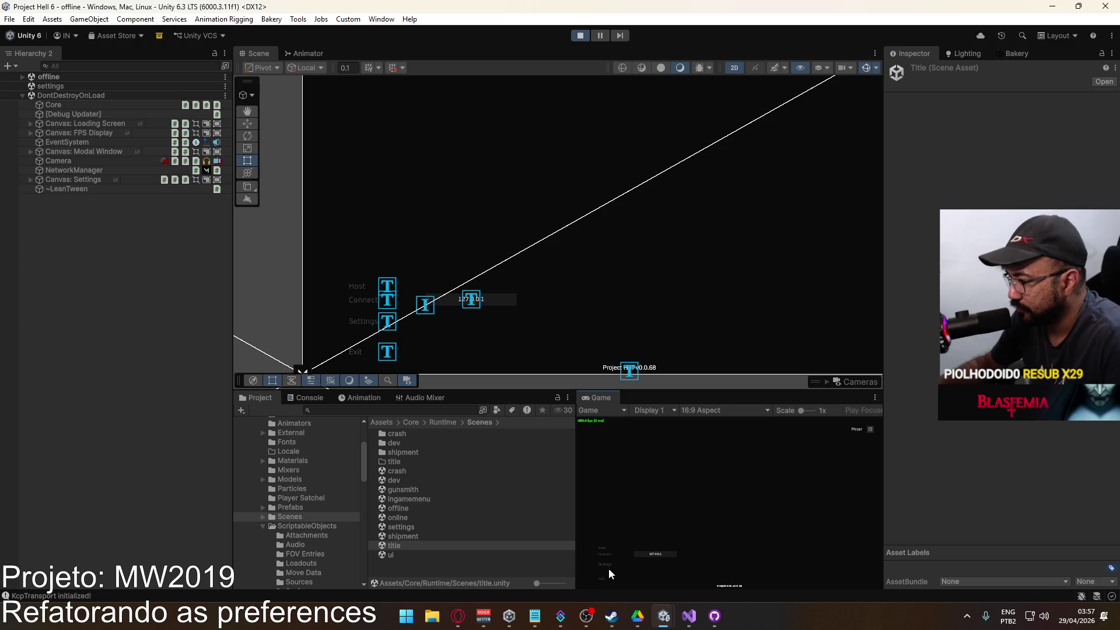
left_click(606, 566)
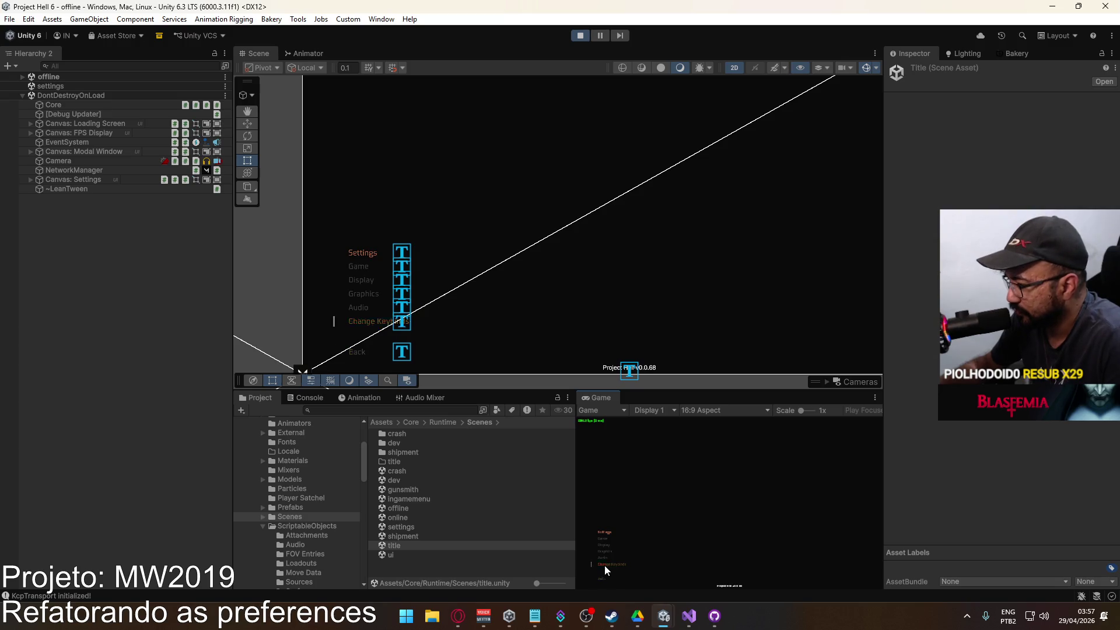
left_click(604, 540)
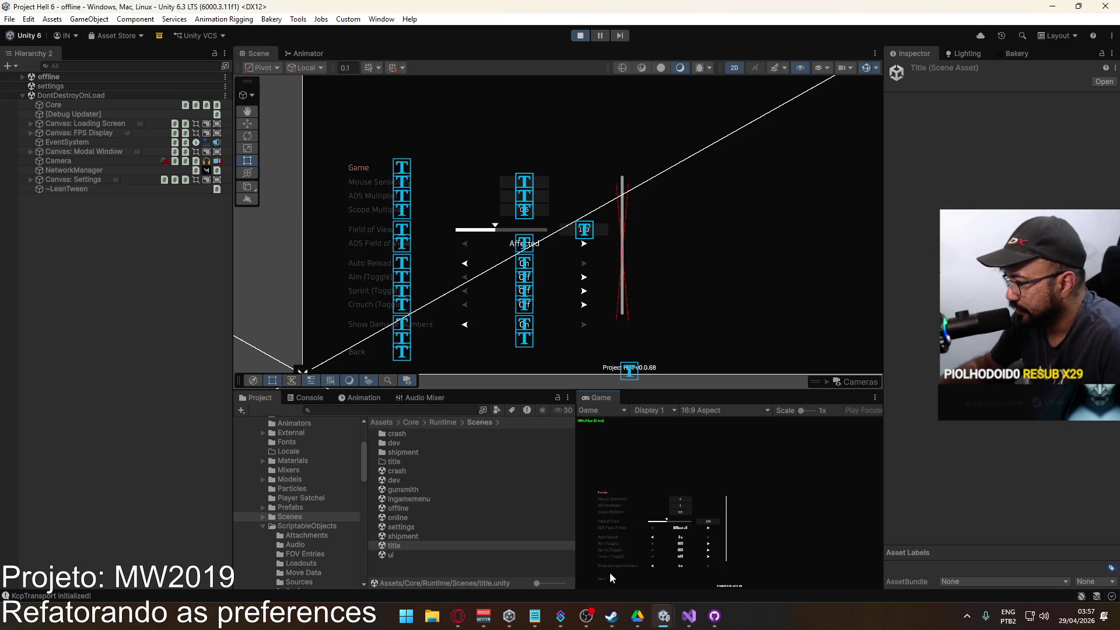
left_click(604, 579)
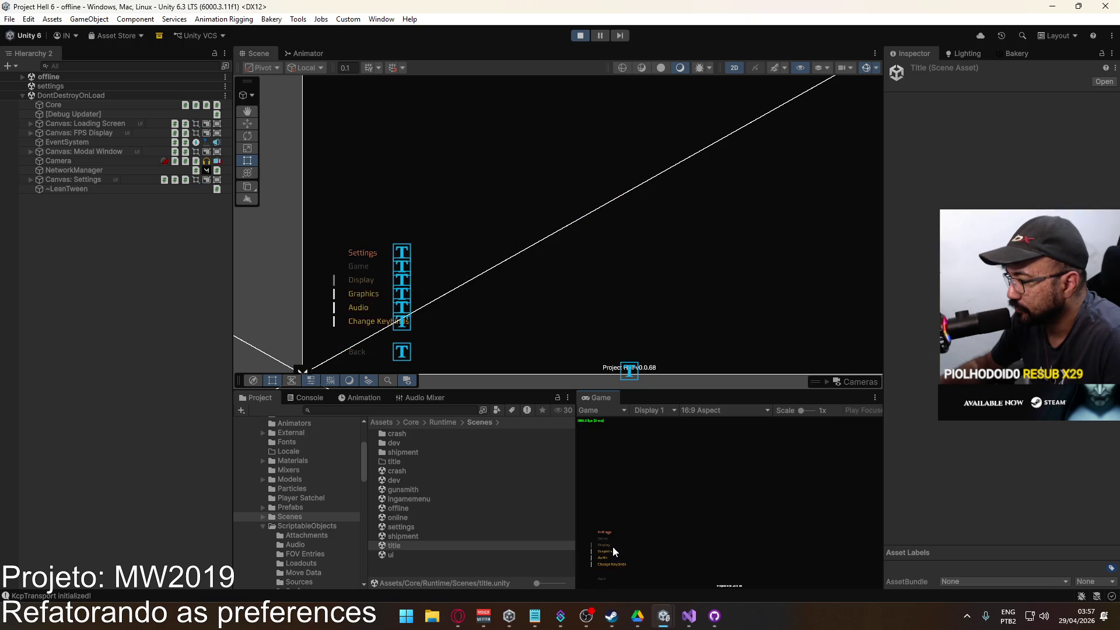
left_click(613, 546)
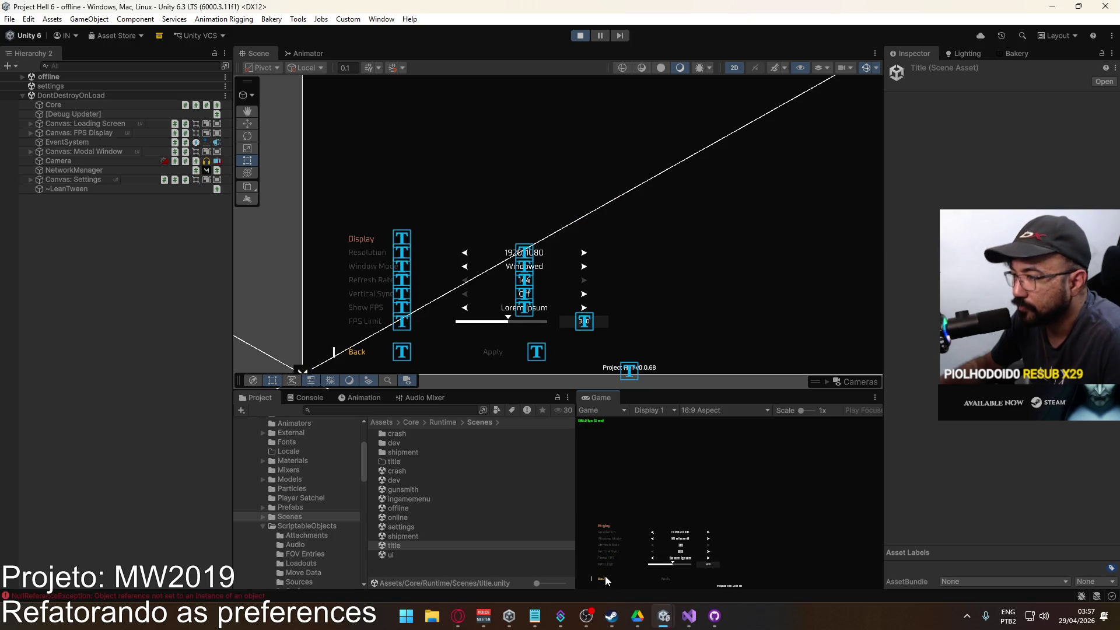
Stop play mode and select the PrefShowFPS NullReferenceException in the Console.
key("super")
key("super")
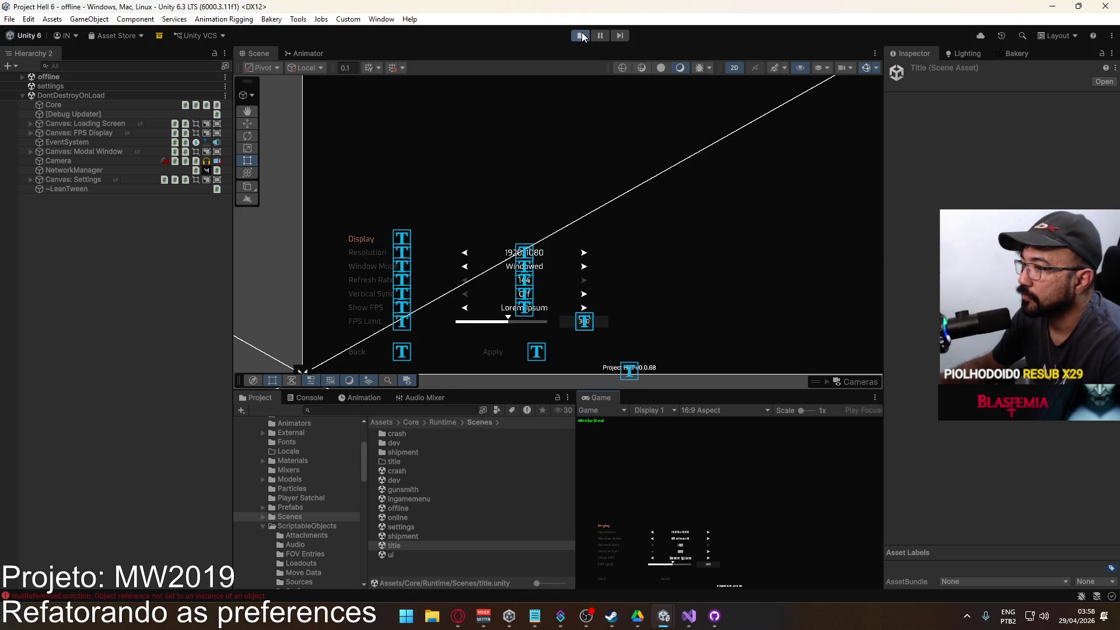
left_click(582, 36)
left_click(225, 593)
left_click(398, 478)
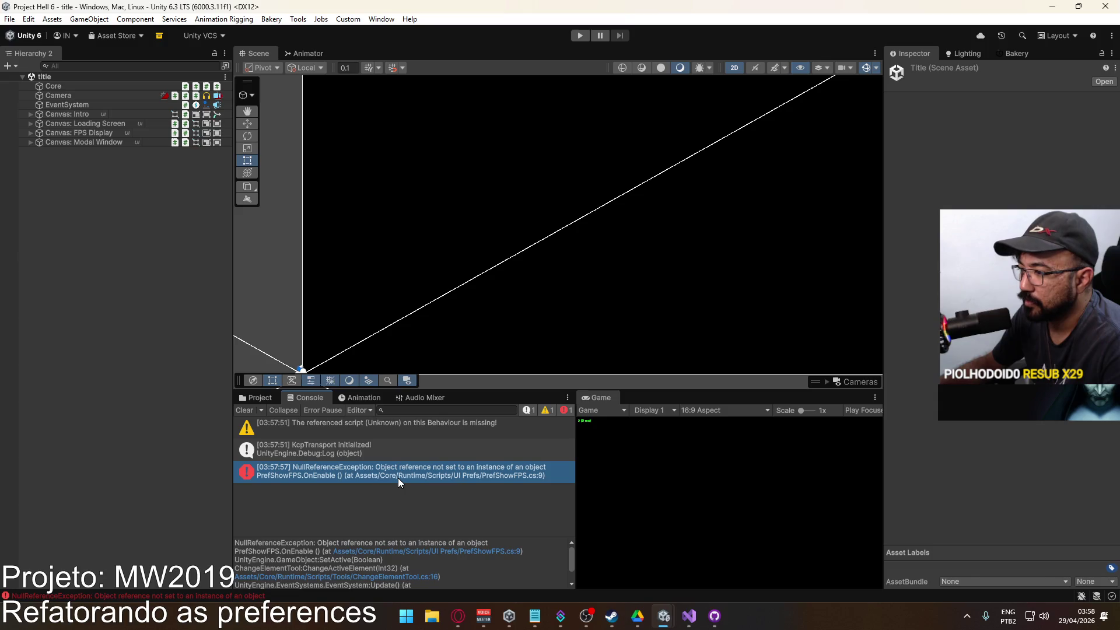
Open PrefShowFPS.cs at line 9 from the error, then return to Unity's Project window.
double_click(398, 478)
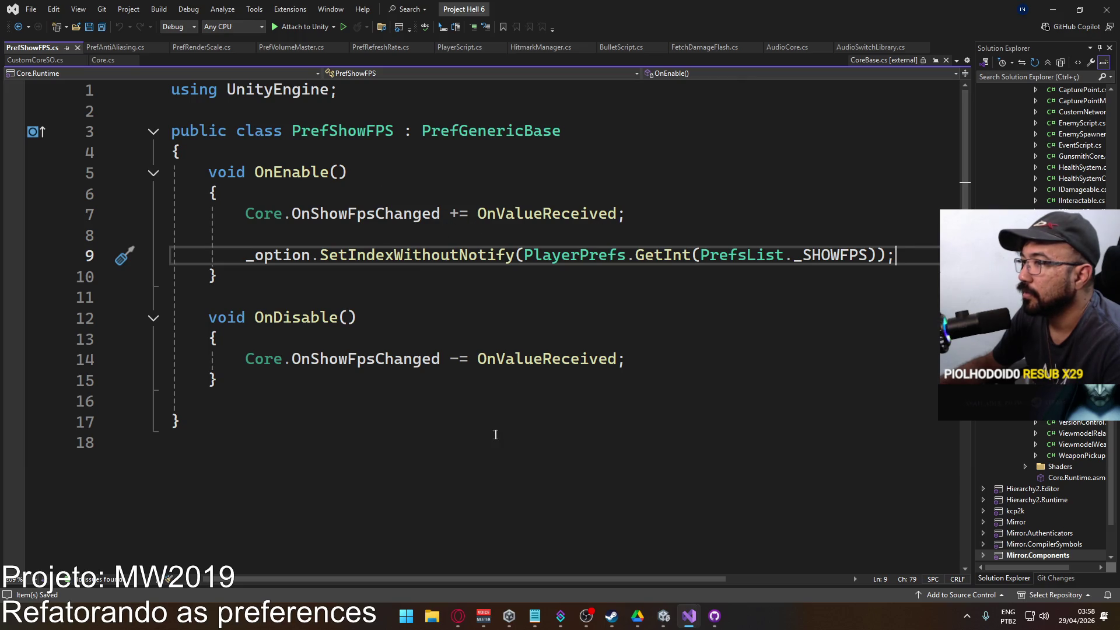
key("alt+Tab")
left_click(255, 399)
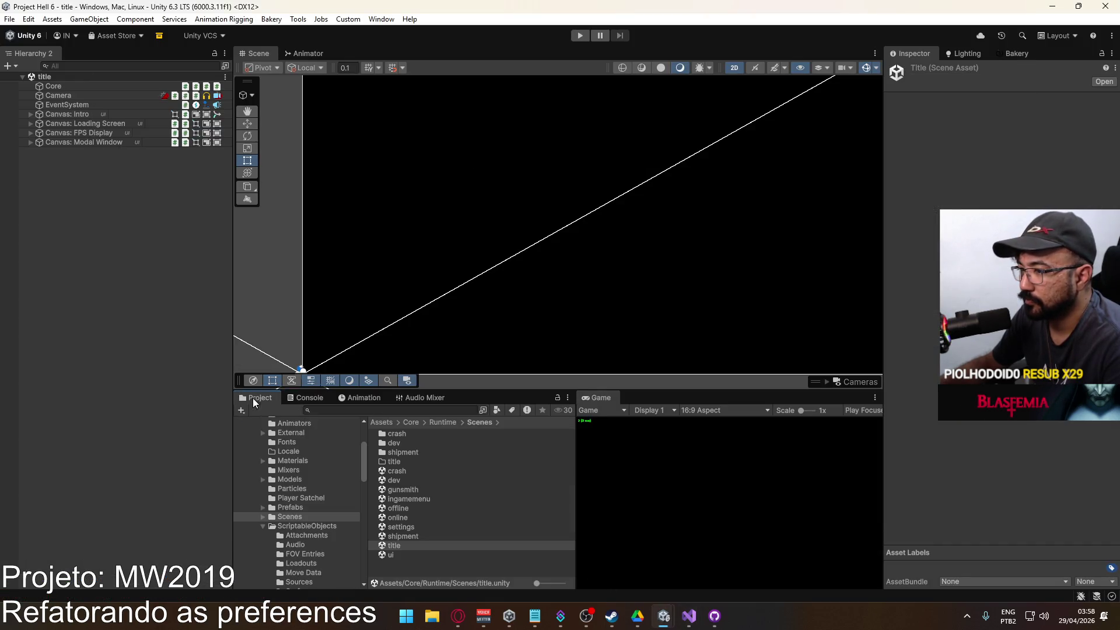
Open the settings scene, hide Panel: Graphics and activate Panel: Display.
double_click(418, 529)
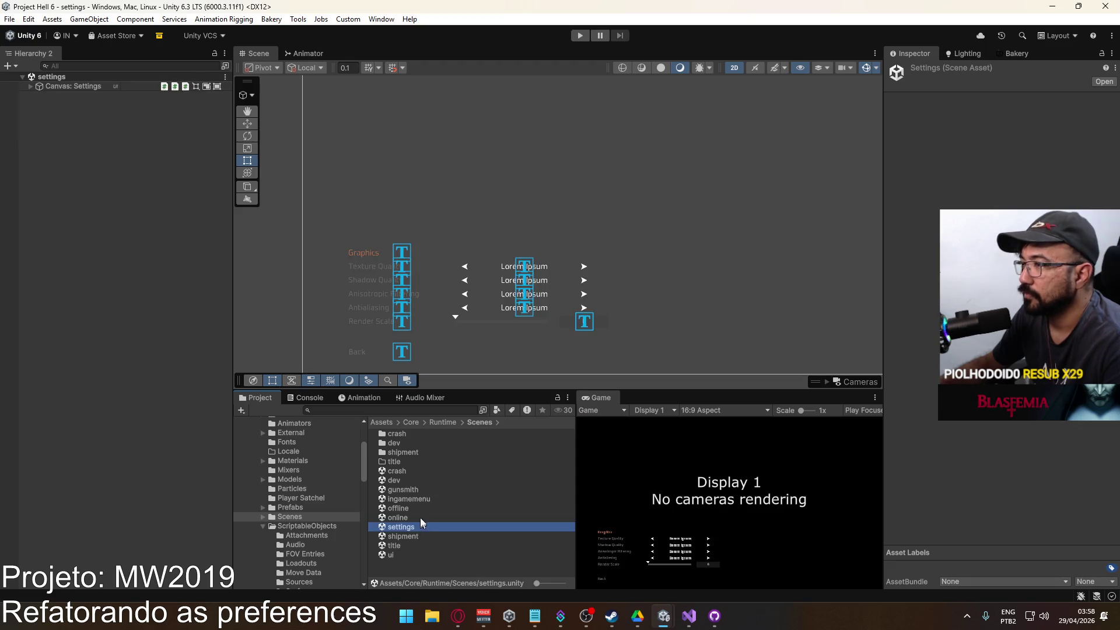
scroll(465, 315, "up", 3)
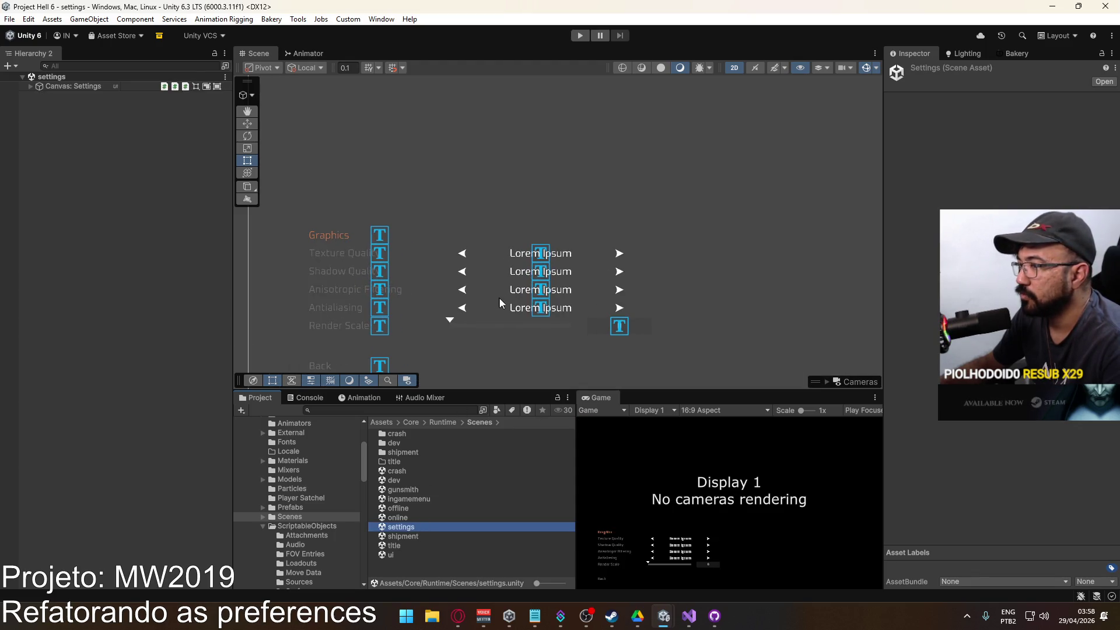
left_click(544, 255)
left_click(53, 163)
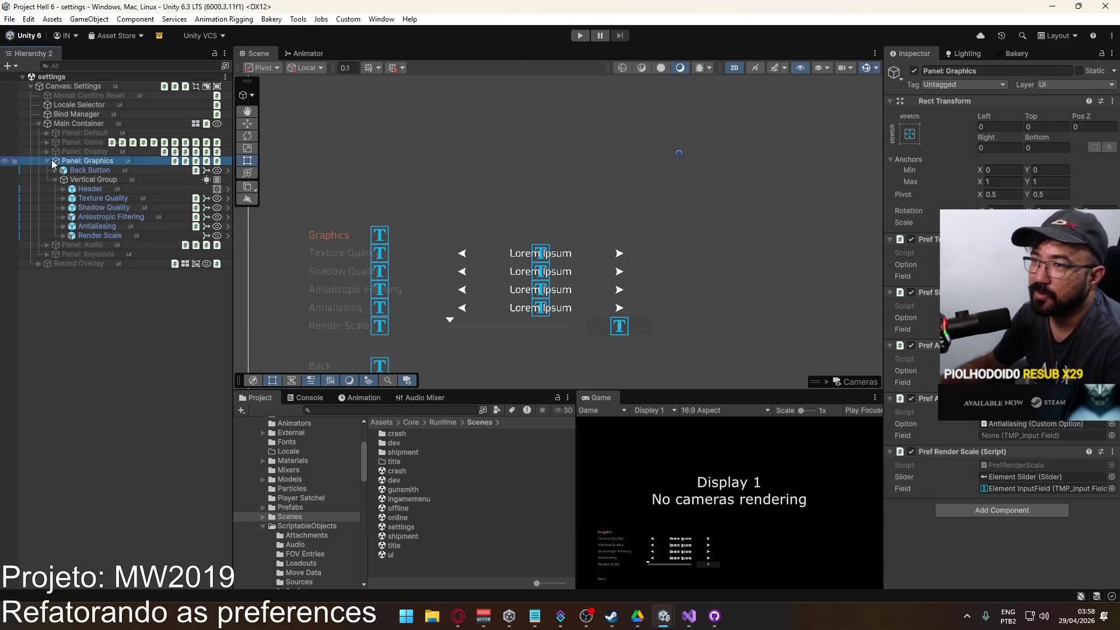
left_click(47, 162)
left_click(914, 71)
left_click(64, 151)
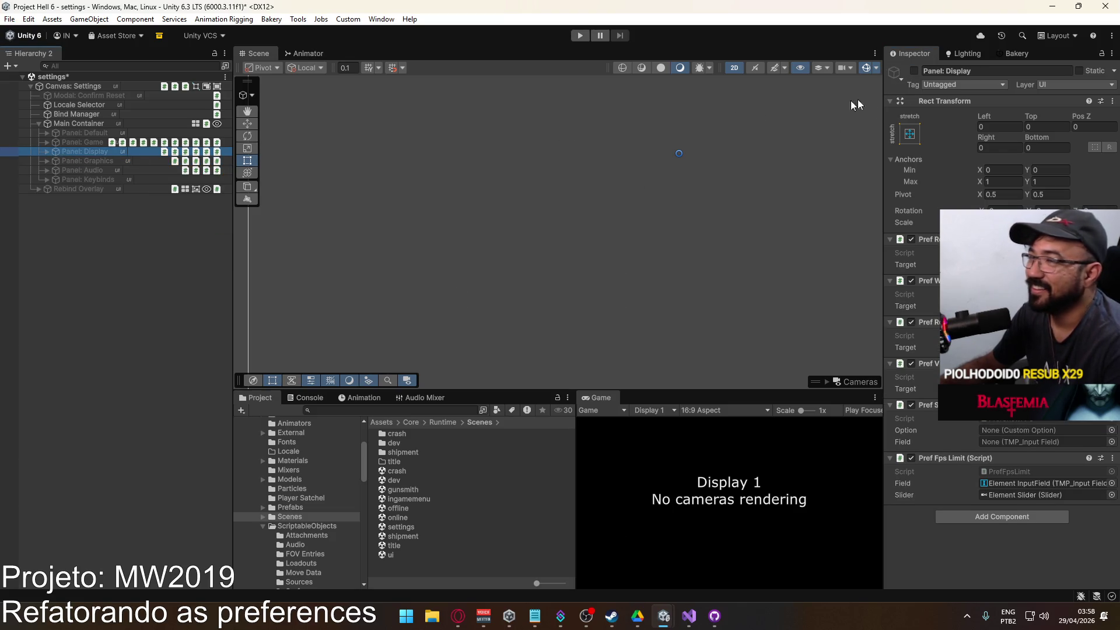
left_click(915, 71)
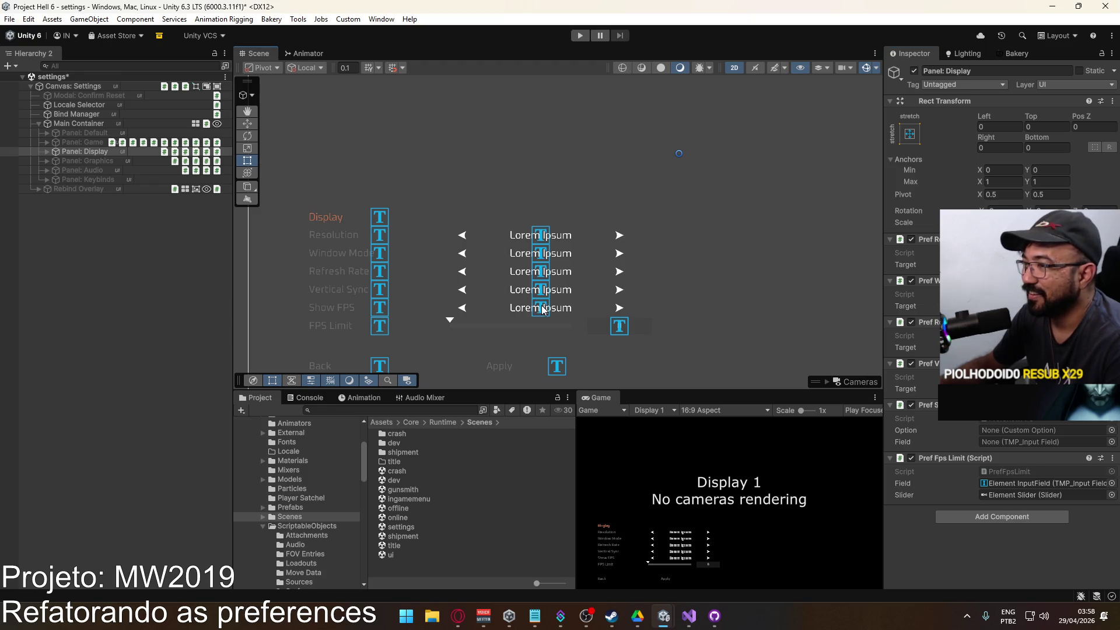
Turn off Reverse Interactable on Resolution Option and save the scene.
left_click(542, 306)
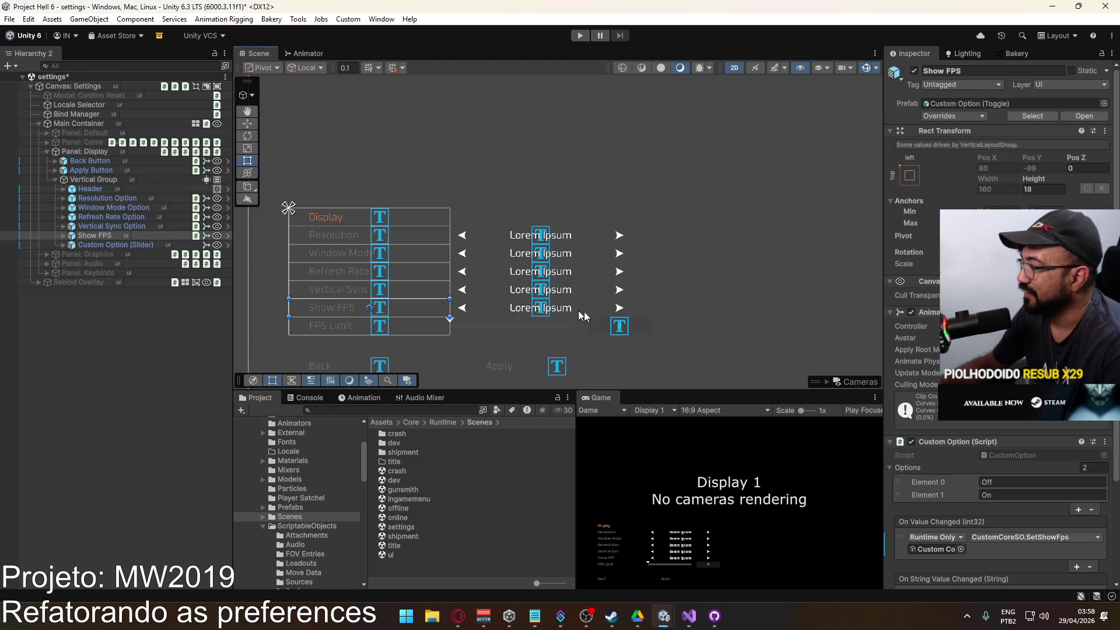
scroll(998, 326, "down", 3)
scroll(1003, 421, "down", 1)
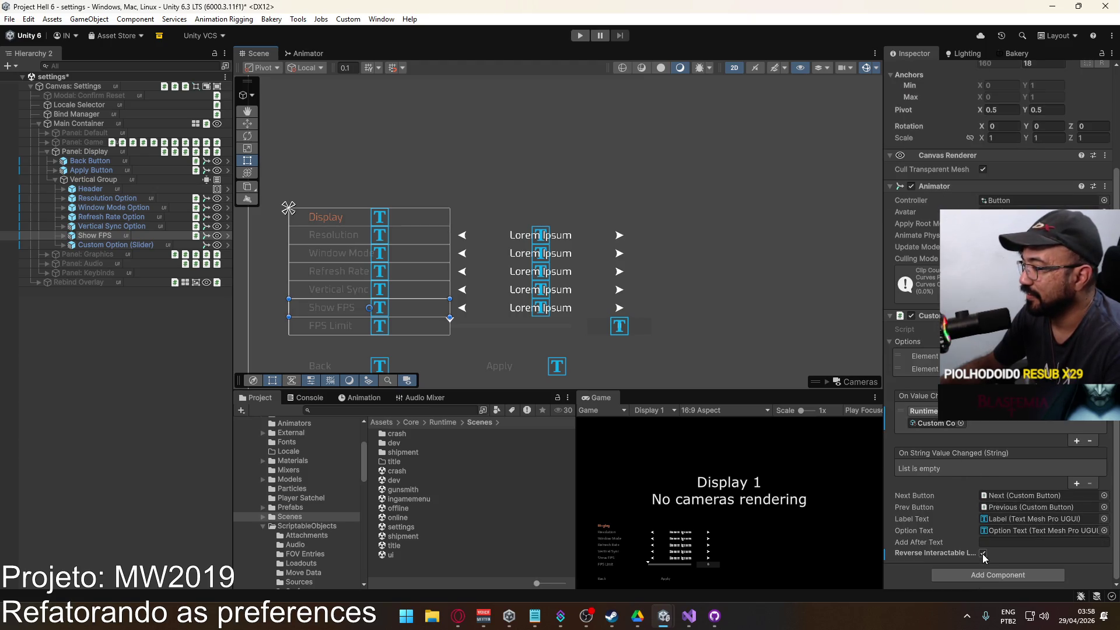
left_click(122, 227)
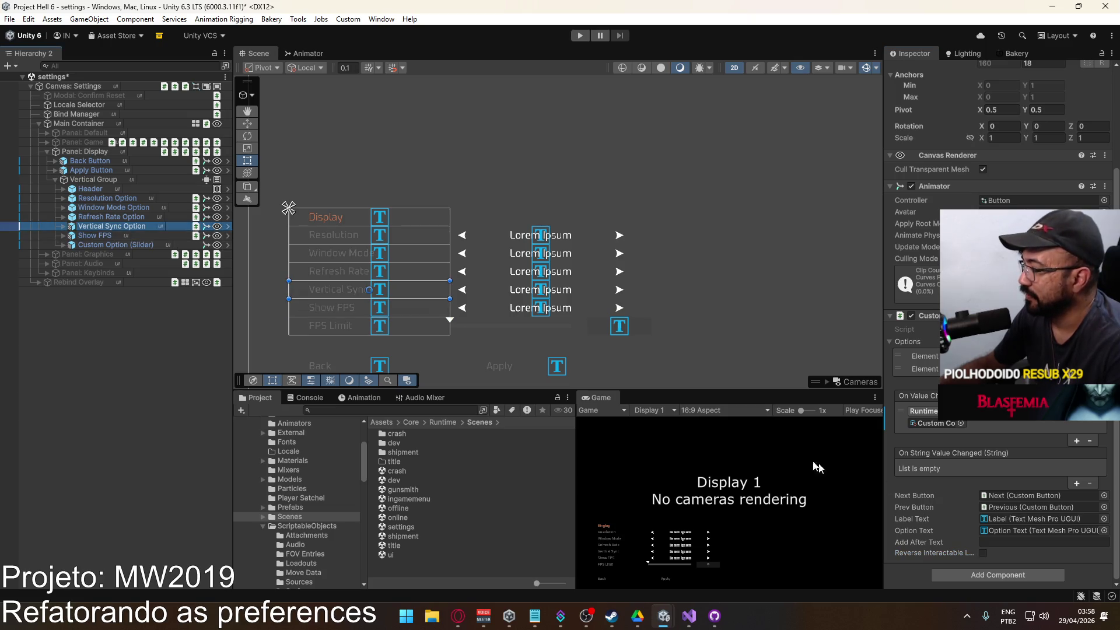
left_click(122, 219)
left_click(126, 209)
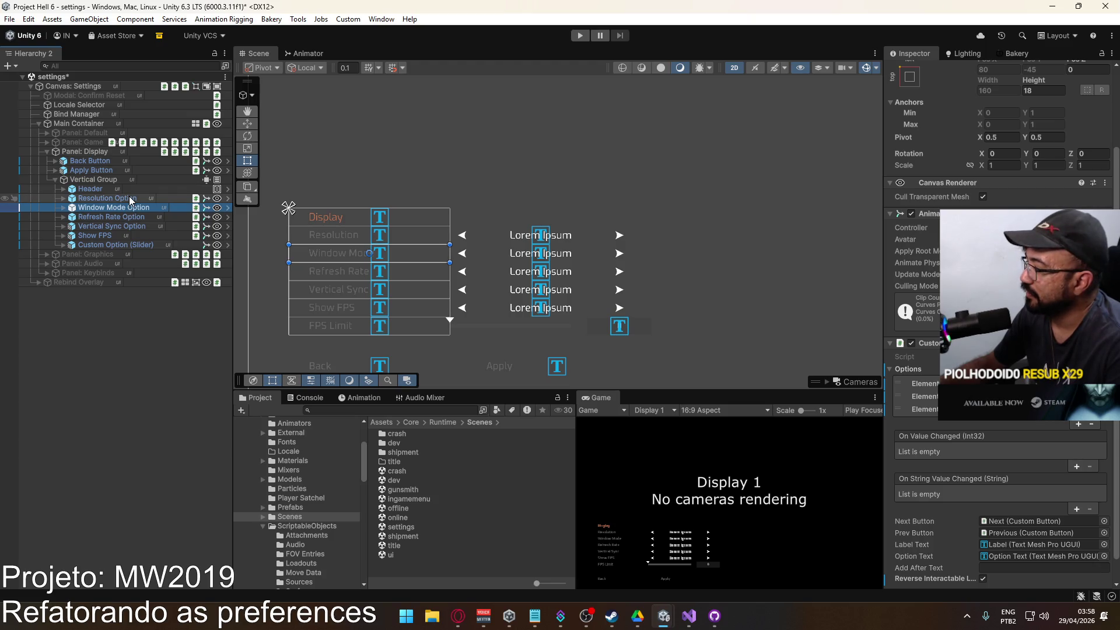
left_click(130, 198)
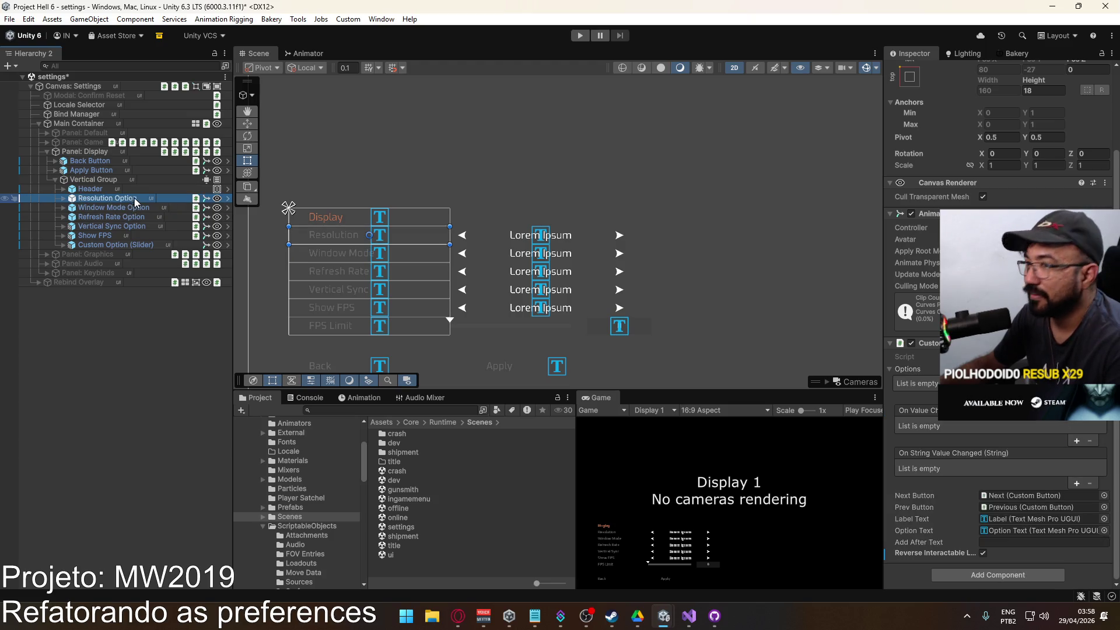
left_click(983, 553)
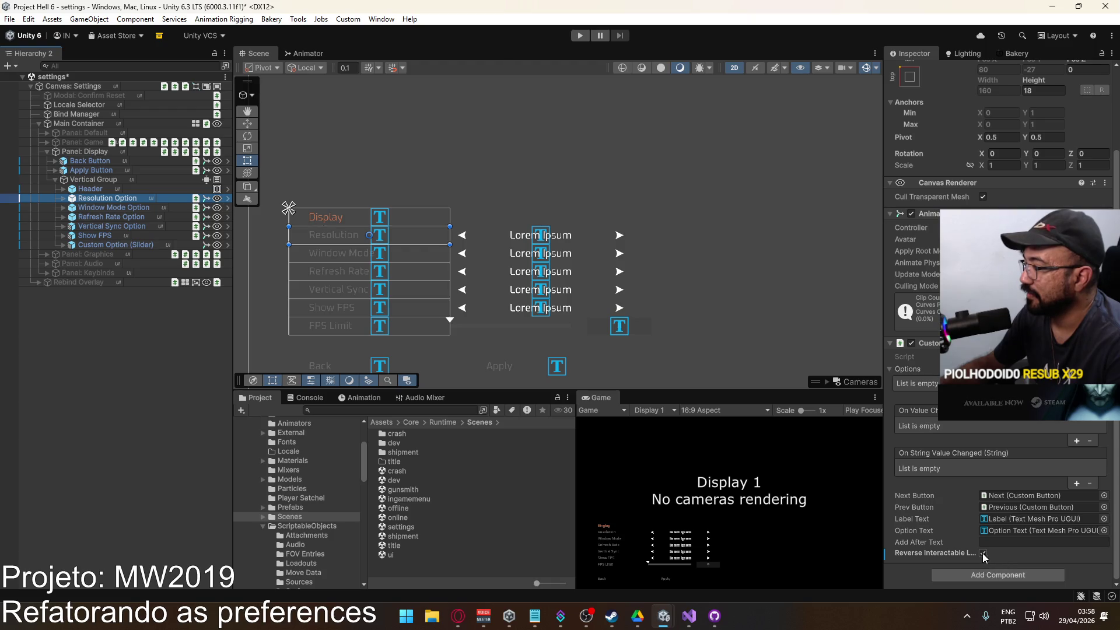
key("ctrl+s")
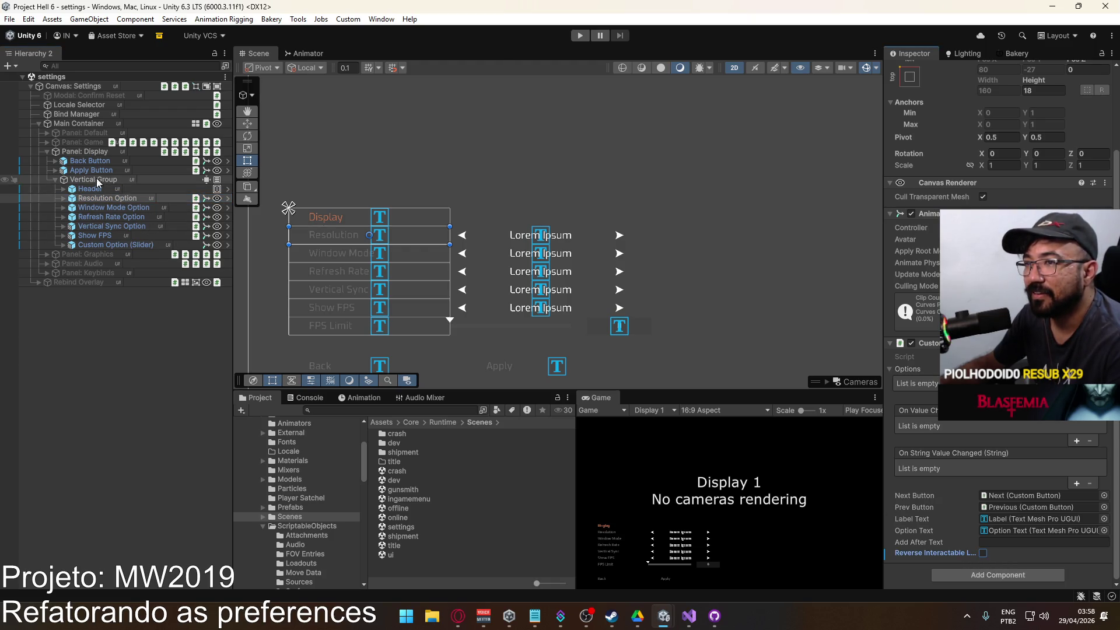
Assign Show FPS to Panel: Display's Option field, save, and open the title scene.
left_click(82, 151)
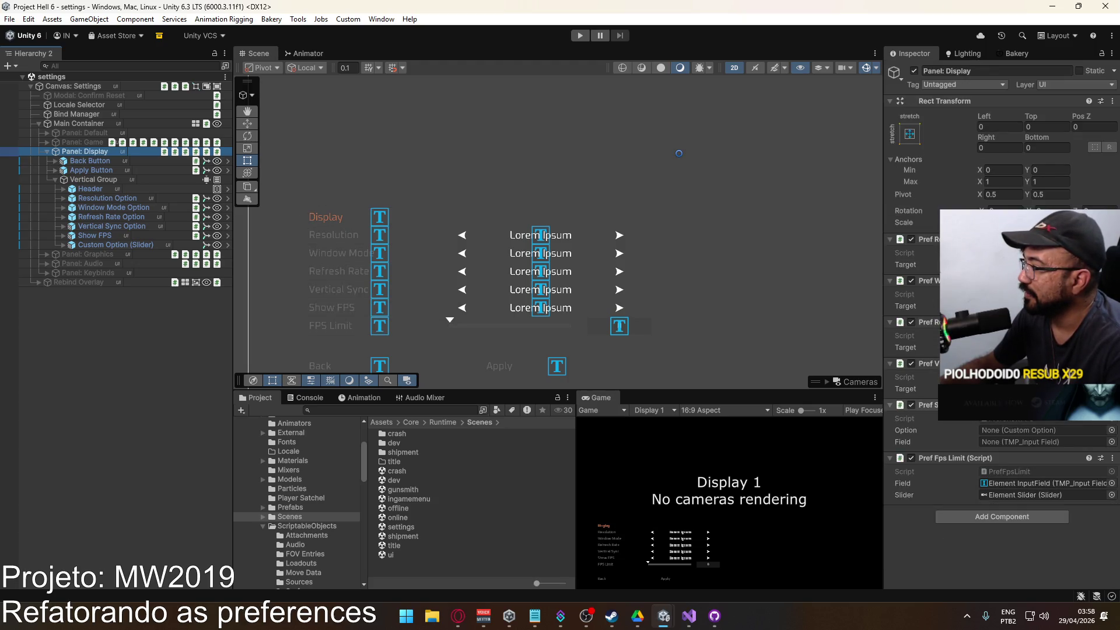
mouse_move(89, 237)
left_mouse_down()
mouse_move(638, 333)
mouse_move(1006, 437)
left_mouse_up()
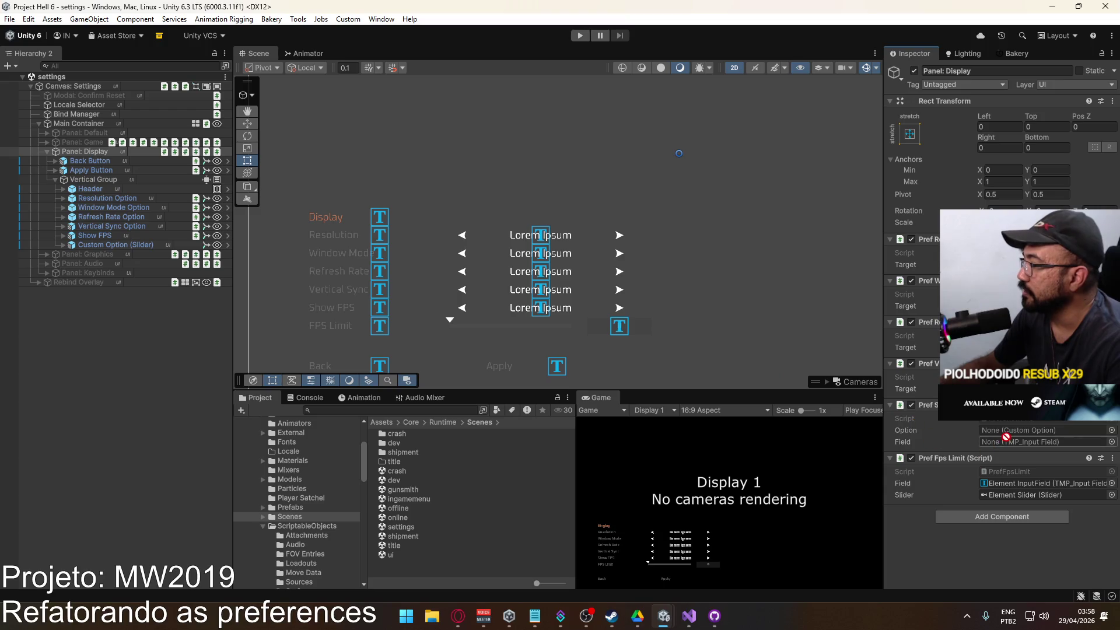
mouse_move(95, 236)
left_mouse_down()
mouse_move(826, 391)
mouse_move(1003, 443)
mouse_move(1014, 433)
left_mouse_up()
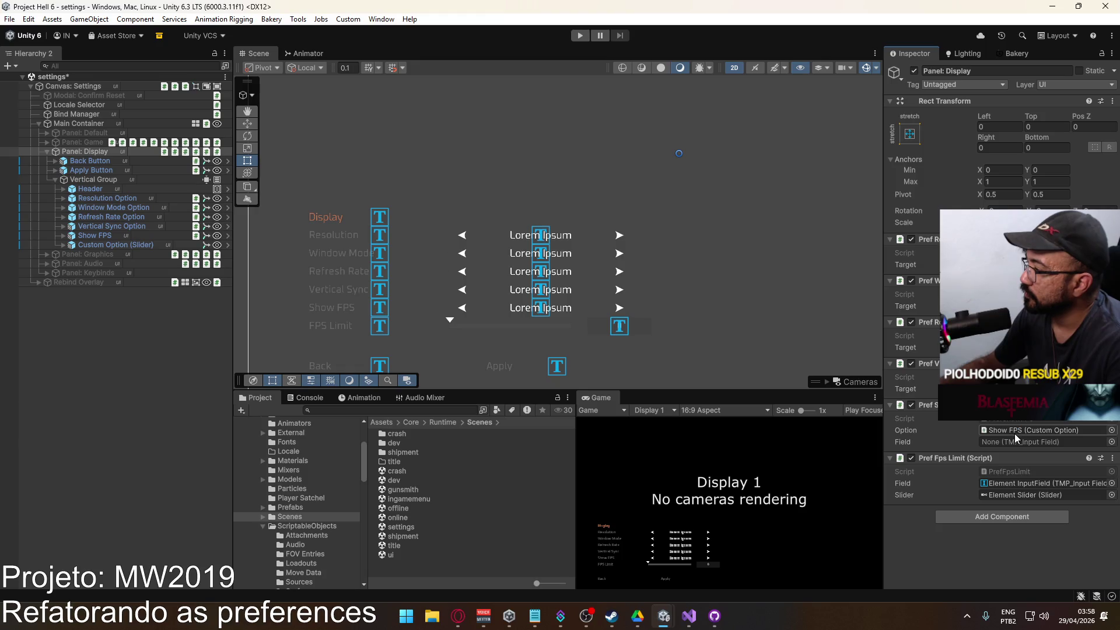
key("ctrl+s")
double_click(393, 546)
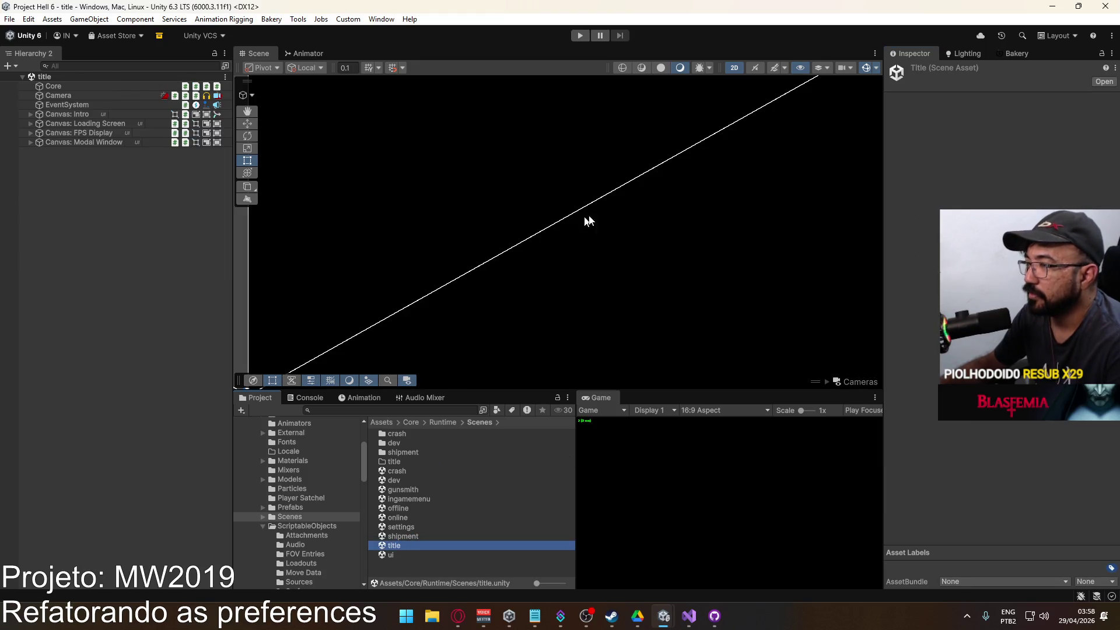
Start play mode, open the in-game Settings menu, and maximize the Game view.
left_click(580, 36)
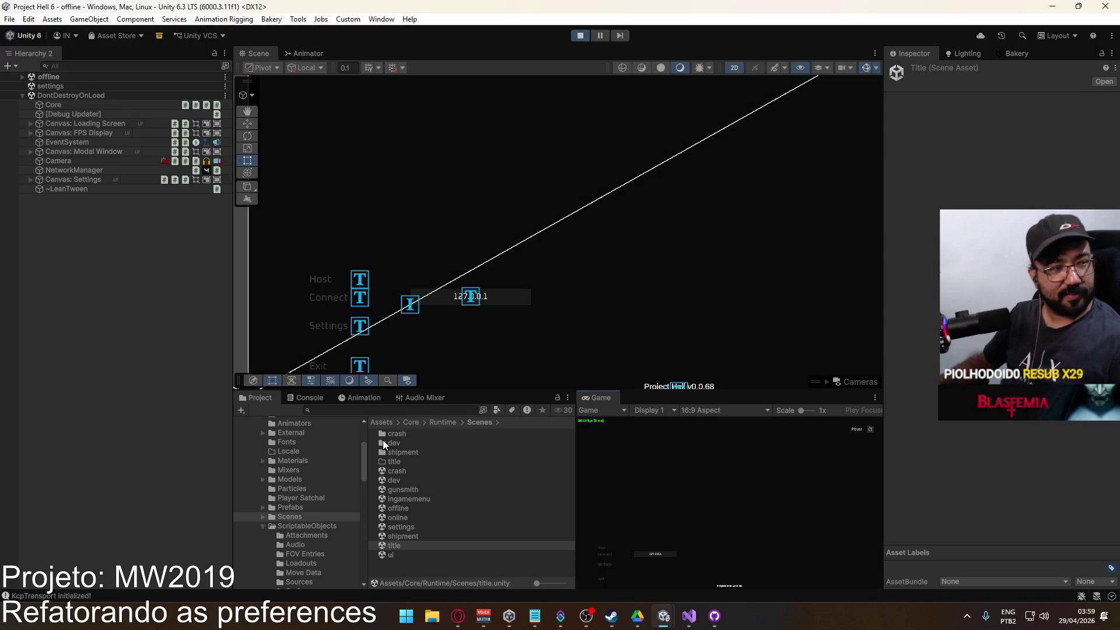
left_click(608, 566)
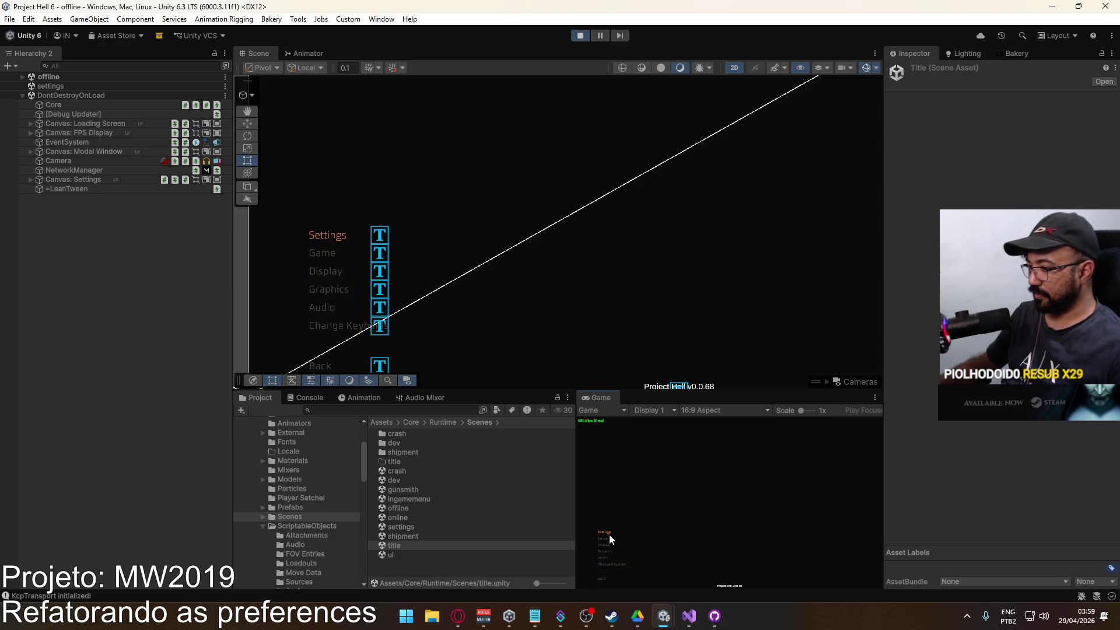
key("super")
key("Escape")
right_click(612, 396)
left_click(676, 434)
Visit the Game, Display and Graphics settings pages, then stop play mode.
left_click(195, 441)
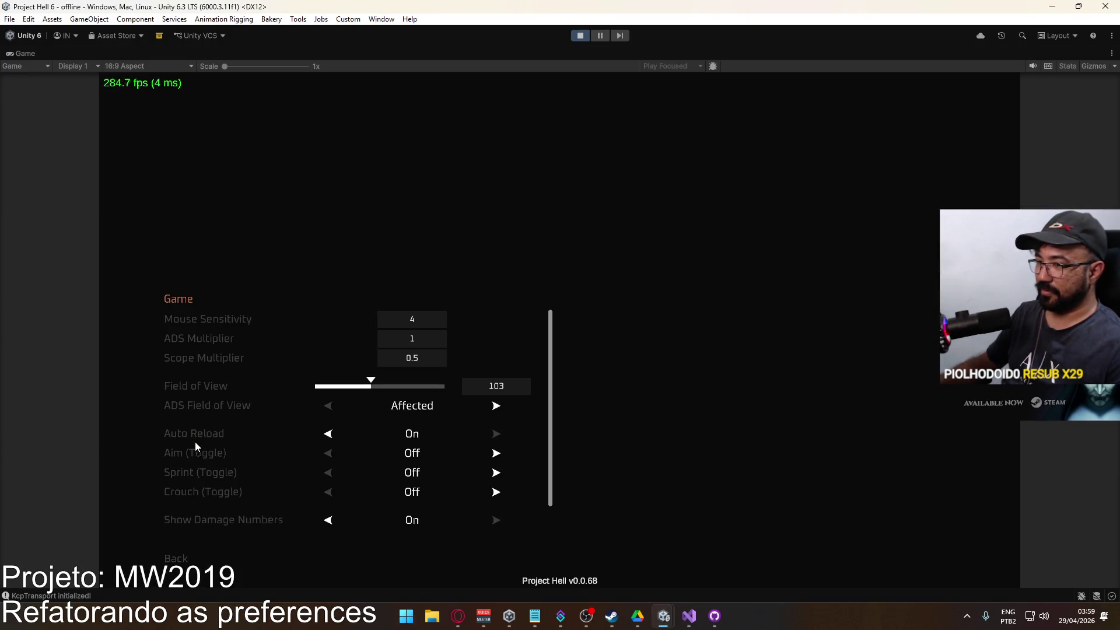
scroll(249, 506, "down", 1)
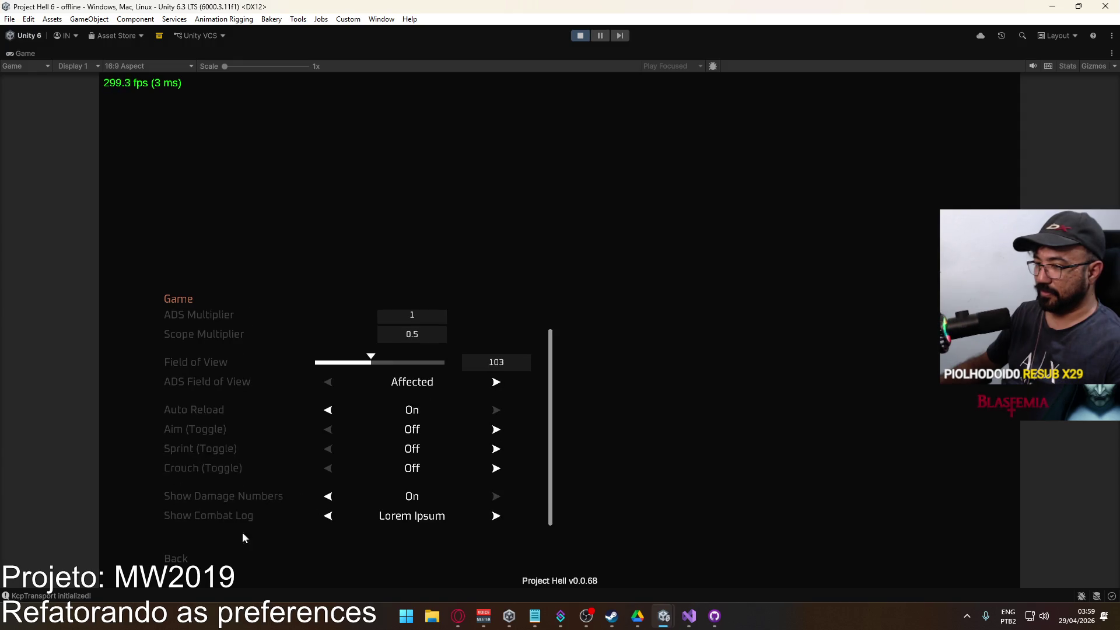
left_click(183, 561)
left_click(188, 461)
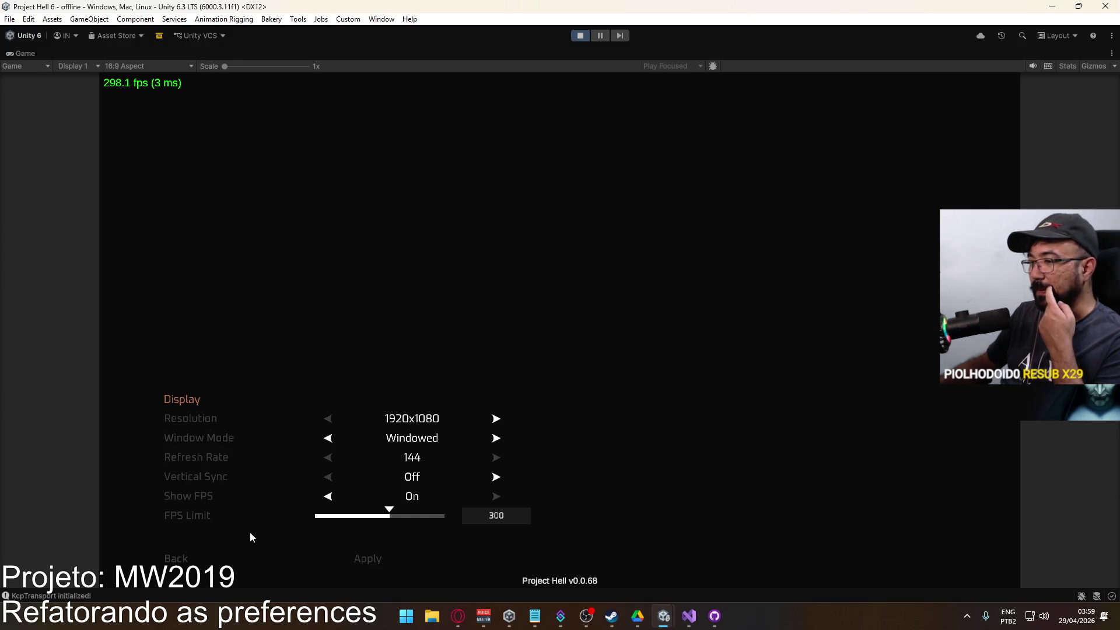
left_click(183, 562)
left_click(205, 480)
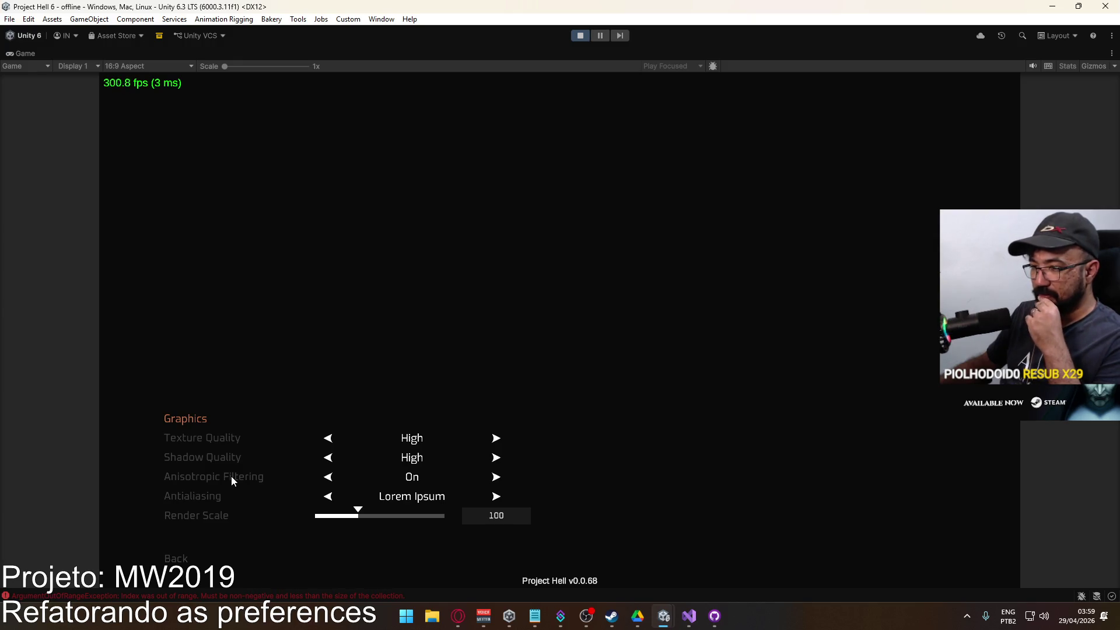
key("super")
key("super")
left_click(582, 38)
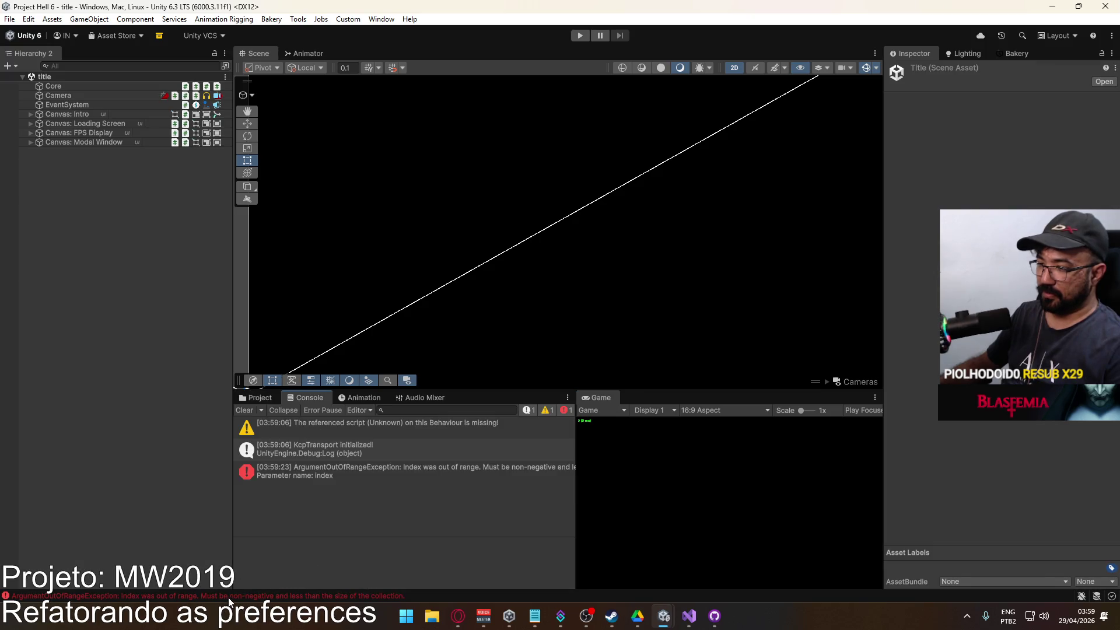
Review the out-of-range error's stack trace, then clear the Console.
left_click(394, 480)
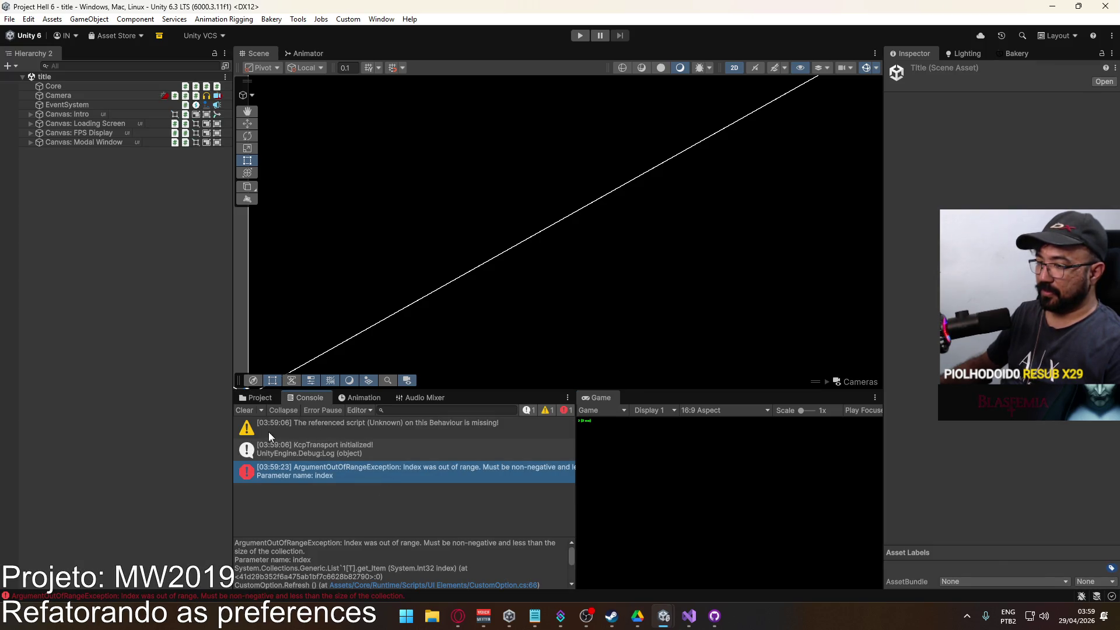
left_click(240, 412)
mouse_move(689, 616)
mouse_move(733, 573)
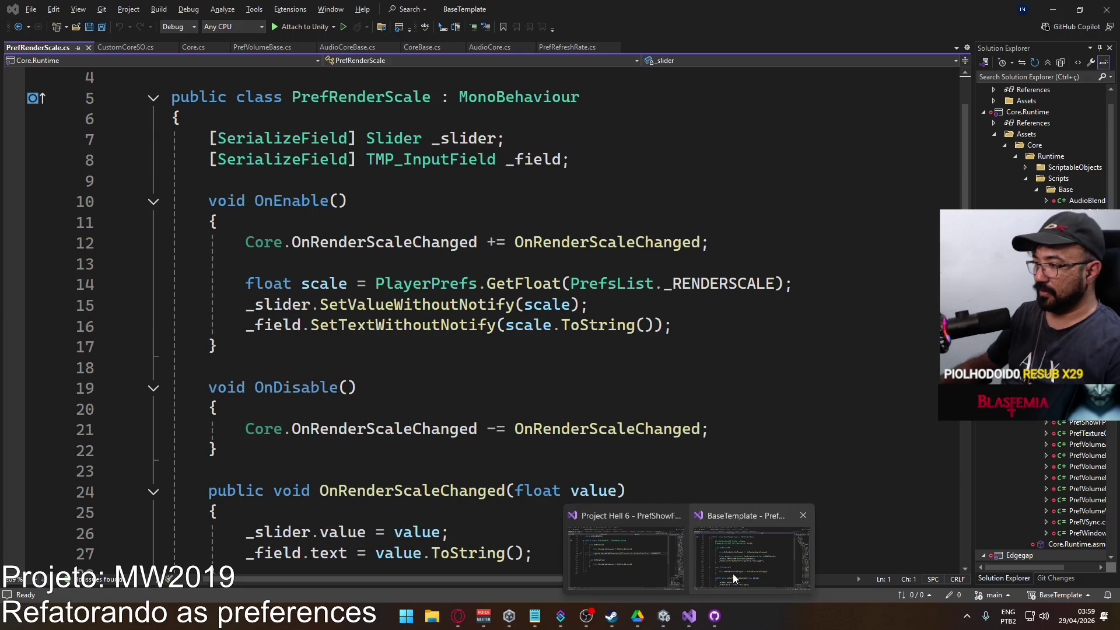
mouse_move(628, 555)
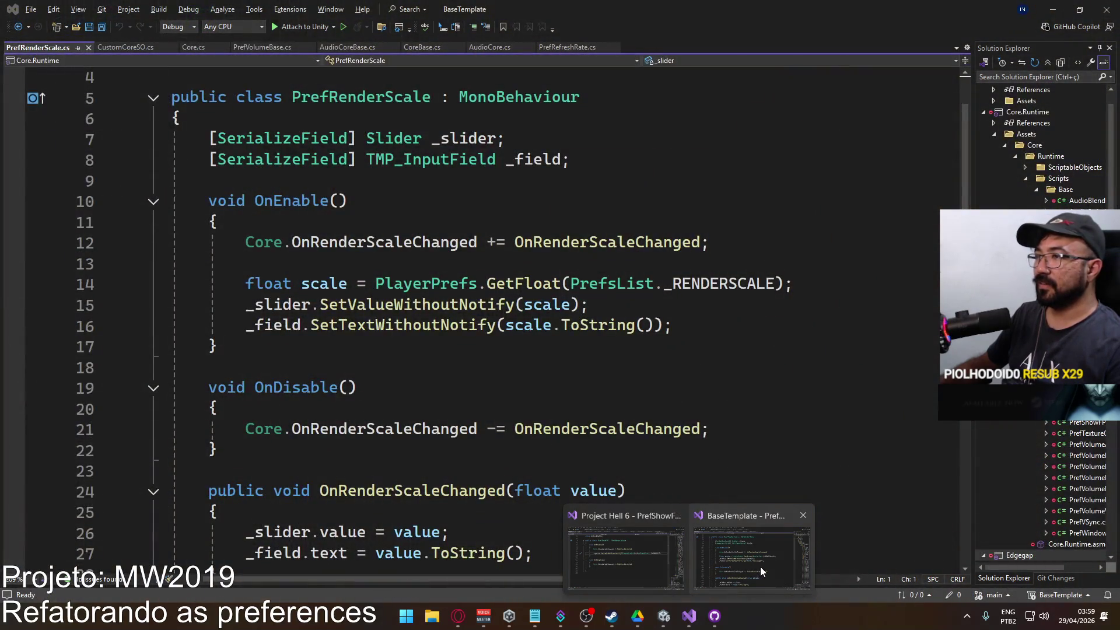
Close PrefRenderScale.cs in Visual Studio and return to Unity.
left_click(761, 566)
left_click(88, 48)
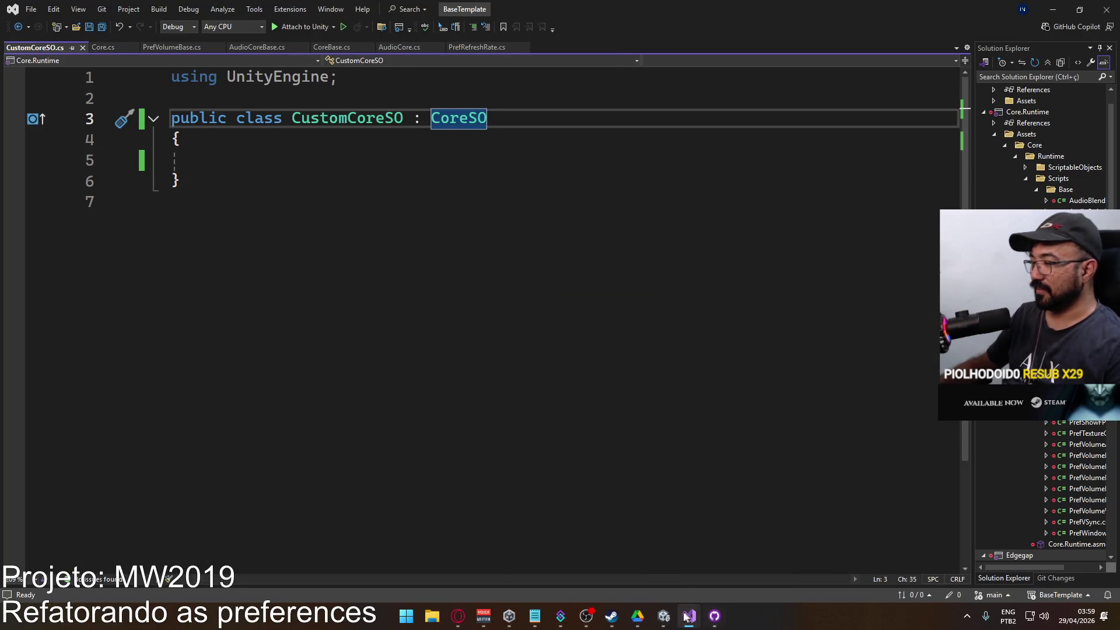
mouse_move(664, 610)
left_click(607, 569)
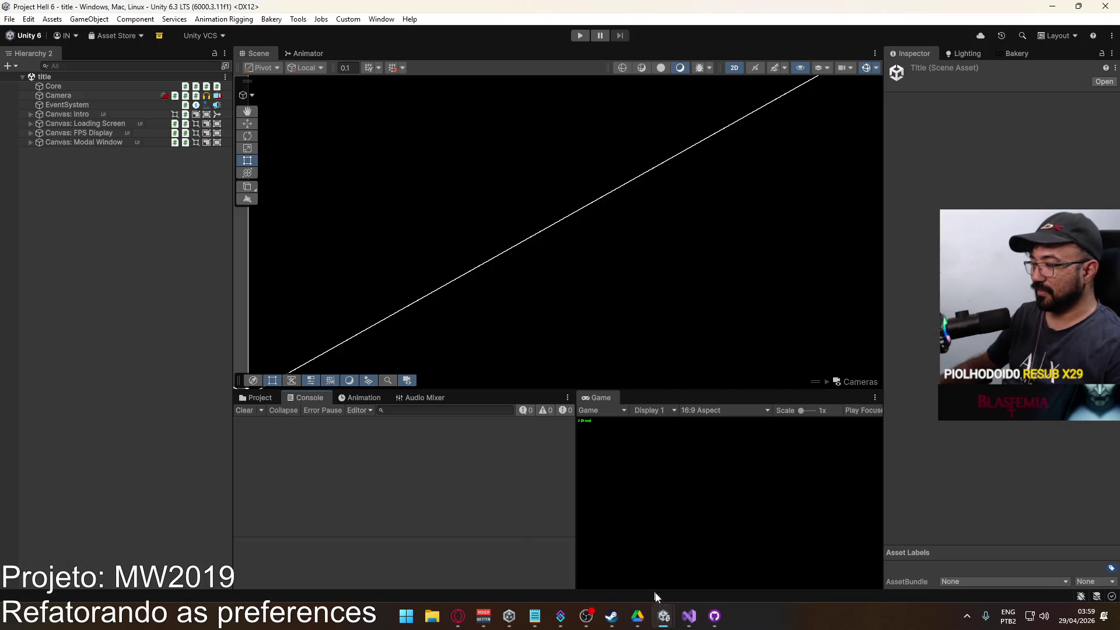
Run Edit > Clear All PlayerPrefs and confirm the deletion.
mouse_move(688, 575)
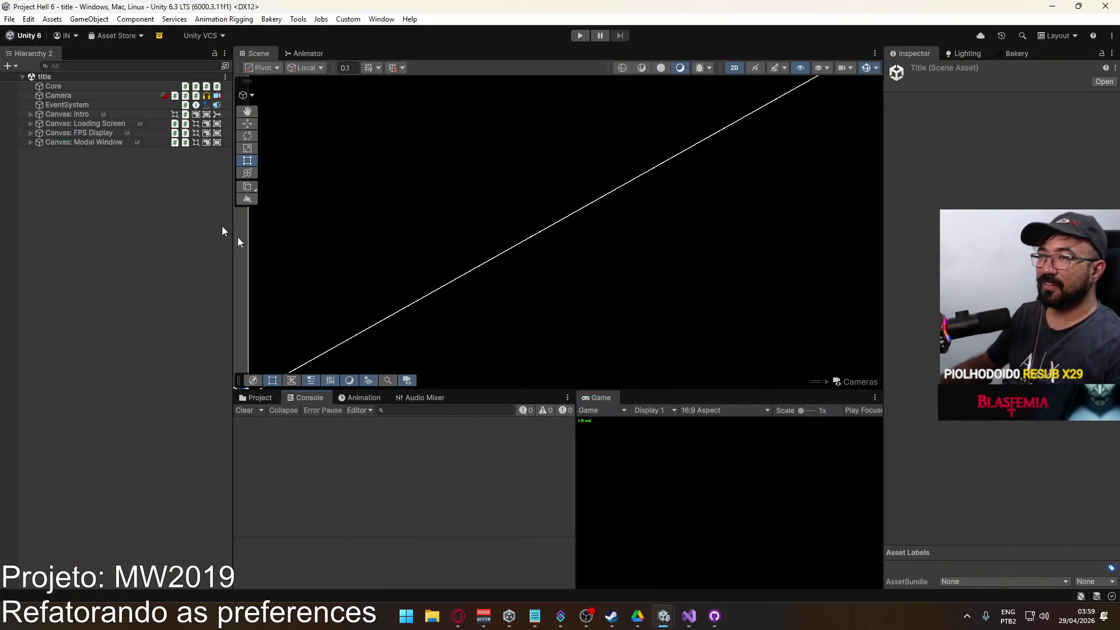
left_click(28, 19)
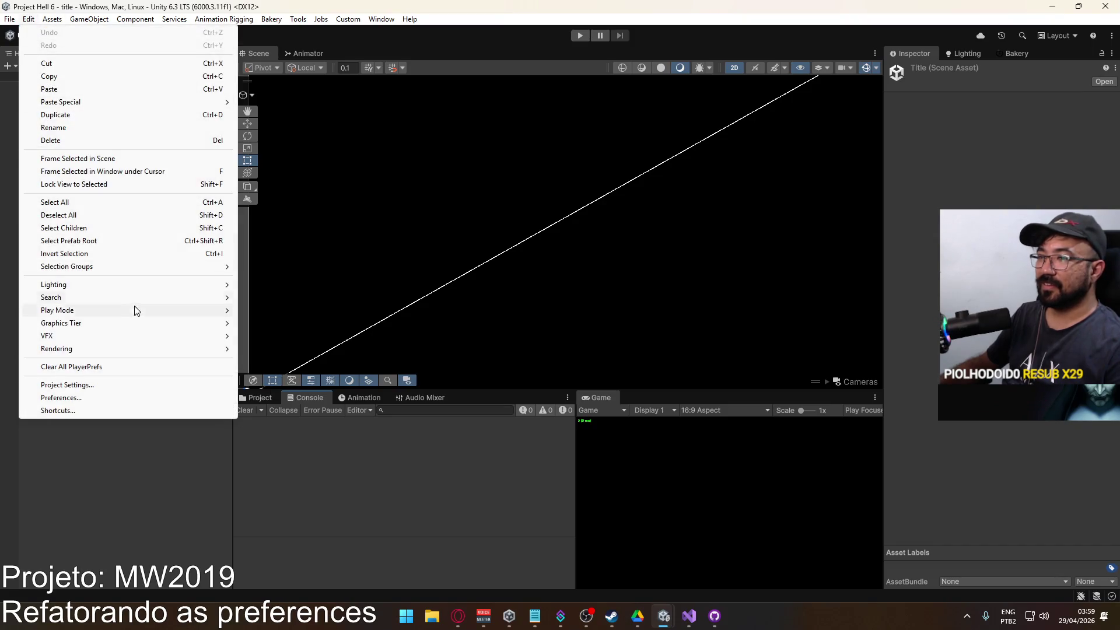
left_click(123, 366)
left_click(579, 321)
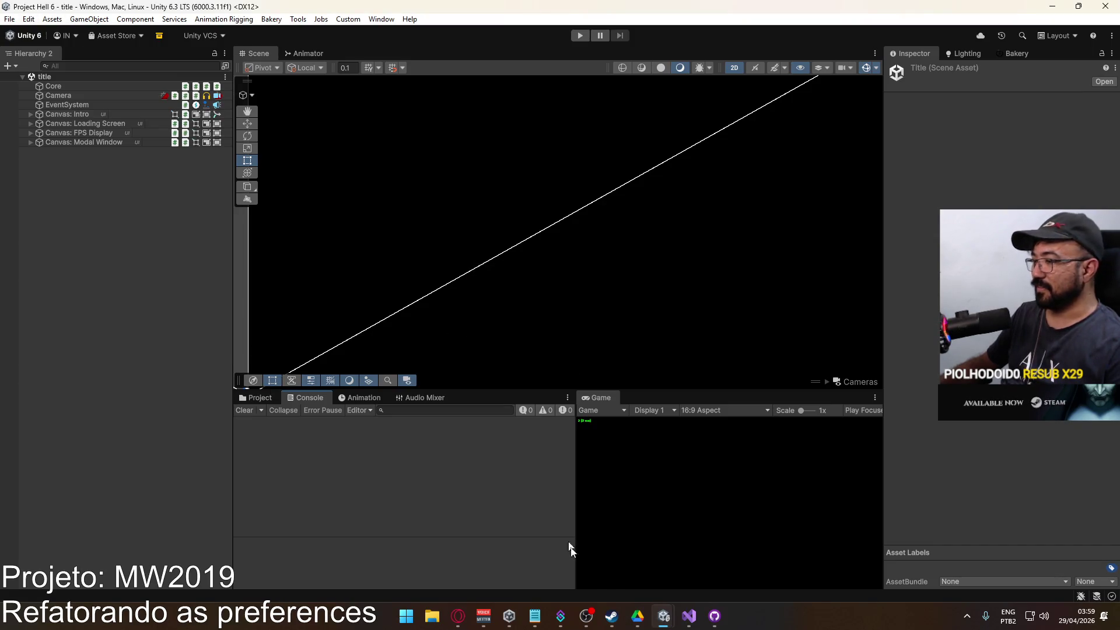
Select the Database asset in ScriptableObjects and scroll its settings, e.g. Input Accel 9, Gravity -20.
mouse_move(680, 610)
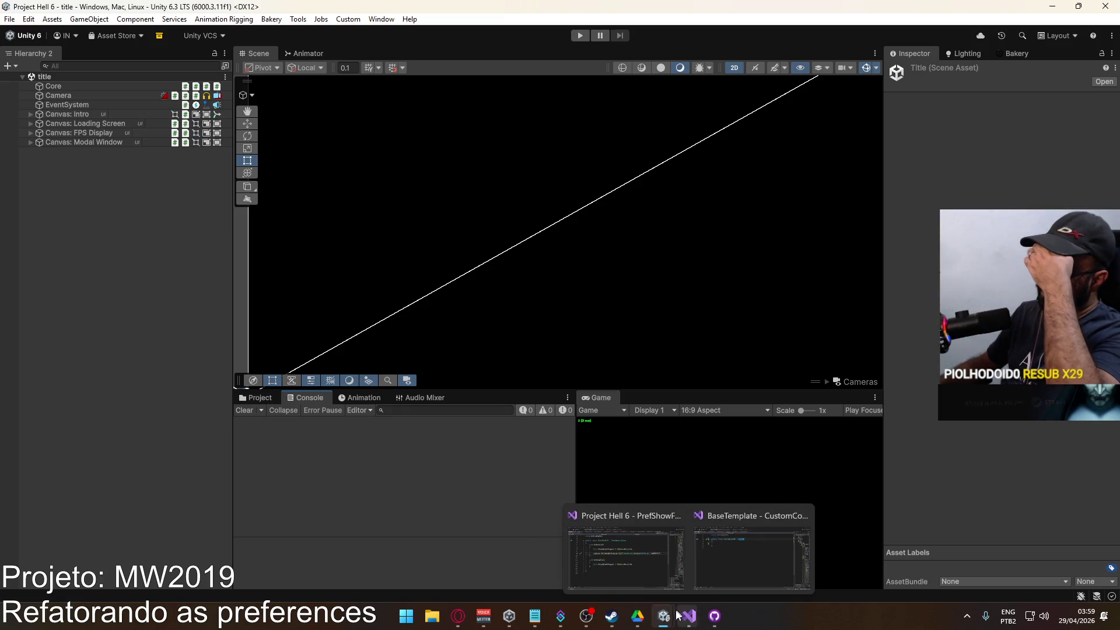
left_click(682, 614)
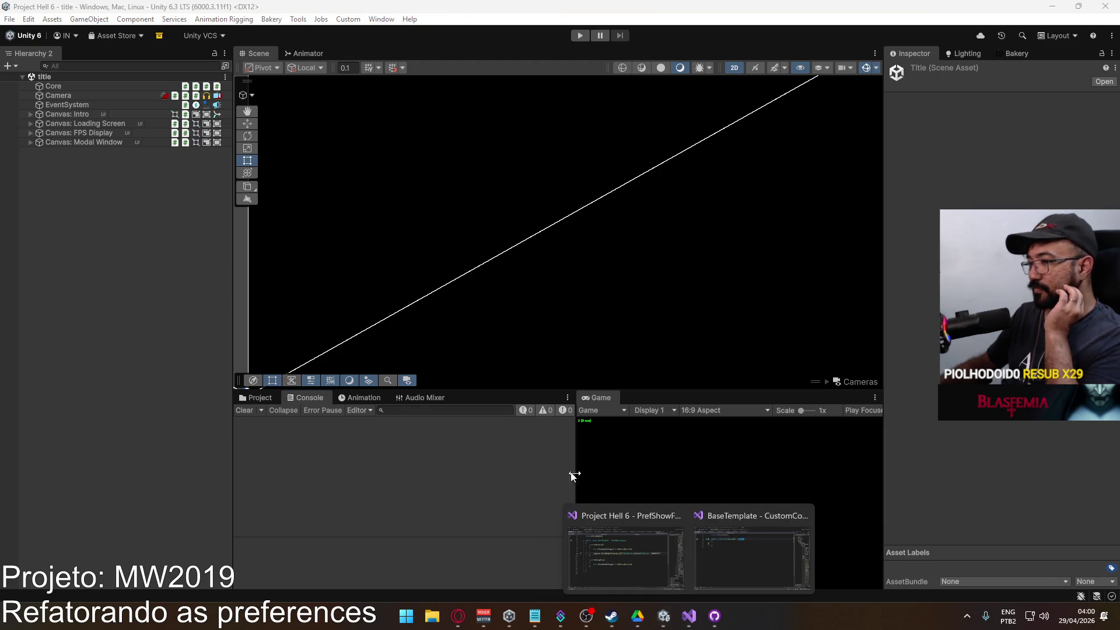
left_click(268, 398)
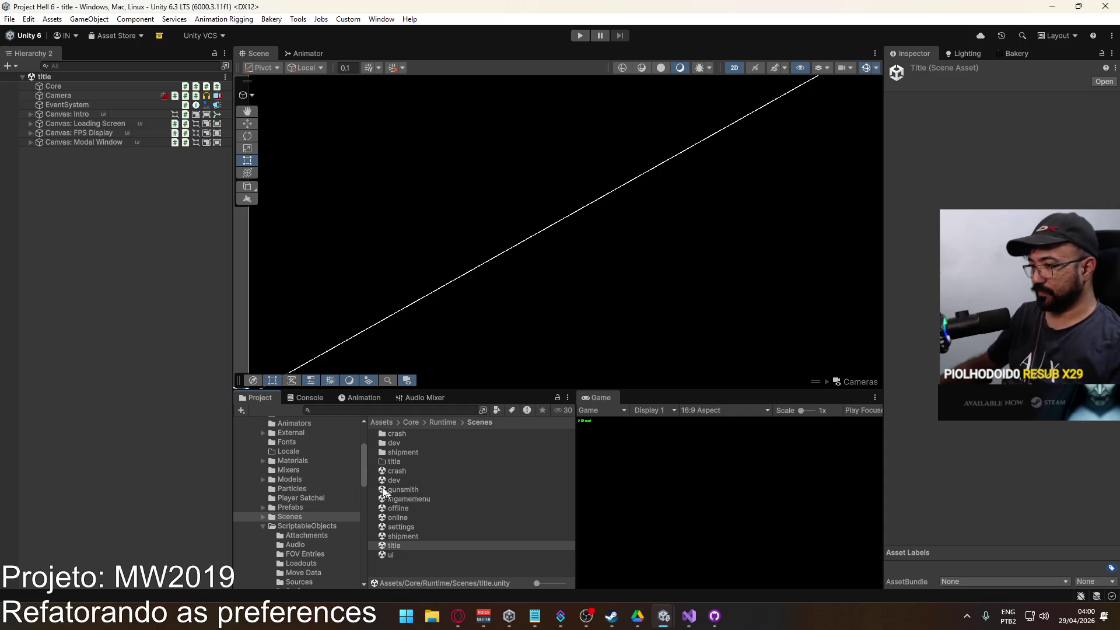
left_click(309, 527)
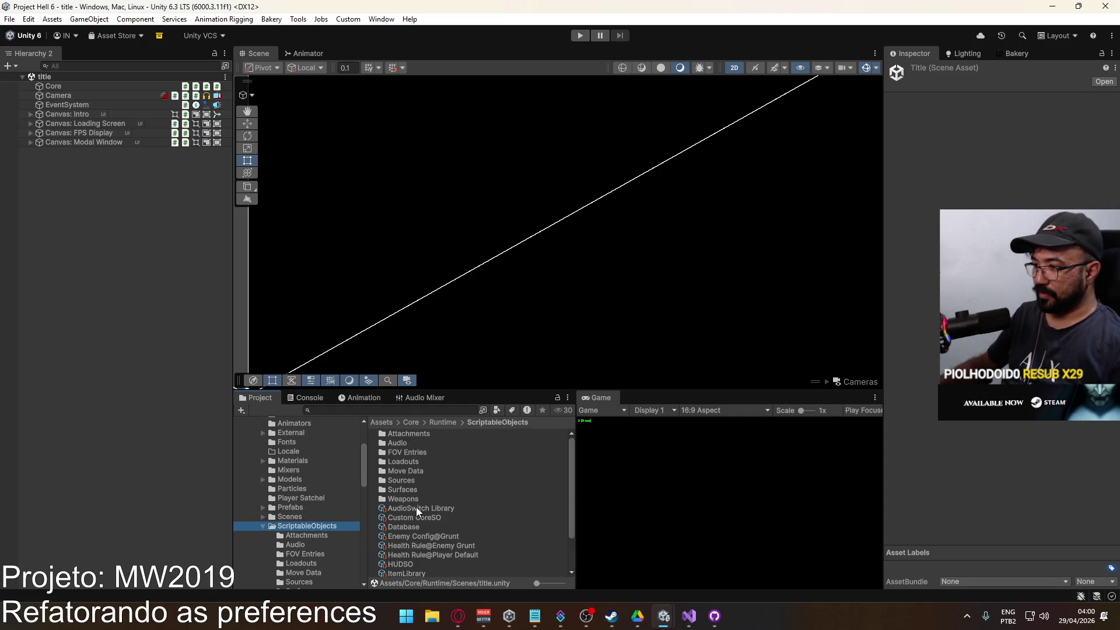
left_click(414, 526)
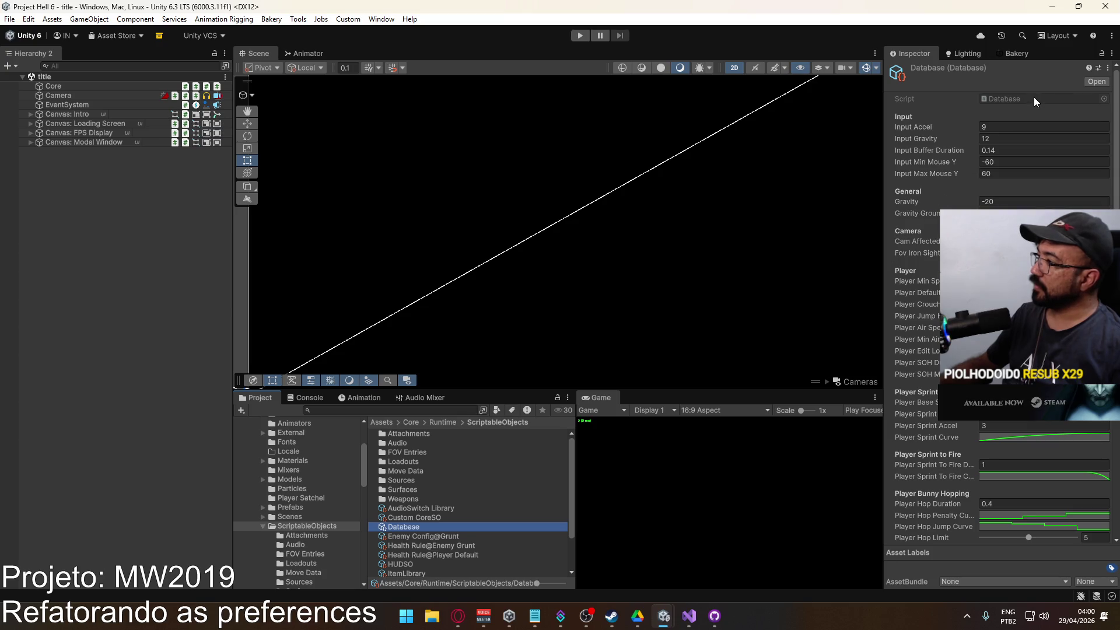
scroll(1027, 263, "down", 15)
scroll(1027, 263, "up", 10)
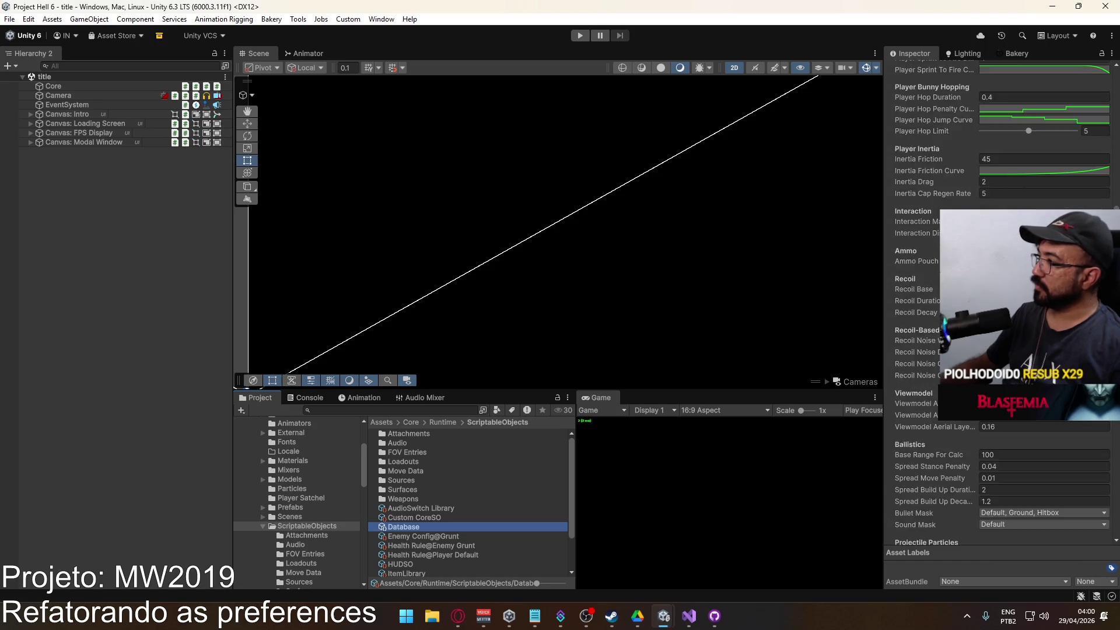
scroll(1006, 233, "up", 10)
left_click(1005, 93)
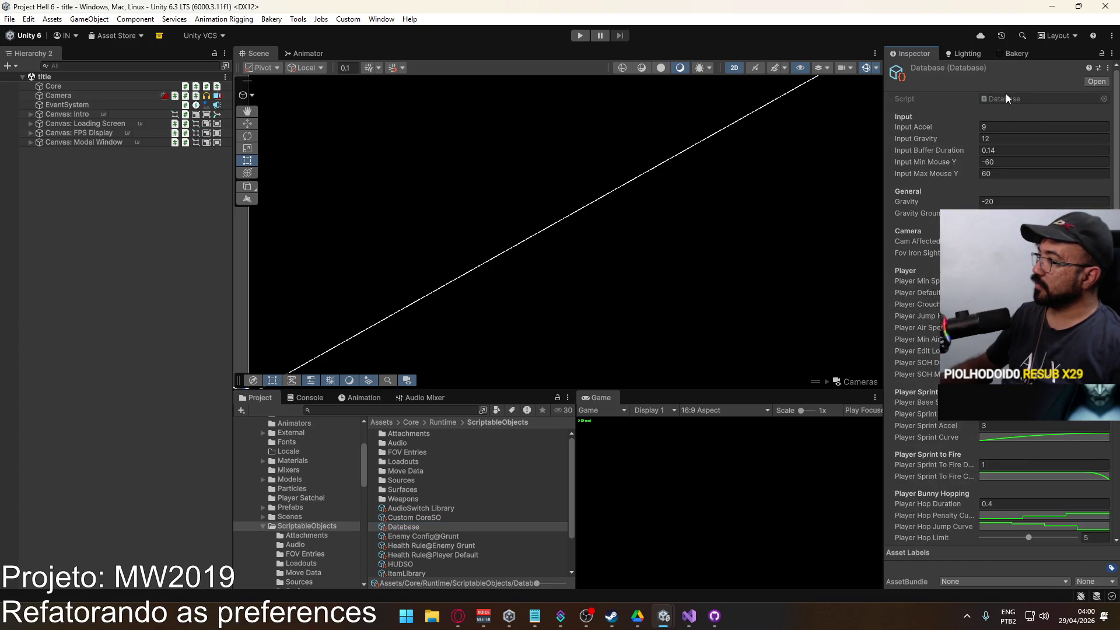
Read through the Database script in Visual Studio, then close its tab.
double_click(1000, 97)
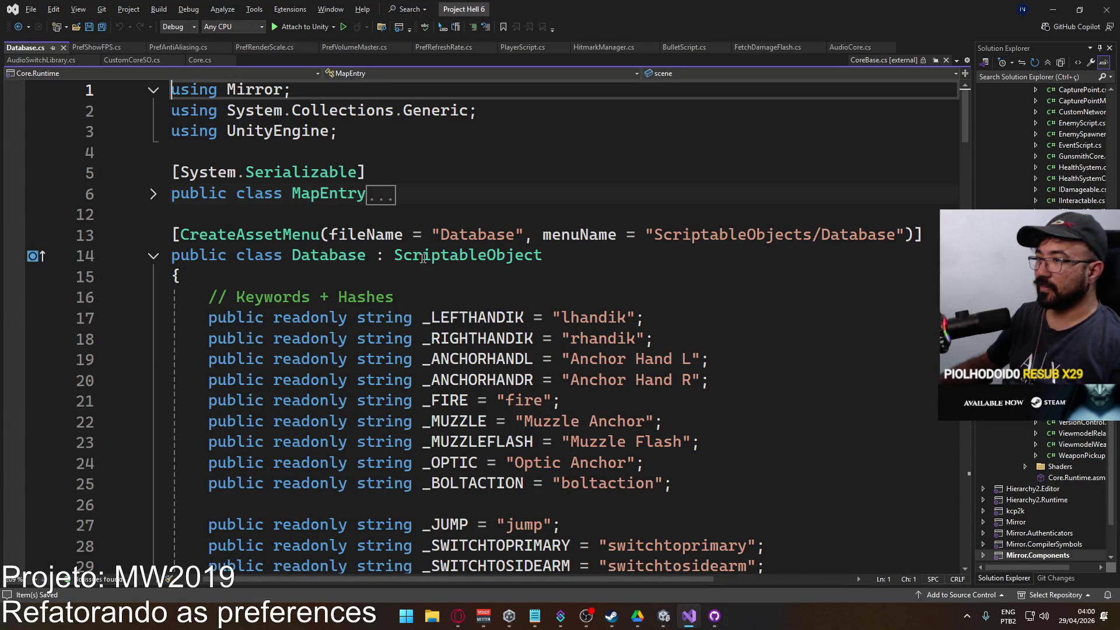
scroll(423, 258, "down", 15)
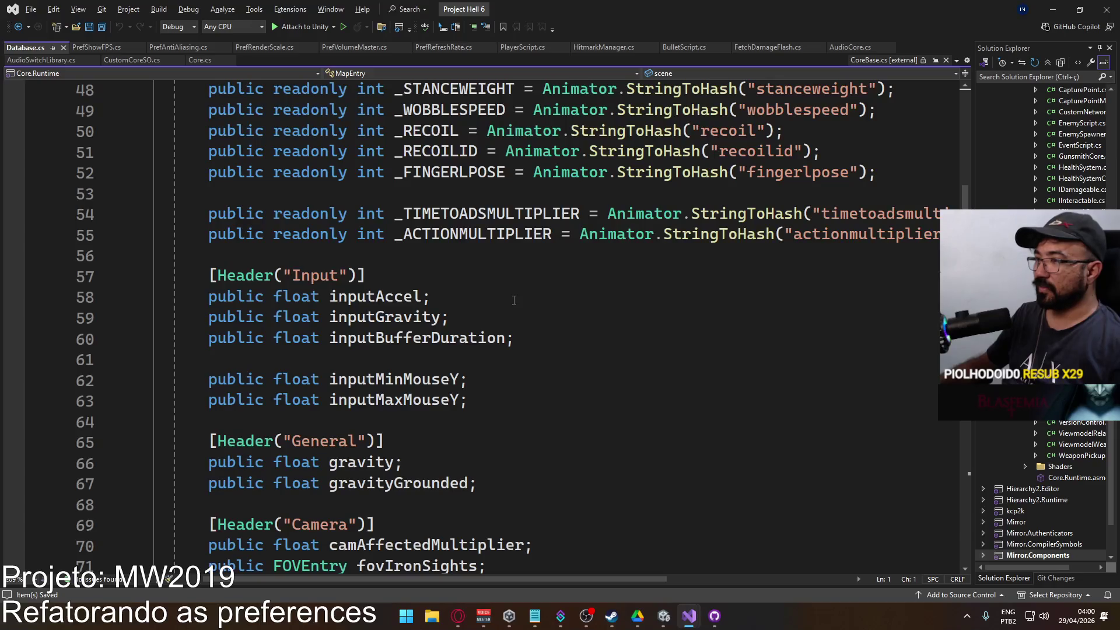
scroll(513, 301, "down", 19)
scroll(515, 303, "down", 16)
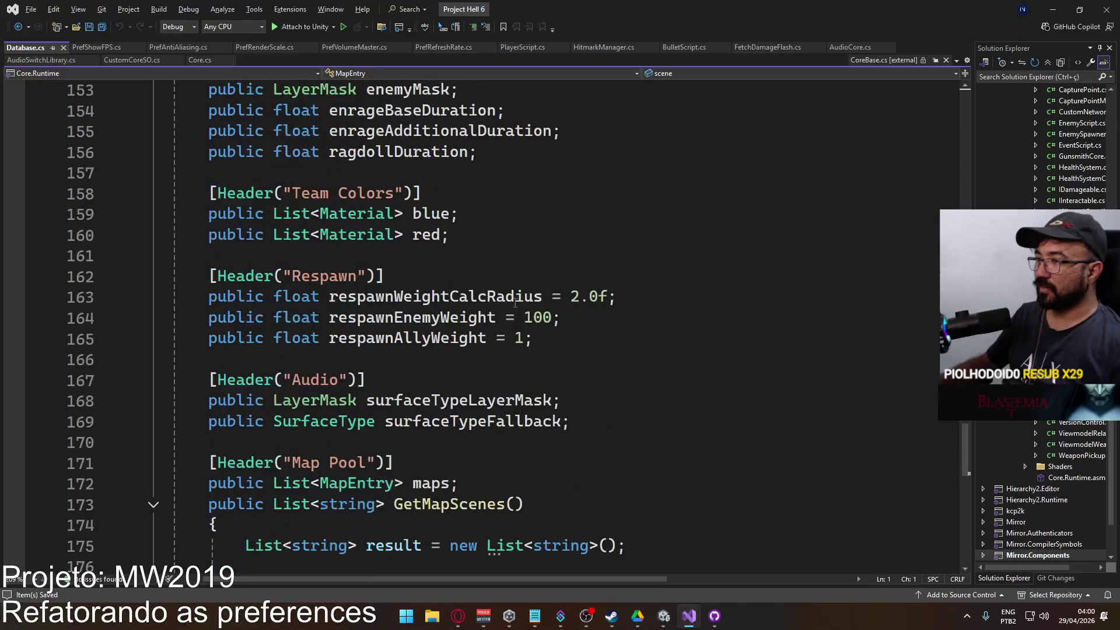
scroll(515, 302, "down", 3)
scroll(515, 302, "down", 4)
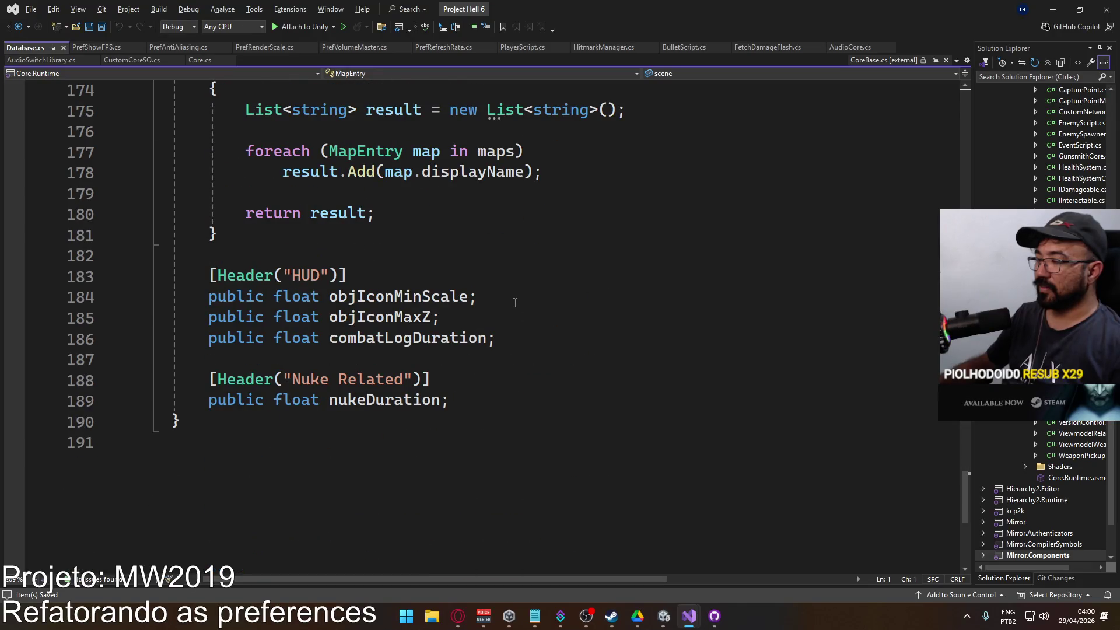
scroll(515, 303, "up", 4)
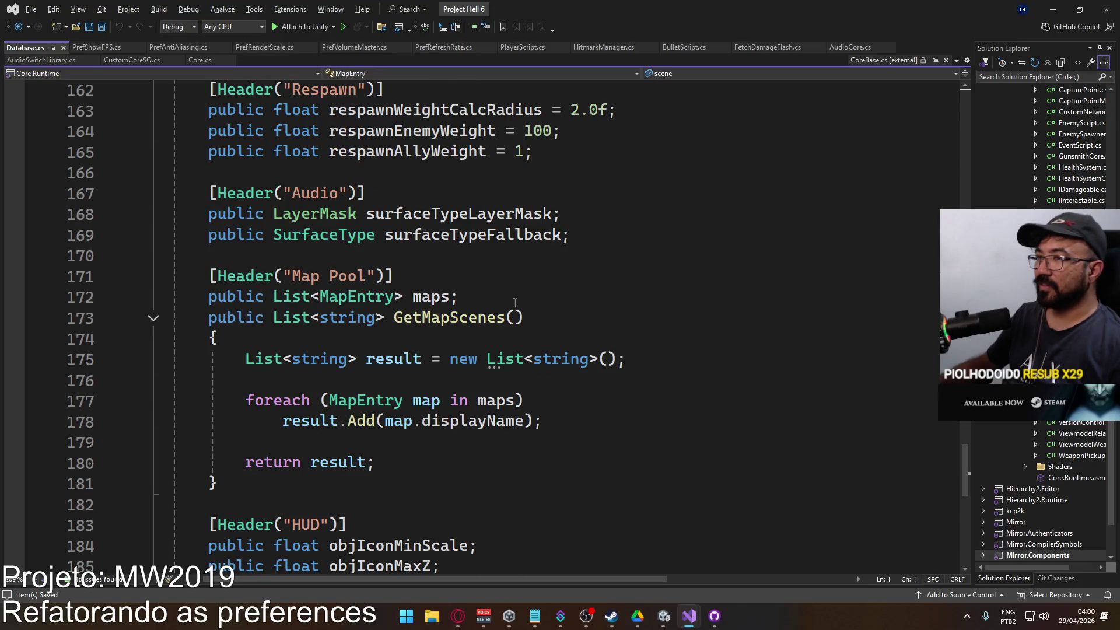
left_click(63, 48)
In Core.cs, fold away the Start and Awake methods and the CustomPrefs class.
left_click(100, 61)
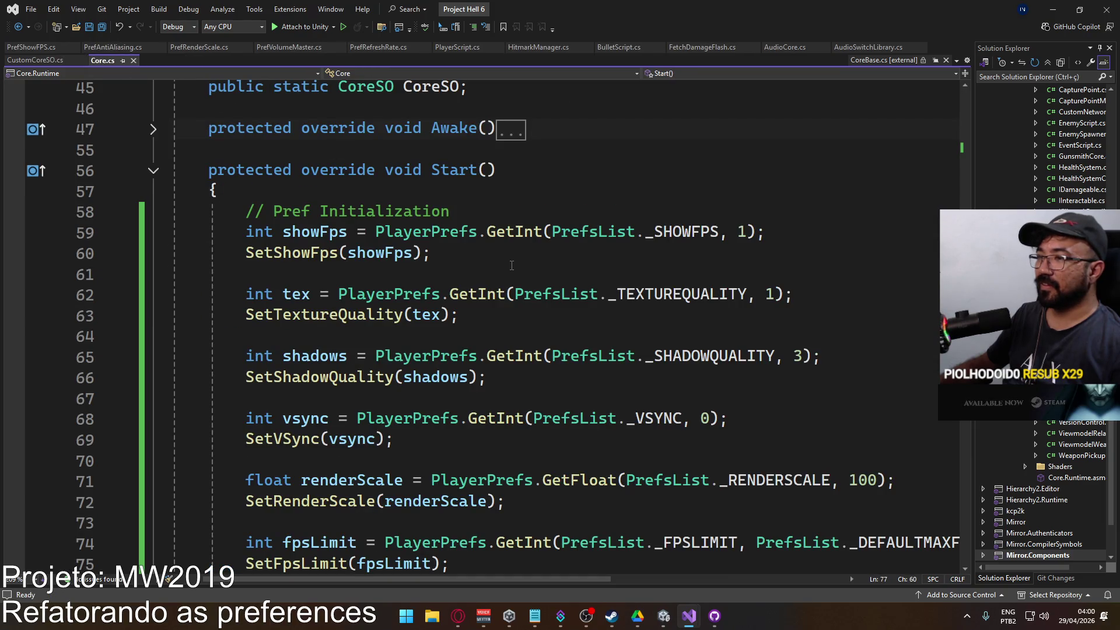
scroll(302, 237, "up", 2)
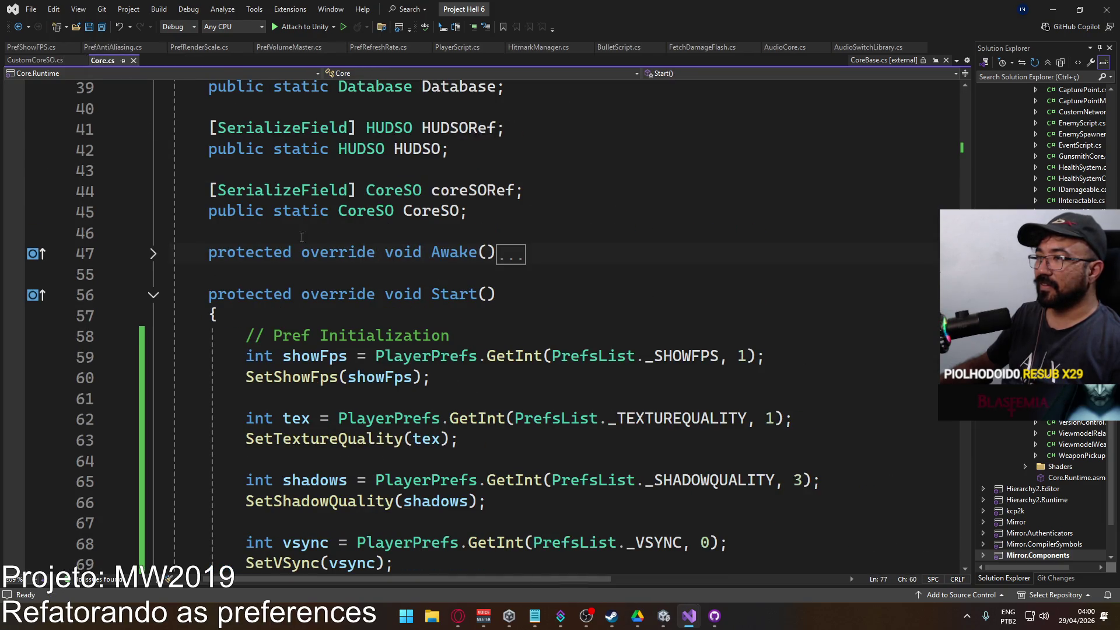
left_click(153, 295)
left_click(154, 255)
left_click(154, 254)
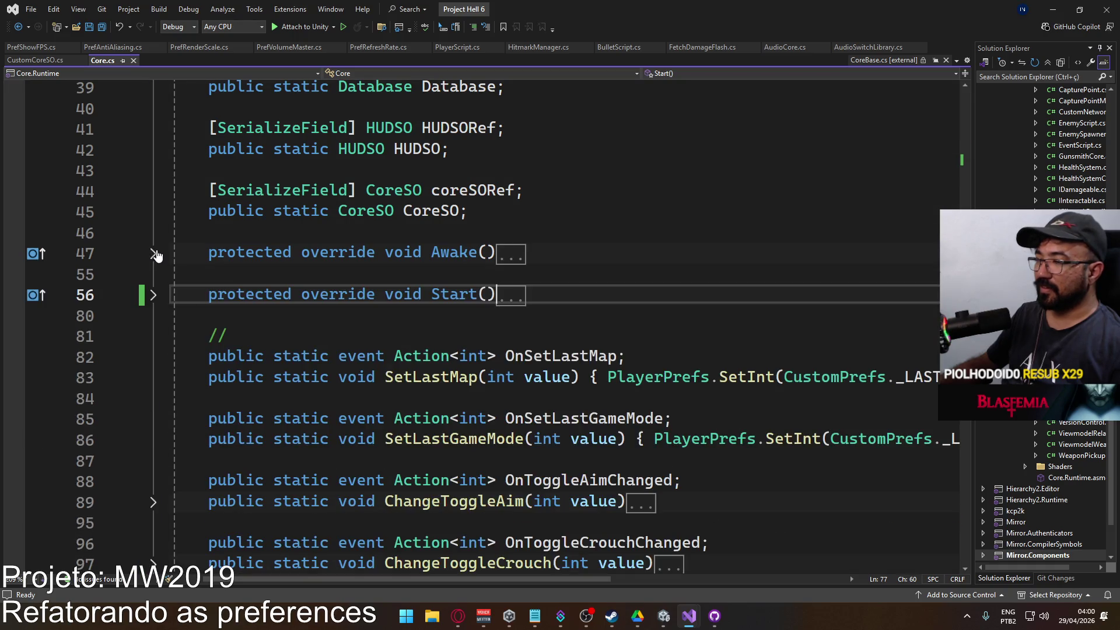
scroll(385, 307, "up", 13)
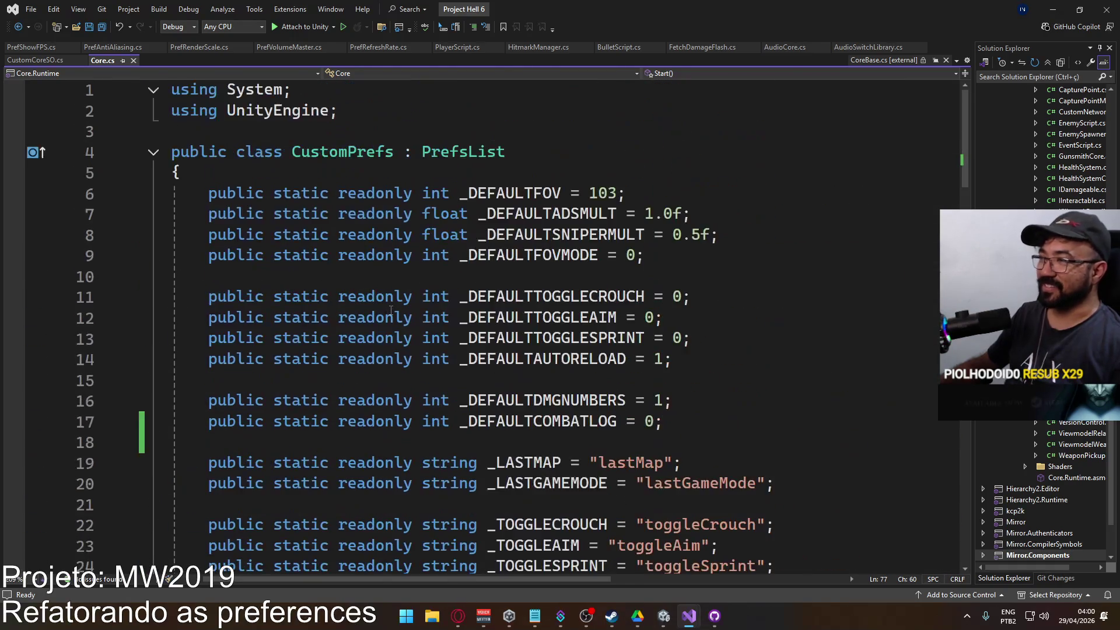
left_click(152, 152)
scroll(423, 266, "down", 13)
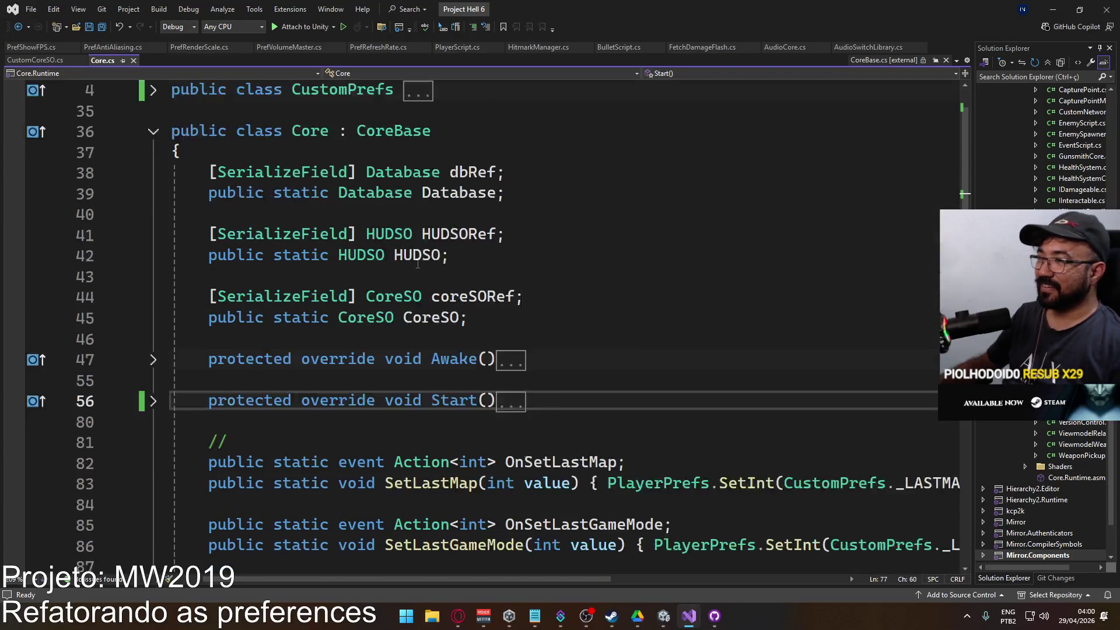
scroll(422, 266, "down", 5)
scroll(423, 266, "up", 8)
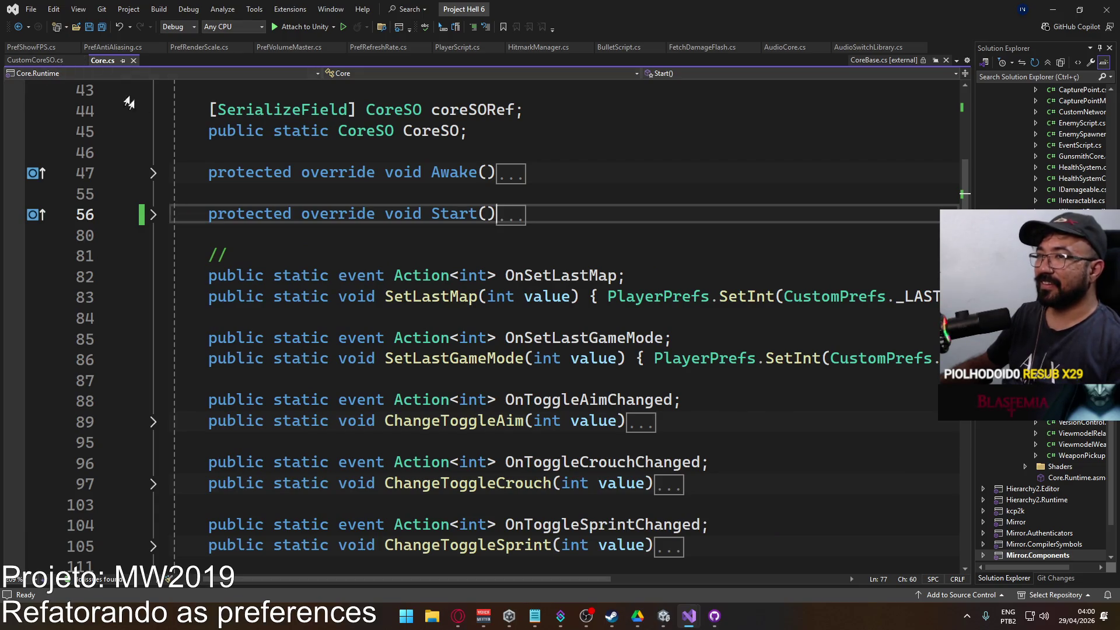
mouse_move(664, 617)
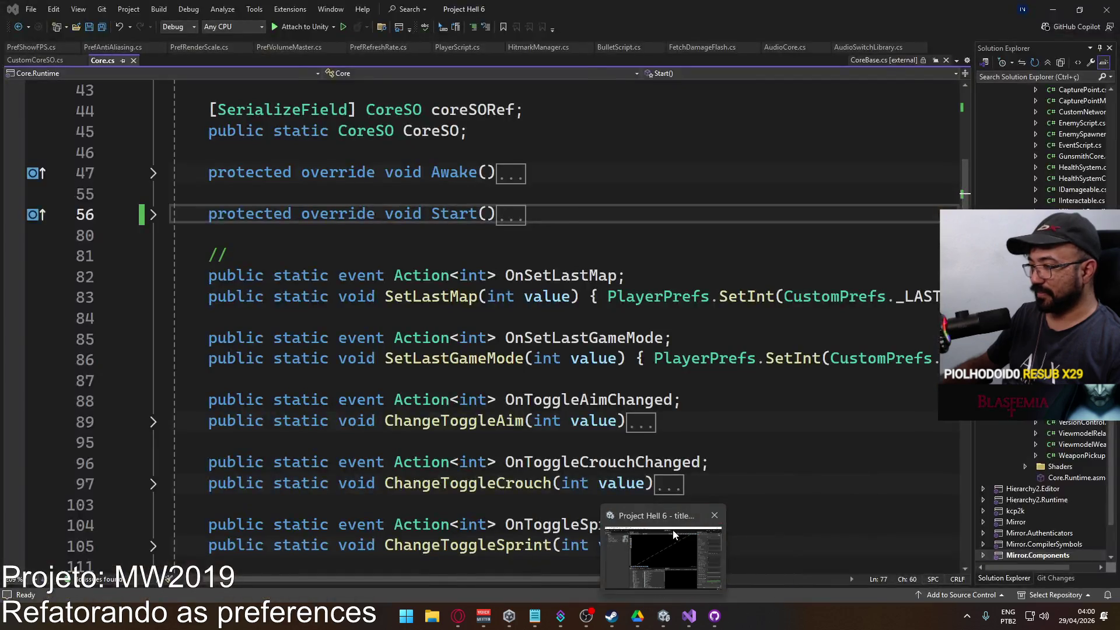
Enter Play mode, go to Settings > Game, and maximize the Game view.
left_click(673, 529)
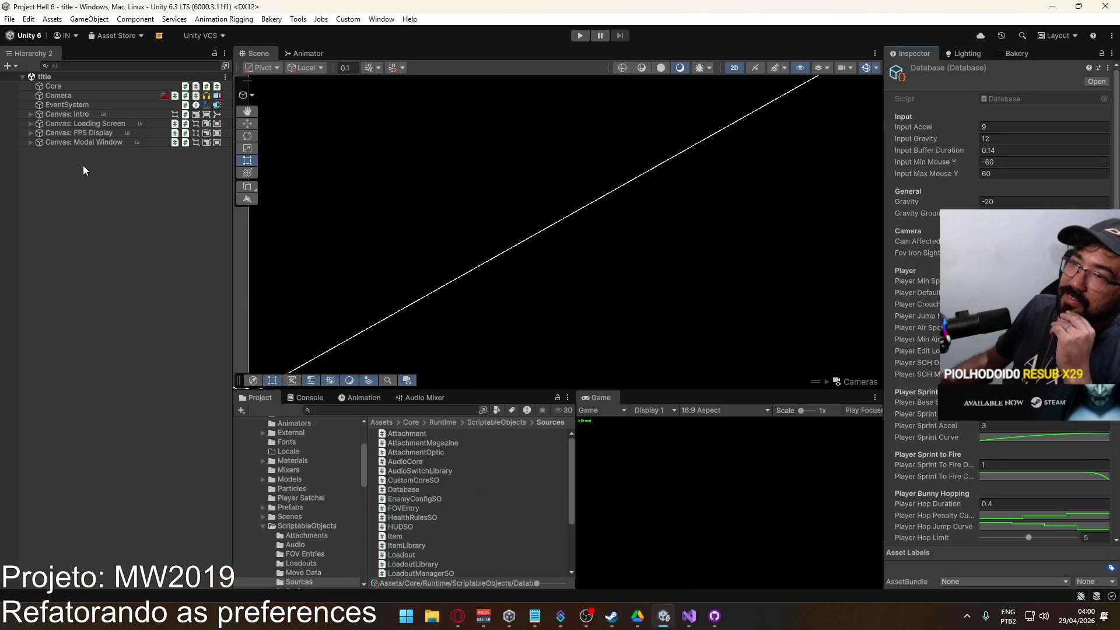
left_click(579, 36)
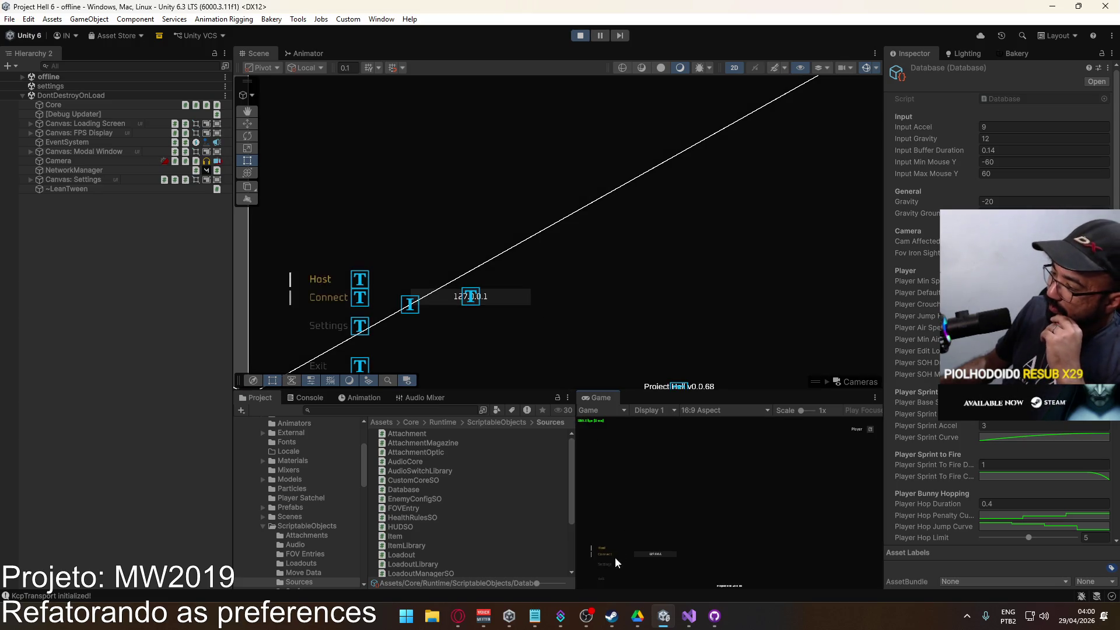
left_click(606, 565)
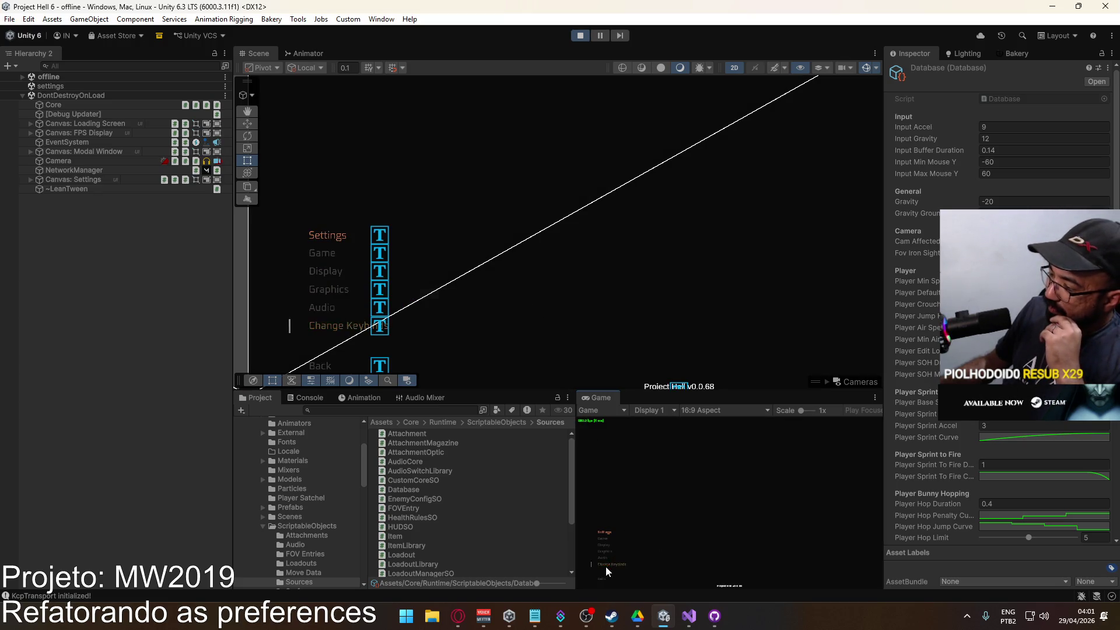
left_click(606, 536)
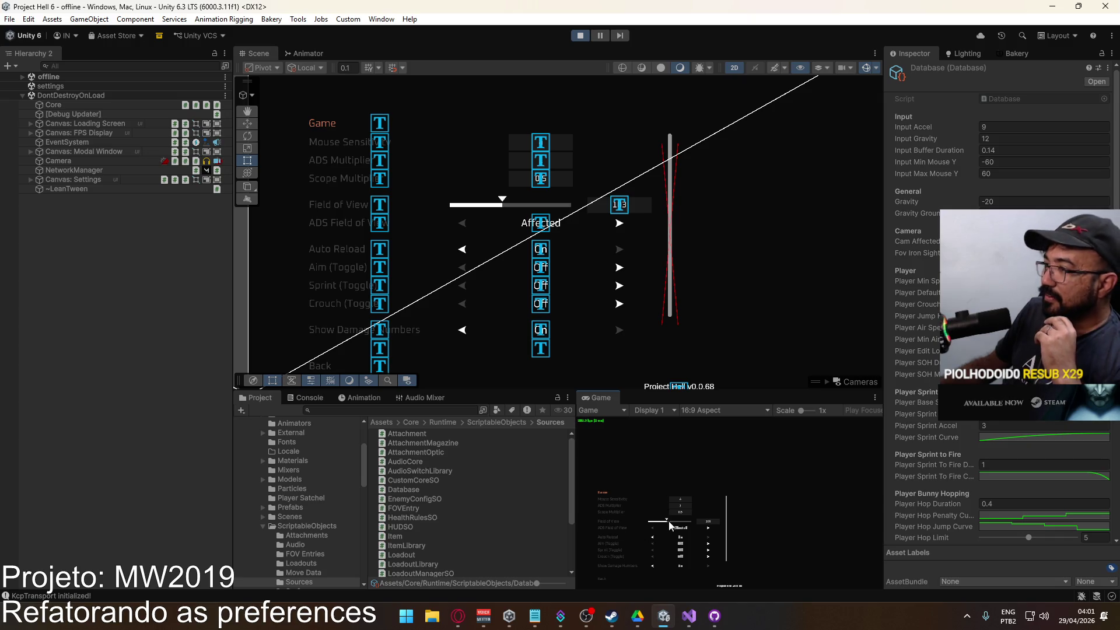
key("super")
key("Escape")
right_click(604, 401)
left_click(641, 440)
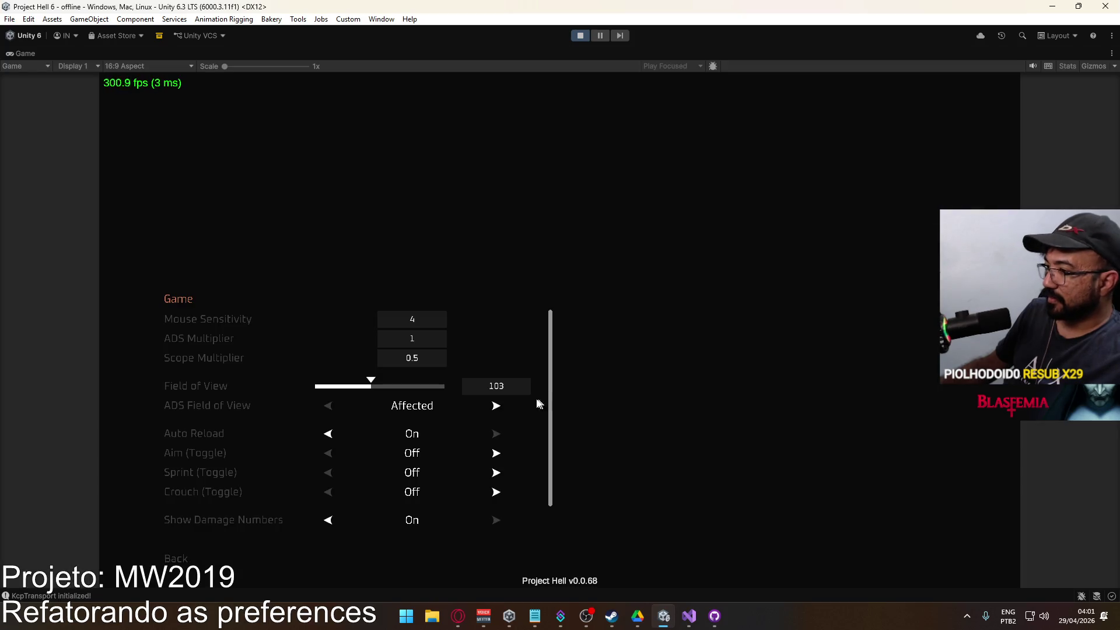
scroll(435, 429, "down", 1)
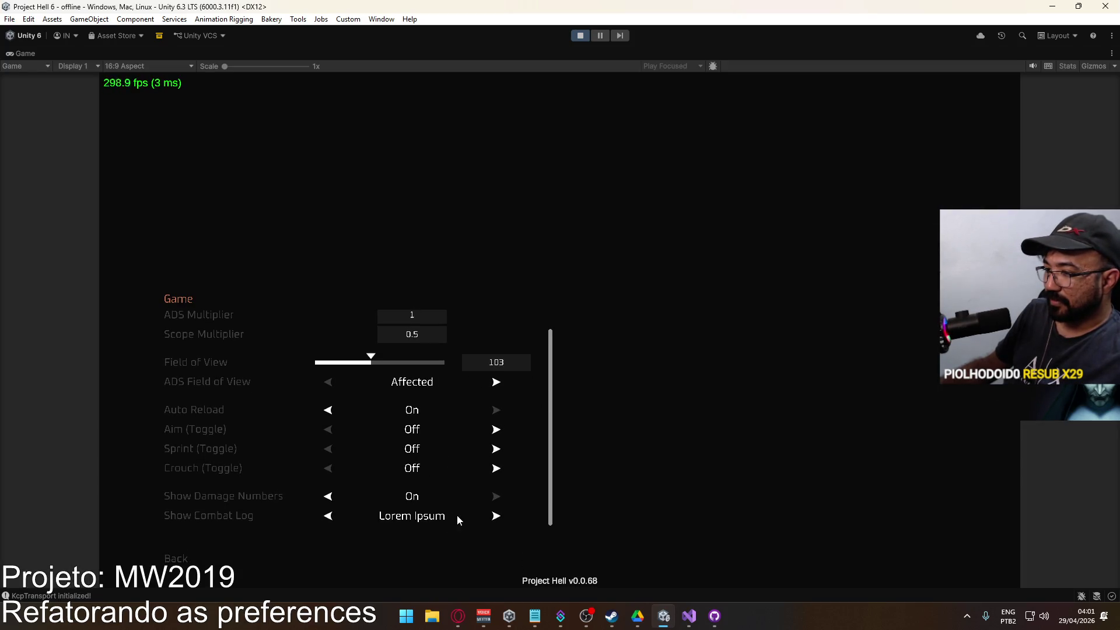
Check the Display, Graphics and Audio settings pages, then return to the Game page.
left_click(181, 559)
left_click(190, 460)
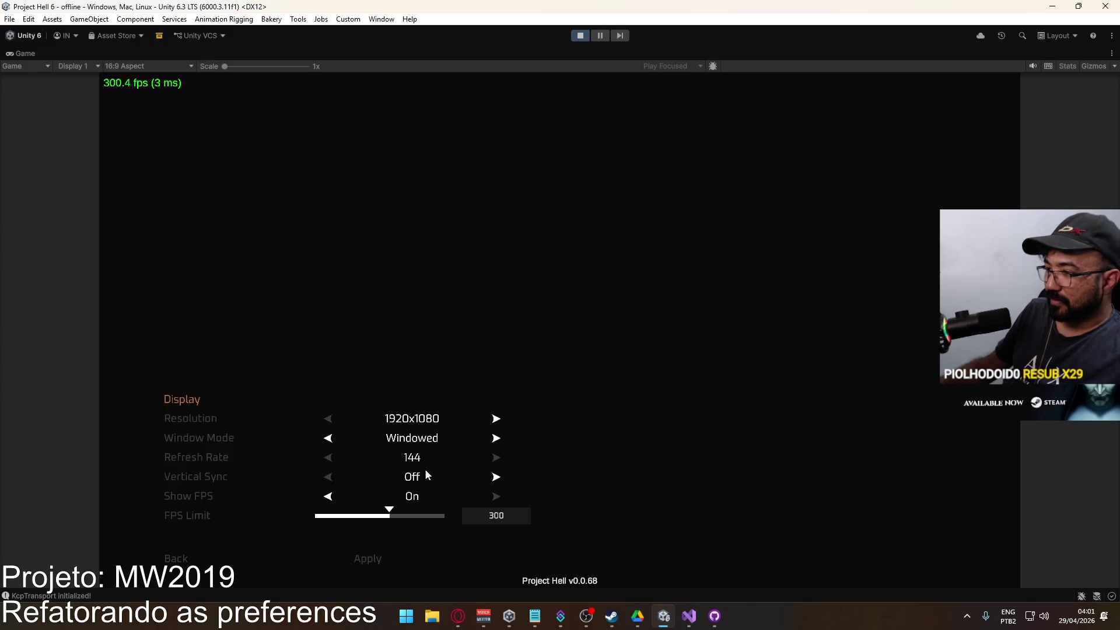
left_click(208, 554)
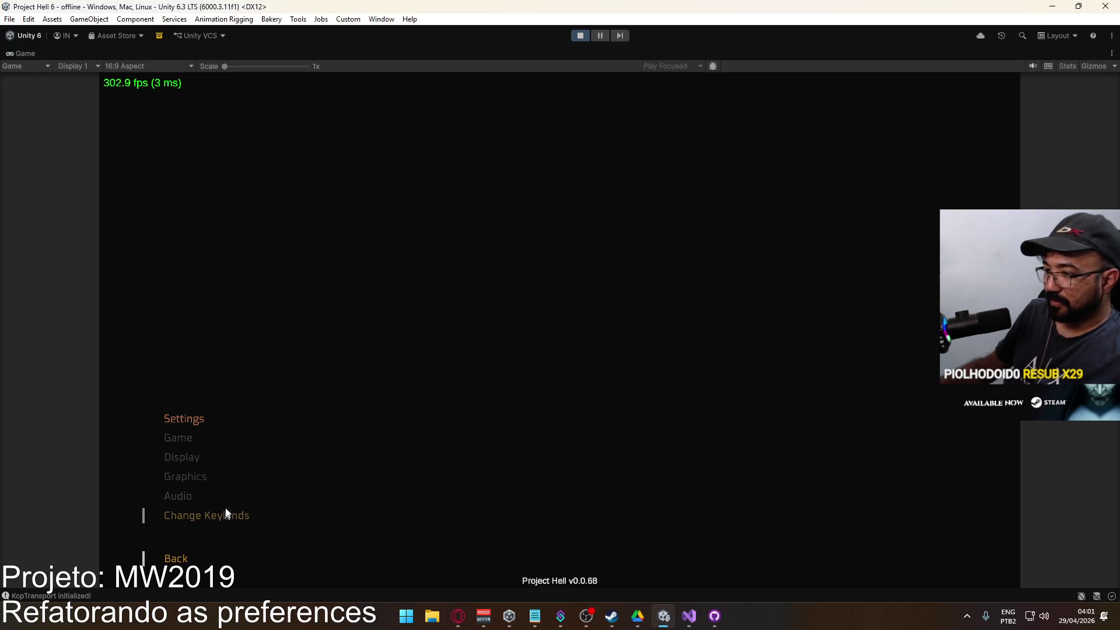
left_click(205, 477)
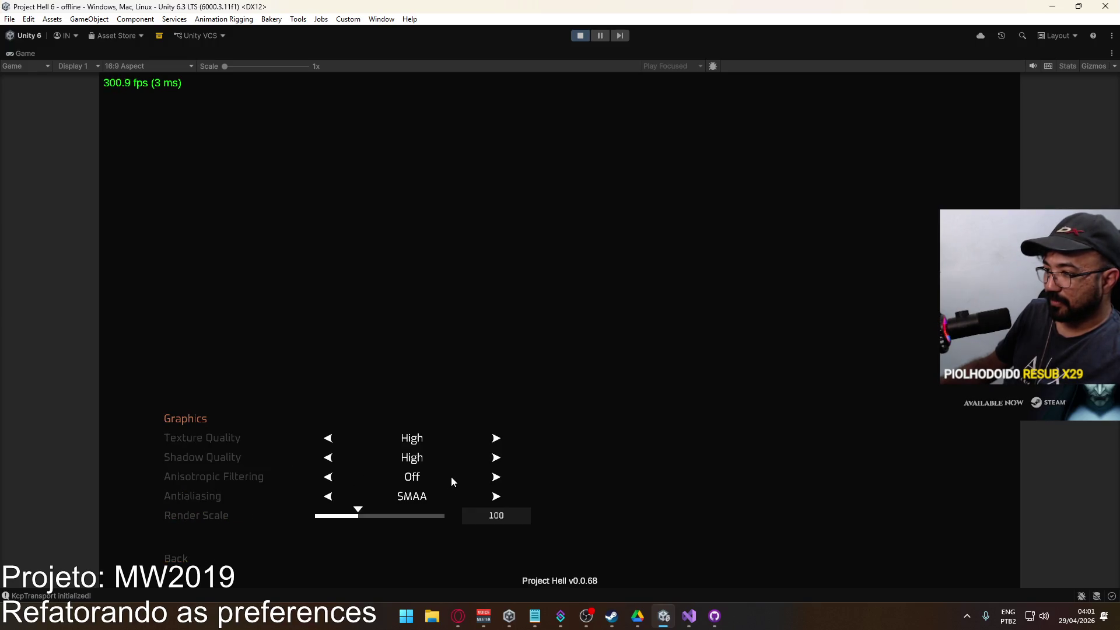
left_click(178, 553)
left_click(225, 496)
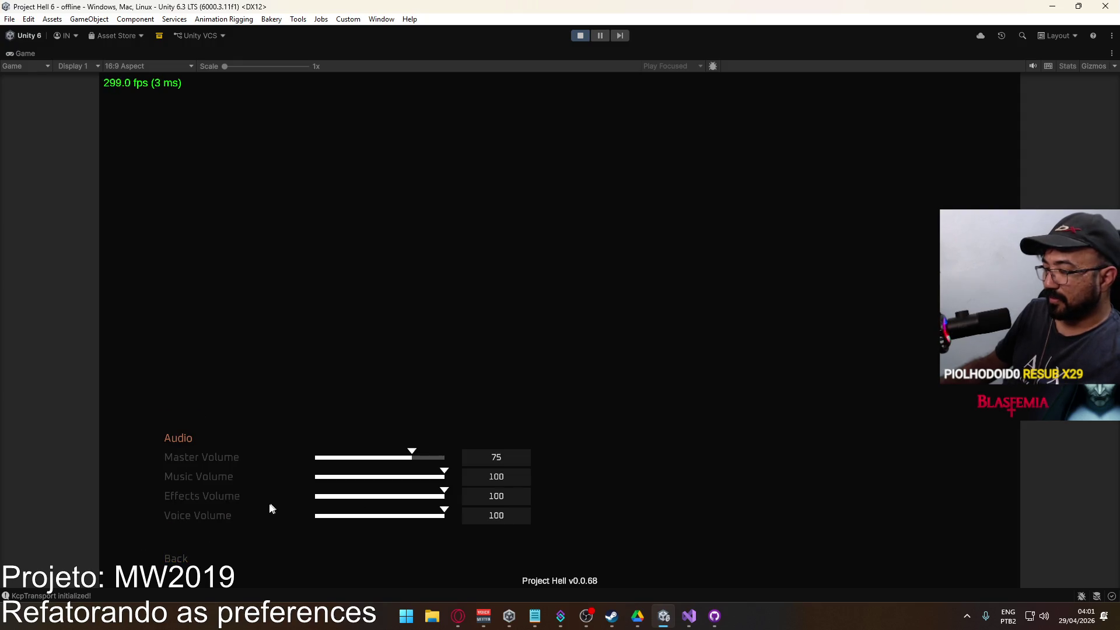
left_click(178, 558)
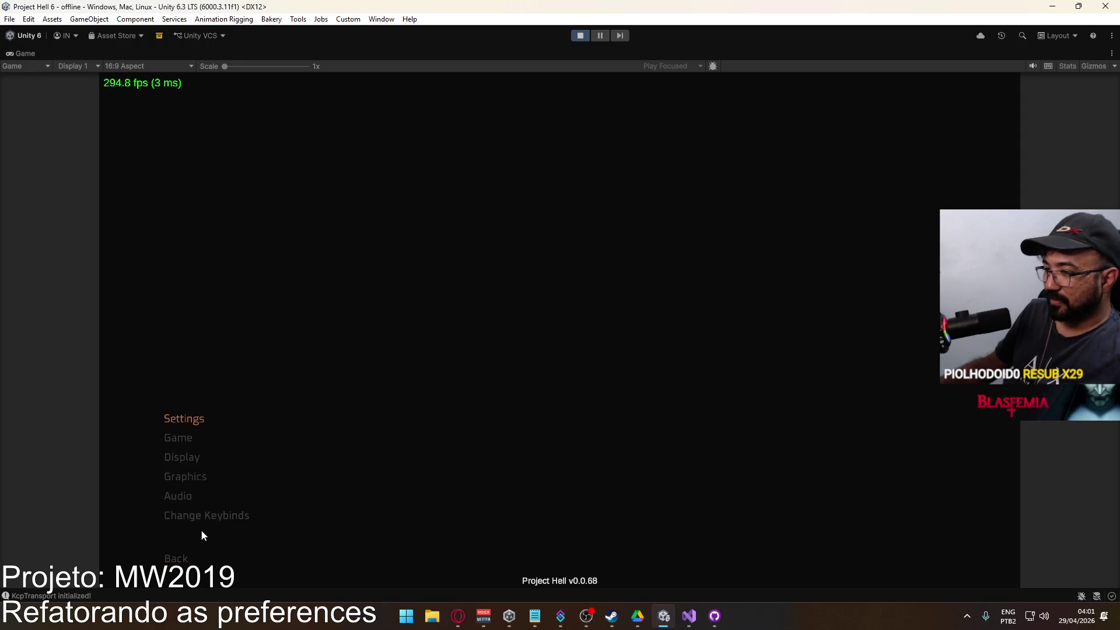
left_click(182, 461)
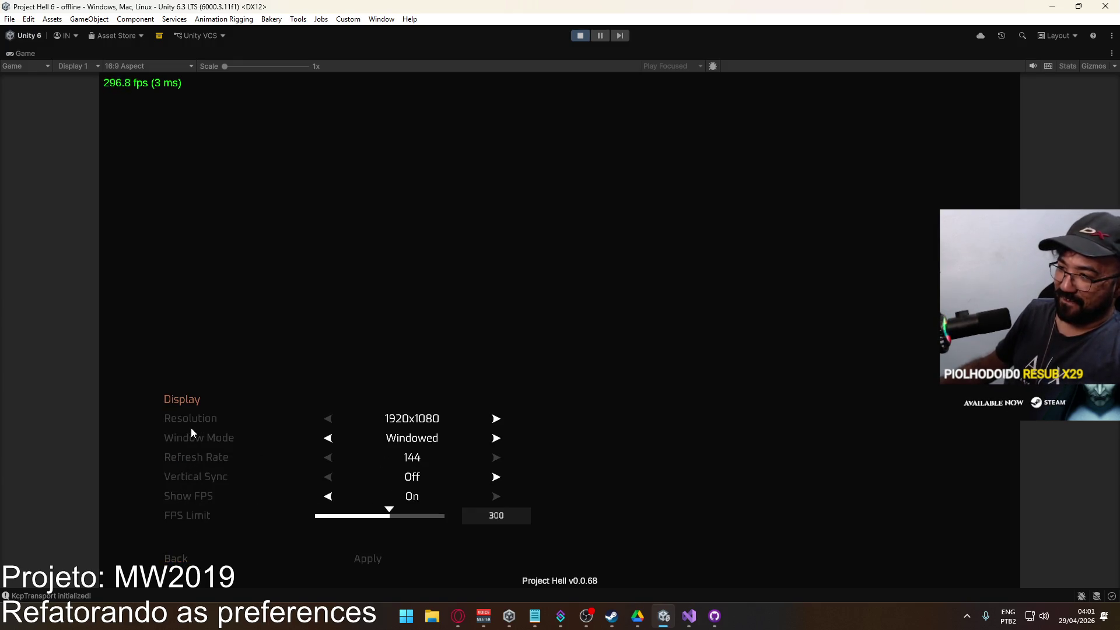
left_click(183, 554)
left_click(178, 438)
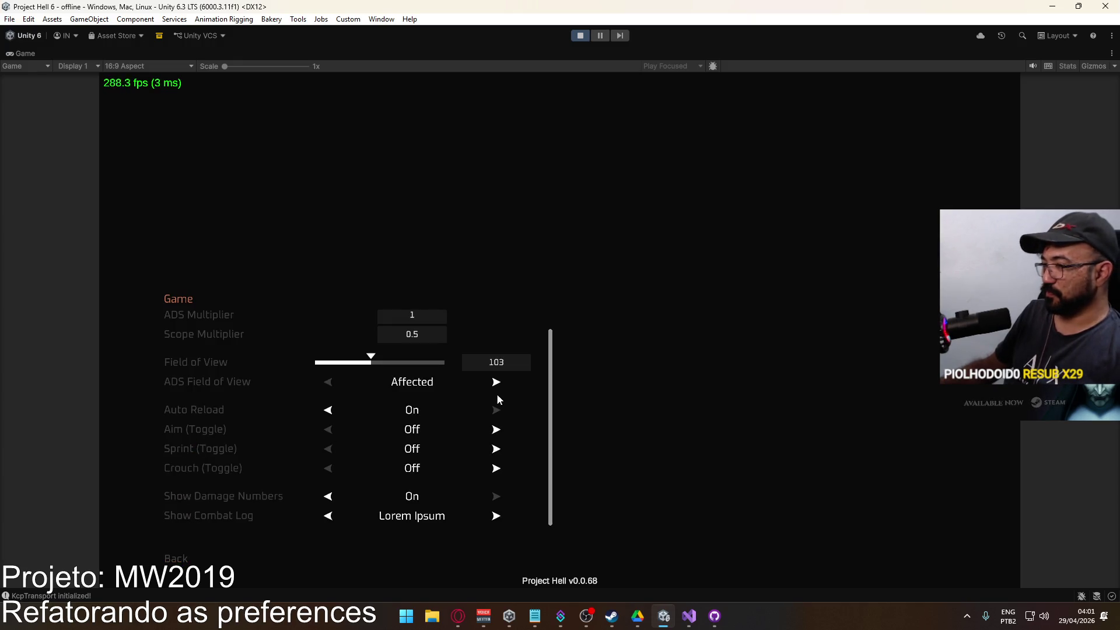
Stop Play mode and select the settings scene.
key("super")
key("super")
key("ctrl+p")
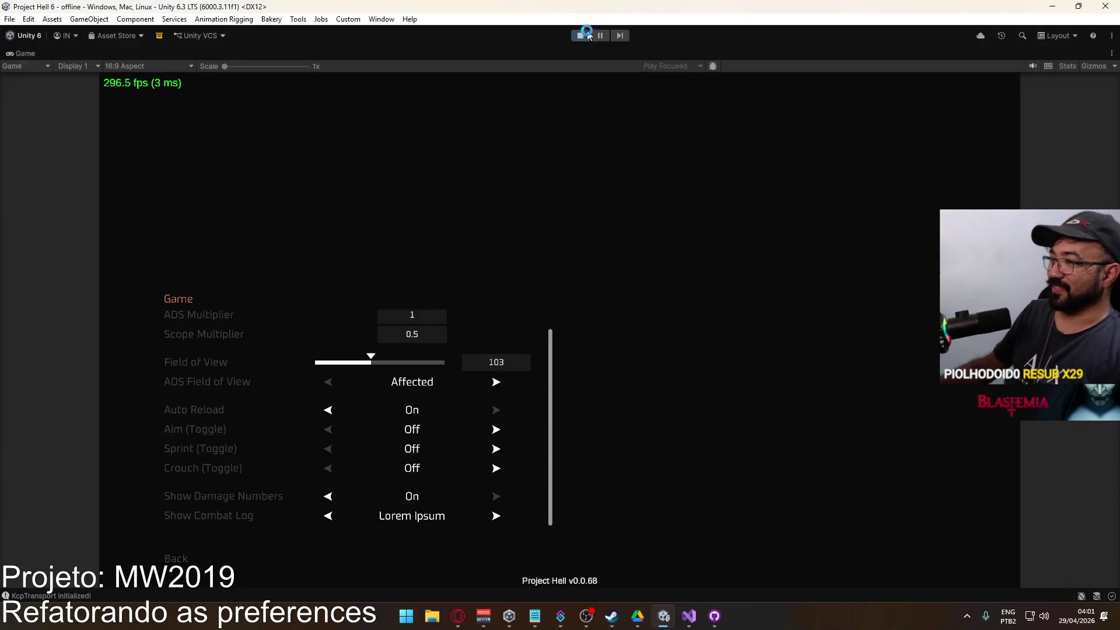
left_click(314, 516)
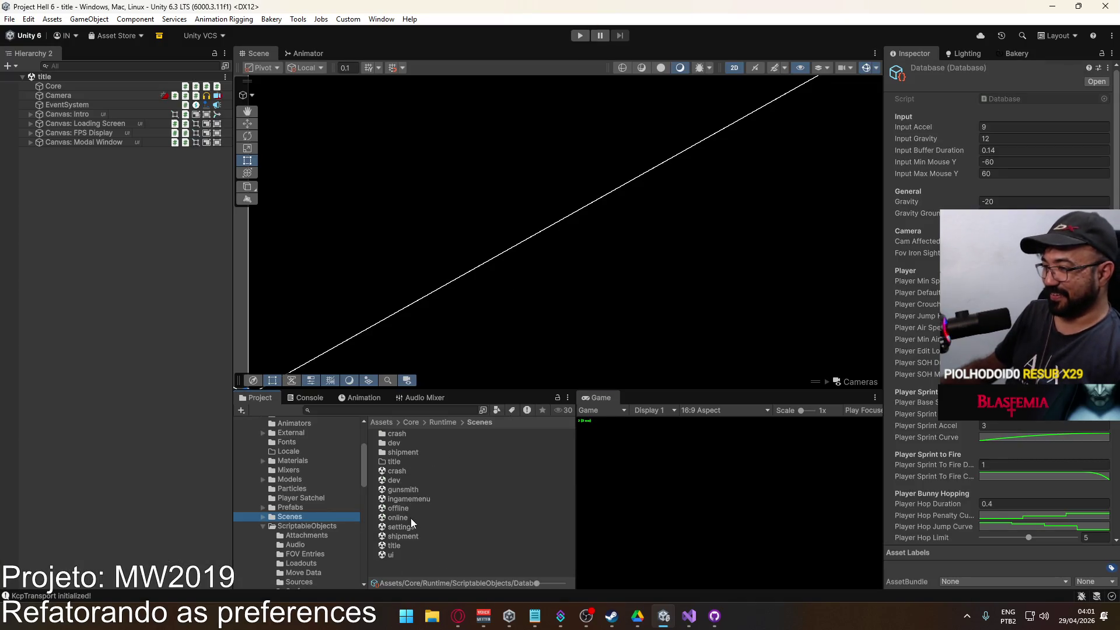
Open the settings scene, inspect the Game panel's prefs, and look over the PrefCombatLog script.
double_click(416, 525)
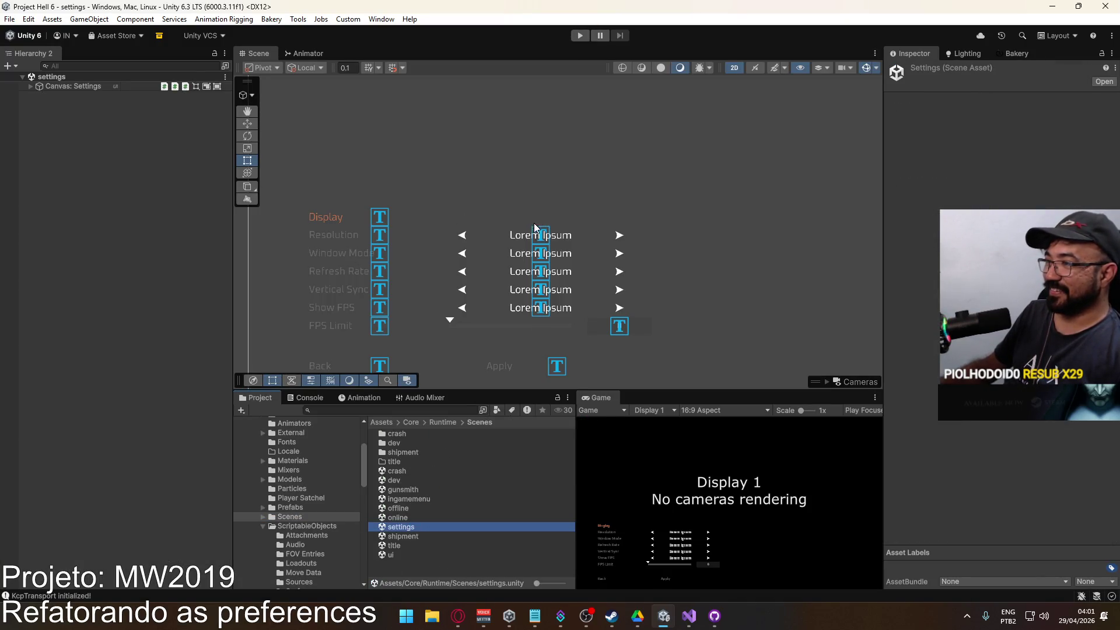
left_click(535, 228)
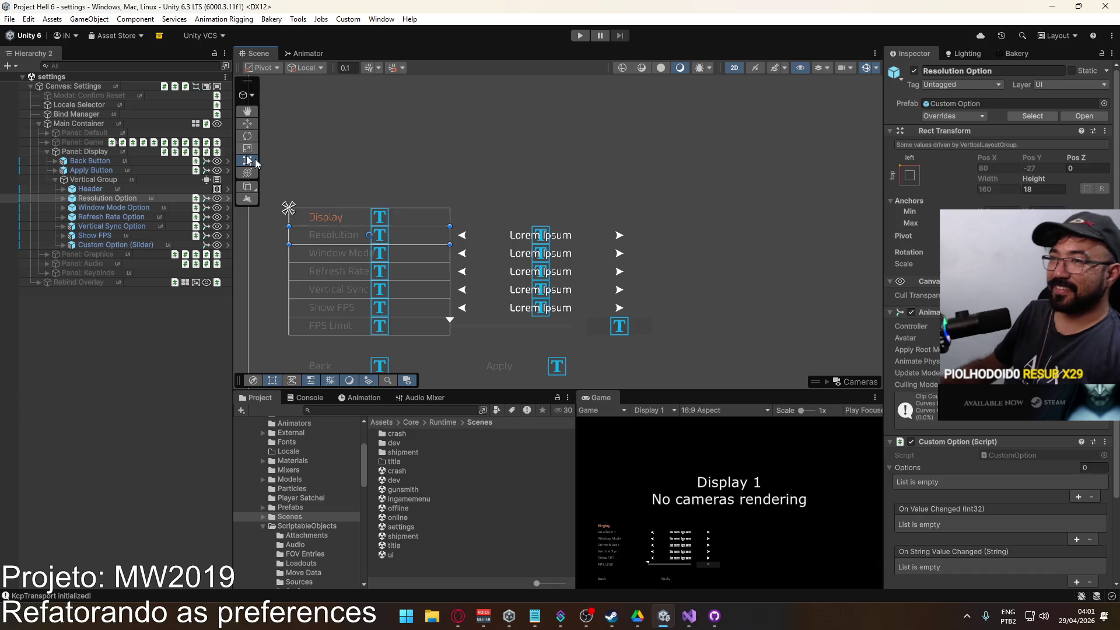
left_click(84, 143)
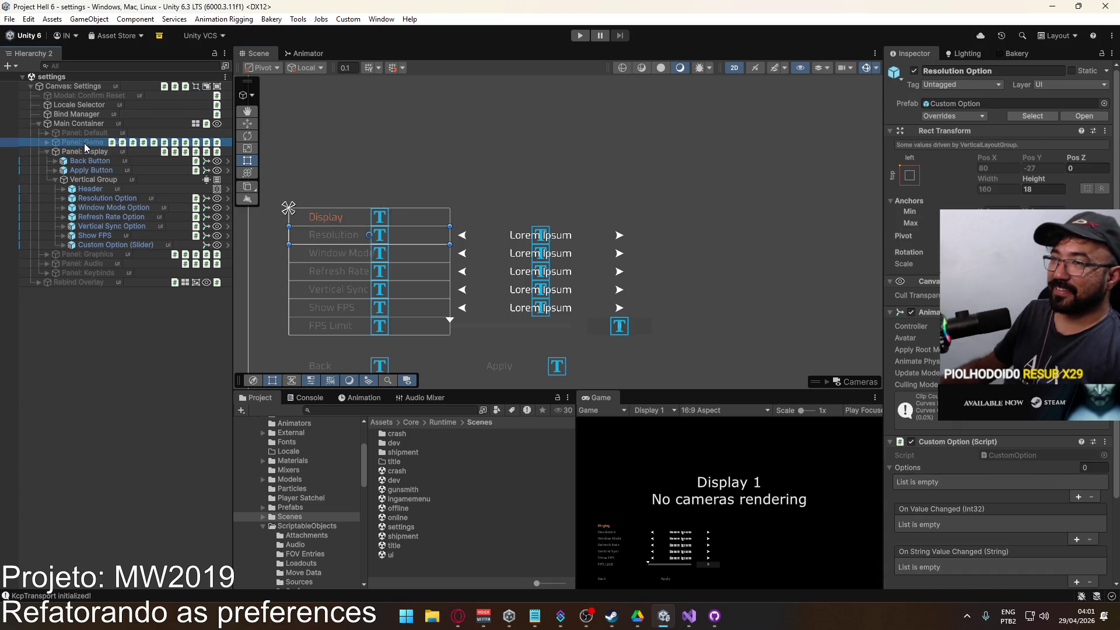
scroll(1035, 452, "down", 5)
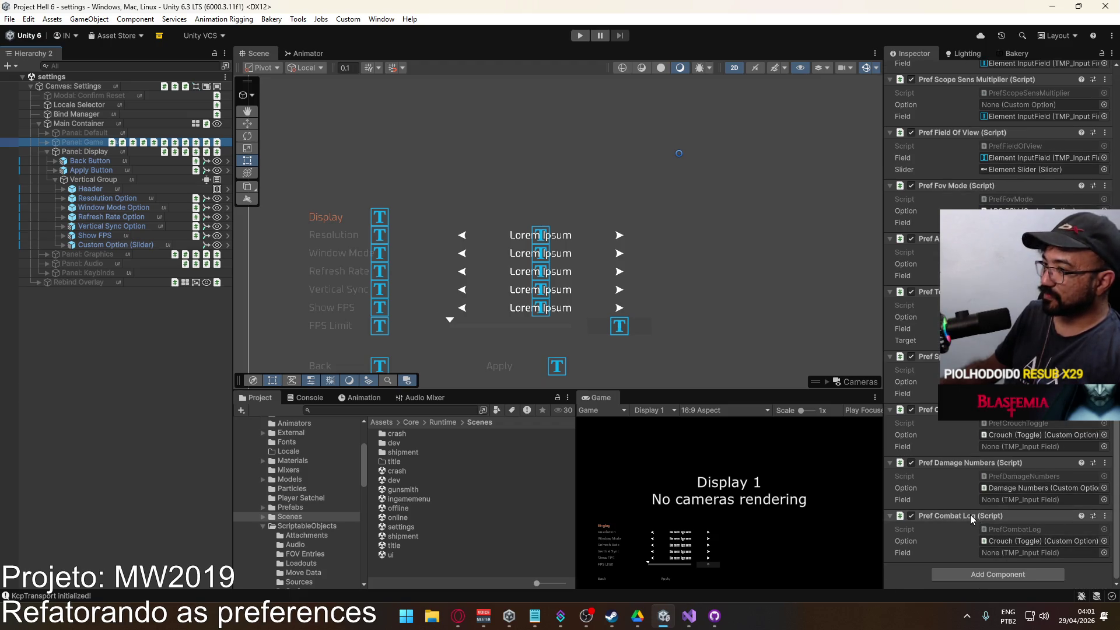
left_click(1016, 531)
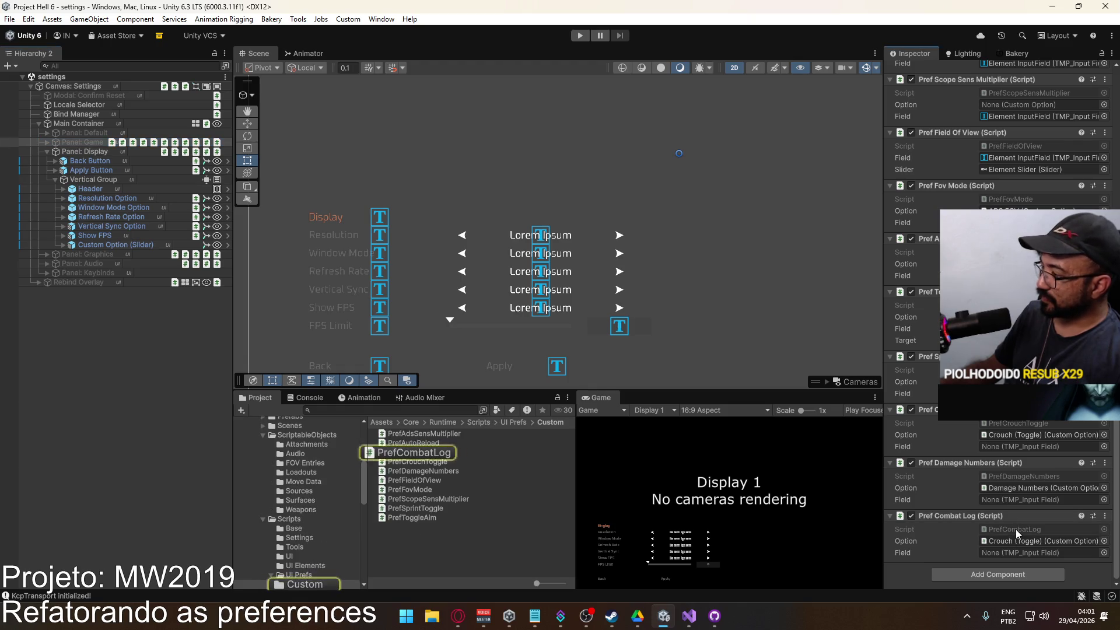
left_click(1016, 530)
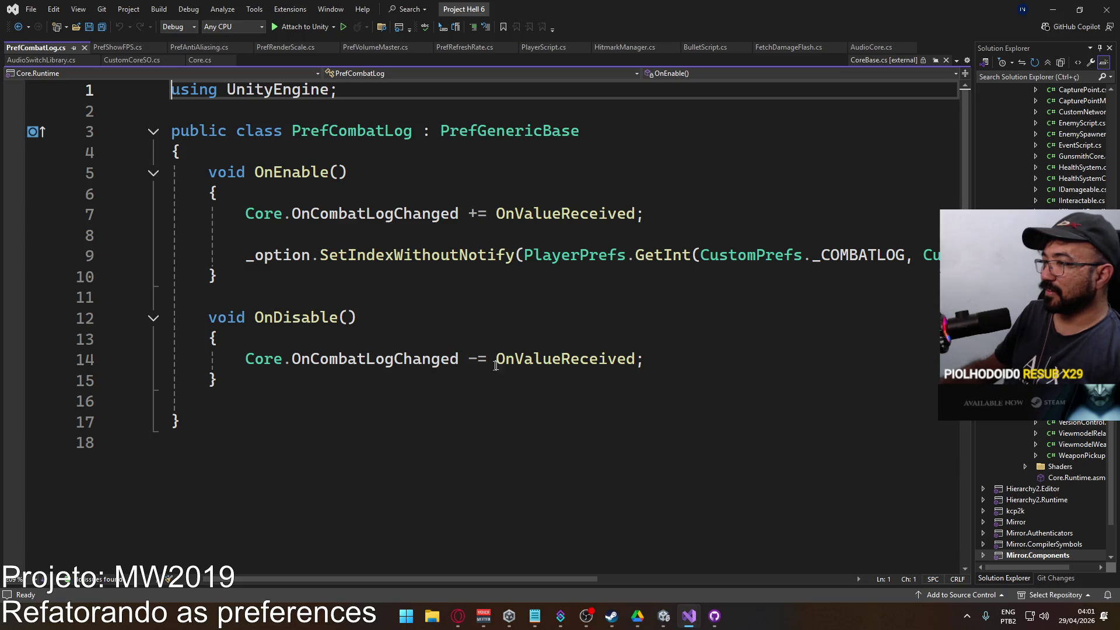
key("alt+Tab")
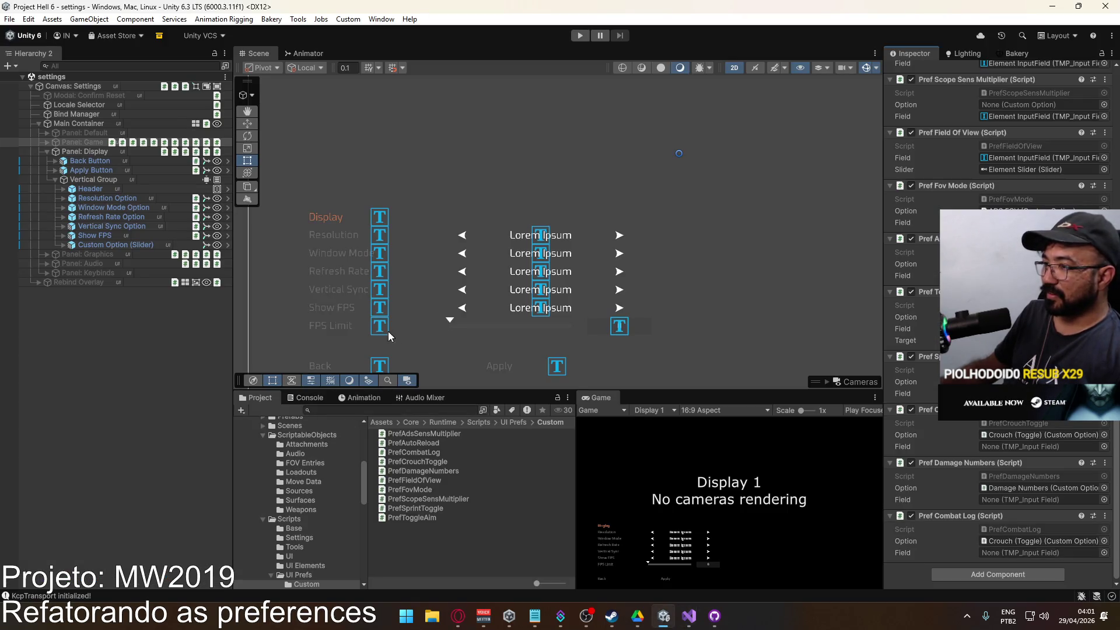
Deactivate Panel: Display and activate Panel: Game.
left_click(85, 151)
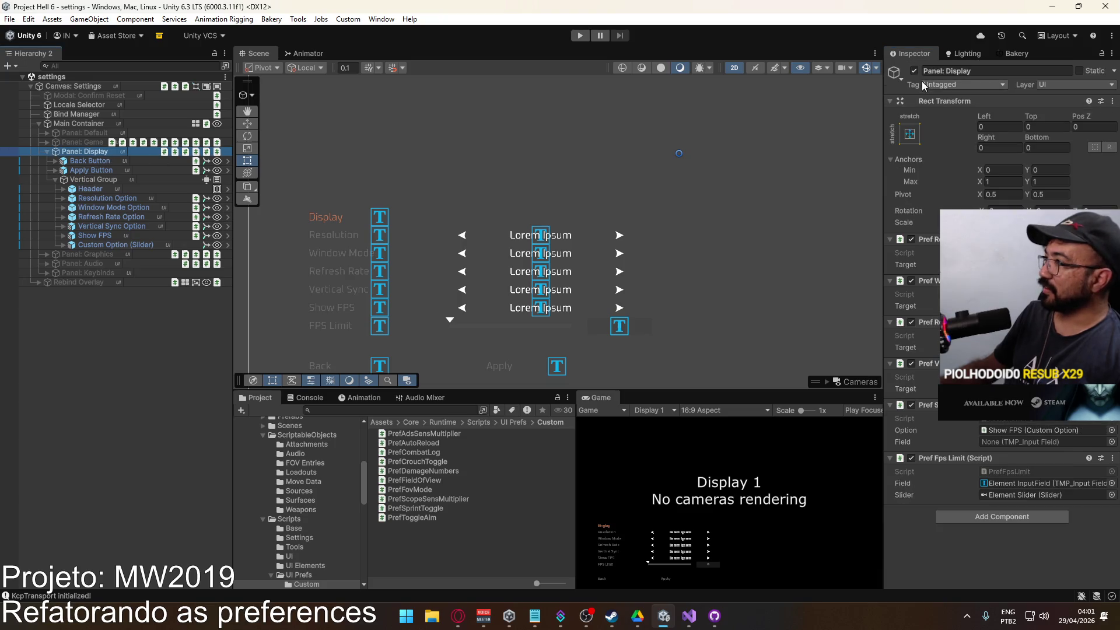
left_click(914, 71)
left_click(46, 151)
left_click(103, 140)
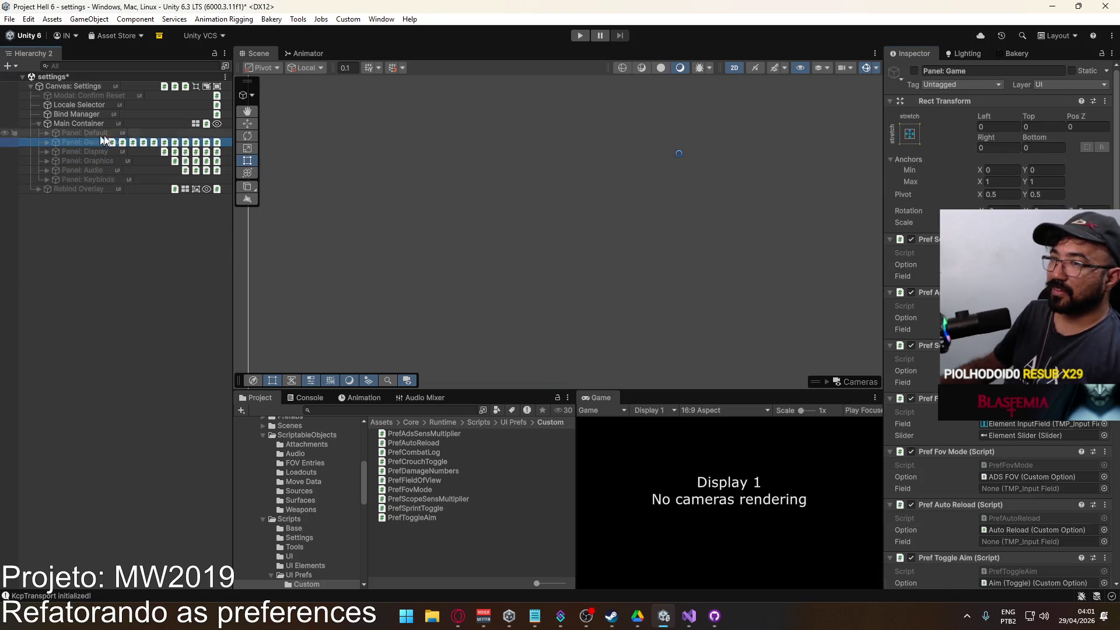
left_click(914, 70)
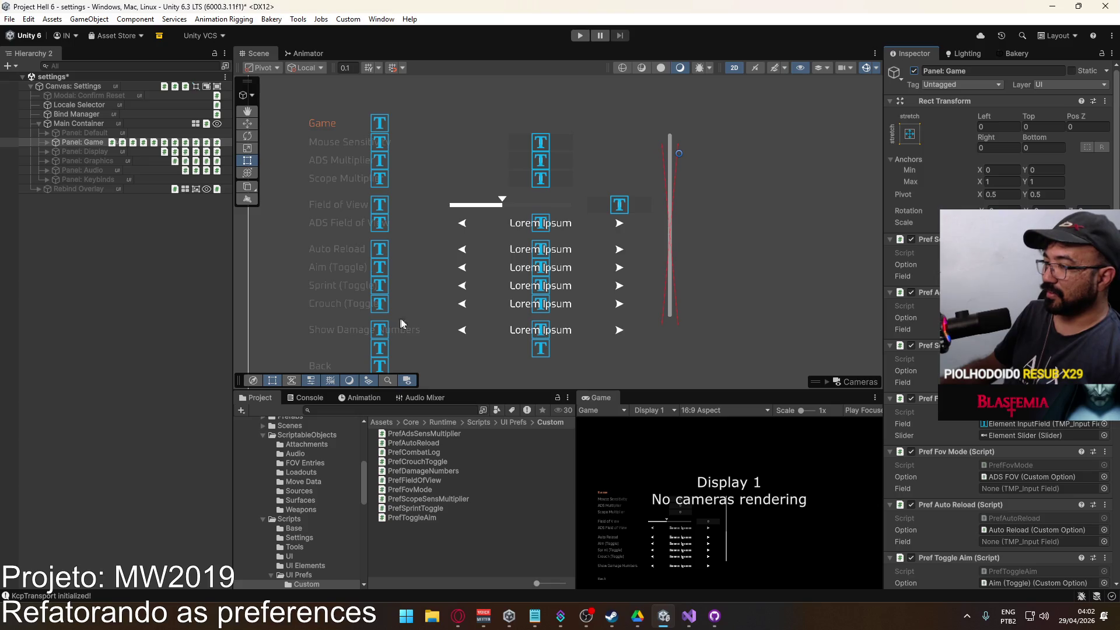
left_click(543, 327)
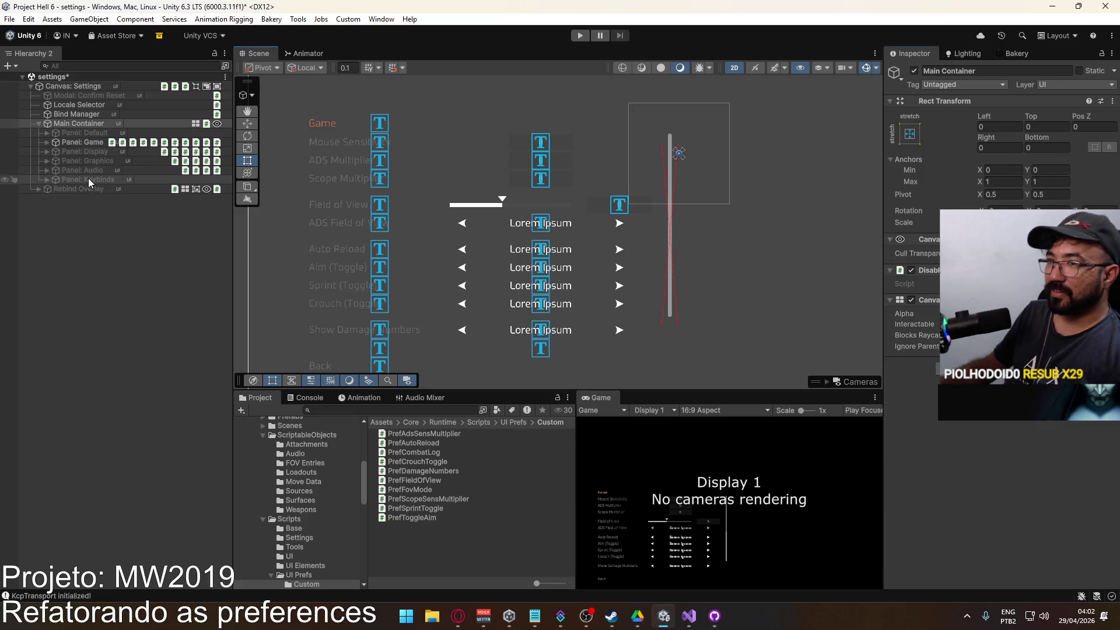
Expand Panel: Game down to its Vertical Group and inspect the Combat Log option.
left_click(47, 142)
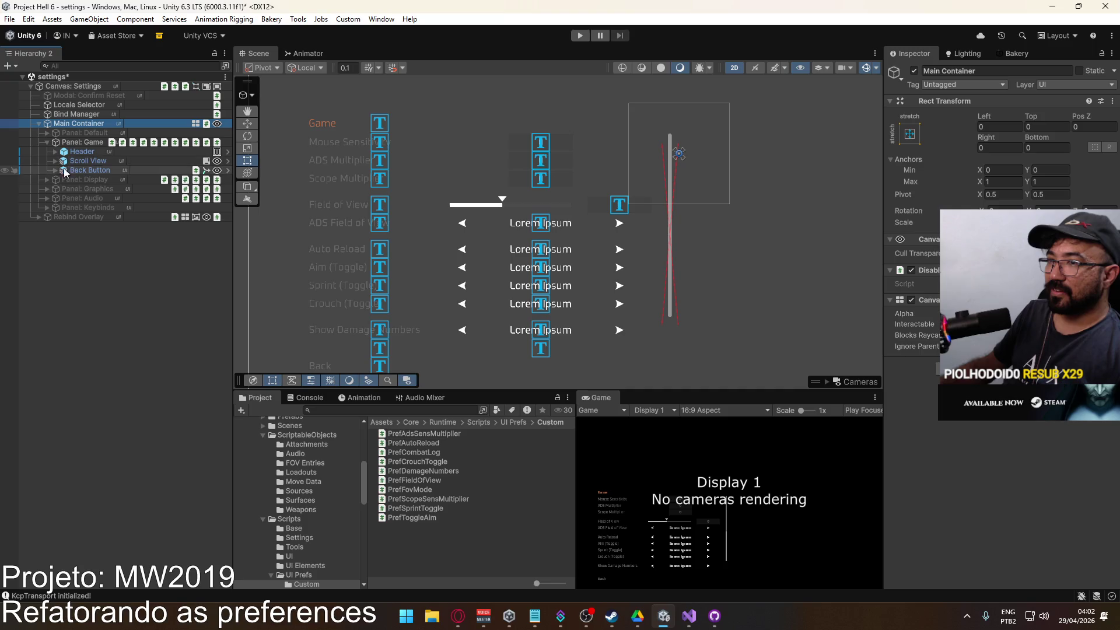
left_click(55, 161)
left_click(64, 180)
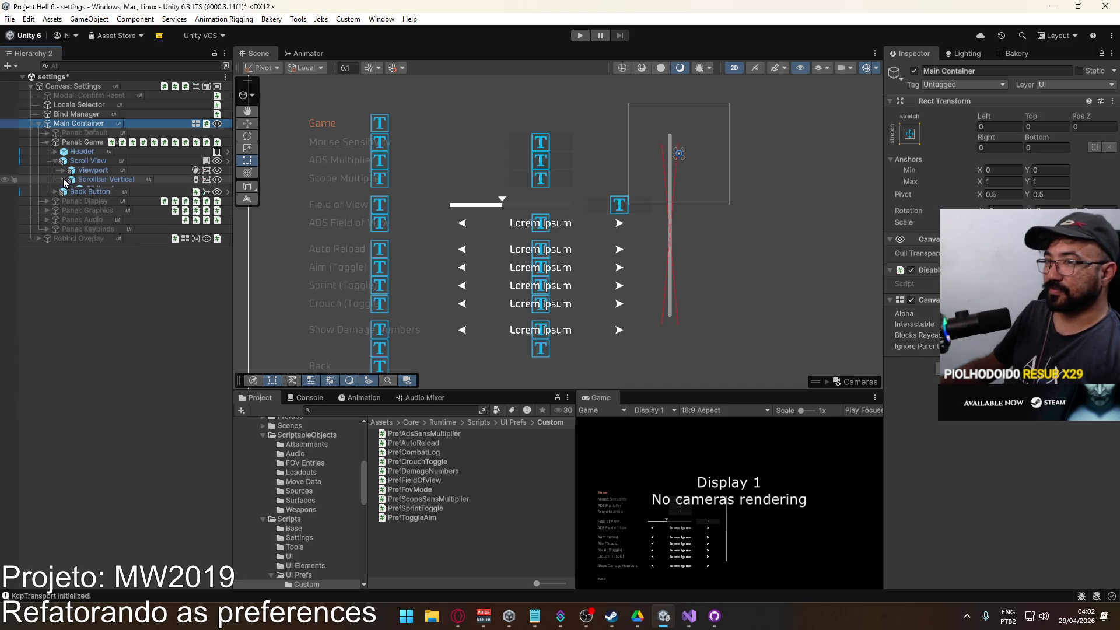
left_click(64, 180)
left_click(64, 170)
left_click(72, 180)
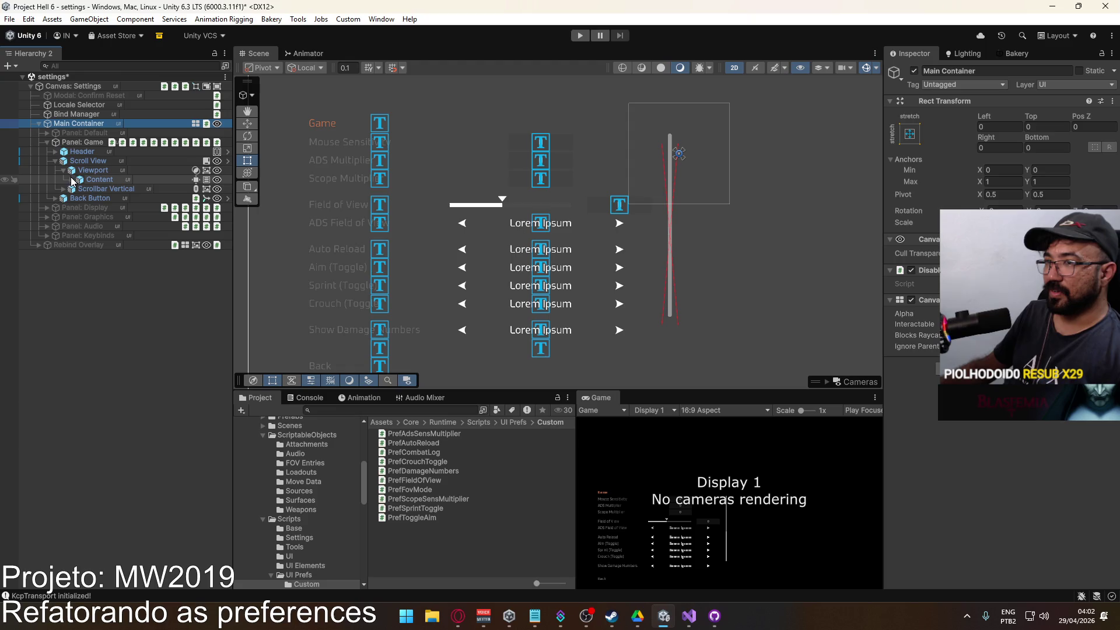
left_click(80, 189)
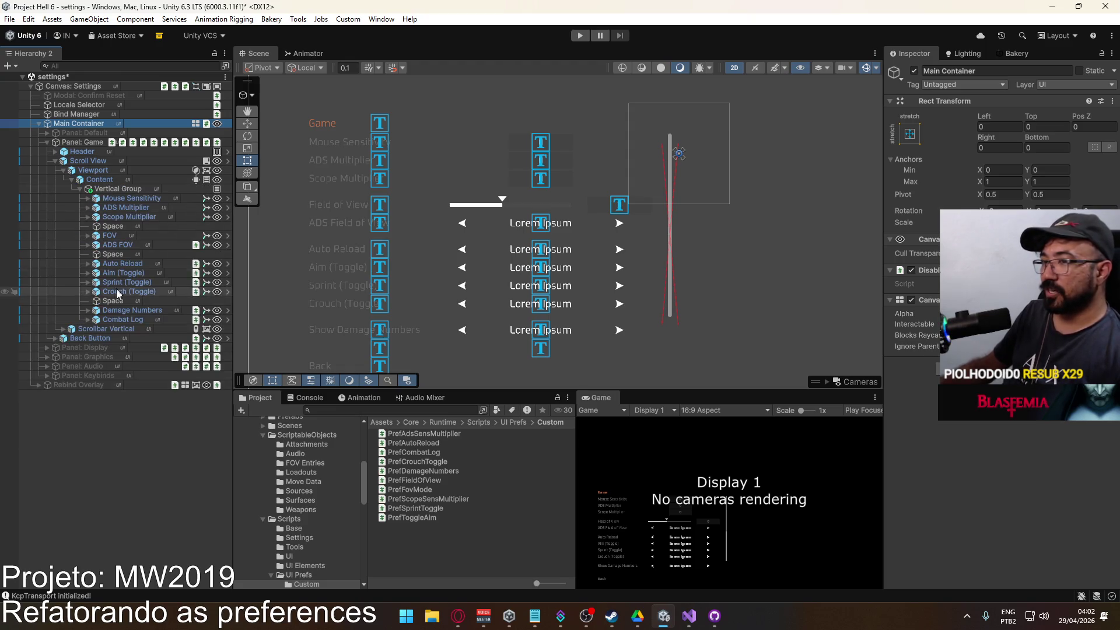
left_click(122, 320)
scroll(1003, 443, "down", 2)
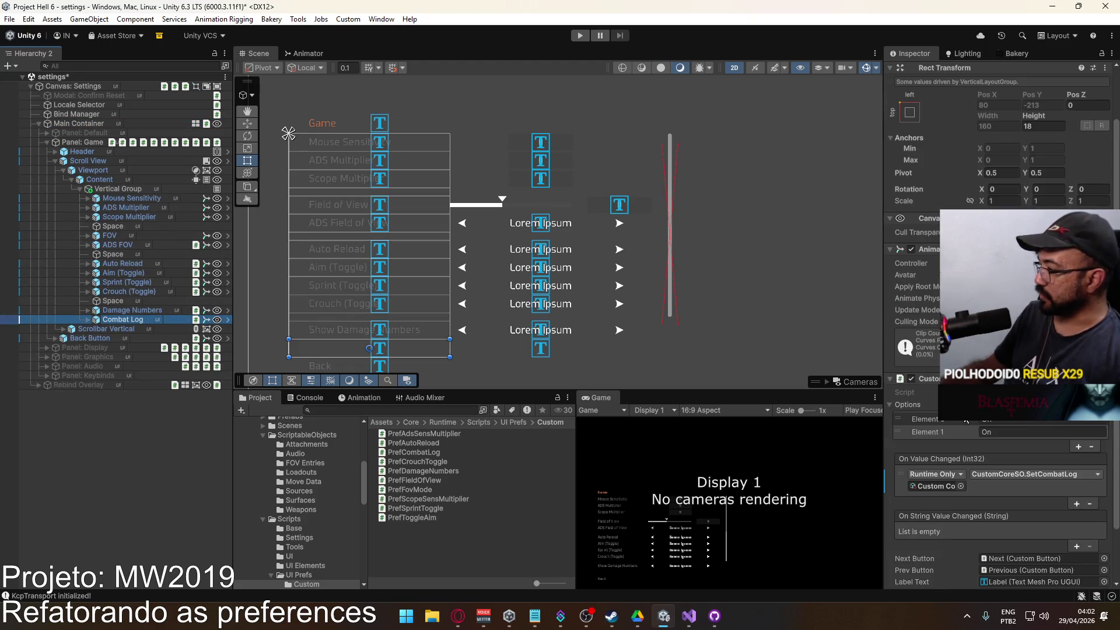
scroll(1001, 467, "down", 2)
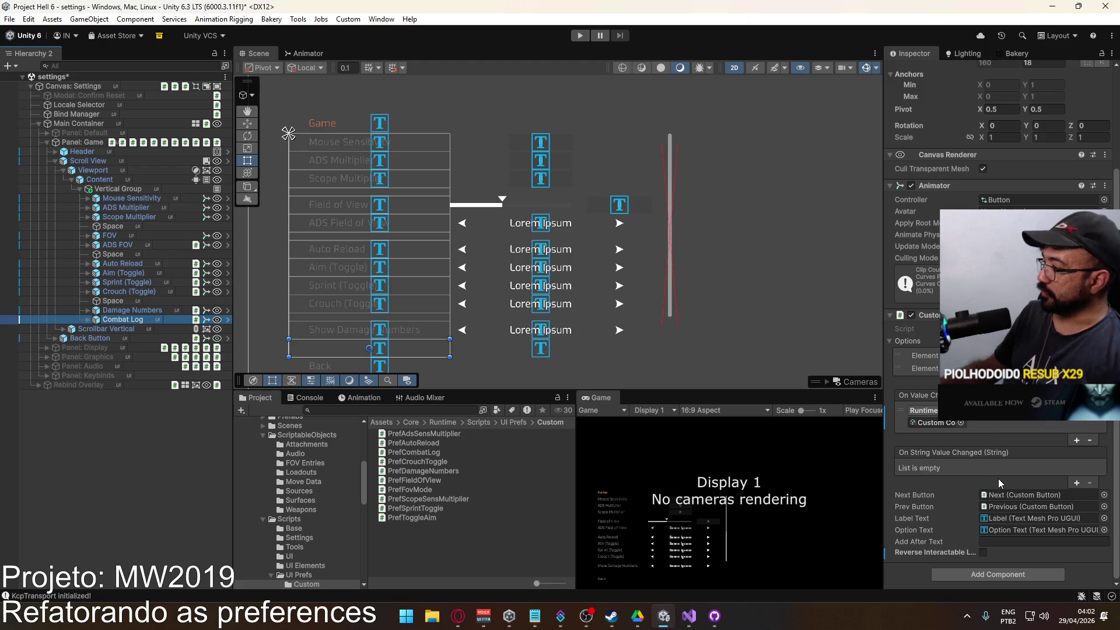
scroll(998, 478, "up", 3)
Assign the Combat Log option to the Game panel's Pref Combat Log Option field.
left_click(81, 142)
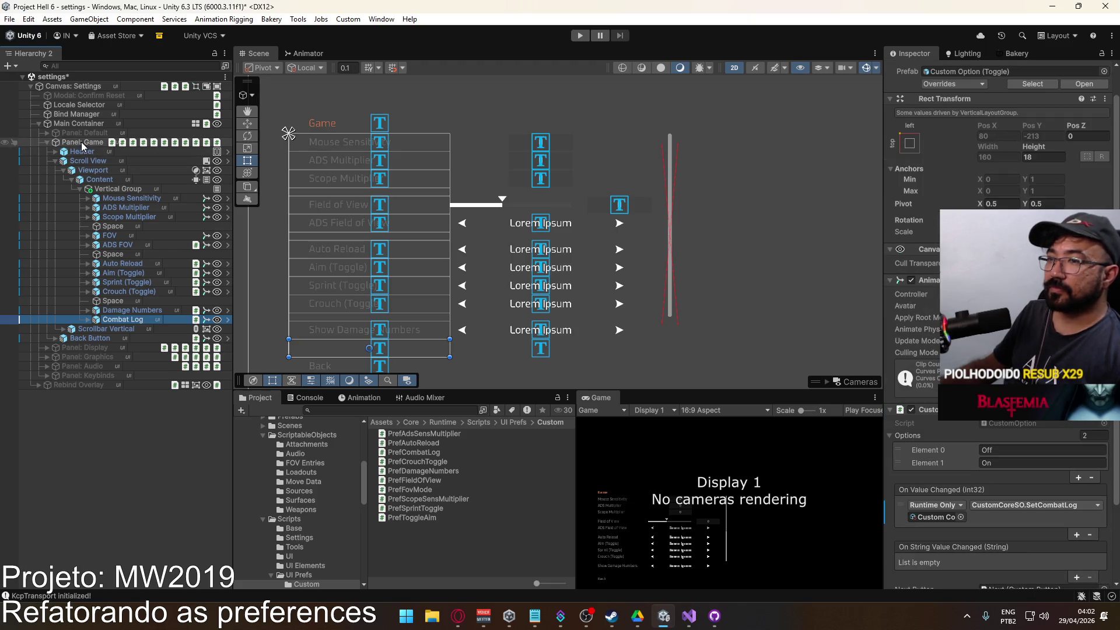
scroll(1024, 471, "down", 10)
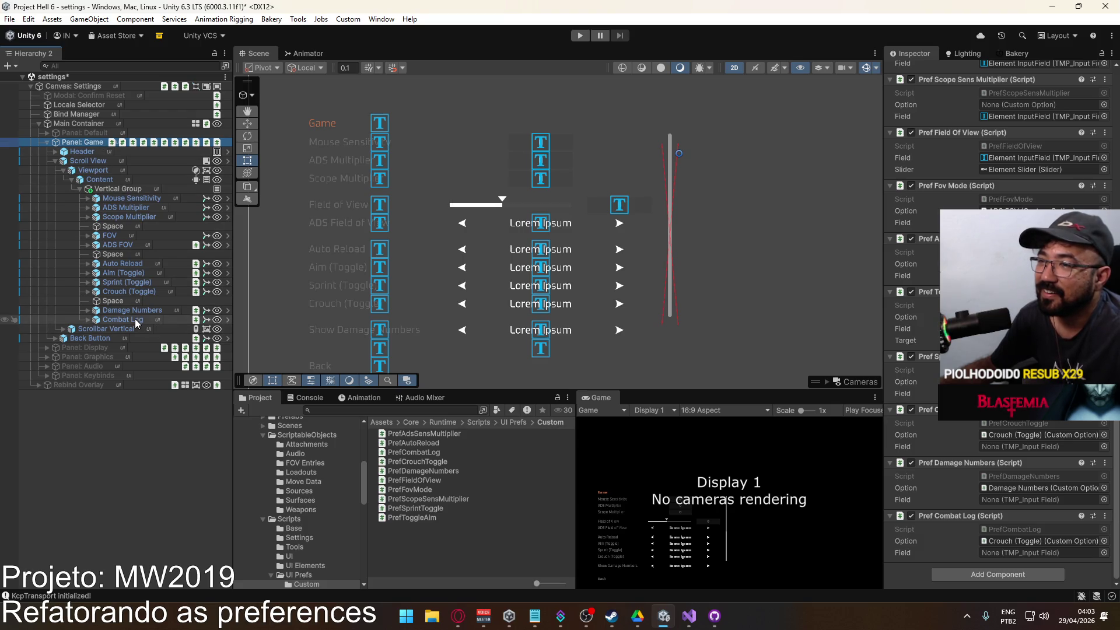
mouse_move(136, 322)
left_mouse_down()
mouse_move(933, 496)
mouse_move(1042, 541)
left_mouse_up()
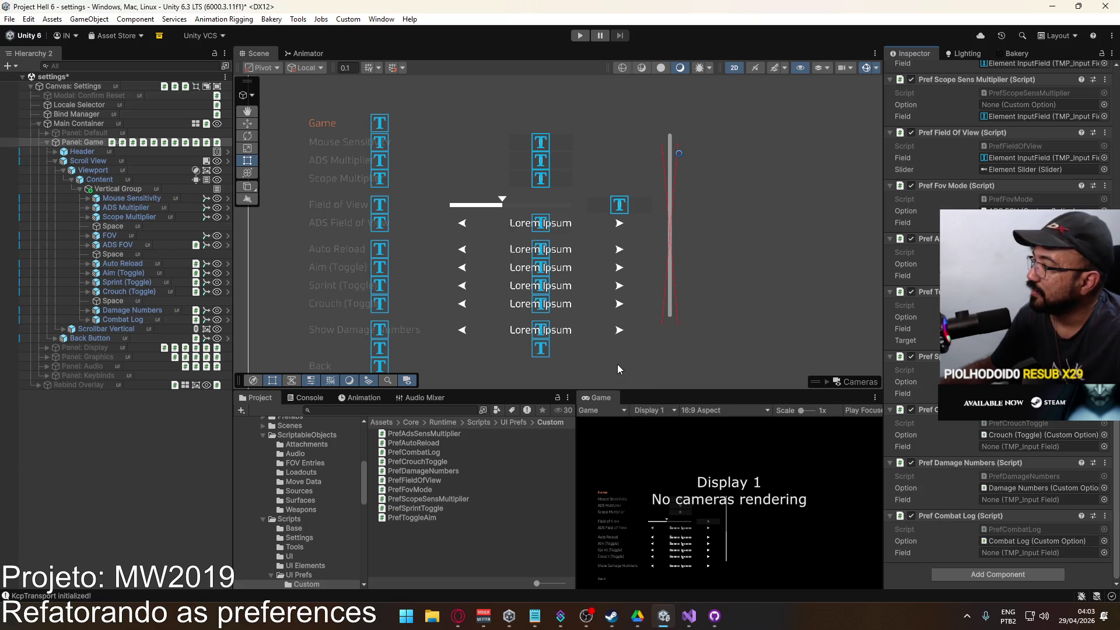
Delete the unused [SerializeField] CustomOption _target line from PrefToggleAim.cs and save.
double_click(412, 518)
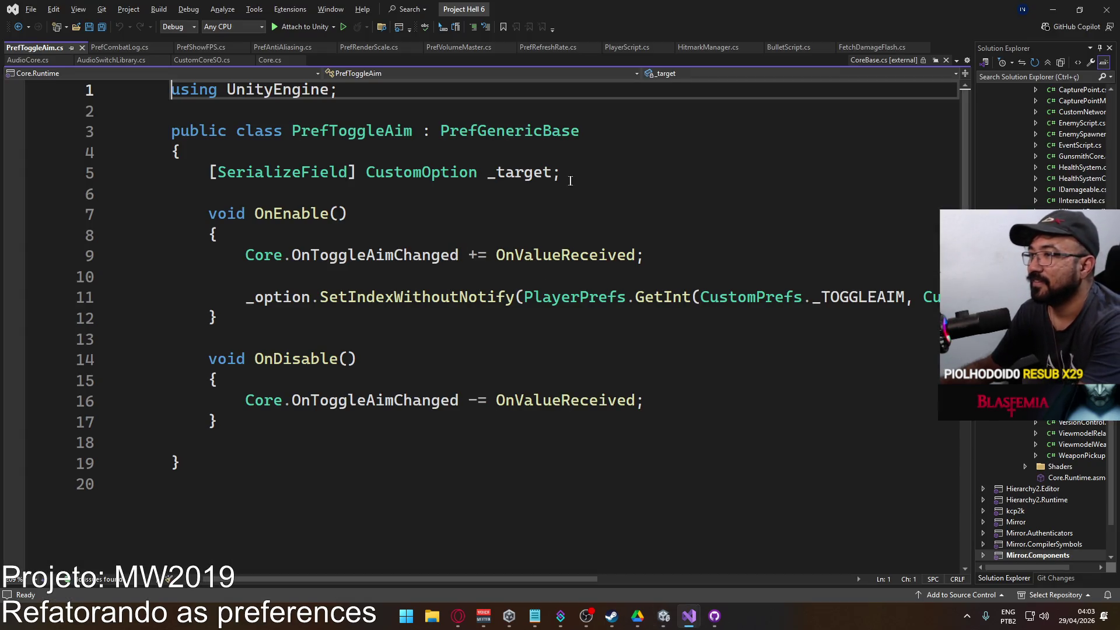
left_click(570, 181)
key("ctrl+x")
key("Up")
key("Delete")
key("ctrl+s")
key("alt+Tab")
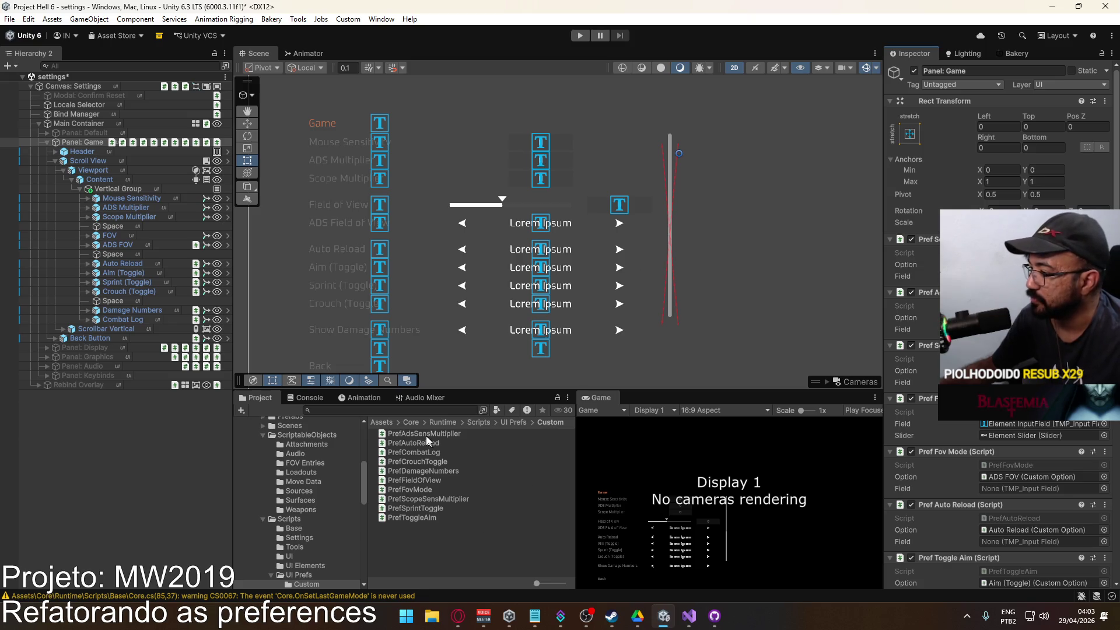
Check Unity's compile messages, then open the Scenes folder.
left_click(309, 398)
left_click(257, 400)
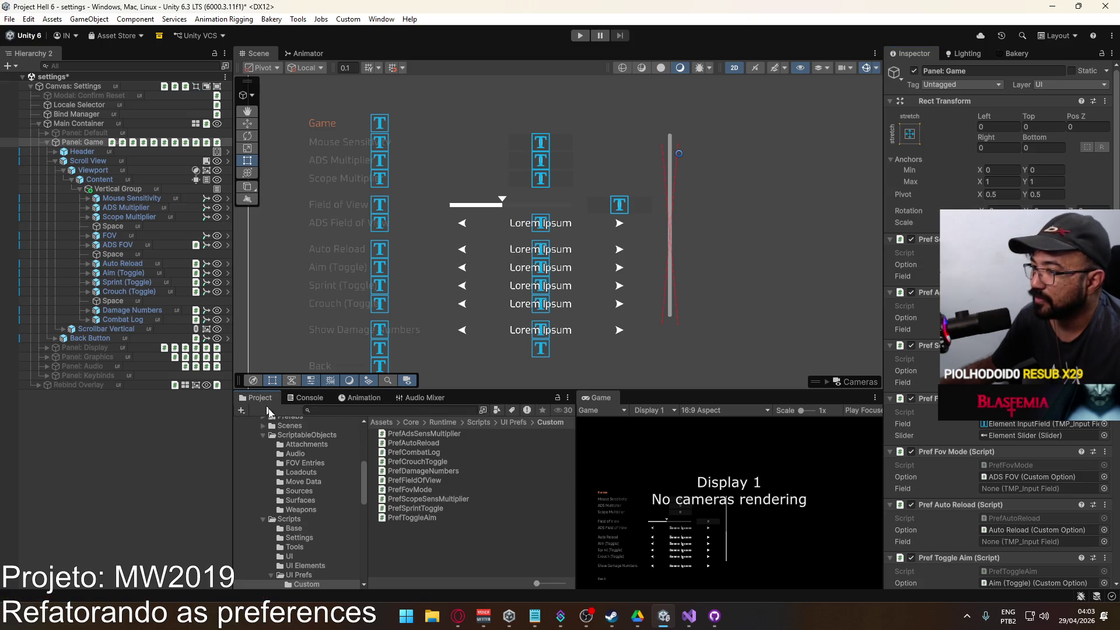
left_click(303, 426)
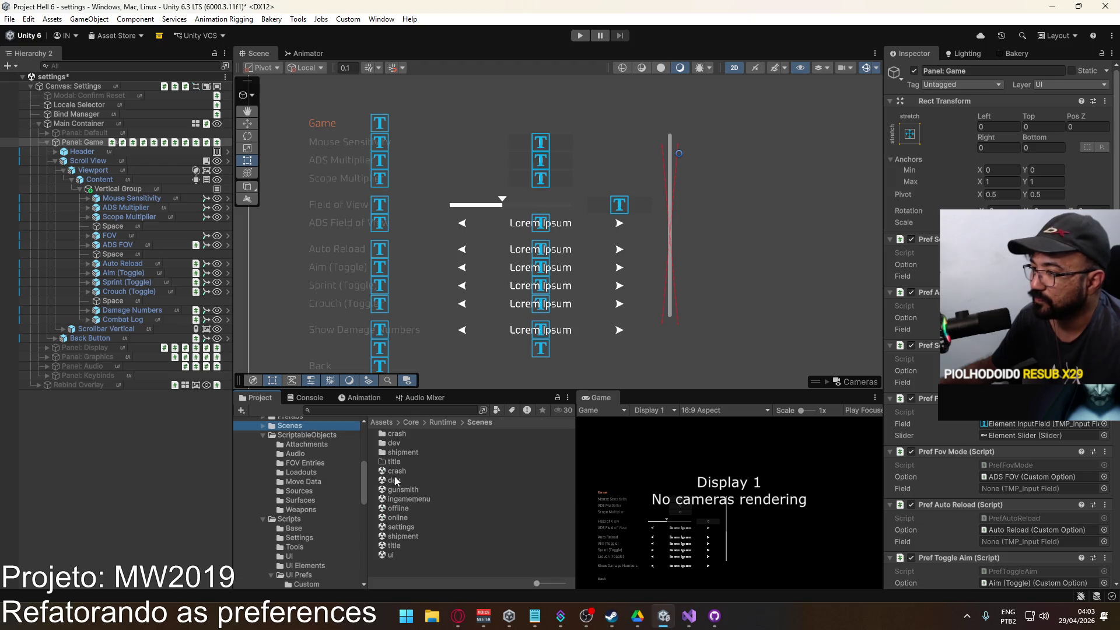
double_click(416, 544)
left_click(546, 332)
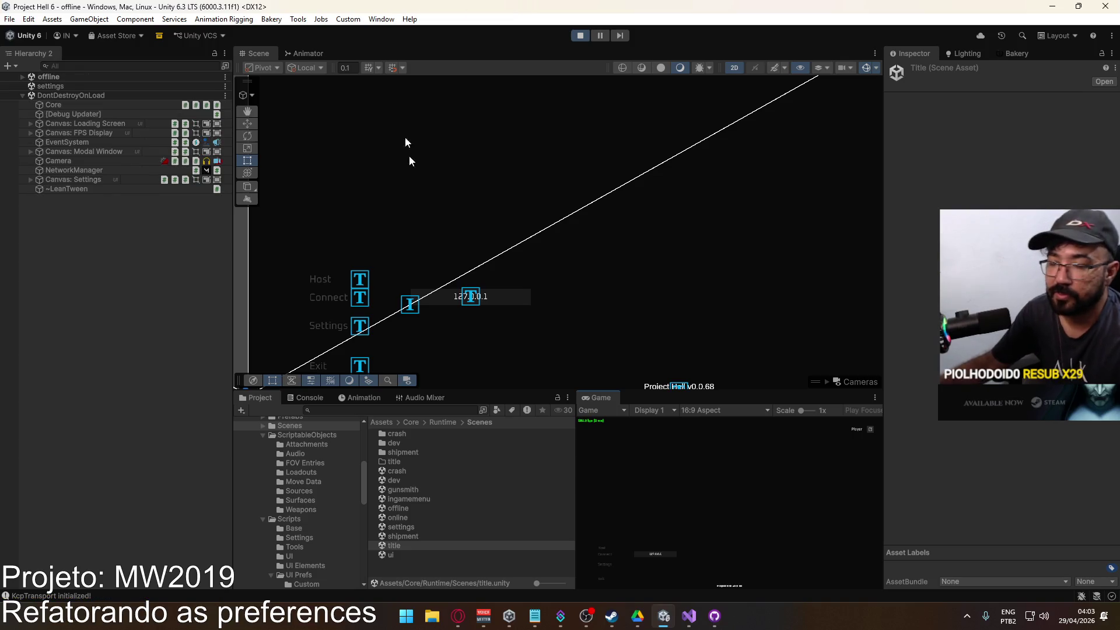
left_click(604, 547)
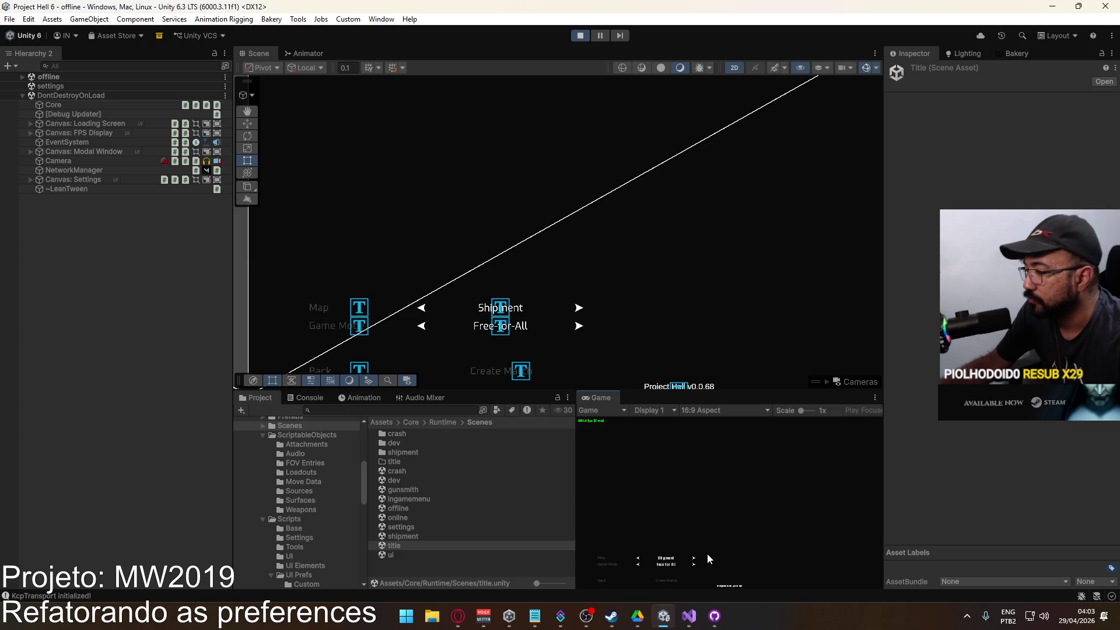
key("super")
key("Escape")
left_click(580, 35)
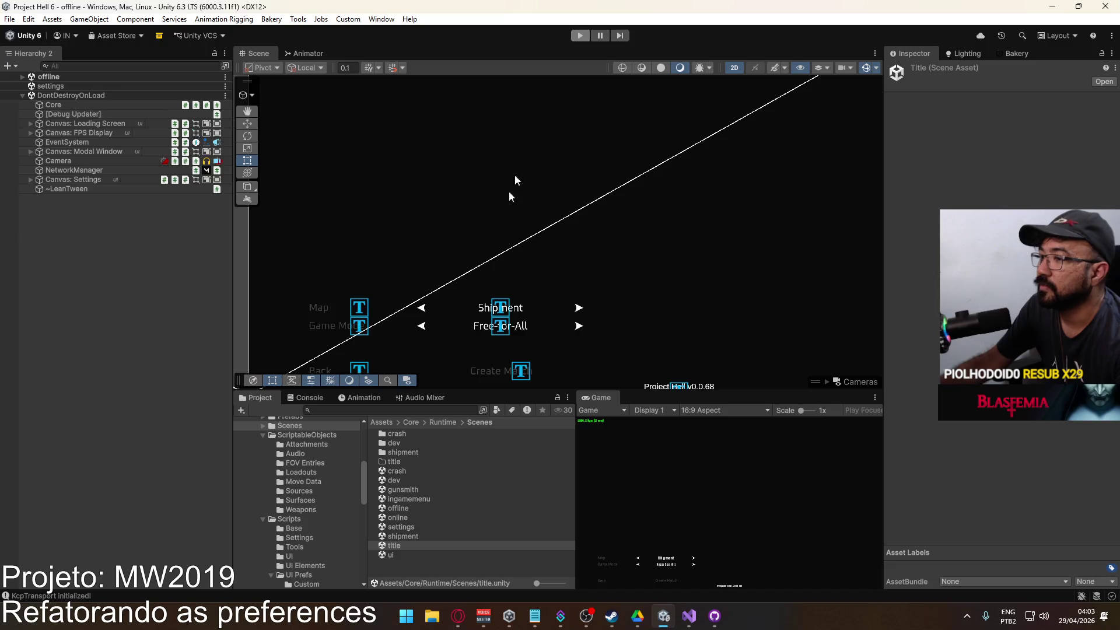
double_click(415, 527)
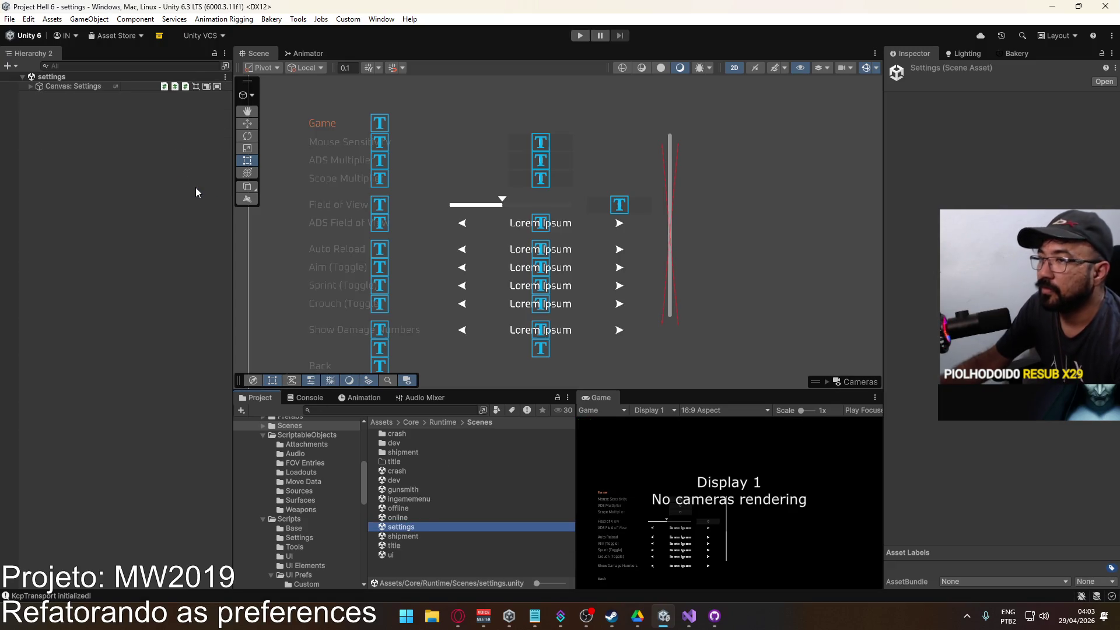
double_click(398, 508)
left_click(335, 296)
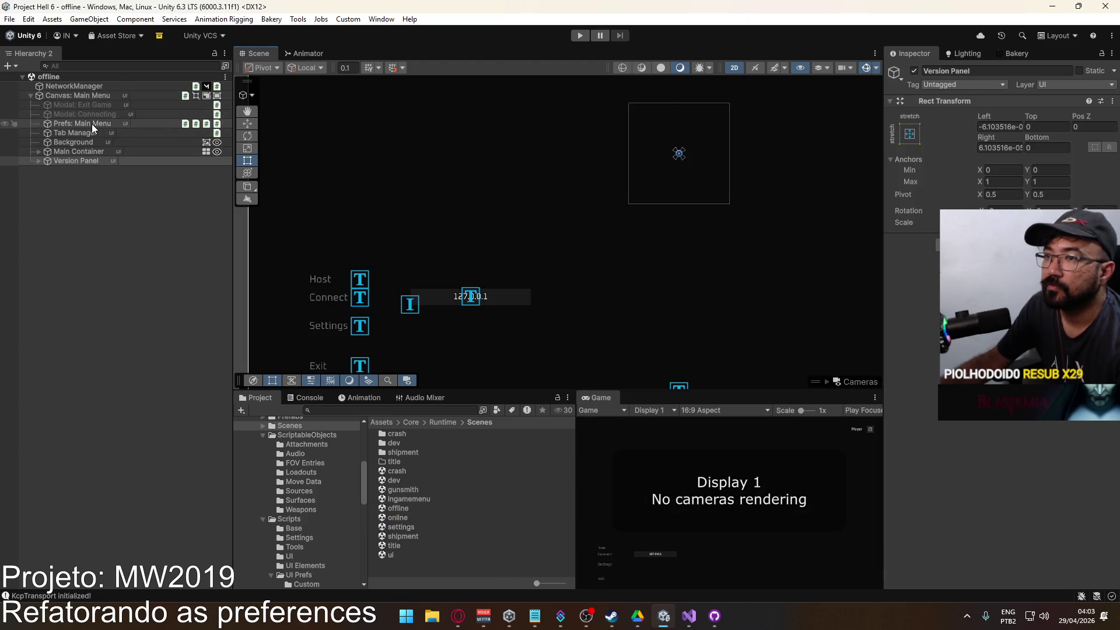
left_click(92, 124)
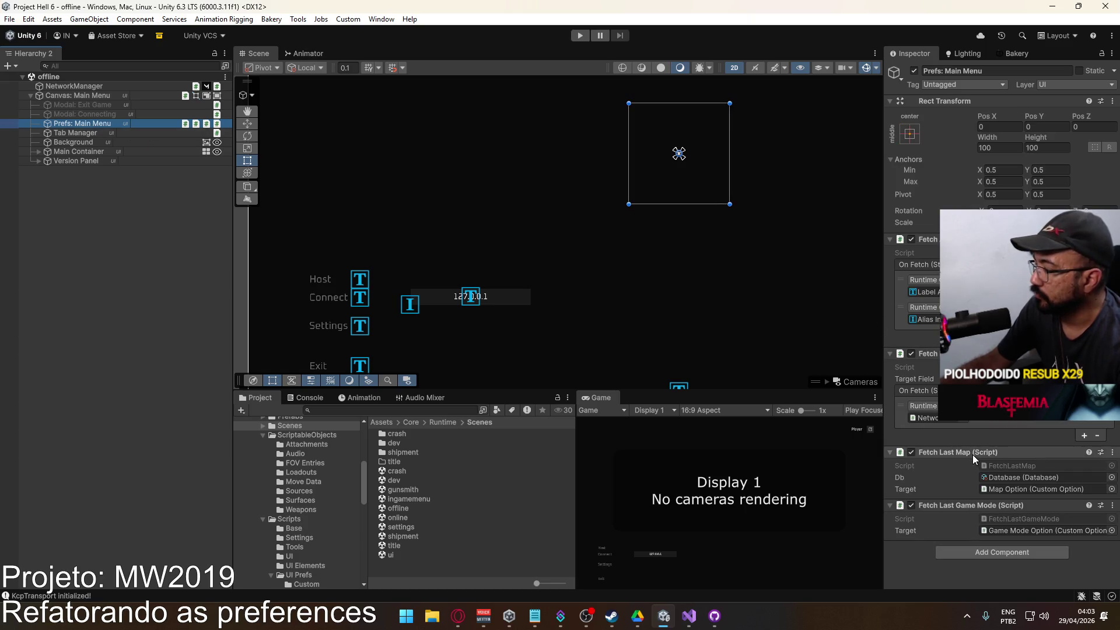
In FetchLastMap.cs, rename the Start method to OnEnable and save.
double_click(1021, 467)
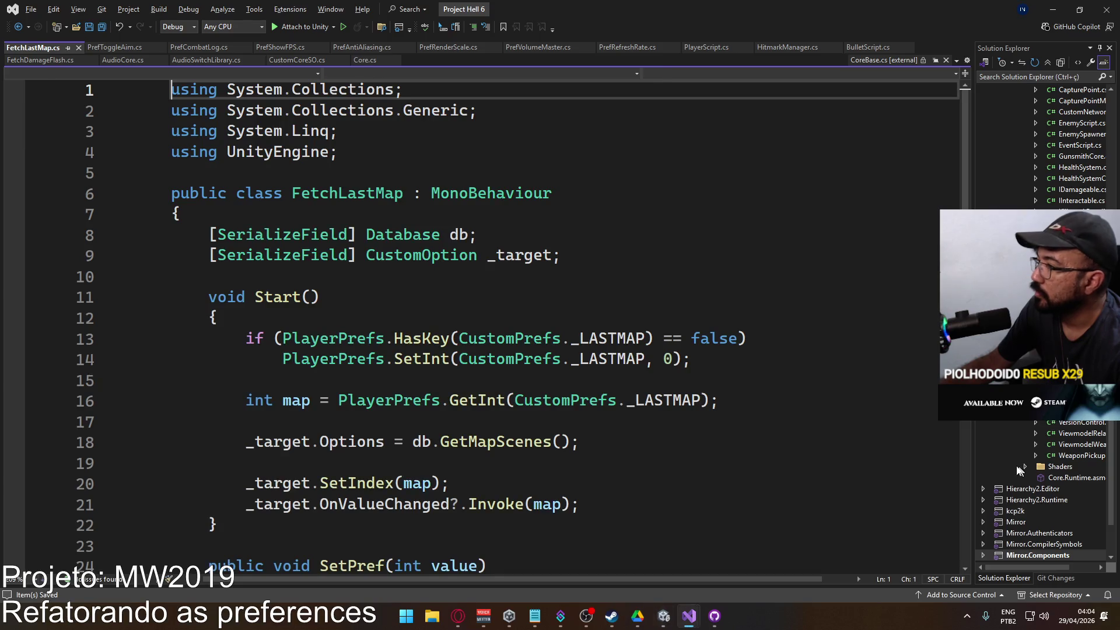
scroll(577, 328, "down", 2)
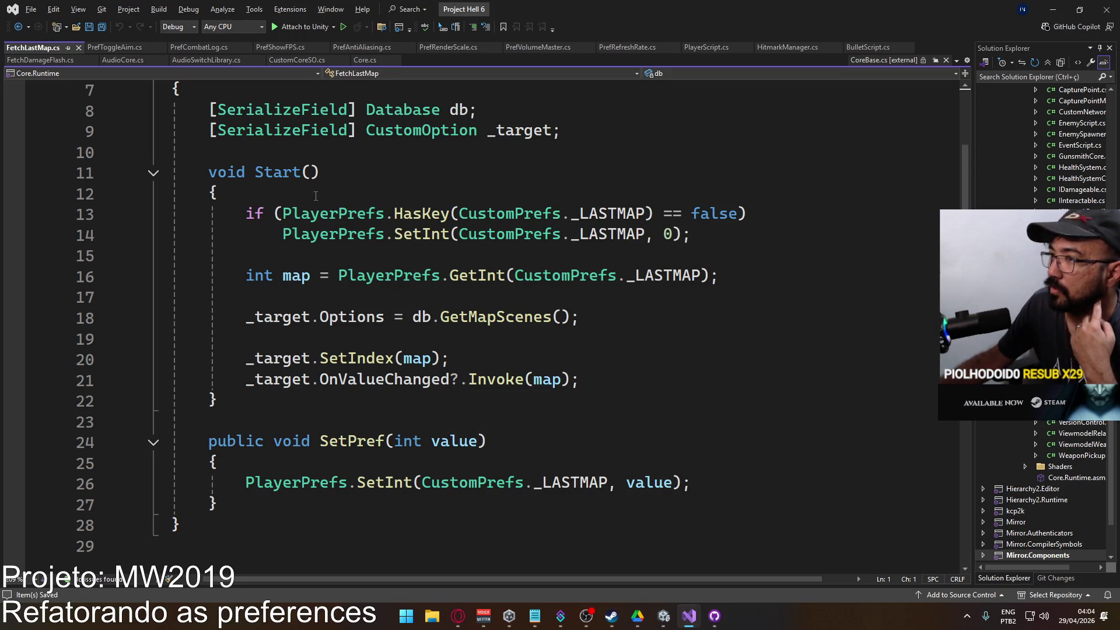
double_click(271, 173)
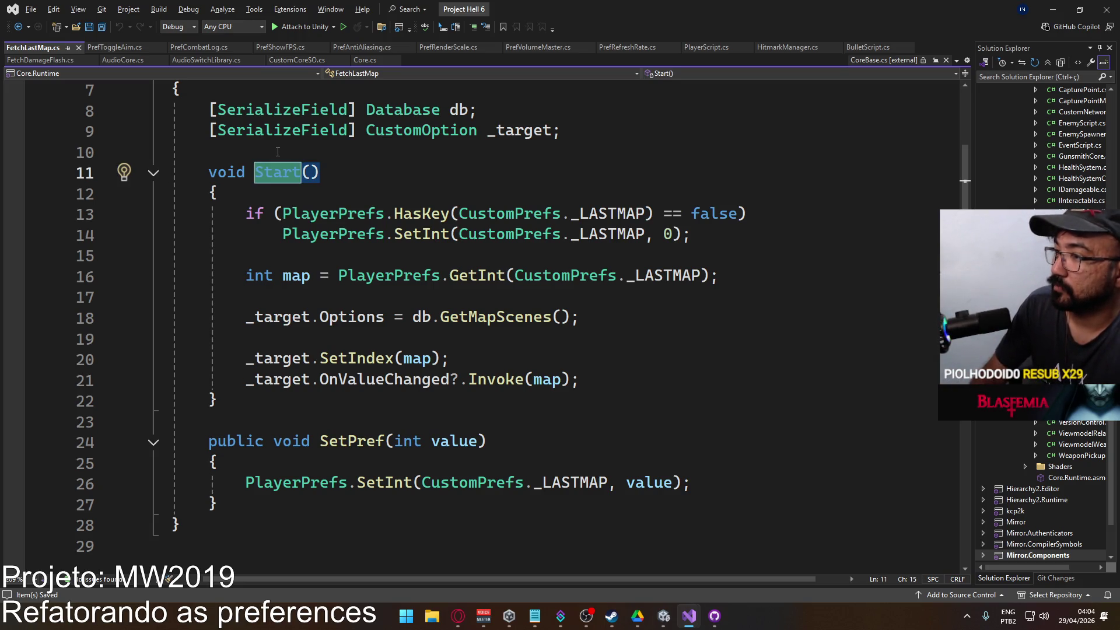
type("OnEnable")
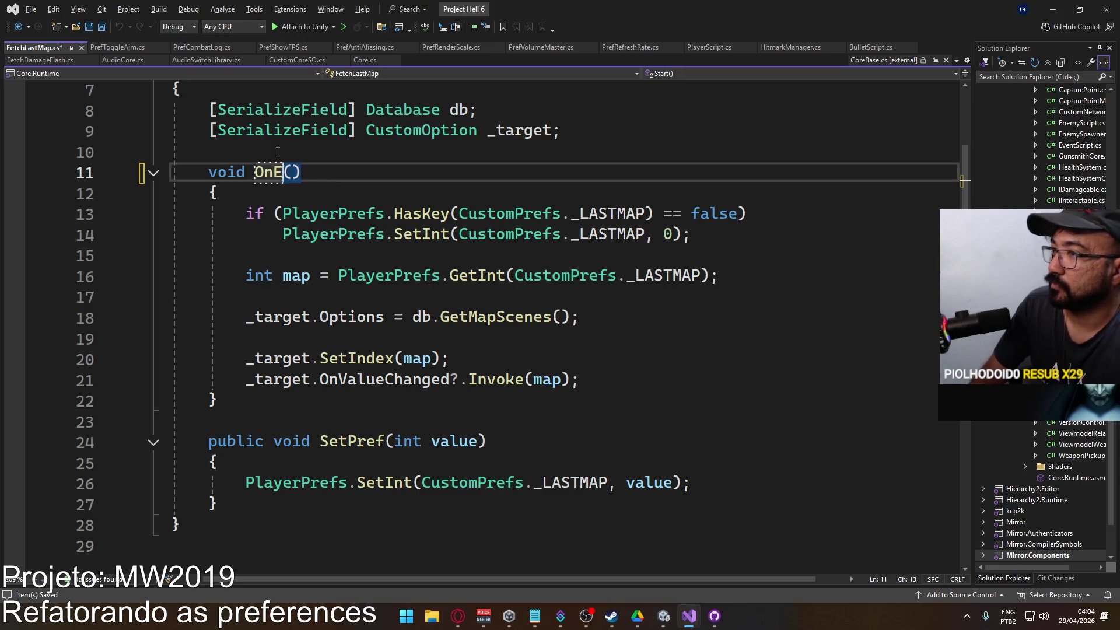
left_click(339, 213)
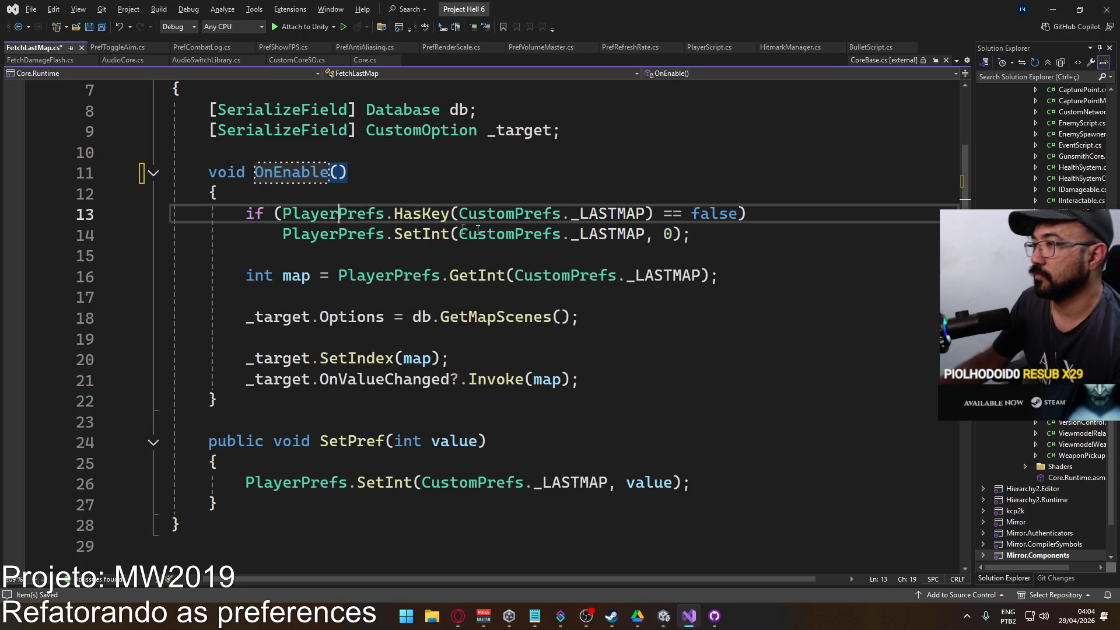
key("ctrl+s")
Remove the HasKey if-statement and add a default of 0 to GetInt(_LASTMAP), then save.
scroll(588, 299, "up", 1)
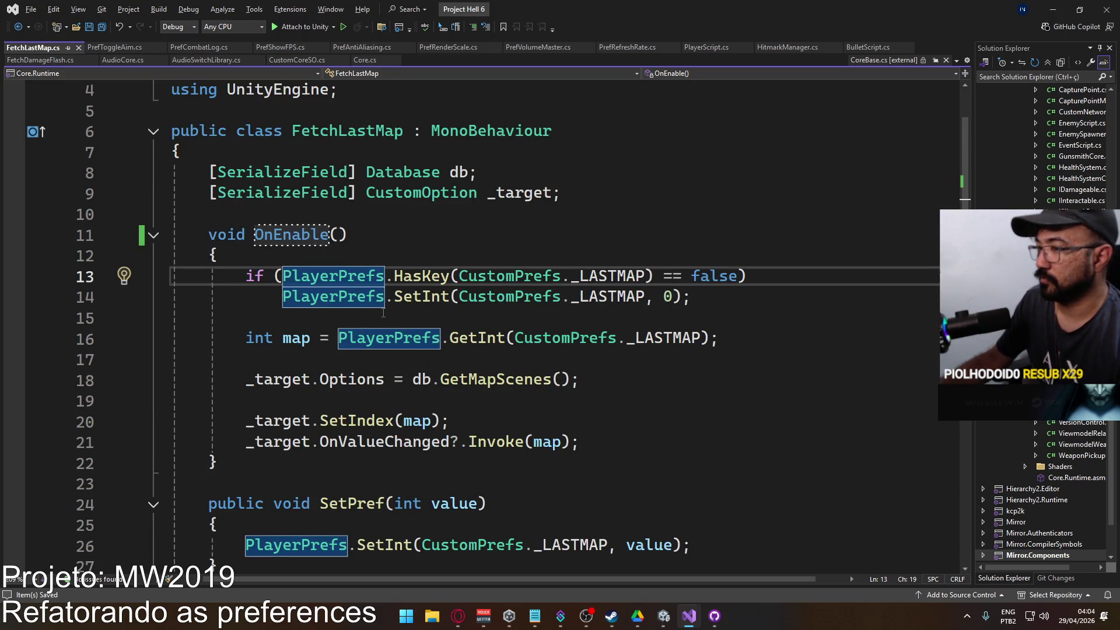
mouse_move(716, 300)
left_mouse_down()
mouse_move(338, 279)
mouse_move(284, 298)
mouse_move(250, 284)
left_mouse_up()
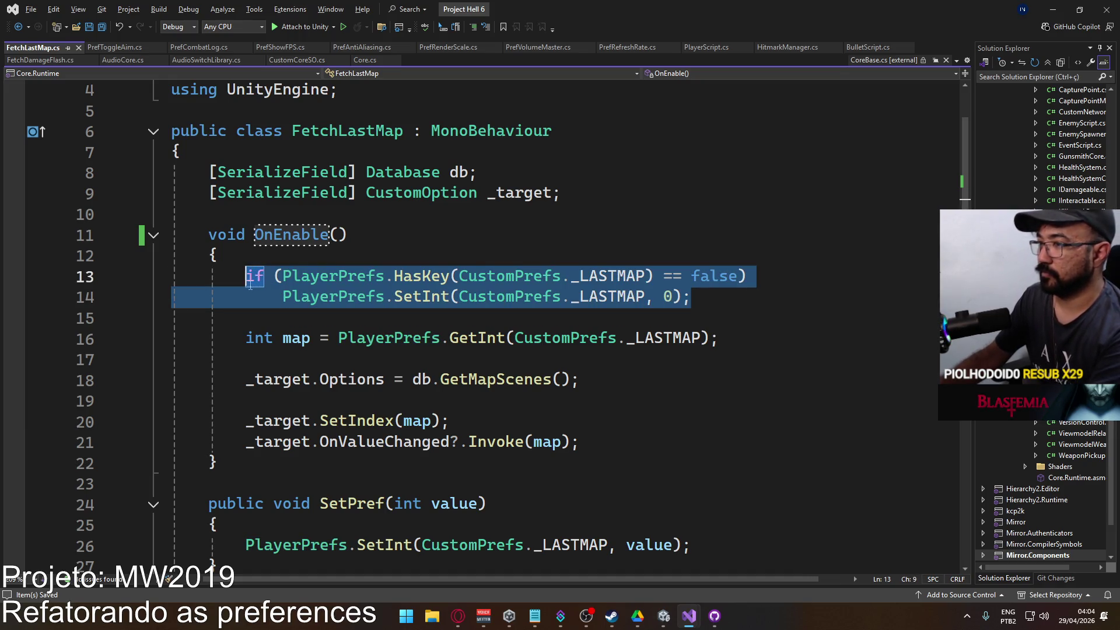
key("Delete")
key("Delete")
key("Delete")
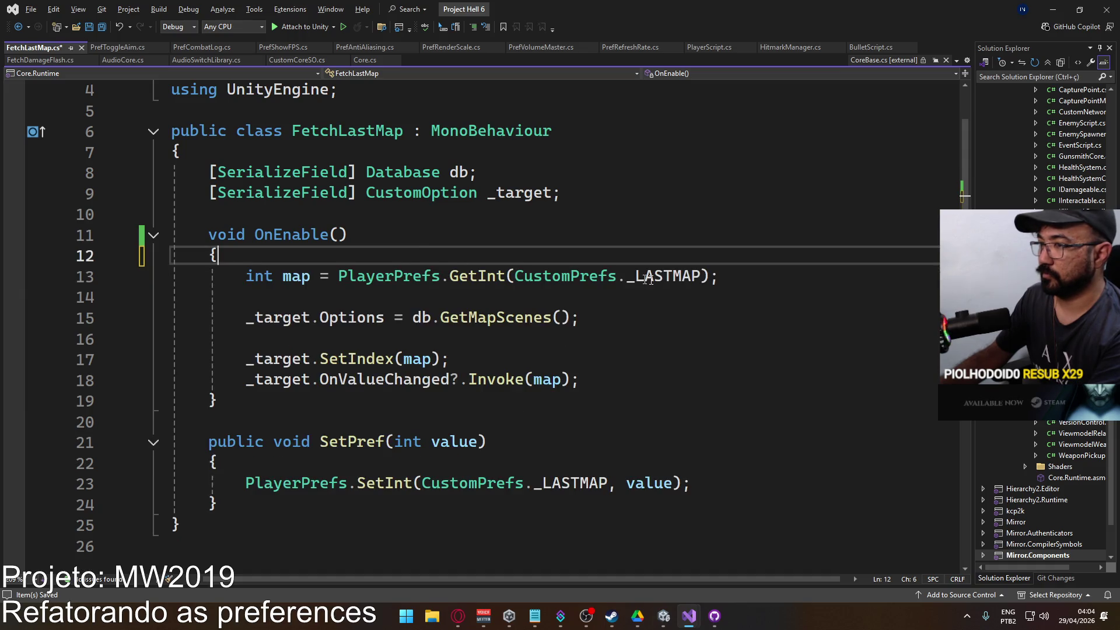
left_click(696, 279)
type(", 0")
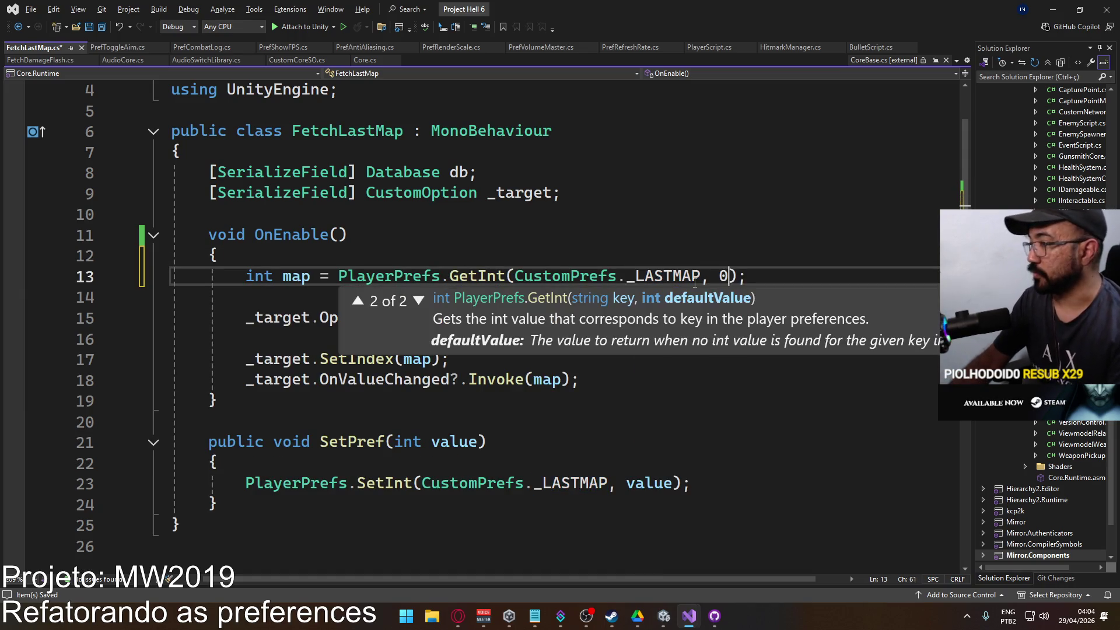
left_click(692, 224)
key("ctrl+s")
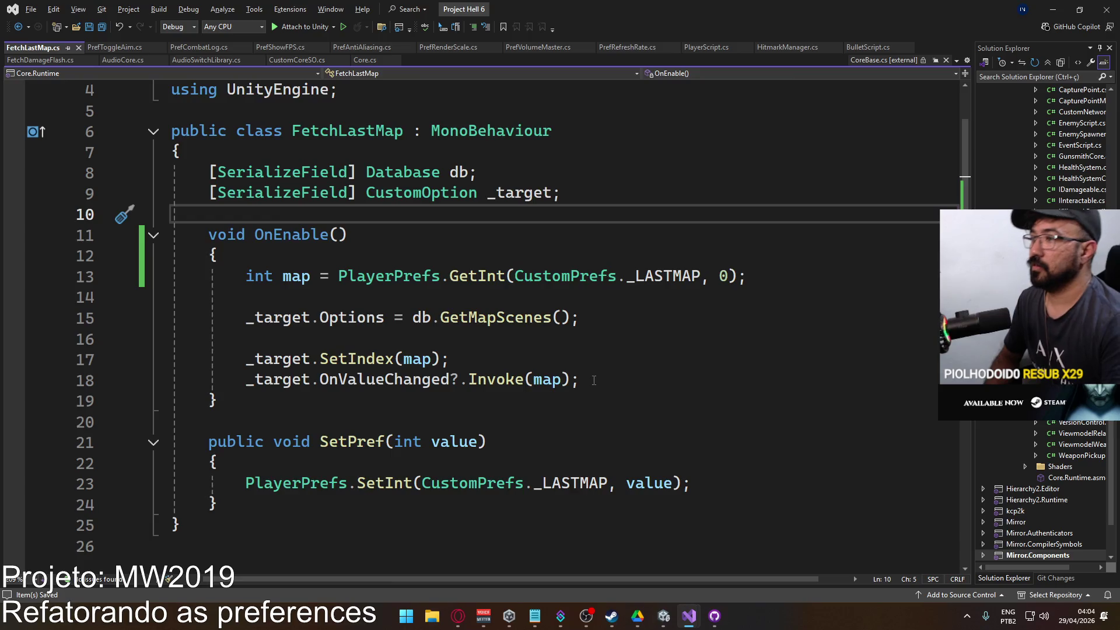
key("alt+Tab")
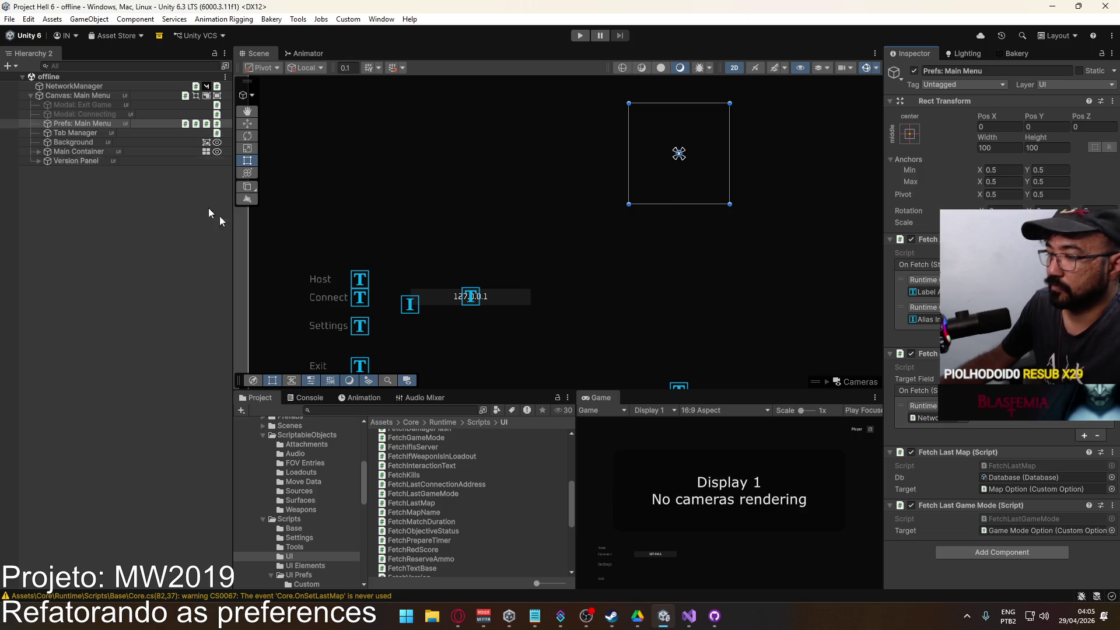
Clear the CS0067 warnings from the Console and select Prefs: Main Menu.
left_click(308, 398)
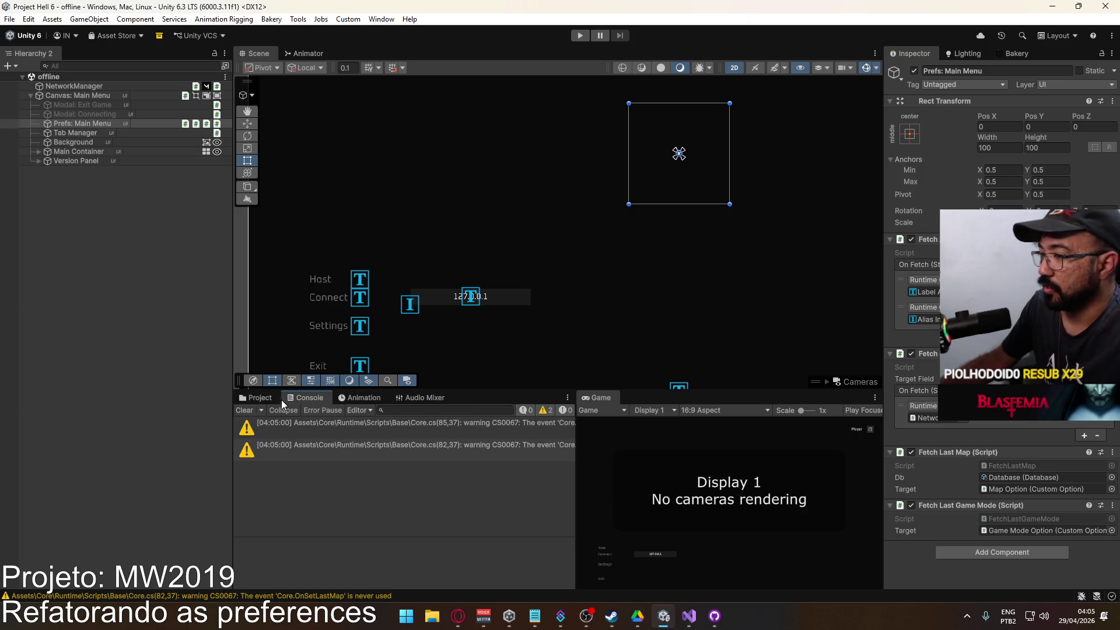
left_click(248, 410)
left_click(82, 123)
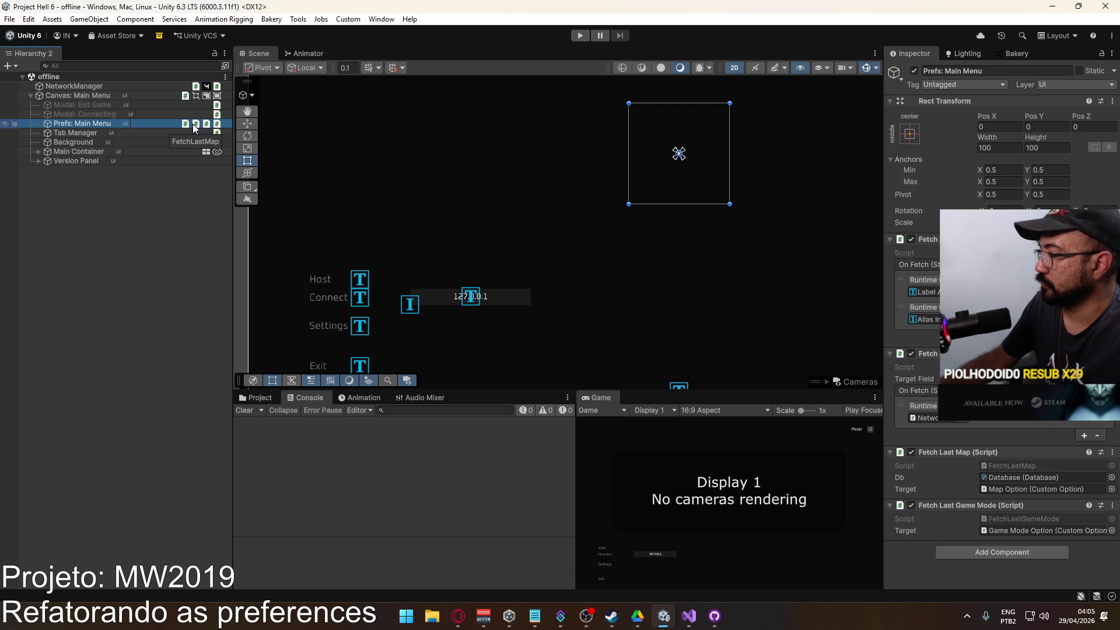
In FetchLastGameMode.cs, rename the Start method to OnEnable.
double_click(1024, 518)
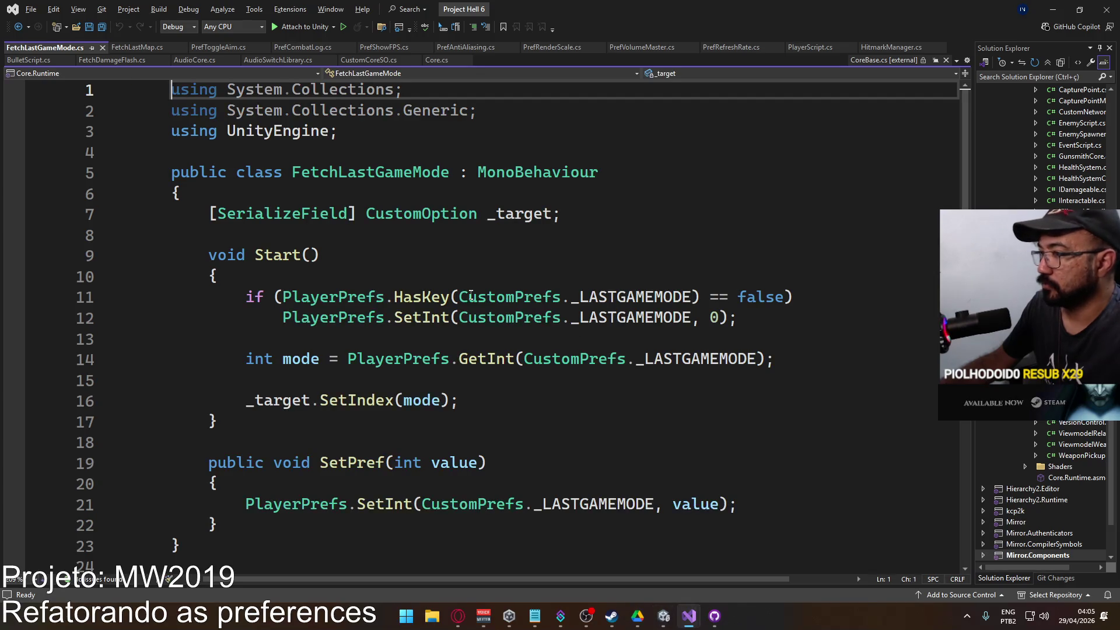
double_click(272, 255)
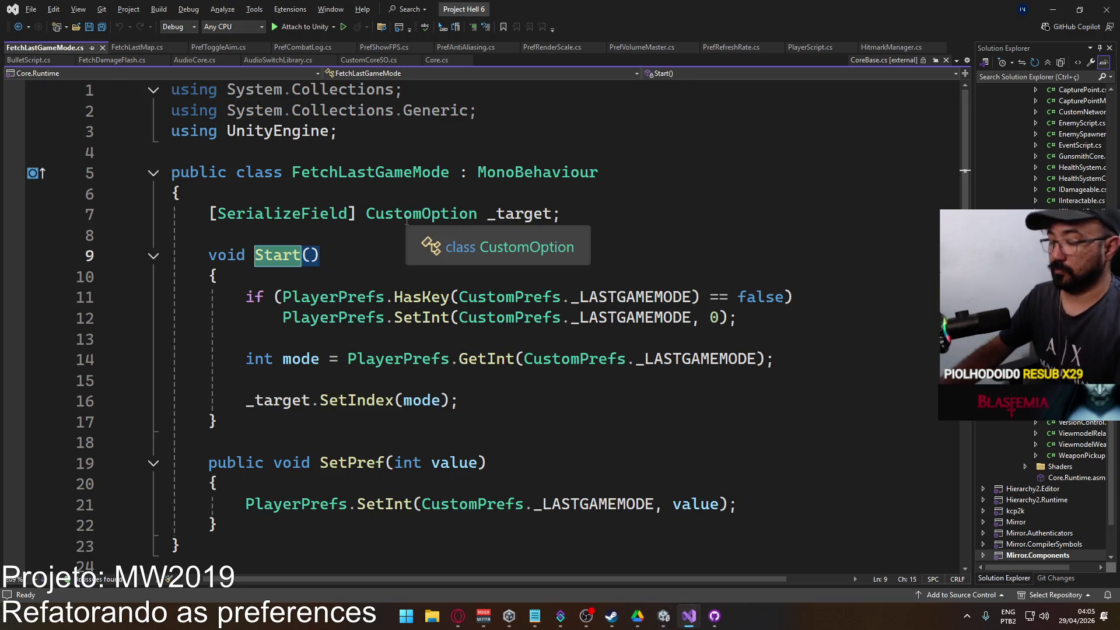
type("OnEB")
key("BackSpace")
type("nable")
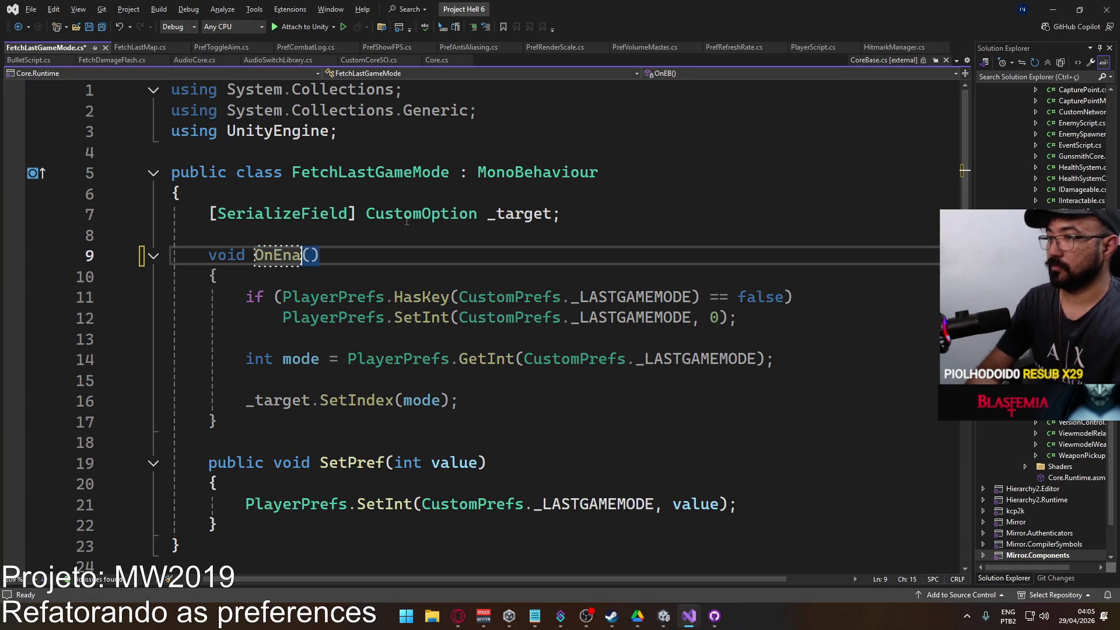
Delete the HasKey if-statement, give GetInt(_LASTGAMEMODE) a default of 0, and save.
left_click_drag(738, 318, 171, 297)
key("Delete")
key("Delete")
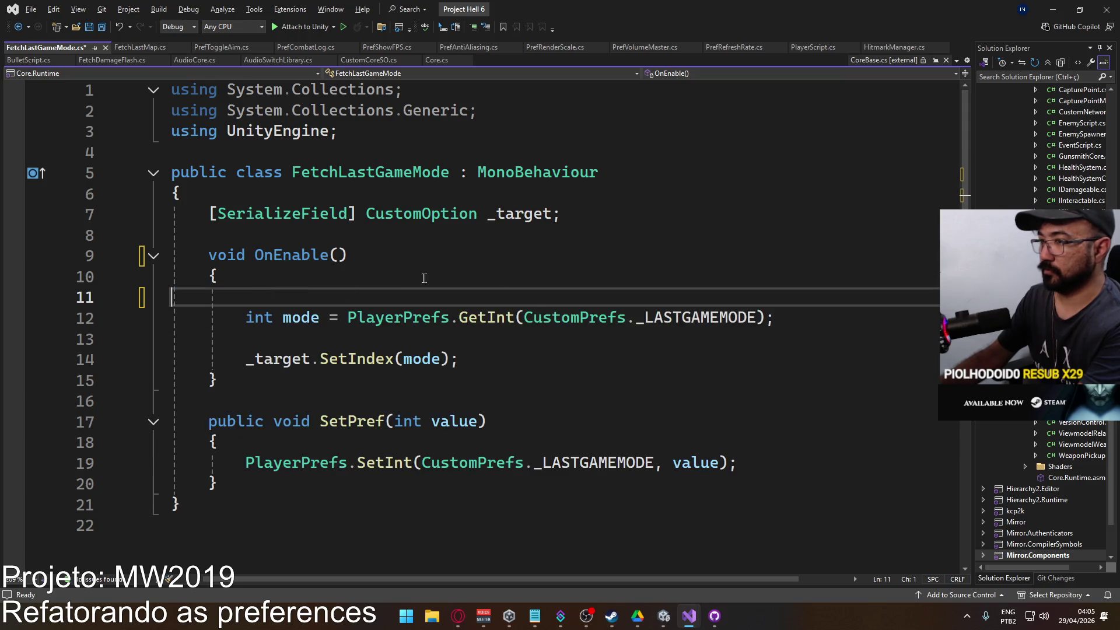
key("Delete")
left_click(754, 297)
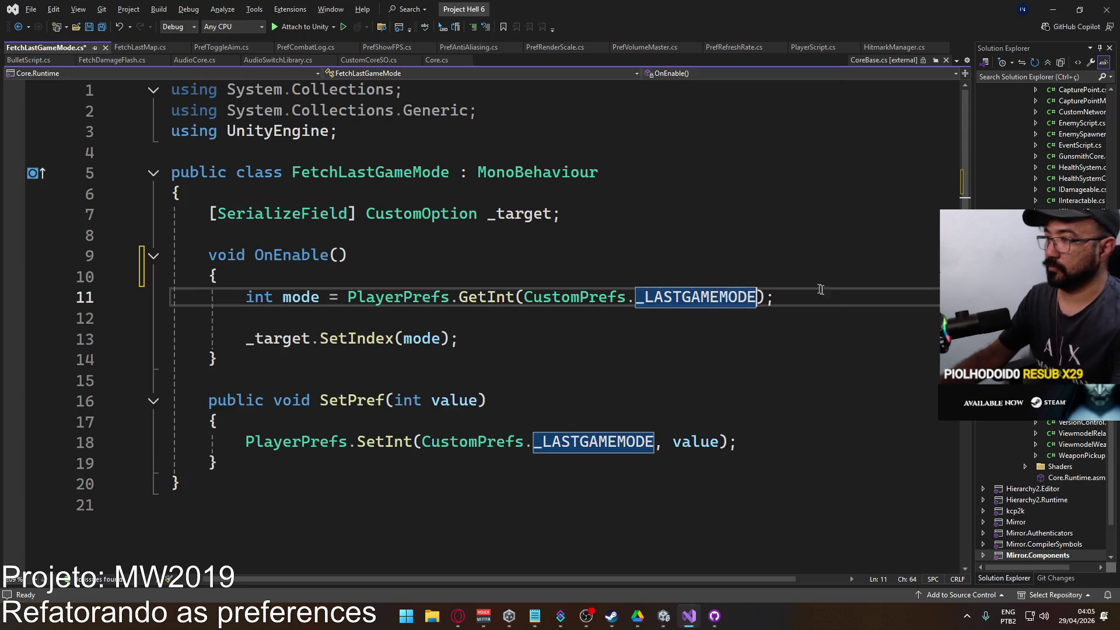
key("Right")
type(", 0")
key("ctrl+s")
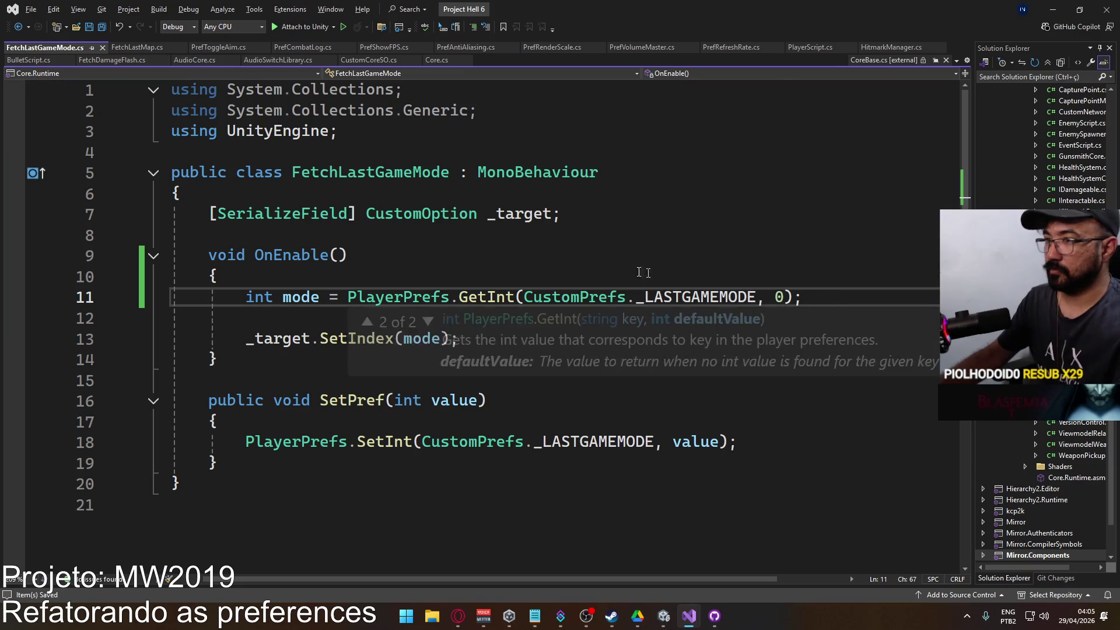
key("alt+Tab")
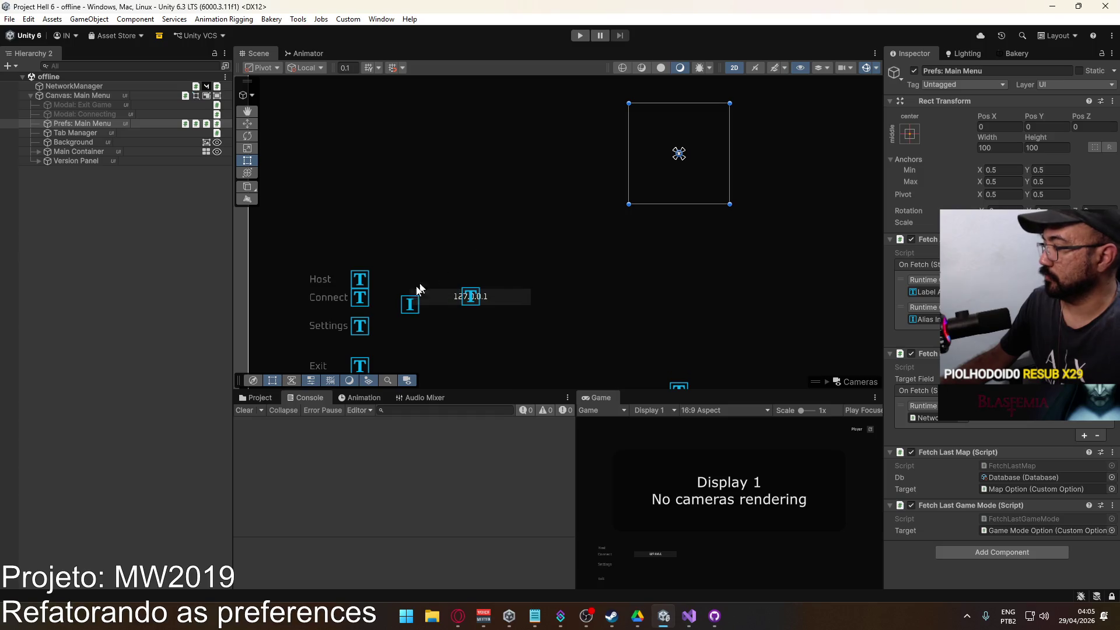
Clear the Console warnings and collapse the Scripts and ScriptableObjects folders.
left_click(243, 412)
left_click(256, 401)
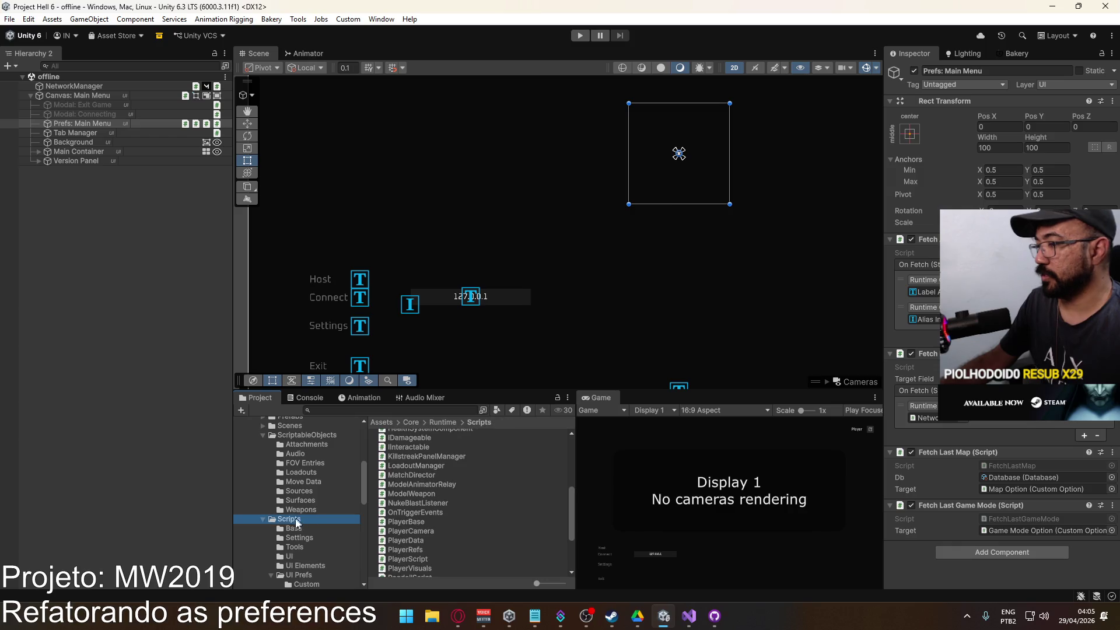
left_click(263, 519)
left_click(263, 436)
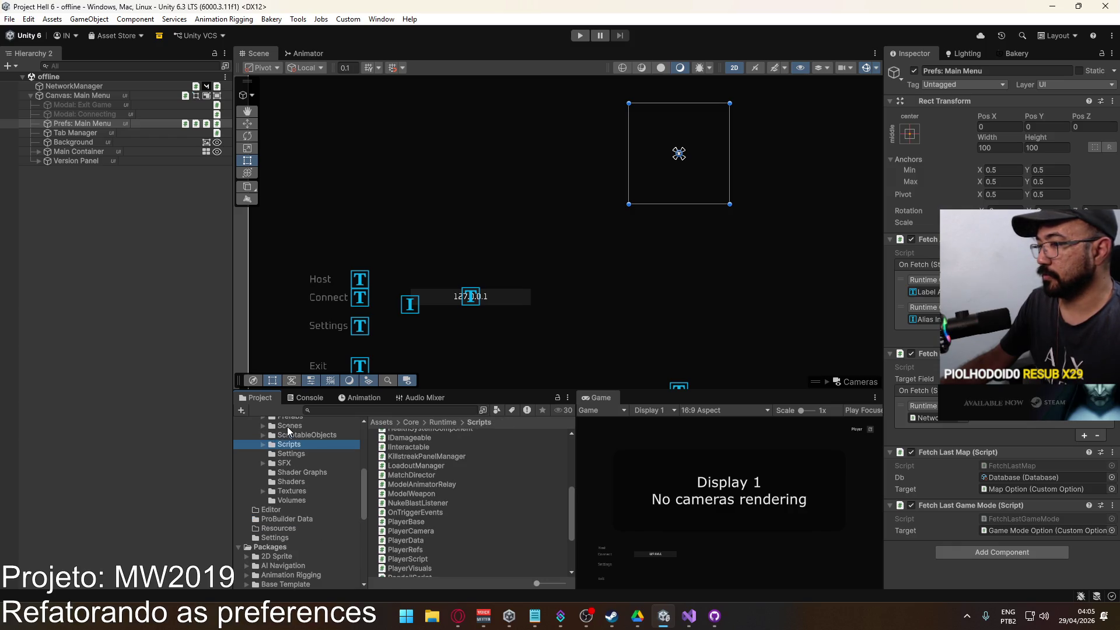
Open the title scene from the Scenes folder and enter Play mode.
left_click(287, 426)
double_click(411, 542)
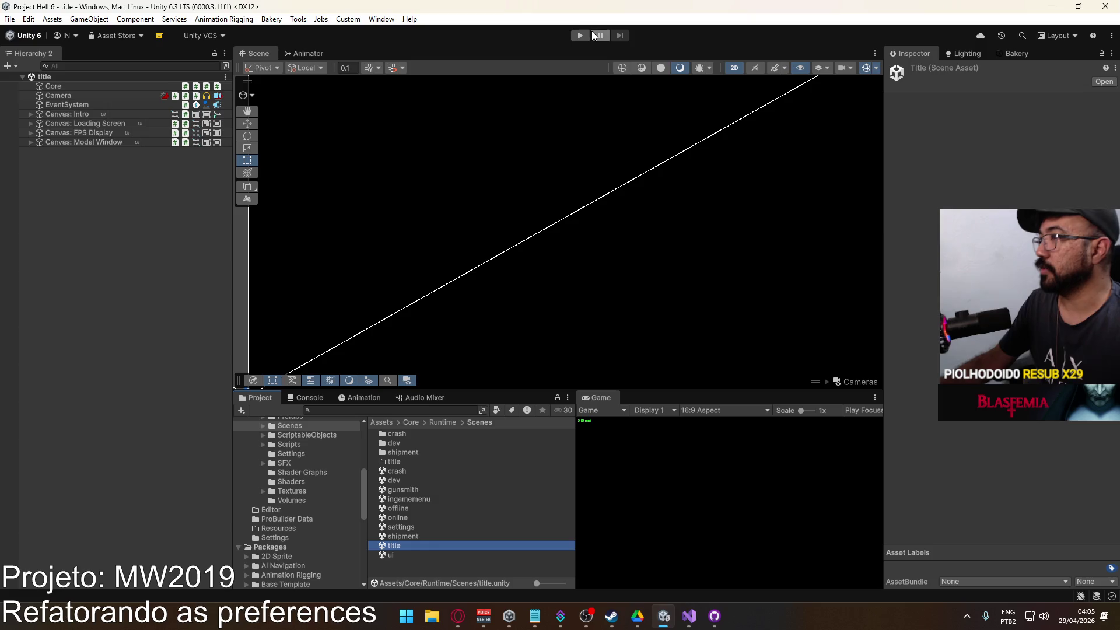
left_click(592, 35)
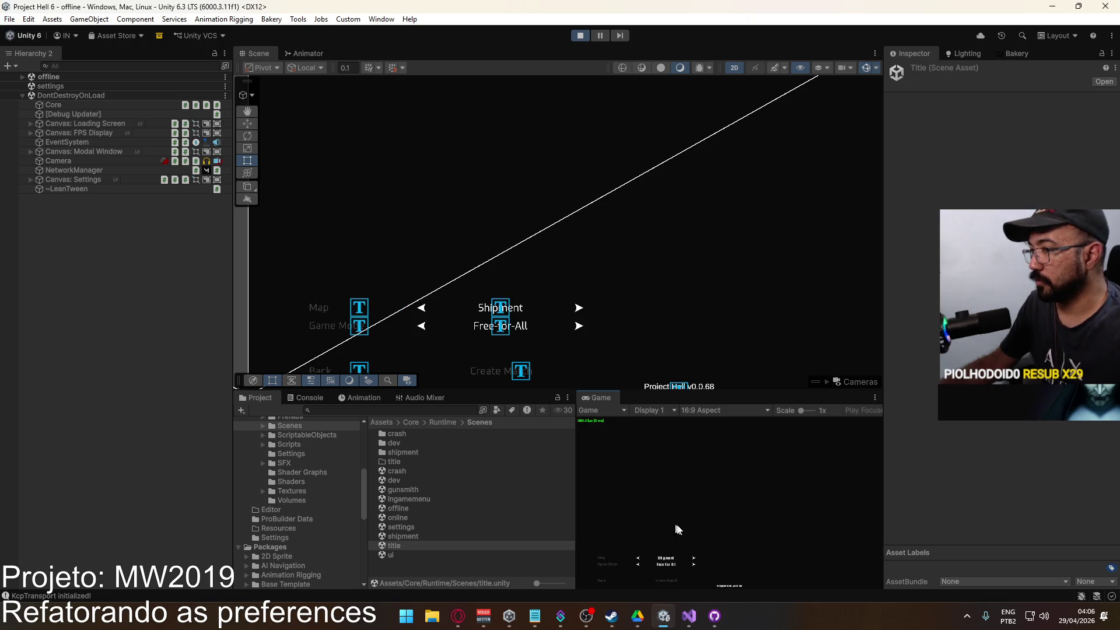
Switch the map from Shipment to Crash and back, stop playing, and open the settings scene.
left_click(694, 559)
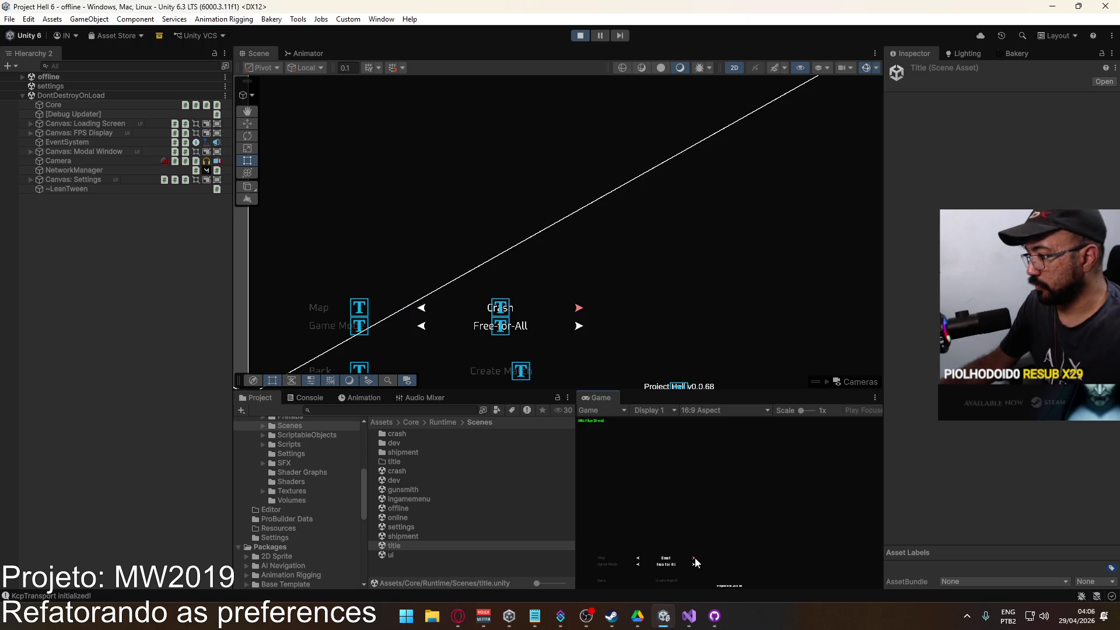
left_click(639, 559)
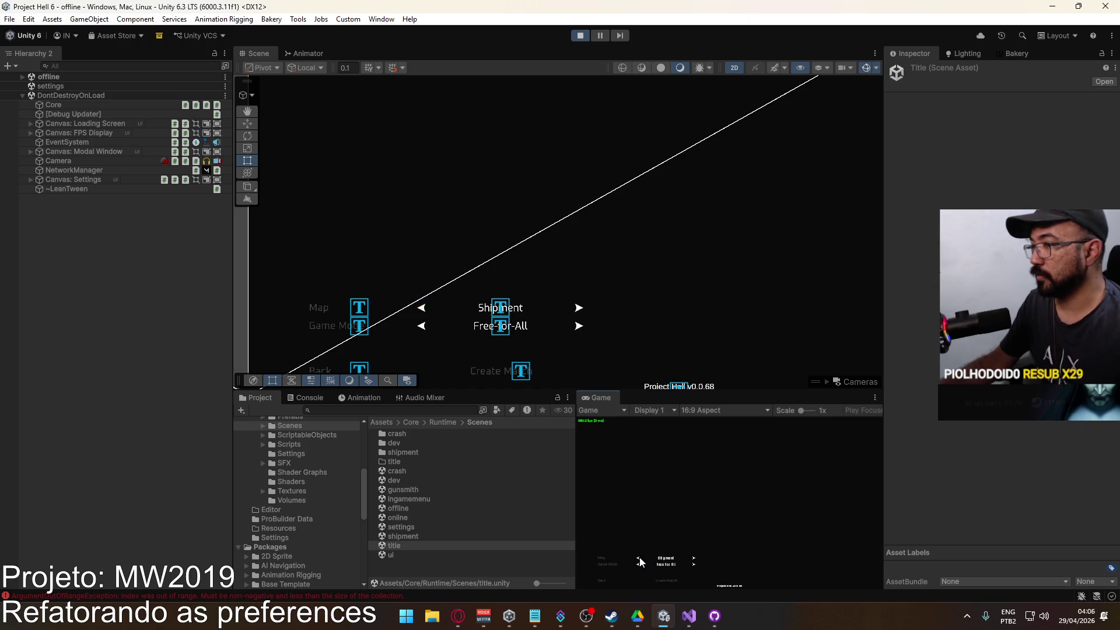
key("super")
key("super")
left_click(580, 35)
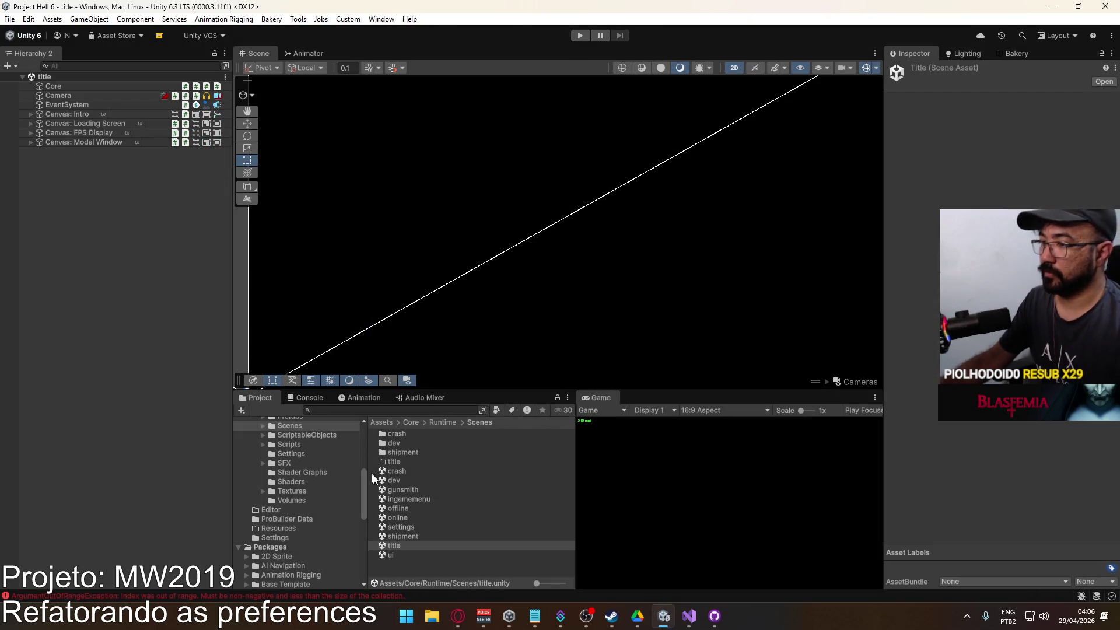
double_click(410, 529)
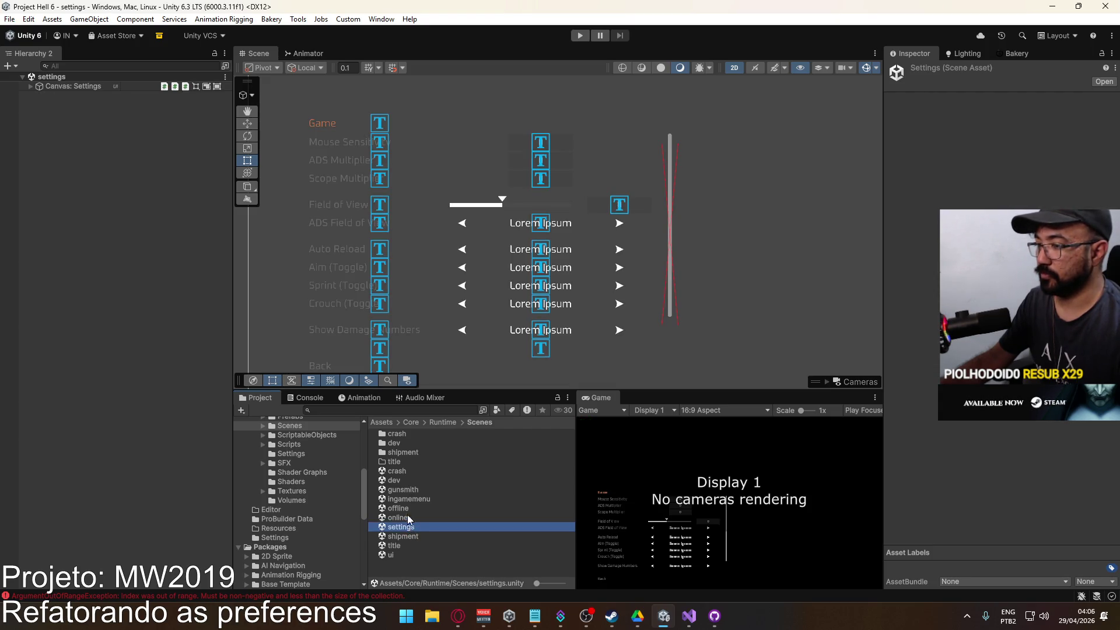
Open the offline scene and browse the Main Menu tab's input field and buttons.
double_click(400, 510)
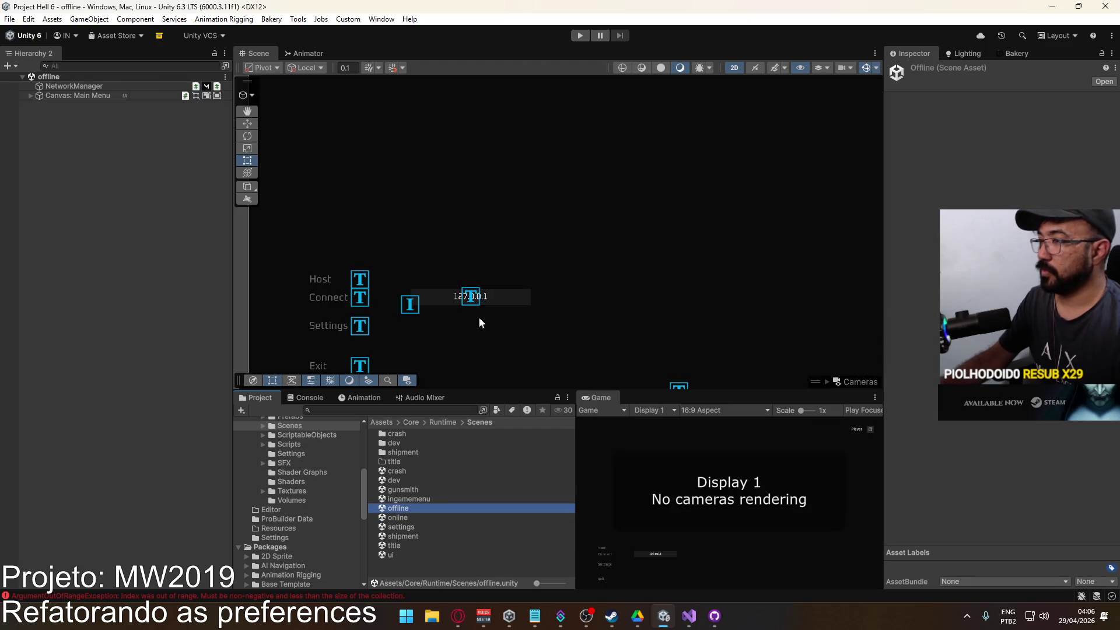
left_click(30, 96)
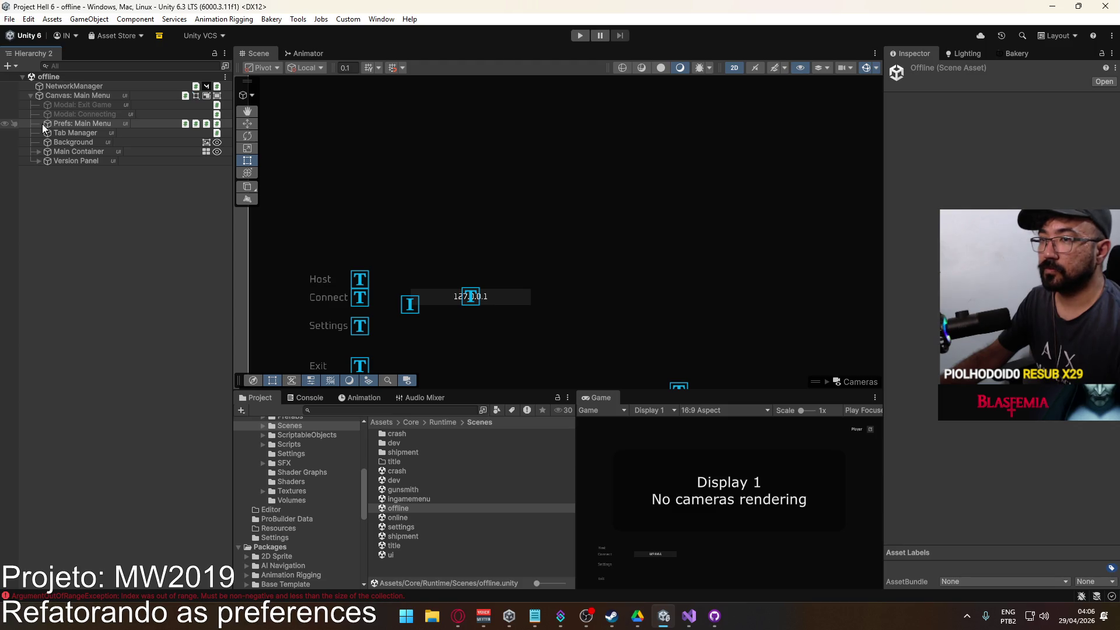
left_click(39, 152)
left_click(47, 161)
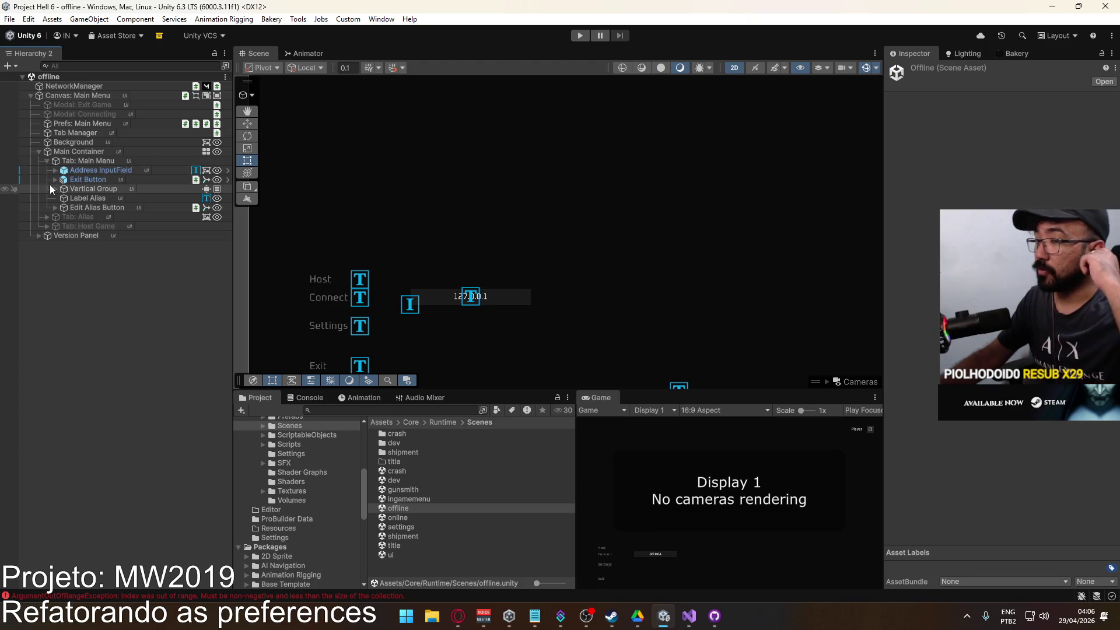
left_click(72, 172)
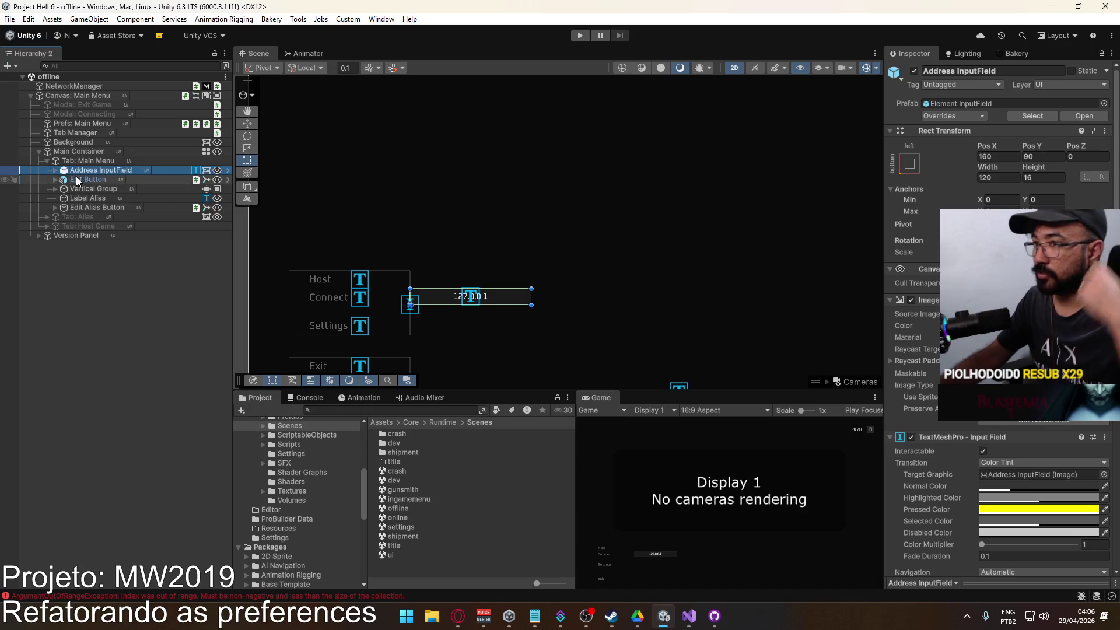
left_click(56, 189)
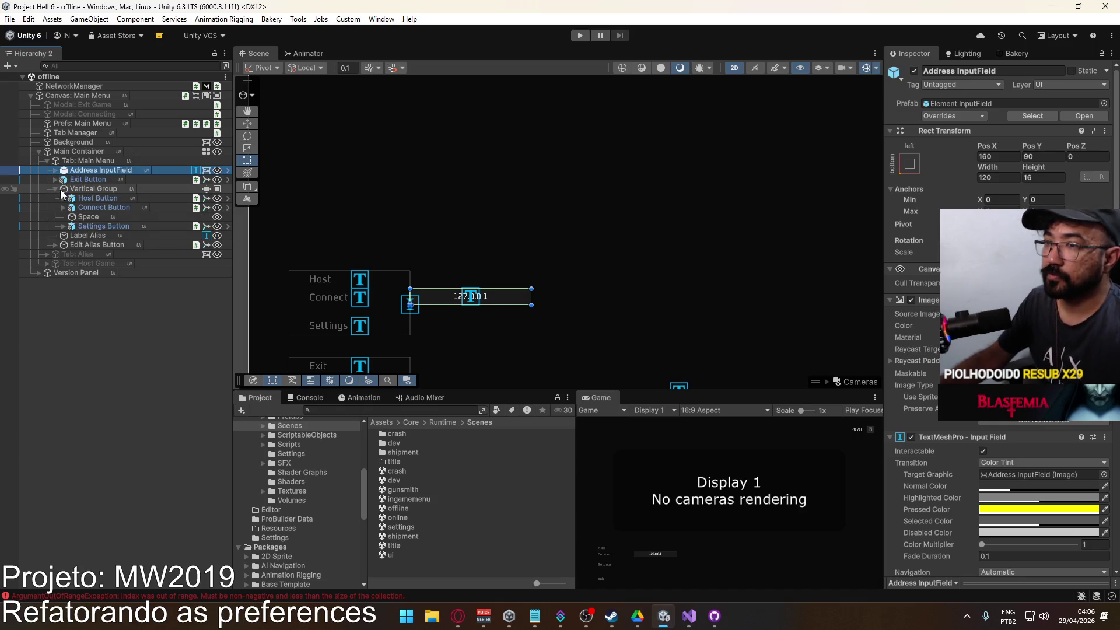
left_click(105, 198)
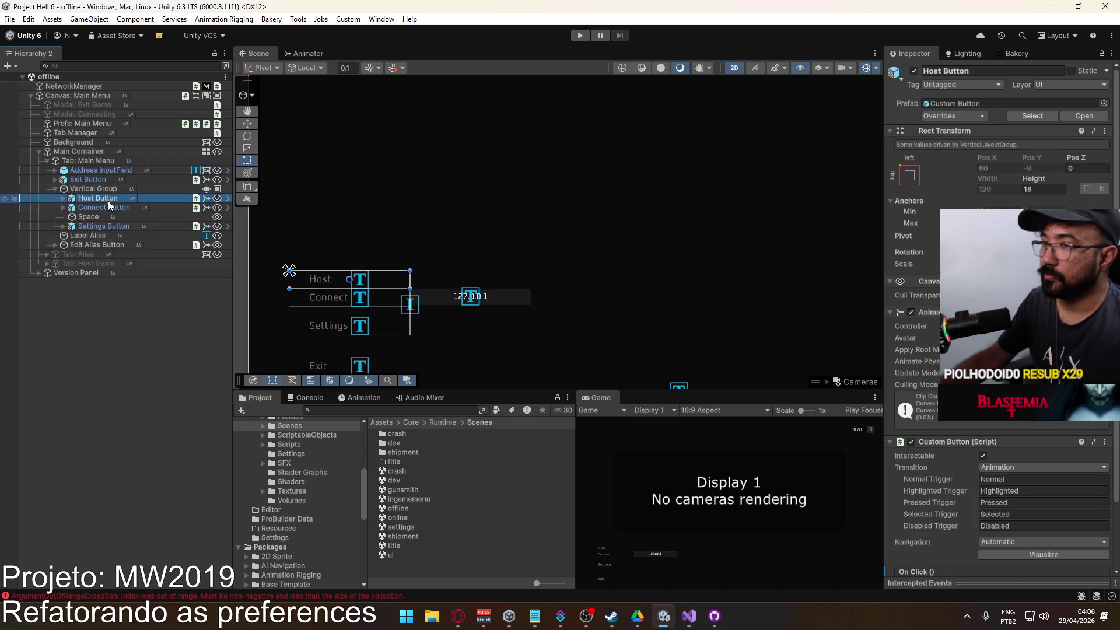
left_click(63, 226)
left_click(93, 245)
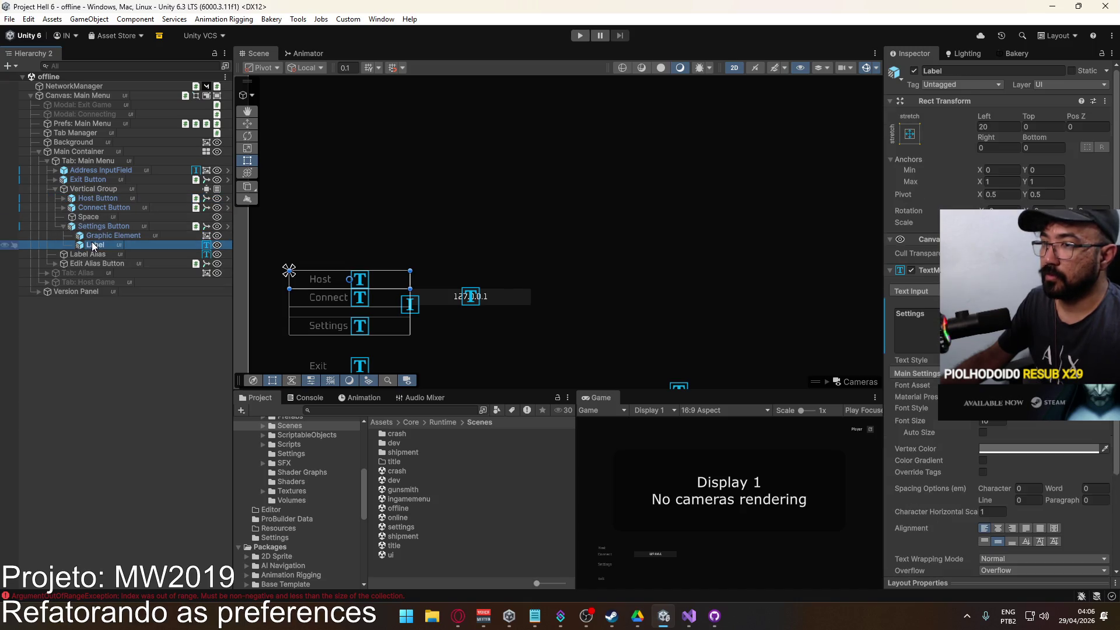
left_click(99, 226)
left_click(63, 226)
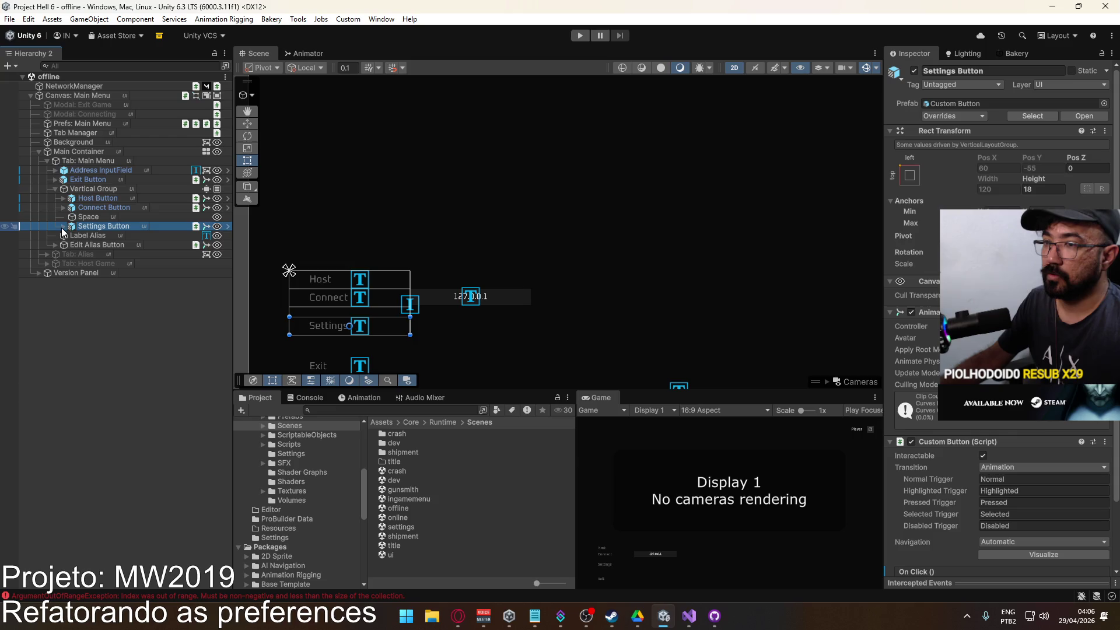
left_click(55, 188)
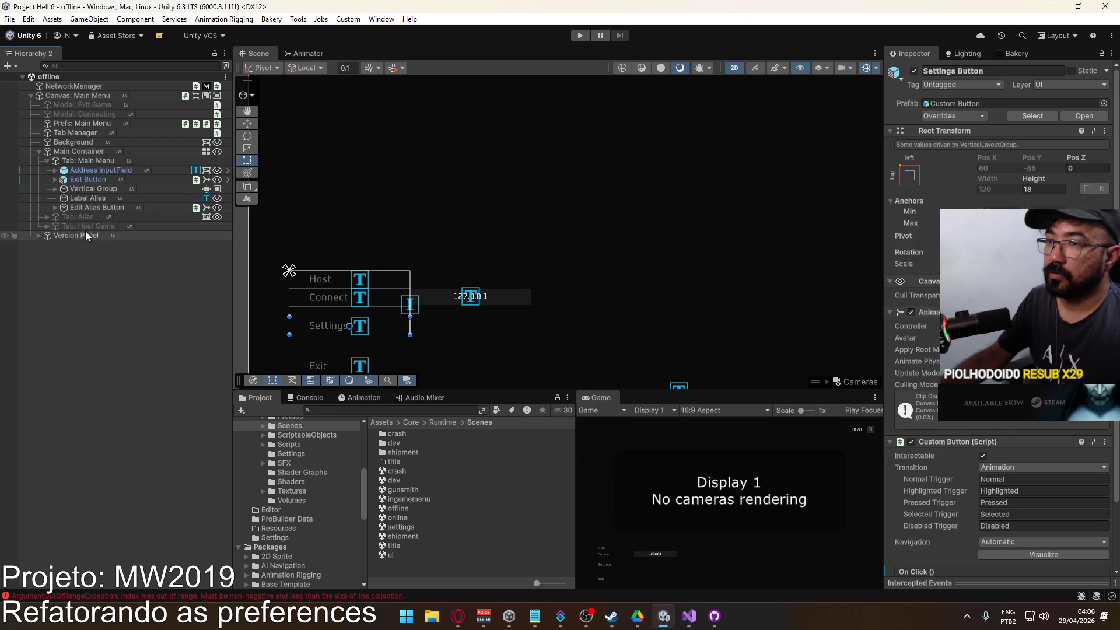
Expand Tab: Host Game > Vertical Group and inspect the Map Option's options and callbacks.
left_click(46, 226)
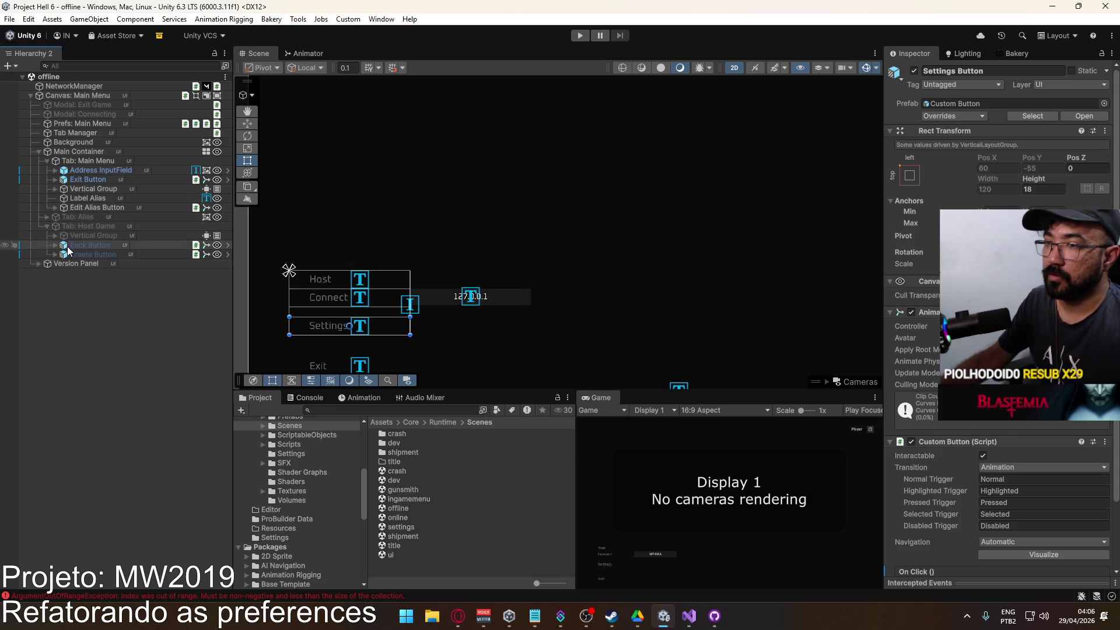
left_click(57, 236)
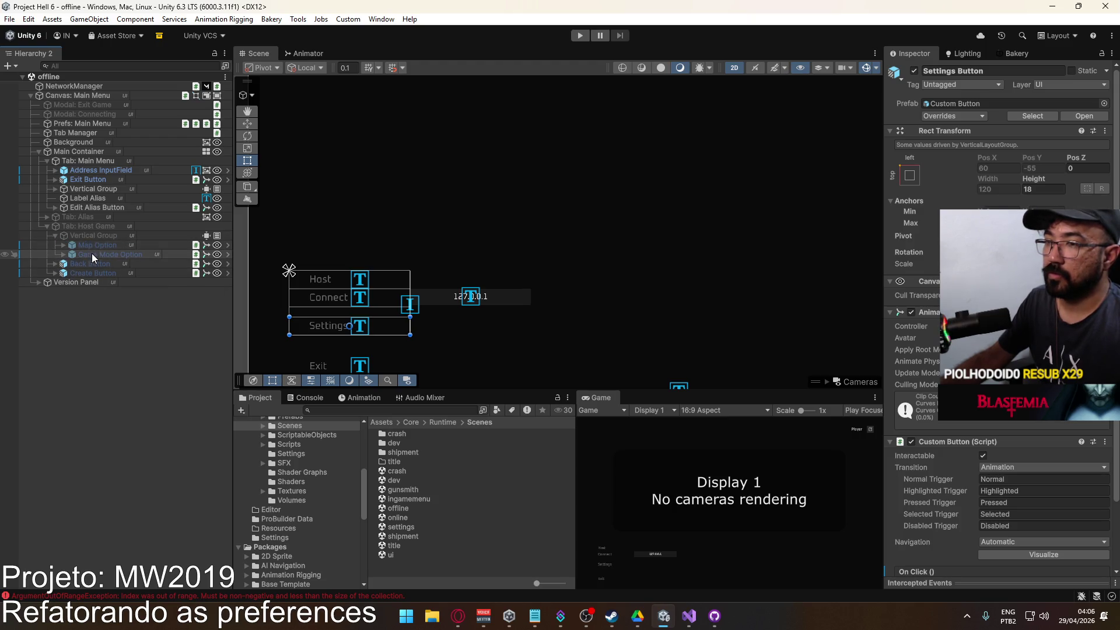
left_click(63, 255)
left_click(88, 245)
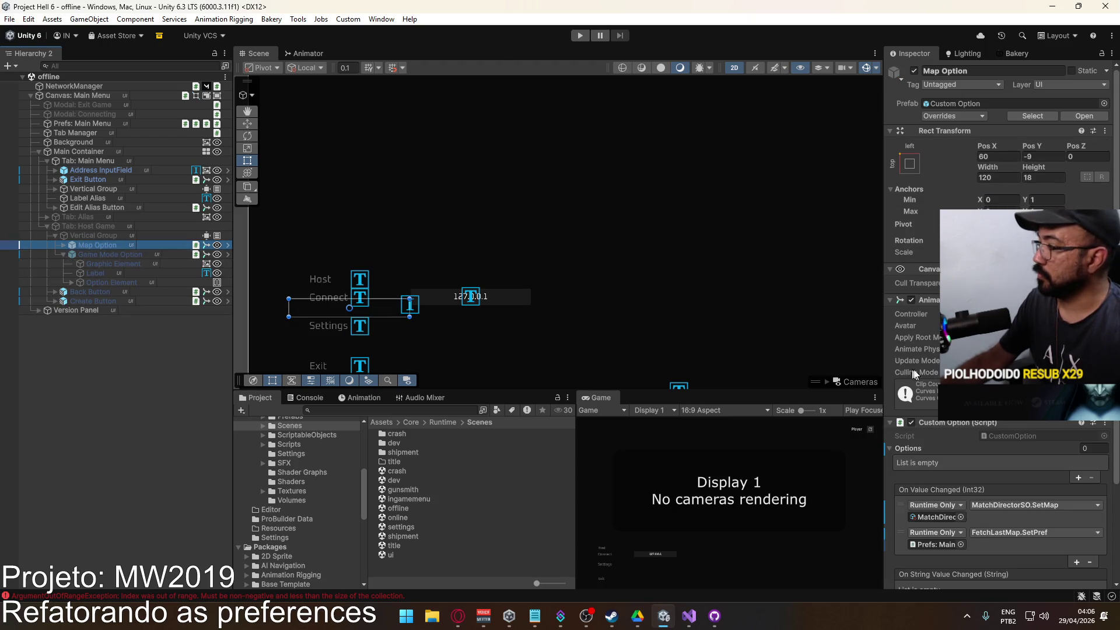
scroll(914, 374, "down", 5)
left_click(1003, 521)
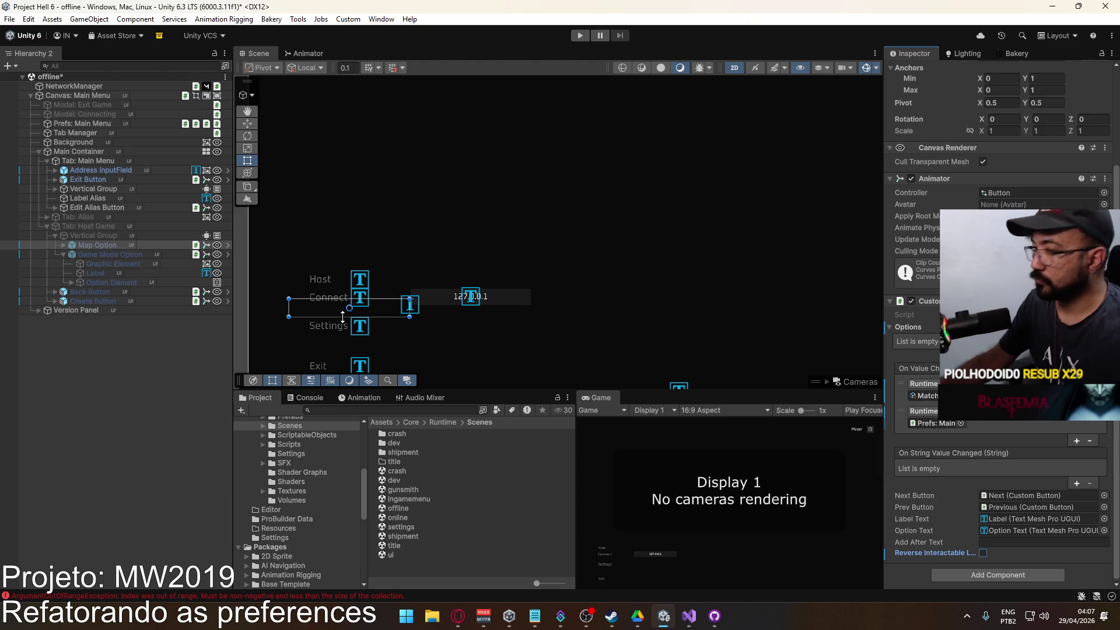
Turn off Reverse Interactable on the Game Mode Option.
left_click(113, 255)
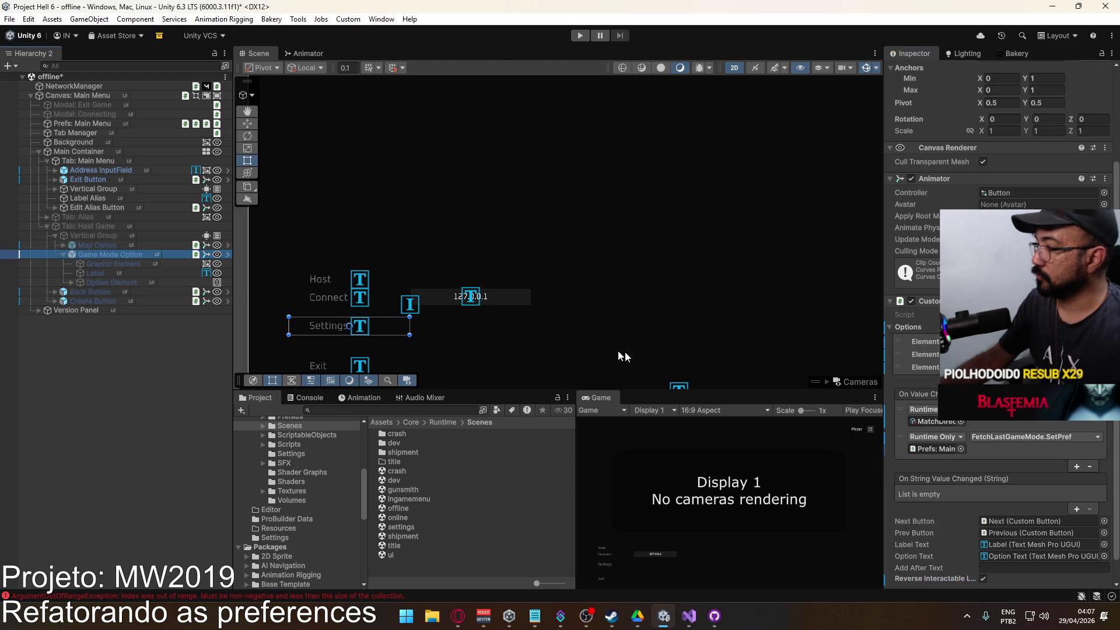
scroll(995, 521, "down", 1)
left_click(984, 554)
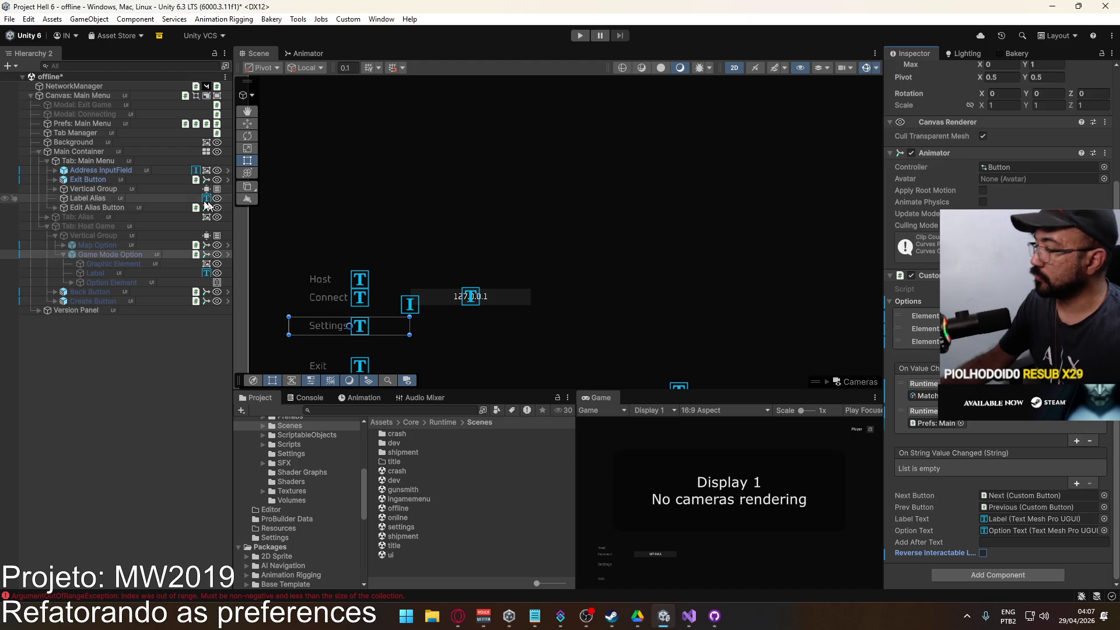
Inspect the Previous and Next arrow callbacks of the Game Mode and Map options.
left_click(105, 248)
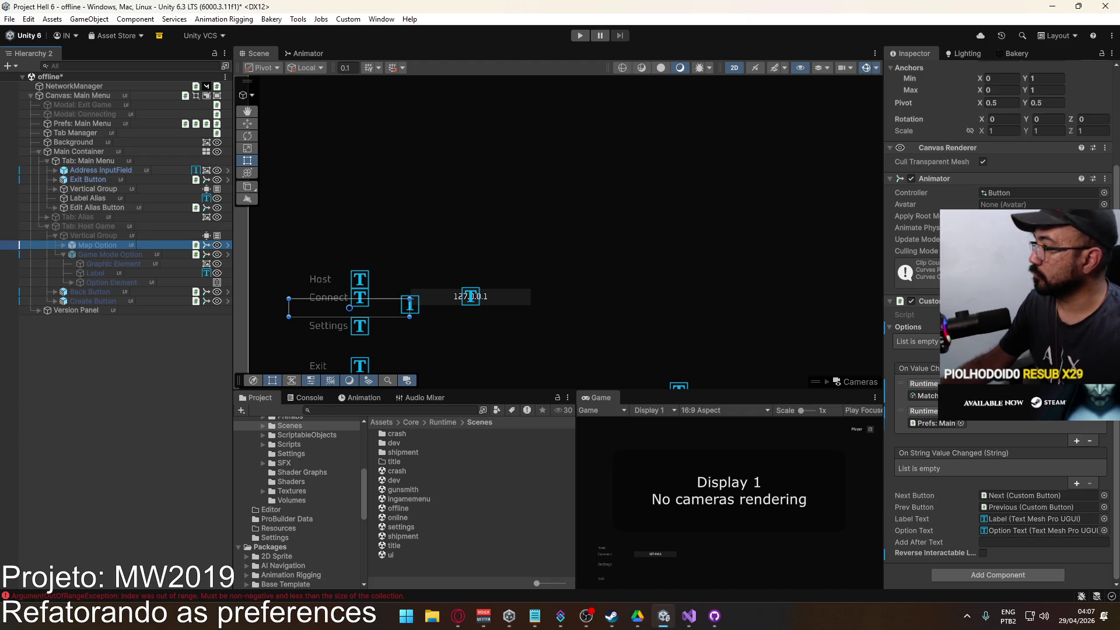
left_click(71, 282)
left_click(128, 292)
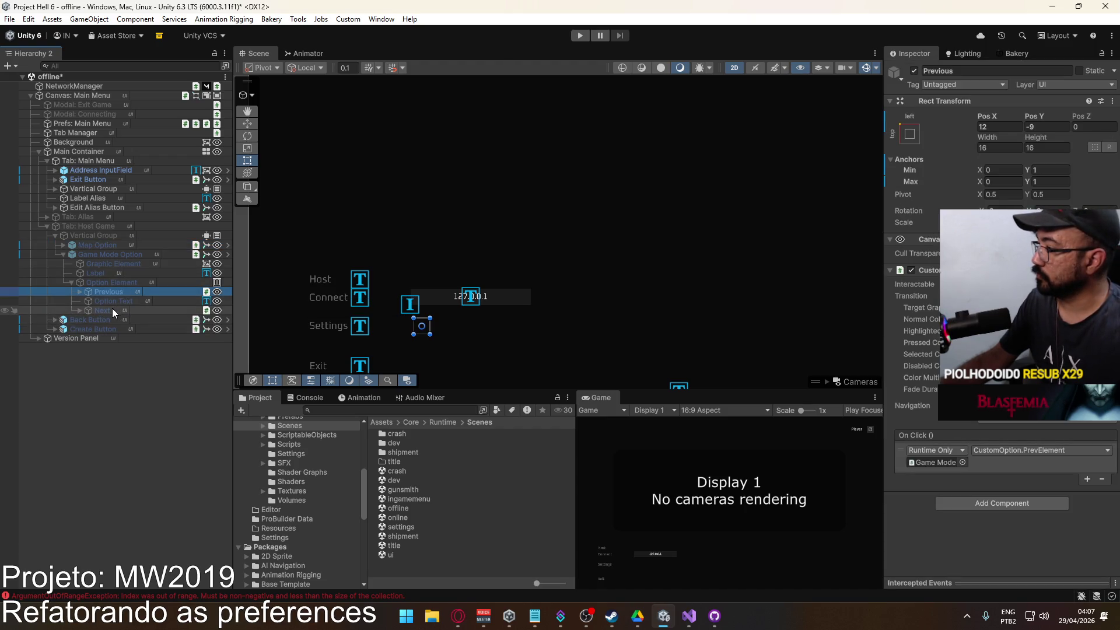
left_click(112, 308)
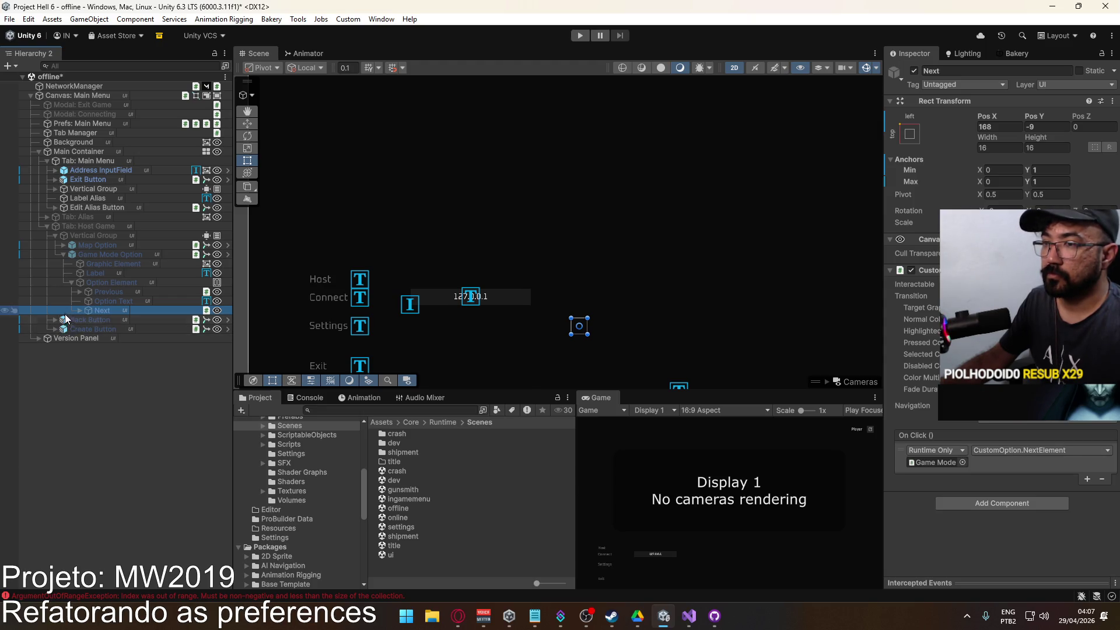
left_click(64, 245)
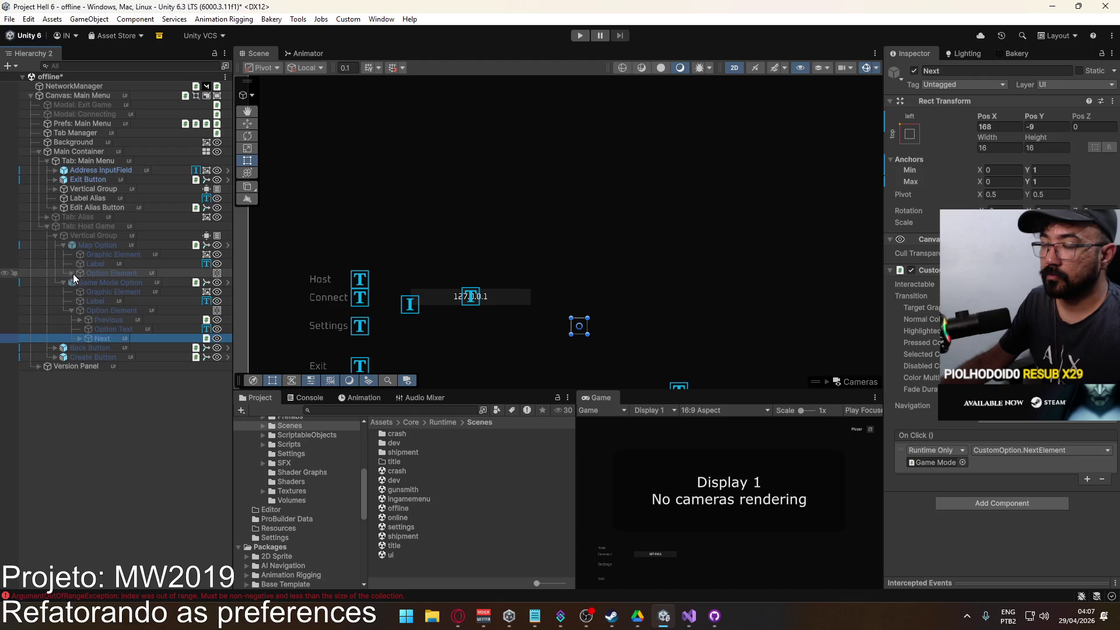
left_click(71, 273)
left_click(101, 282)
left_click(105, 301)
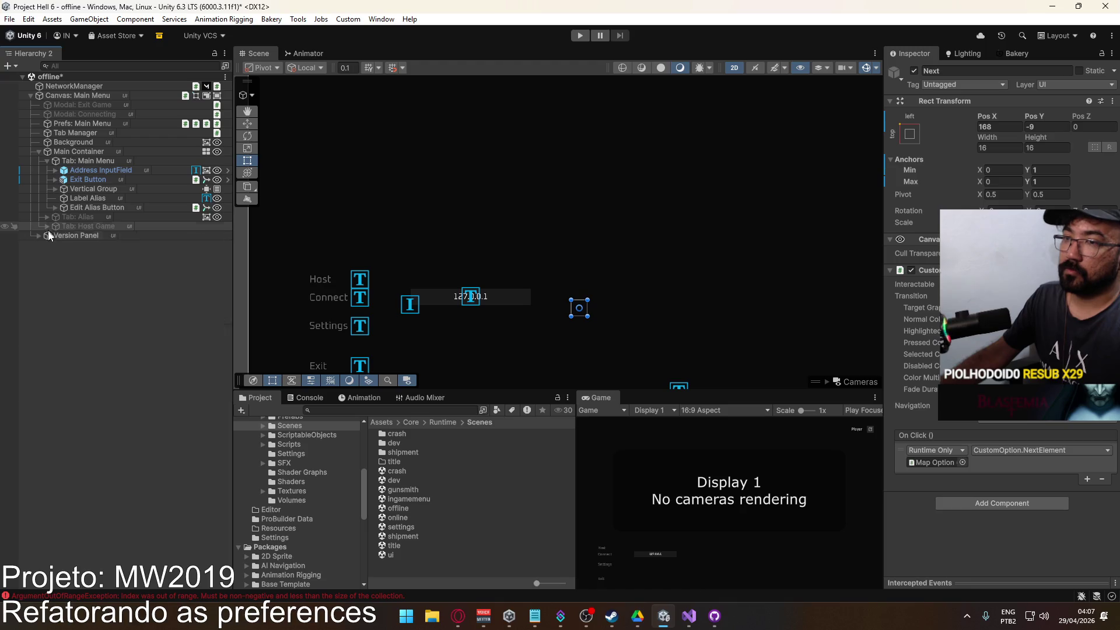
Inspect the Create Button's label text and its components.
left_click(52, 237)
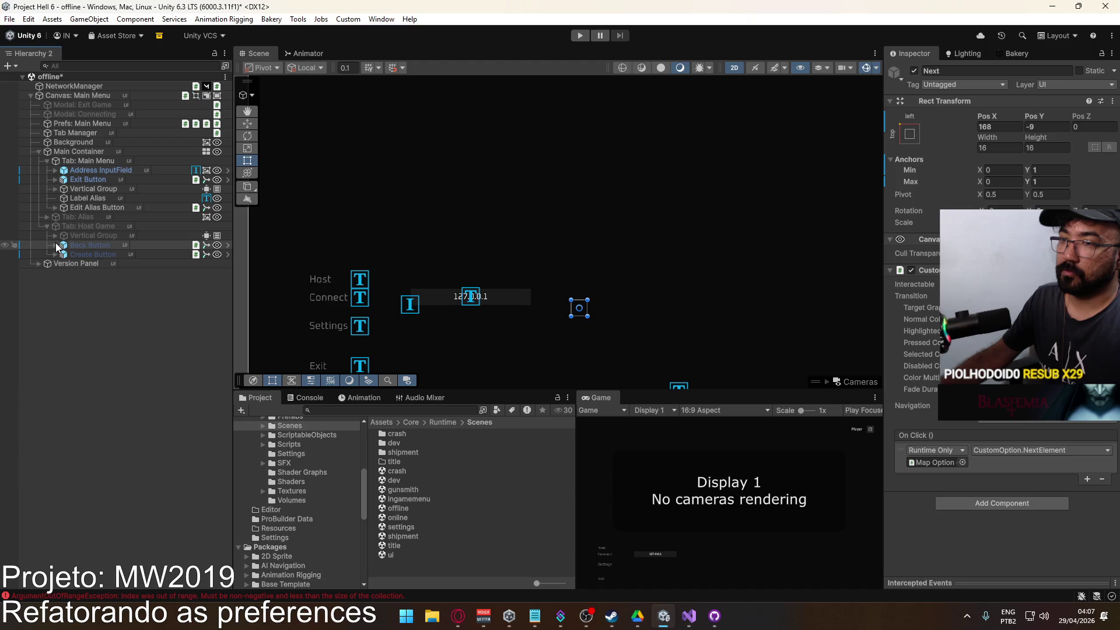
left_click(56, 254)
left_click(90, 274)
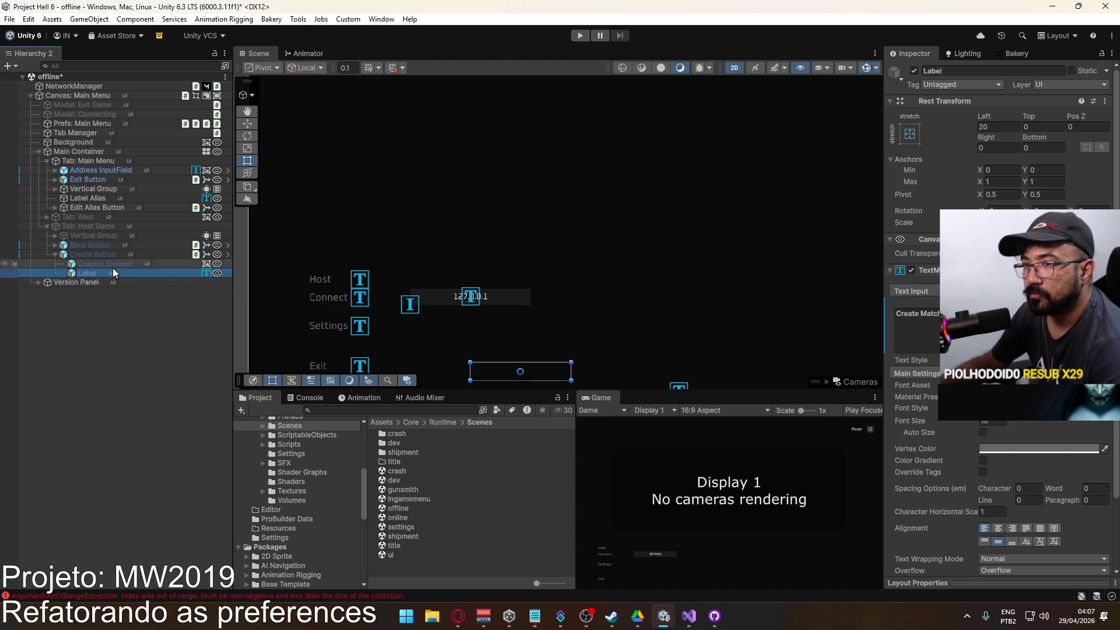
left_click(103, 254)
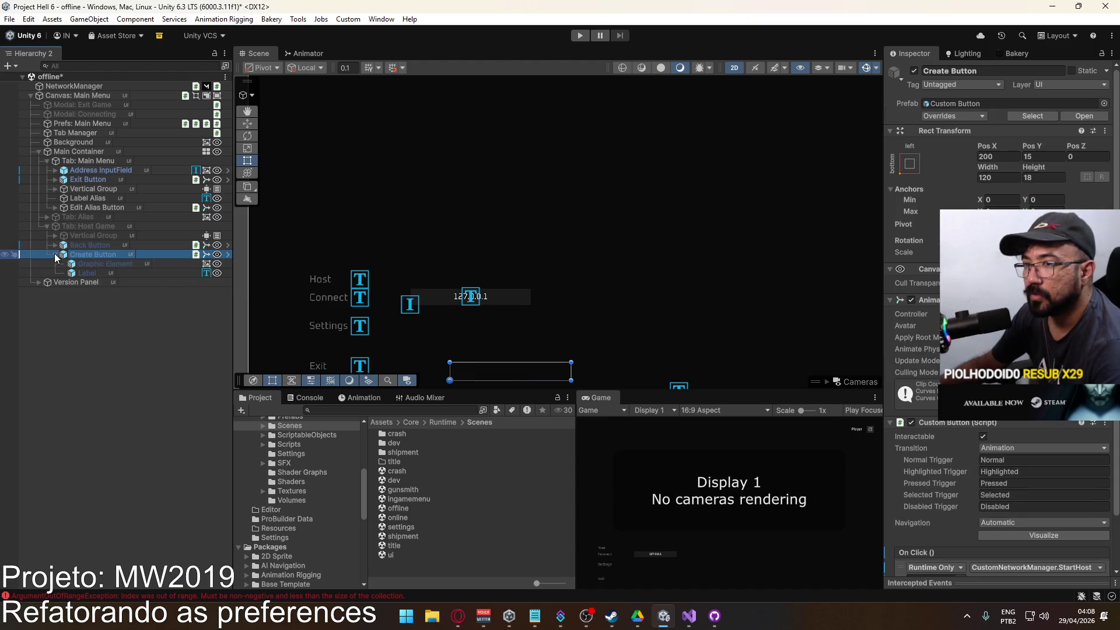
Fold the offline scene hierarchy back to the Main Menu canvas and save the scene.
left_click(55, 255)
left_click(70, 237)
left_click(56, 236)
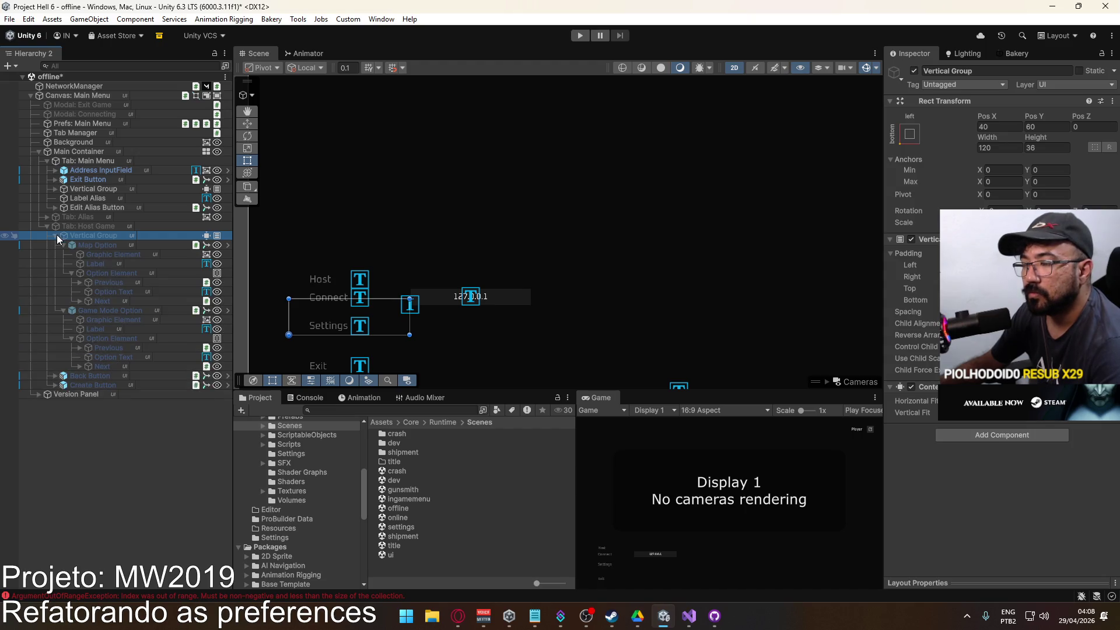
left_click(56, 237)
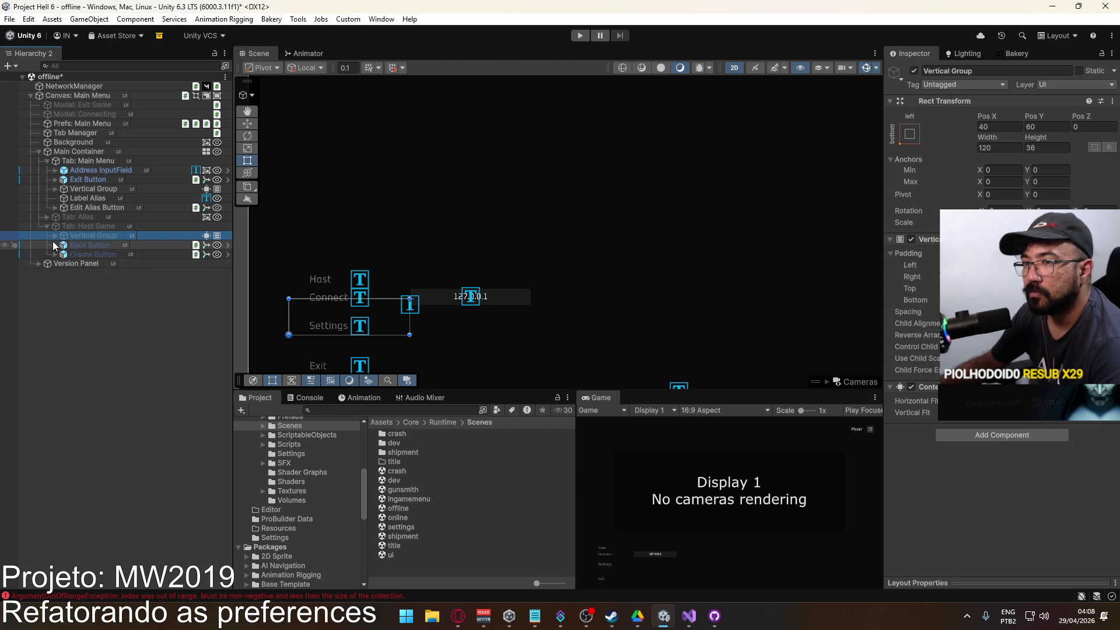
left_click(43, 226)
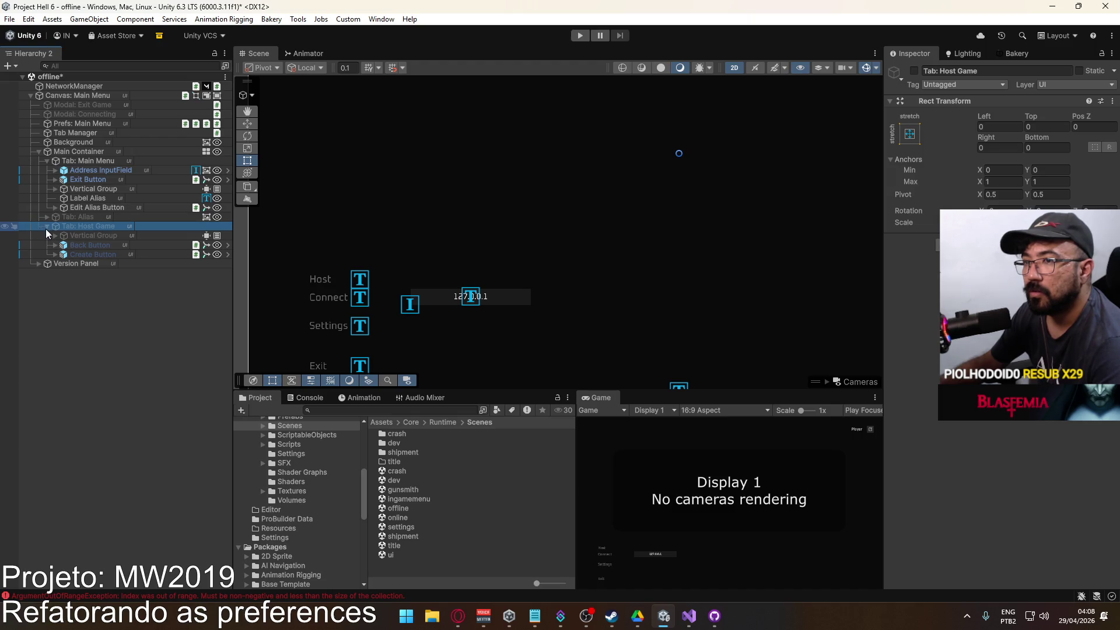
left_click(46, 226)
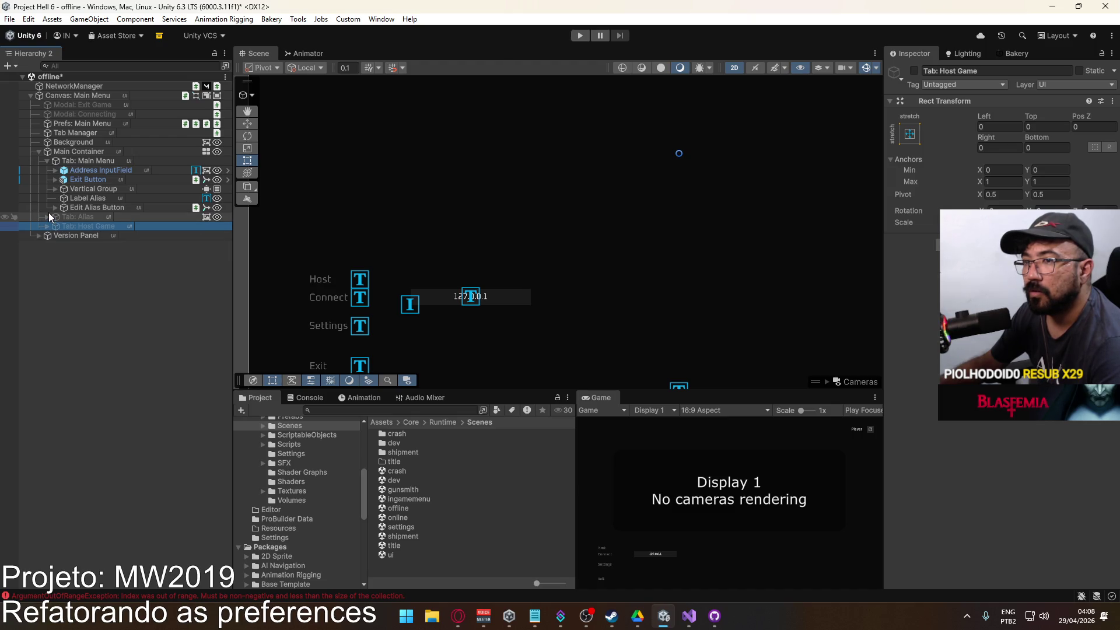
left_click(39, 153)
left_click(76, 96)
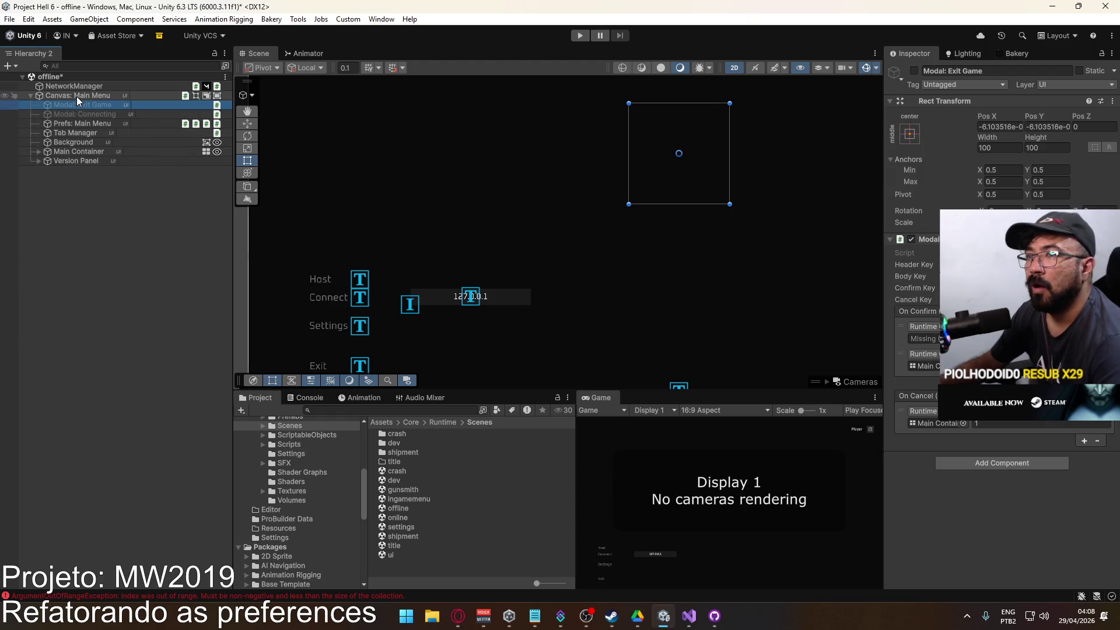
left_click(30, 96)
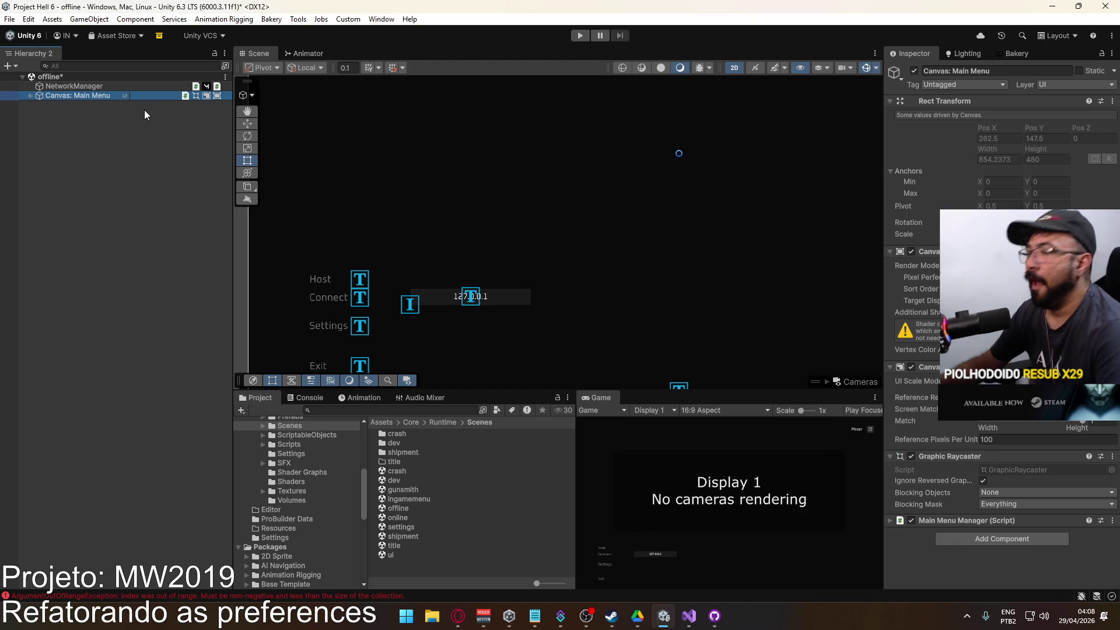
key("ctrl+s")
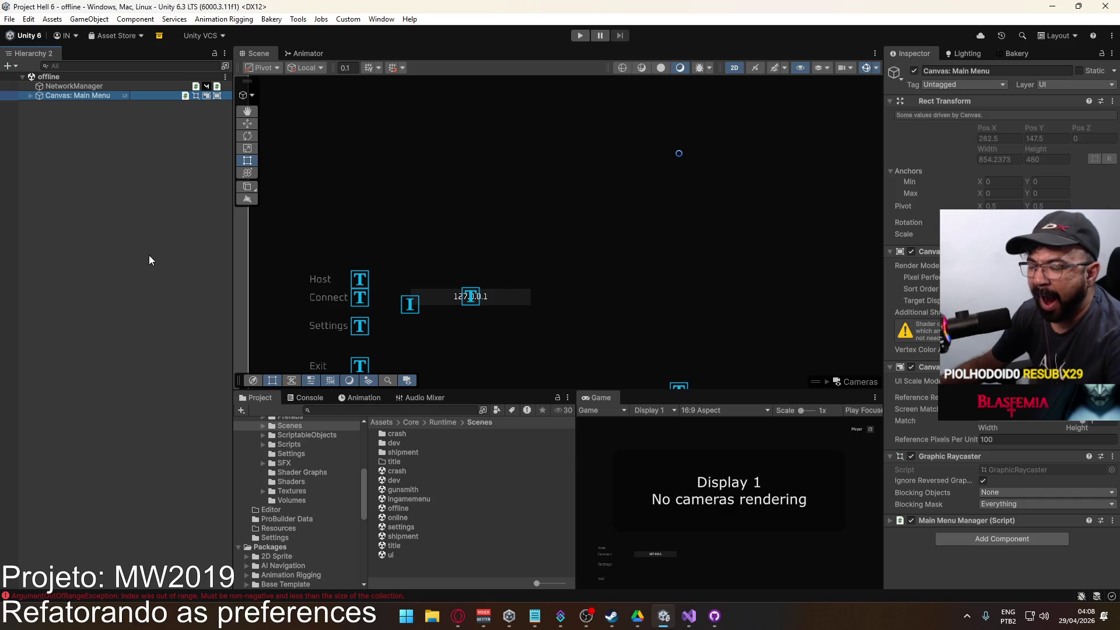
Open the settings scene from the Scenes folder.
left_click(309, 397)
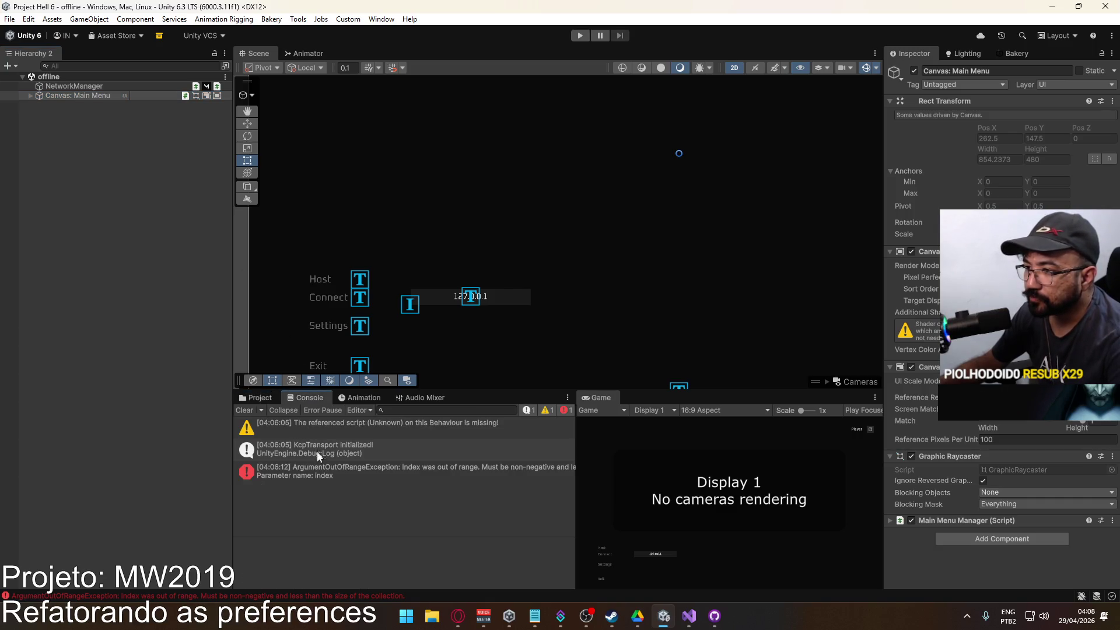
left_click(256, 398)
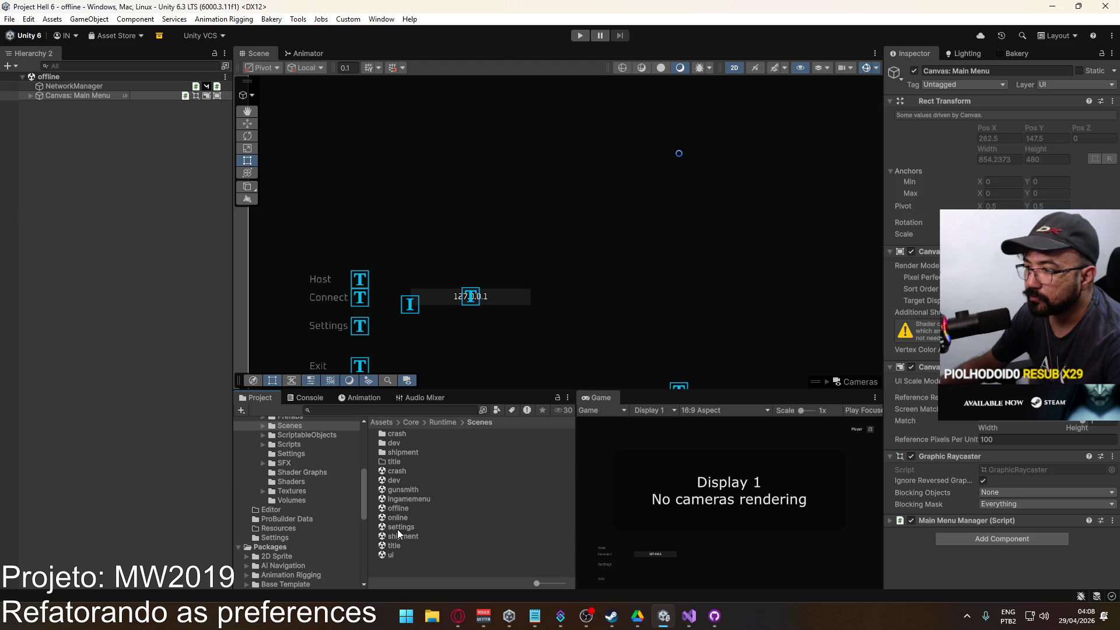
double_click(400, 527)
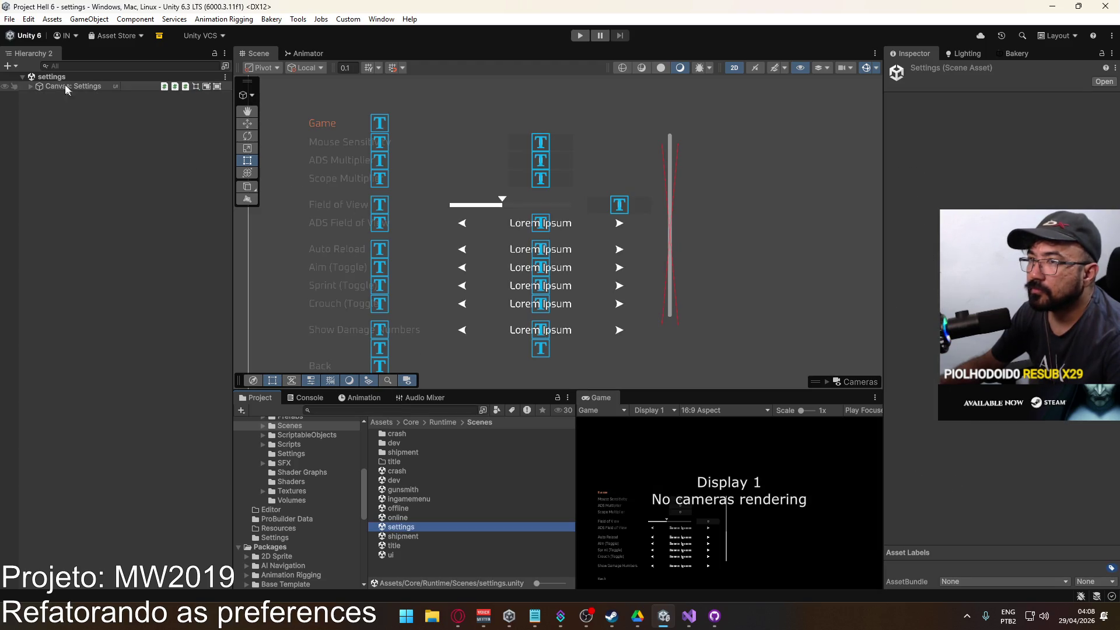
Inspect the Display panel's Resolution Option and its Previous/Next arrow actions.
left_click(30, 87)
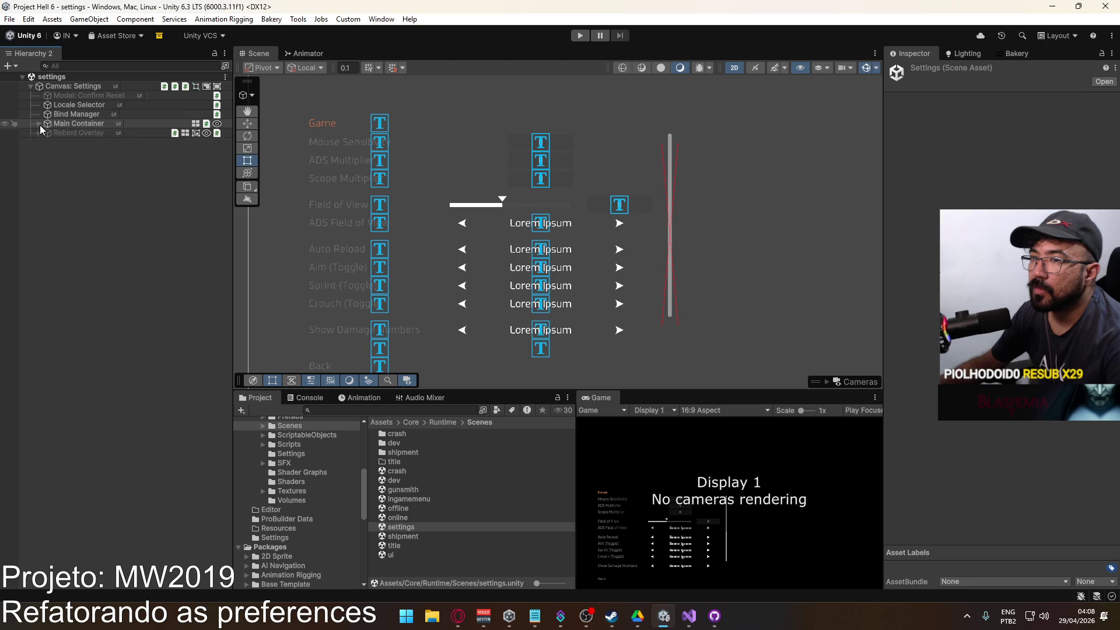
left_click(39, 123)
left_click(46, 152)
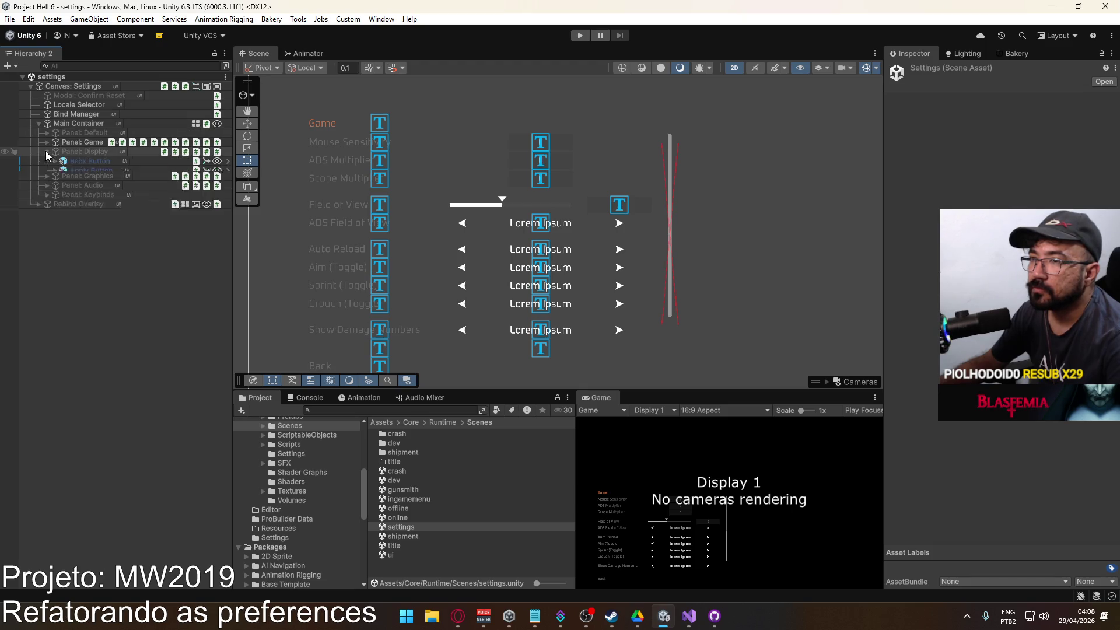
left_click(56, 180)
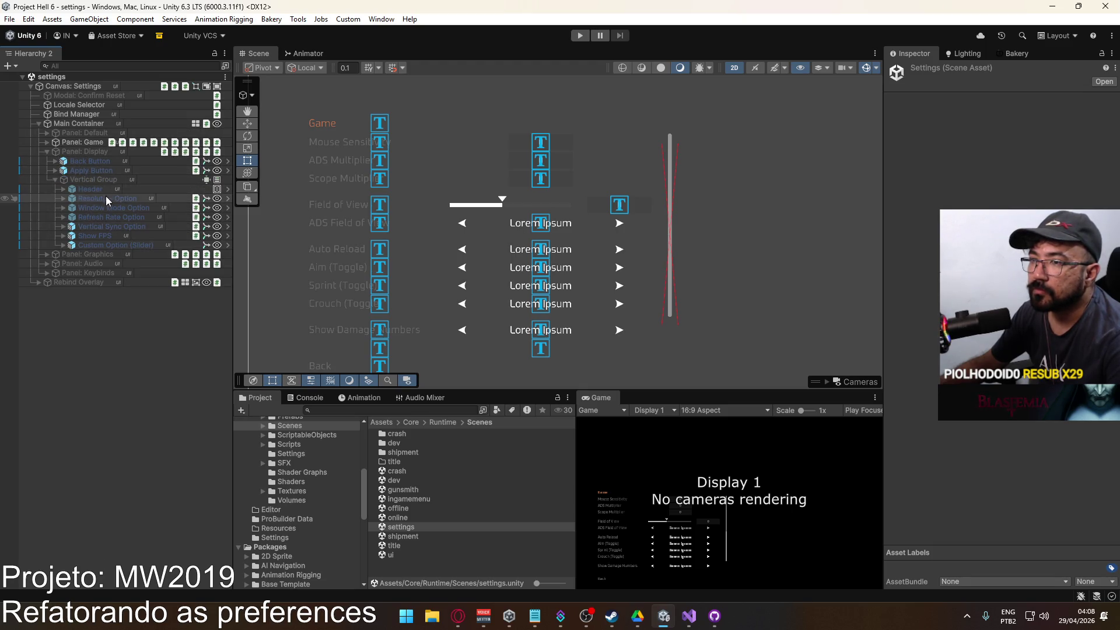
left_click(105, 197)
left_click(63, 198)
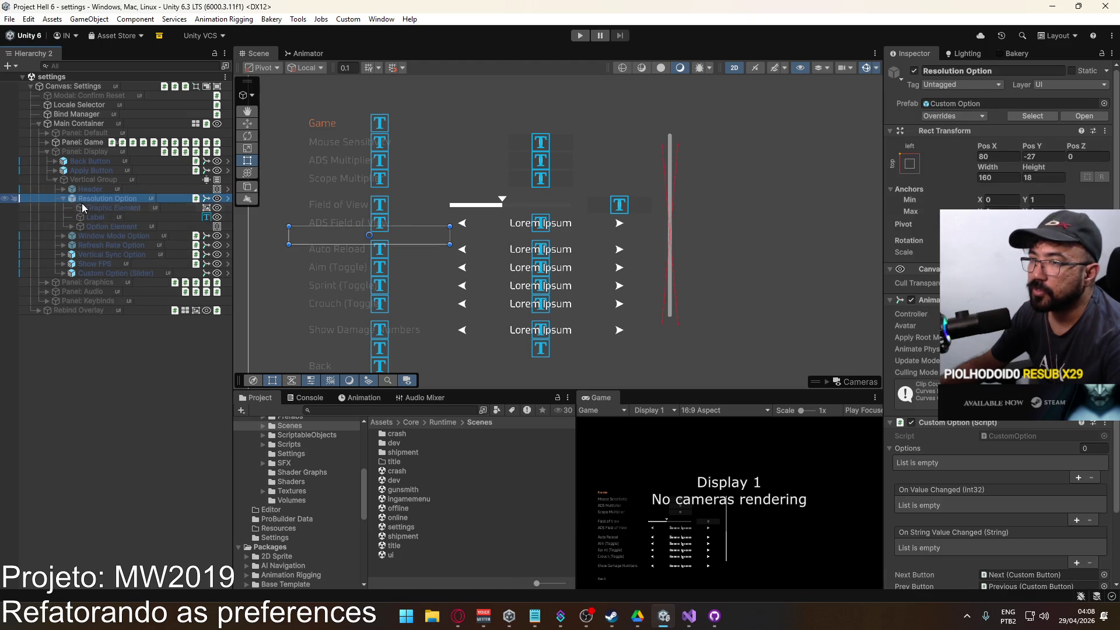
left_click(71, 225)
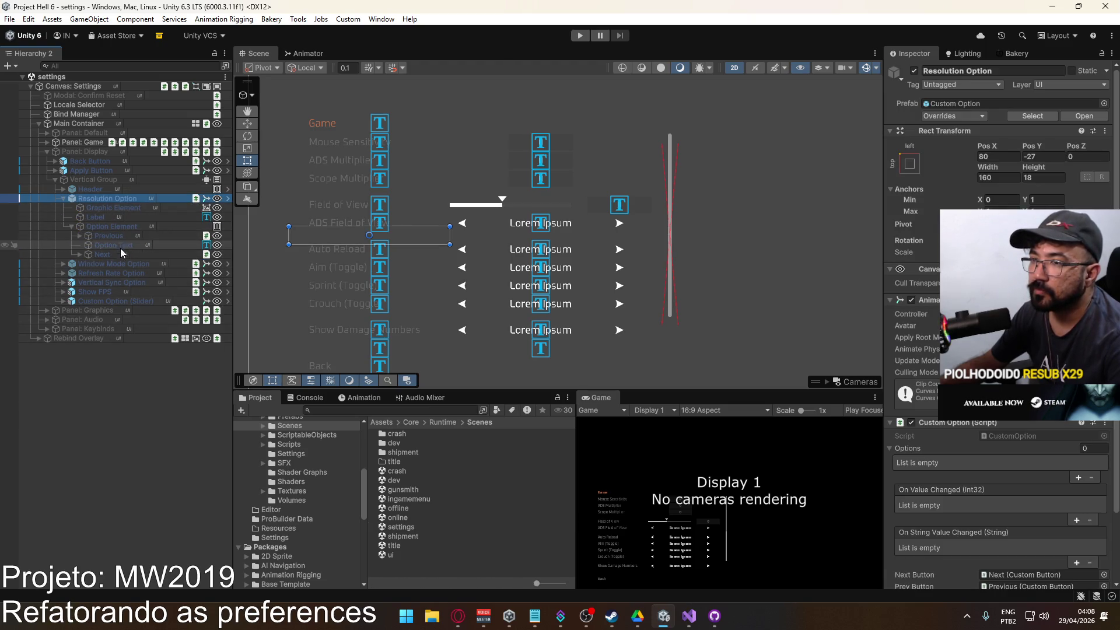
left_click(111, 254)
left_click(117, 239)
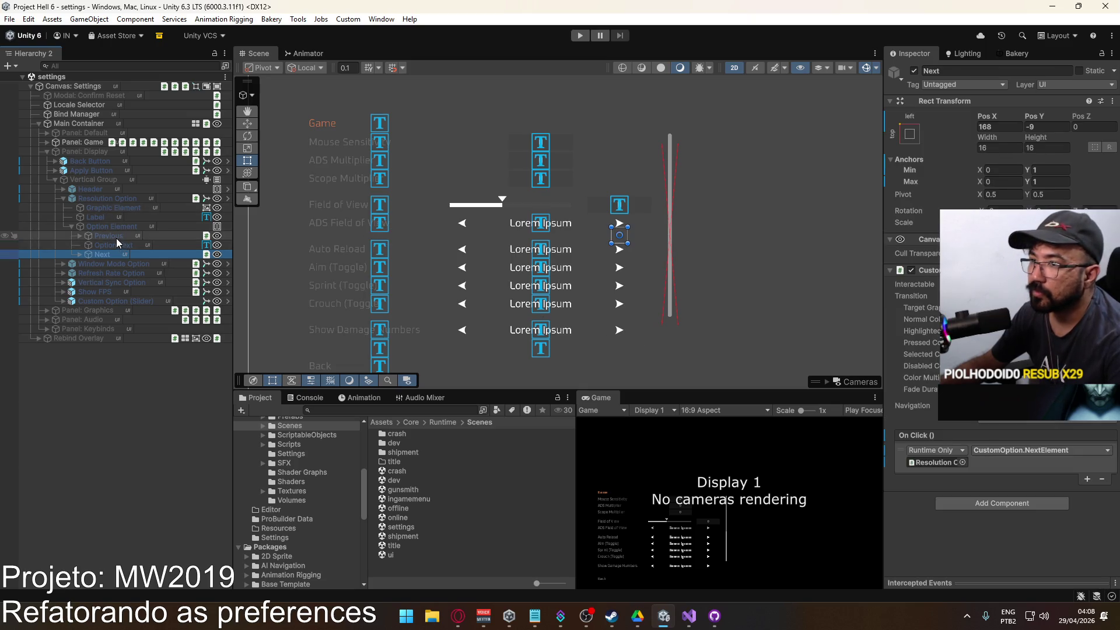
Inspect the Window Mode Option's text and arrows, then open the title scene.
left_click(56, 179)
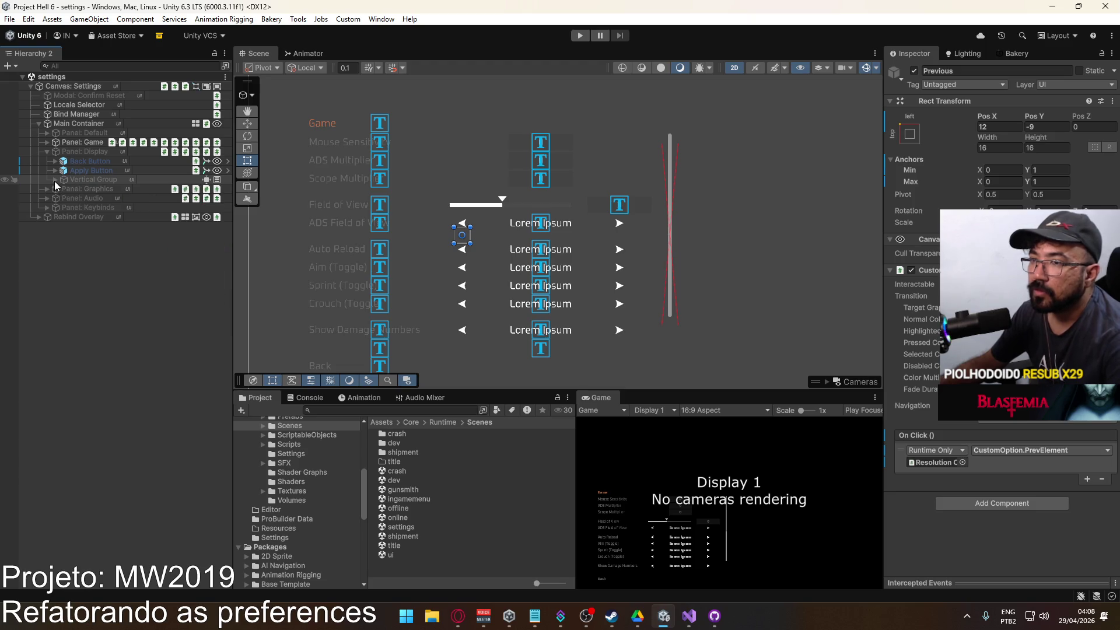
left_click(55, 180)
left_click(107, 209)
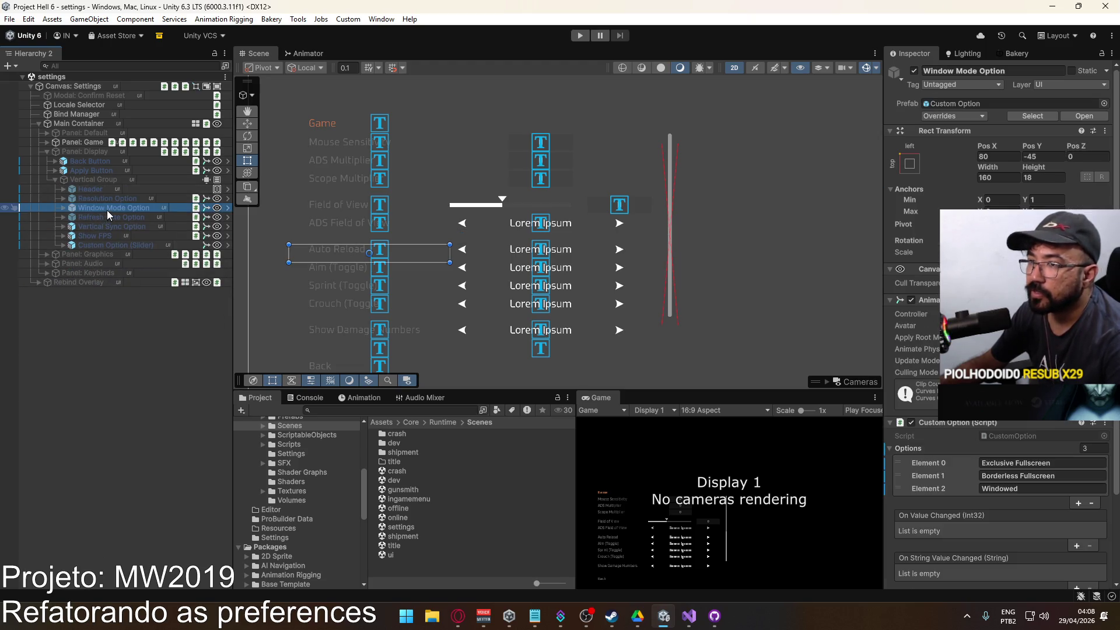
scroll(910, 409, "down", 3)
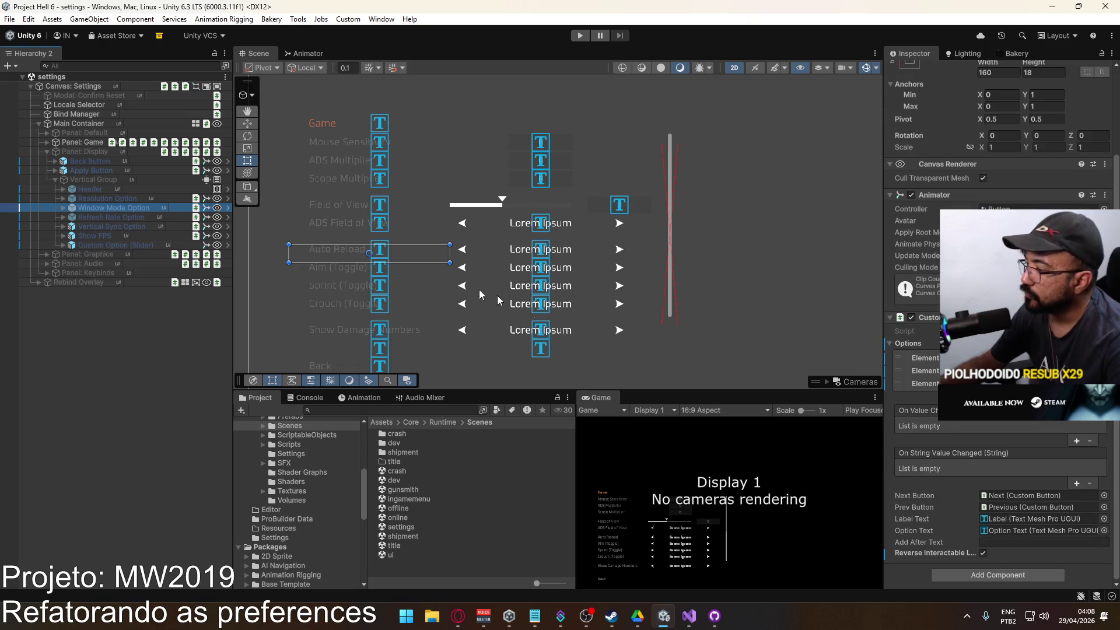
left_click(64, 208)
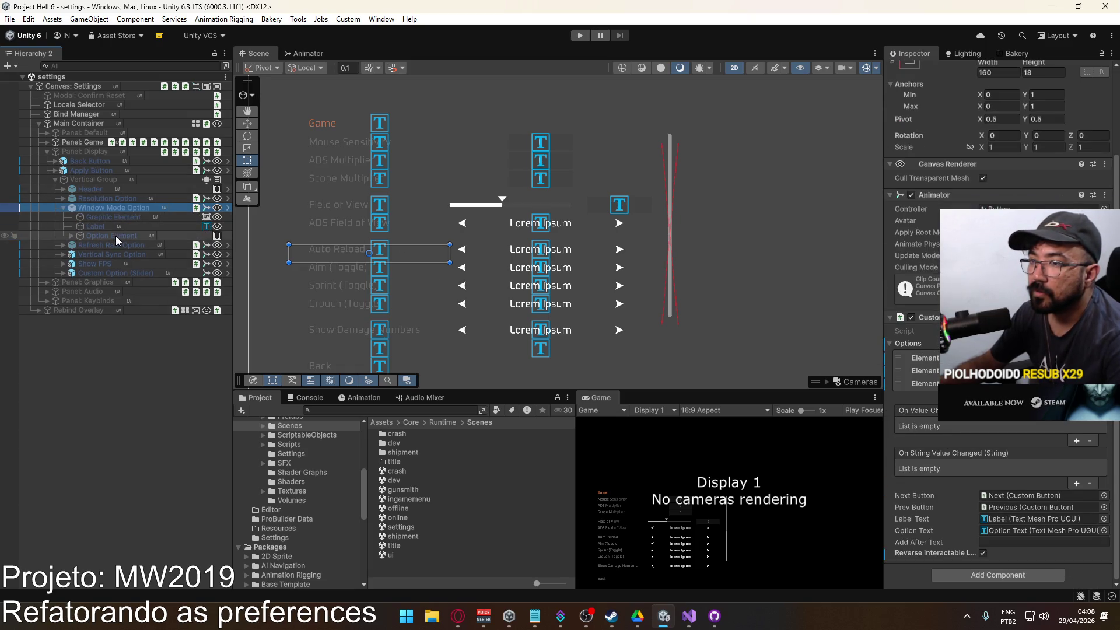
left_click(72, 236)
left_click(113, 258)
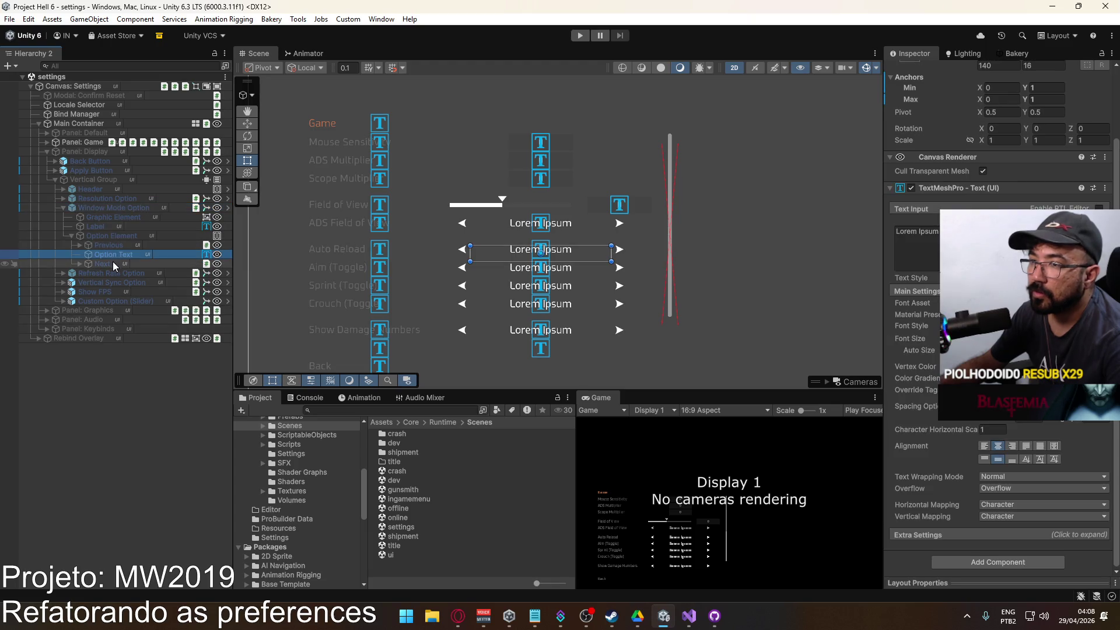
left_click(115, 262)
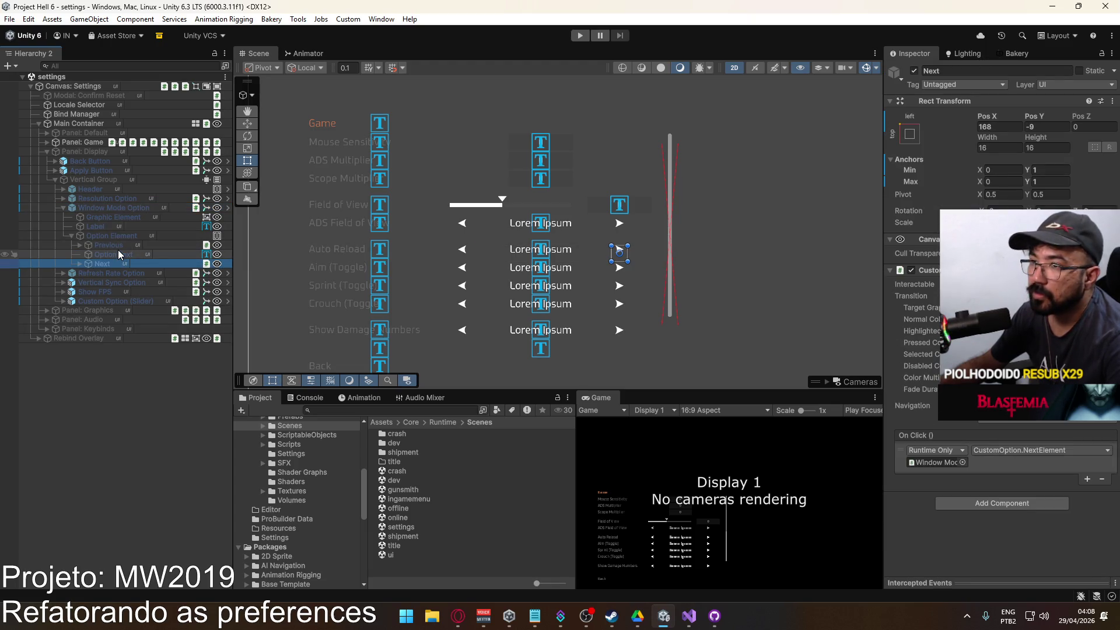
left_click(118, 247)
double_click(437, 543)
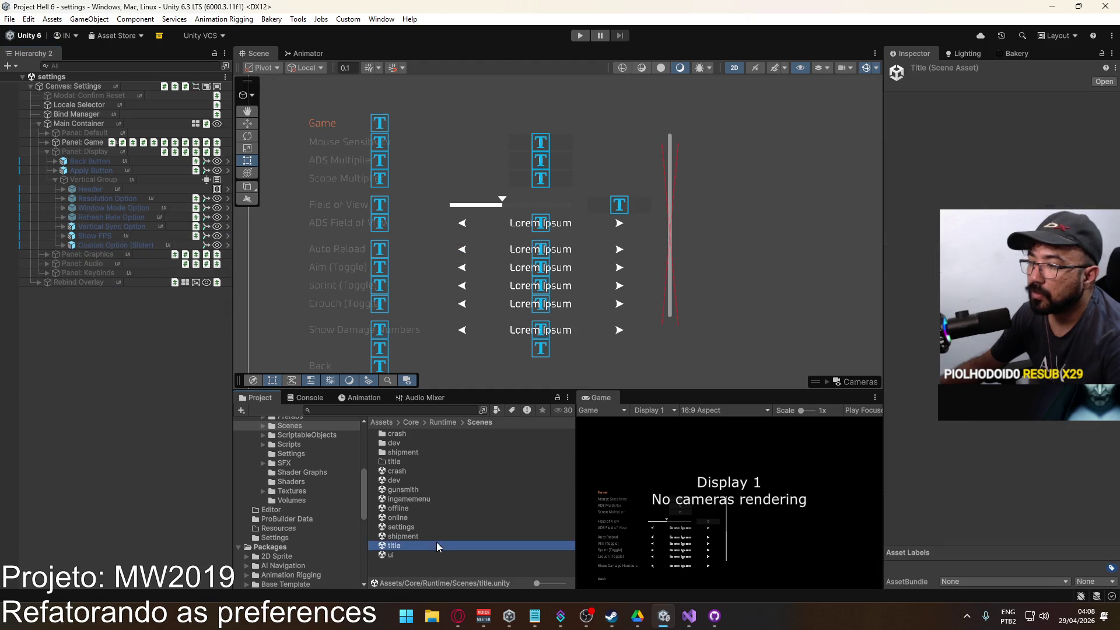
Start Play mode with the Game view maximized.
left_click(580, 35)
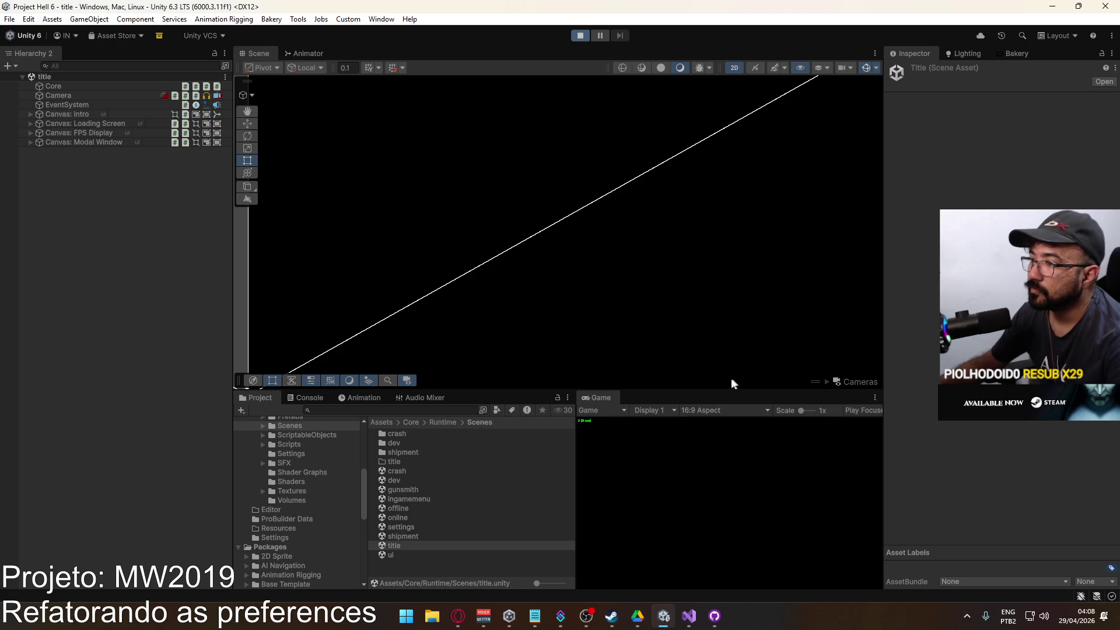
right_click(602, 400)
left_click(656, 429)
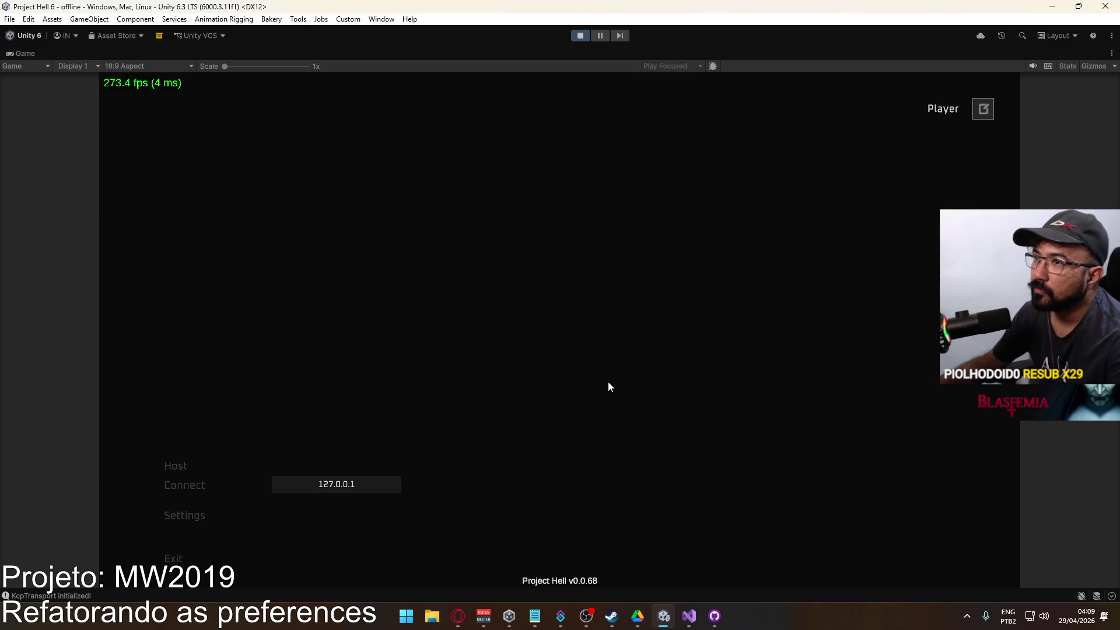
Browse the in-game Game, Display, Graphics and Audio settings pages.
left_click(159, 524)
left_click(195, 439)
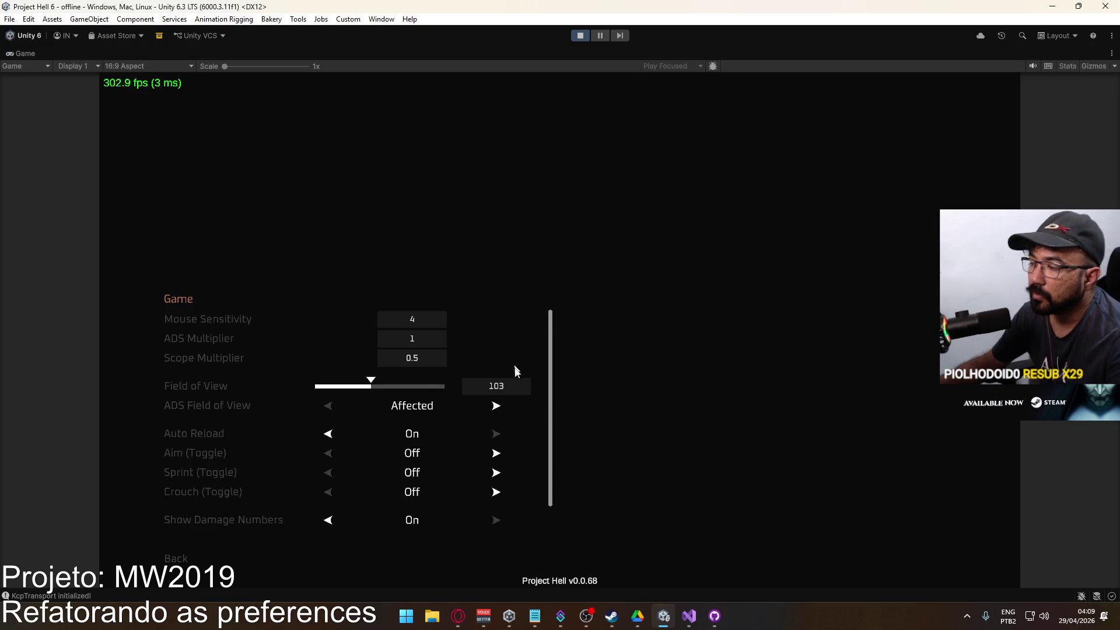
scroll(515, 371, "down", 1)
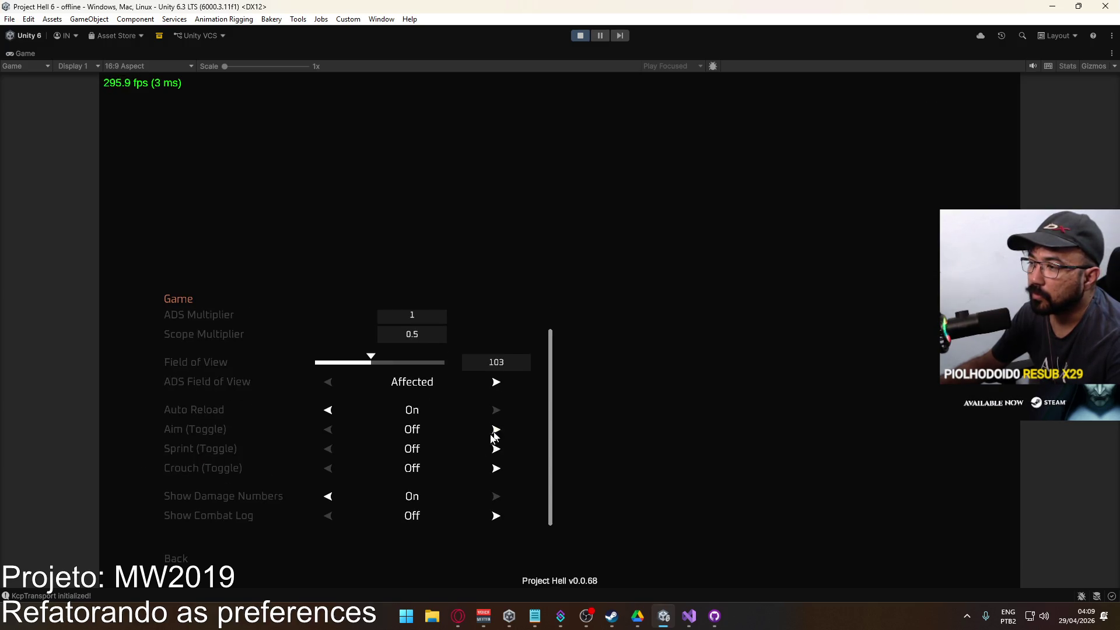
left_click(176, 559)
left_click(201, 459)
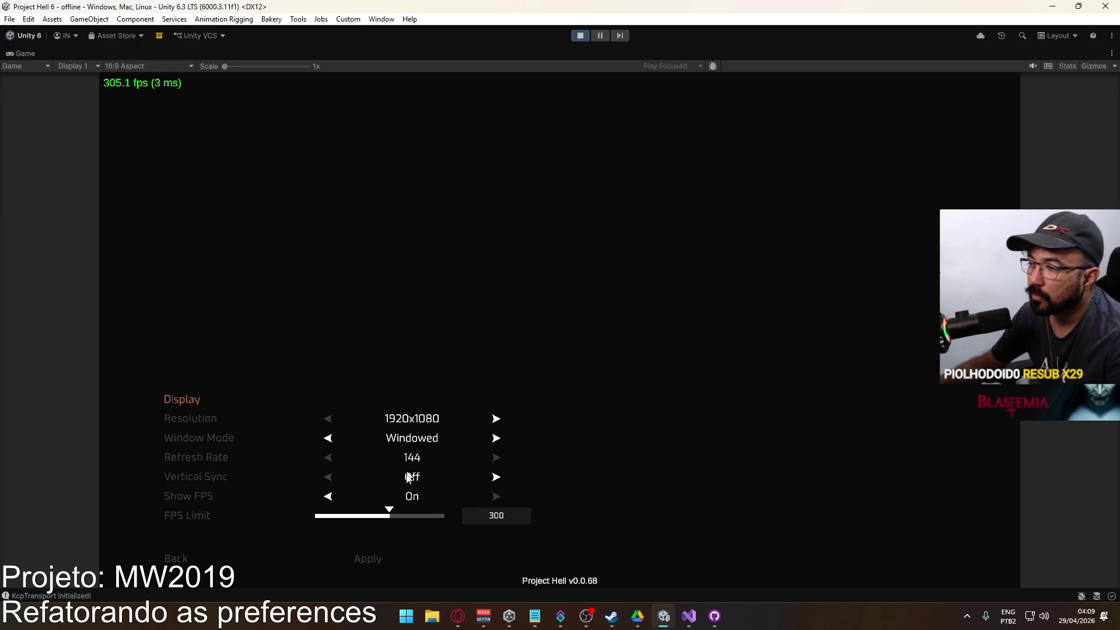
left_click(198, 556)
left_click(184, 475)
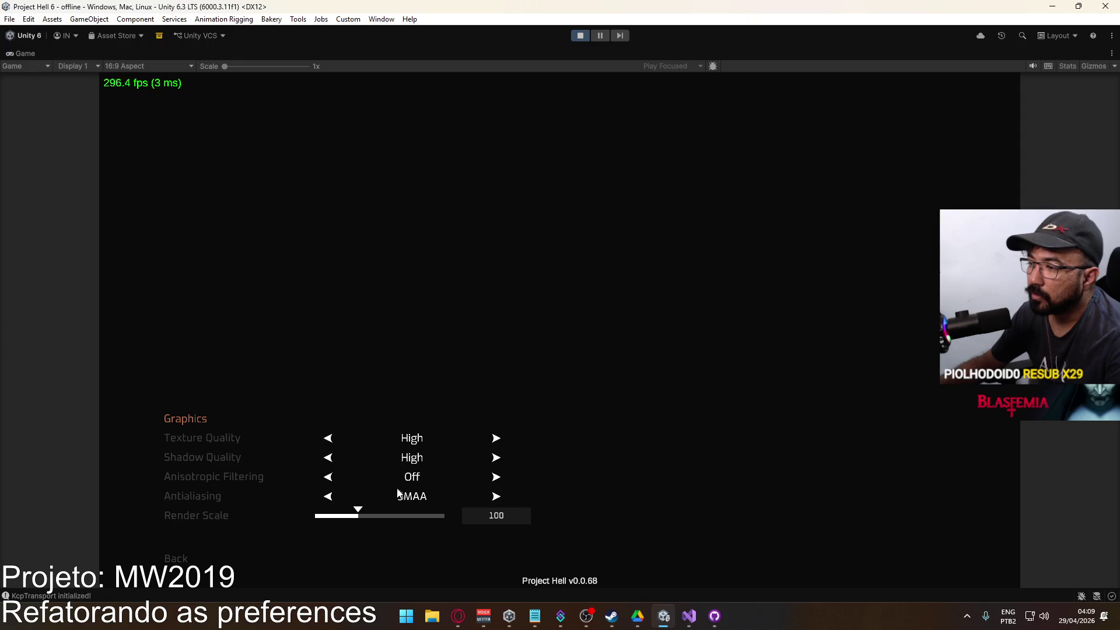
left_click(178, 557)
left_click(174, 497)
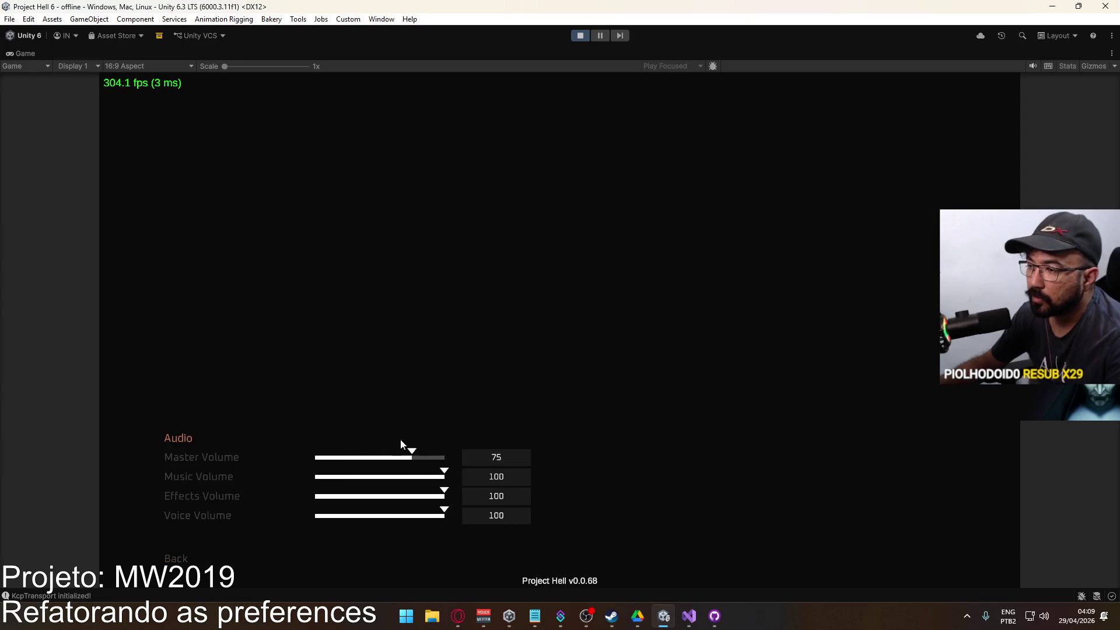
left_click(198, 554)
Review the Keybinds page and the Game page again, then stop playing.
left_click(191, 518)
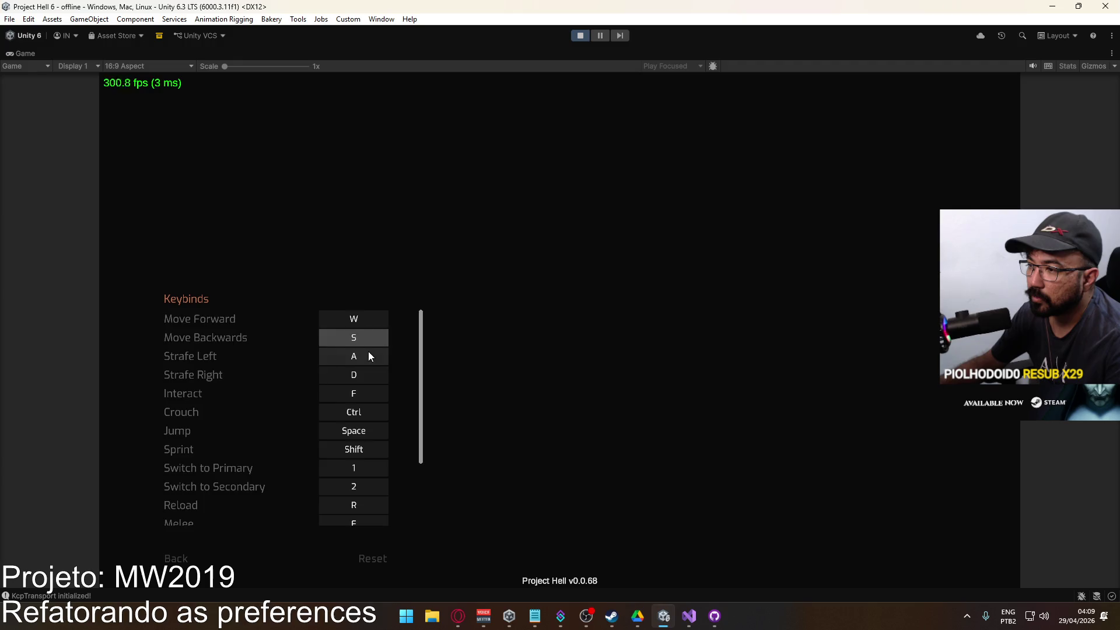
scroll(380, 374, "down", 2)
scroll(391, 409, "down", 2)
scroll(395, 444, "up", 3)
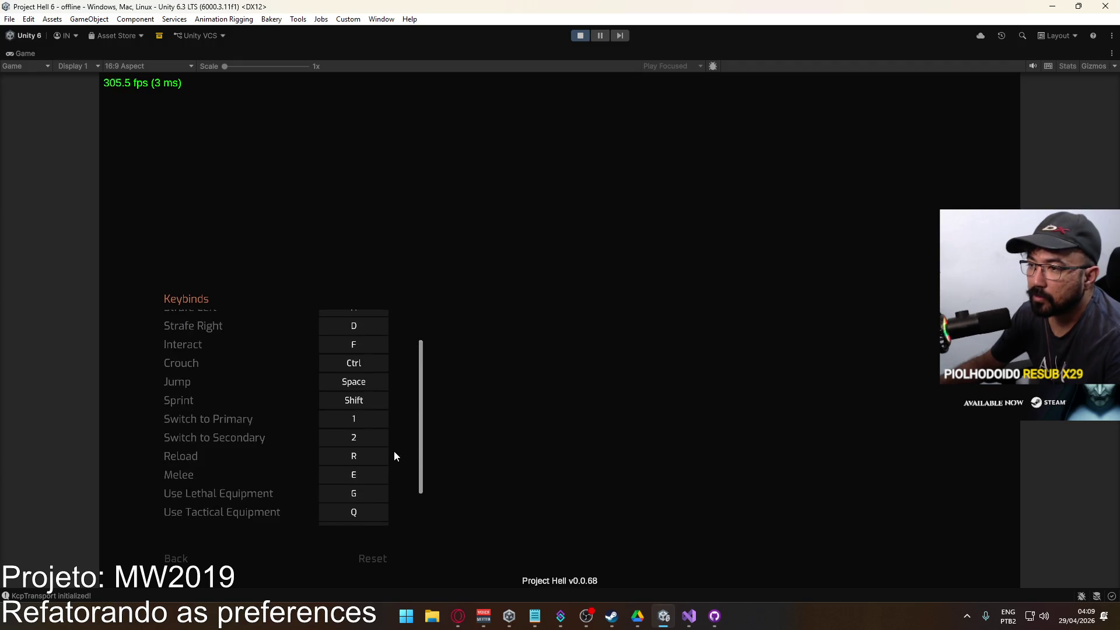
left_click(176, 558)
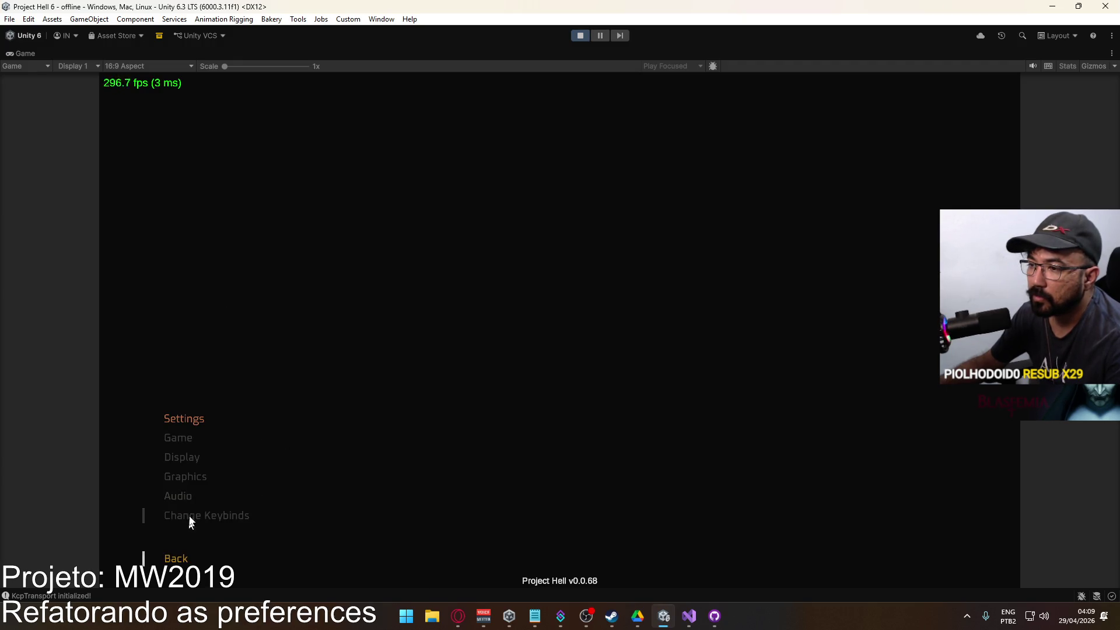
left_click(195, 446)
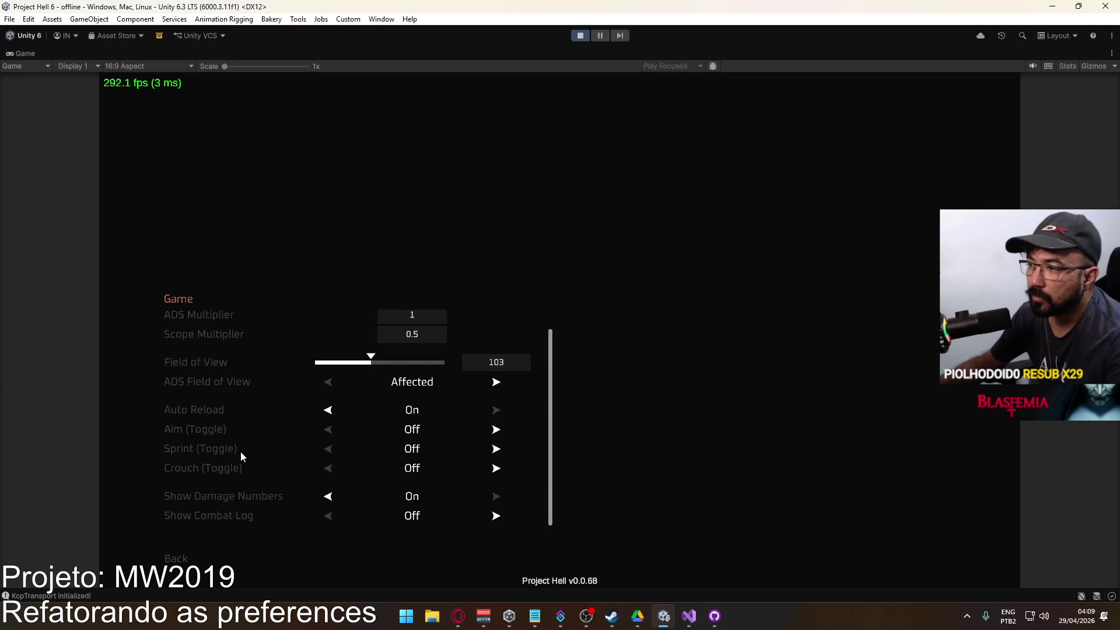
scroll(247, 457, "up", 1)
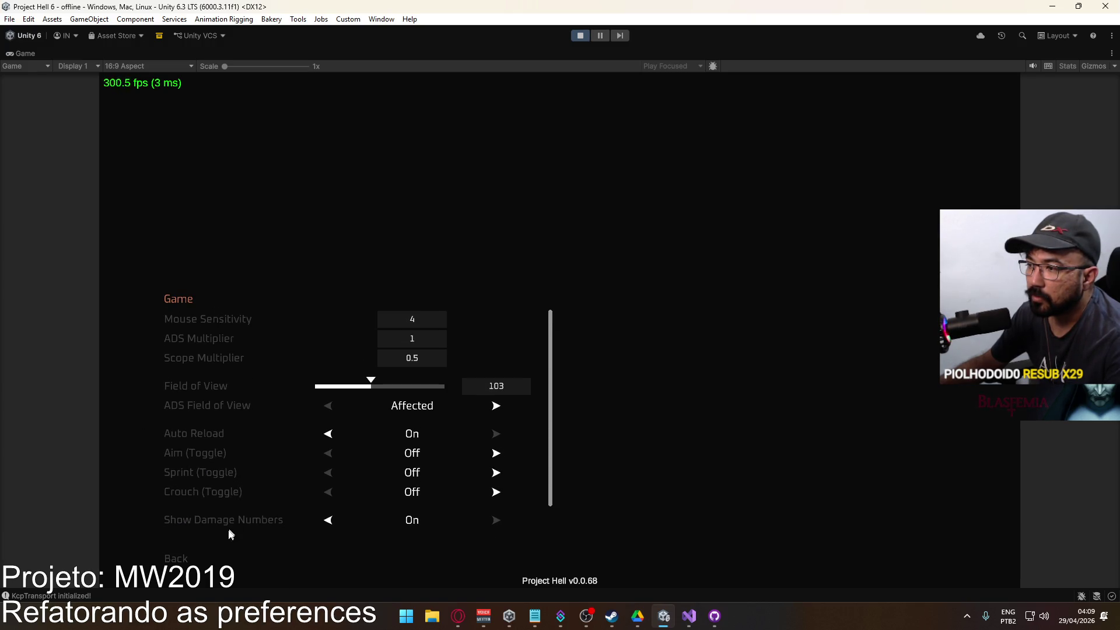
left_click(189, 560)
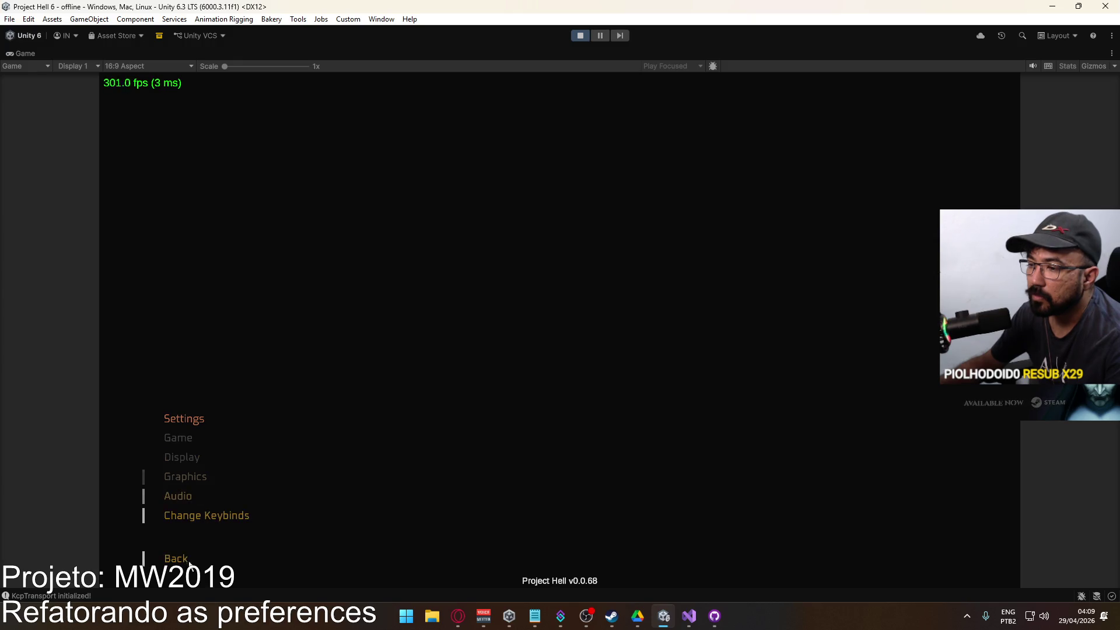
key("super")
key("Escape")
left_click(578, 37)
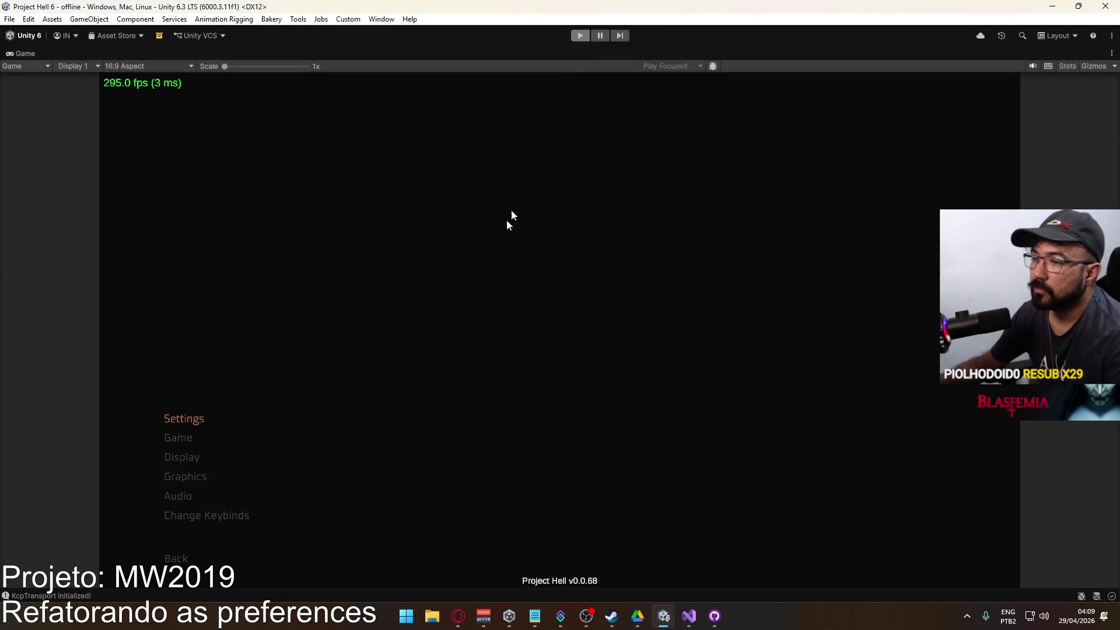
Reopen the settings scene and select the Back Button under Panel: Default.
left_click(414, 527)
double_click(414, 526)
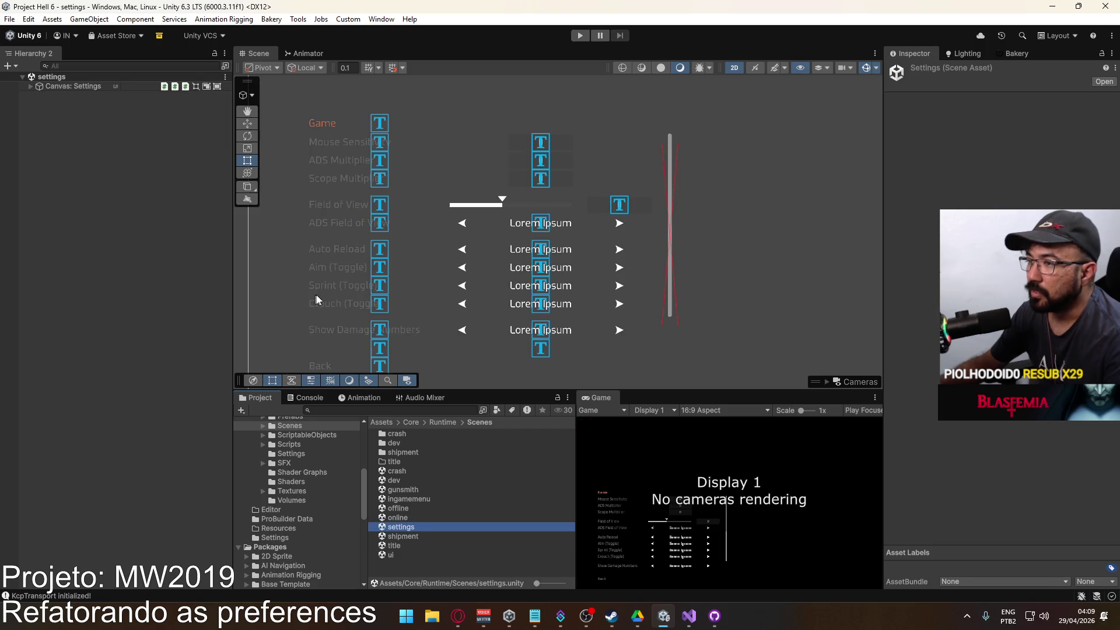
left_click(31, 85)
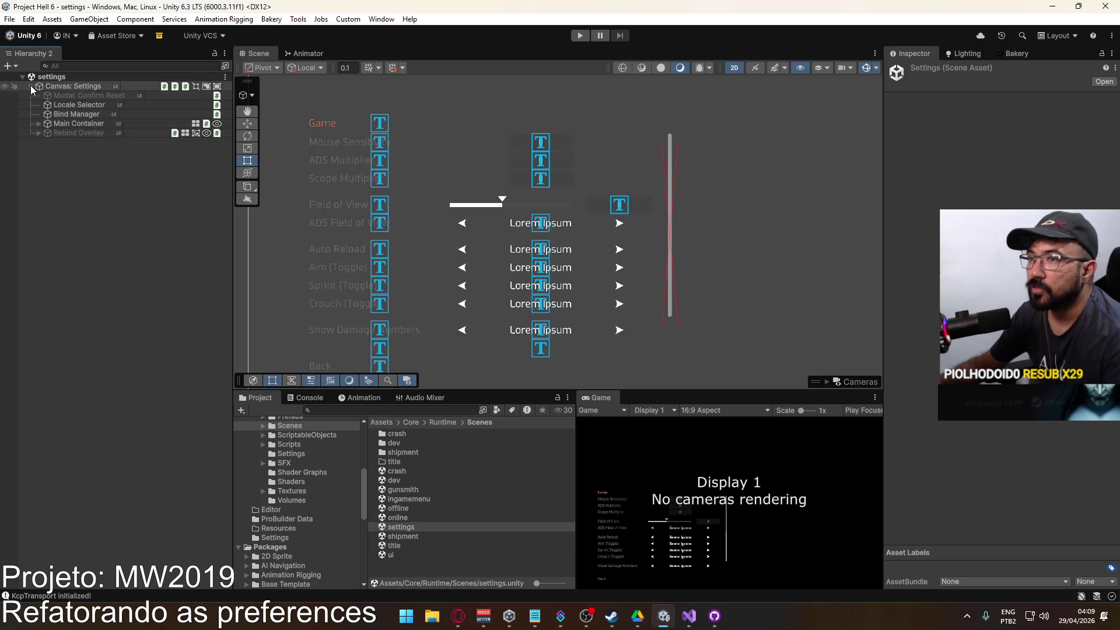
left_click(39, 122)
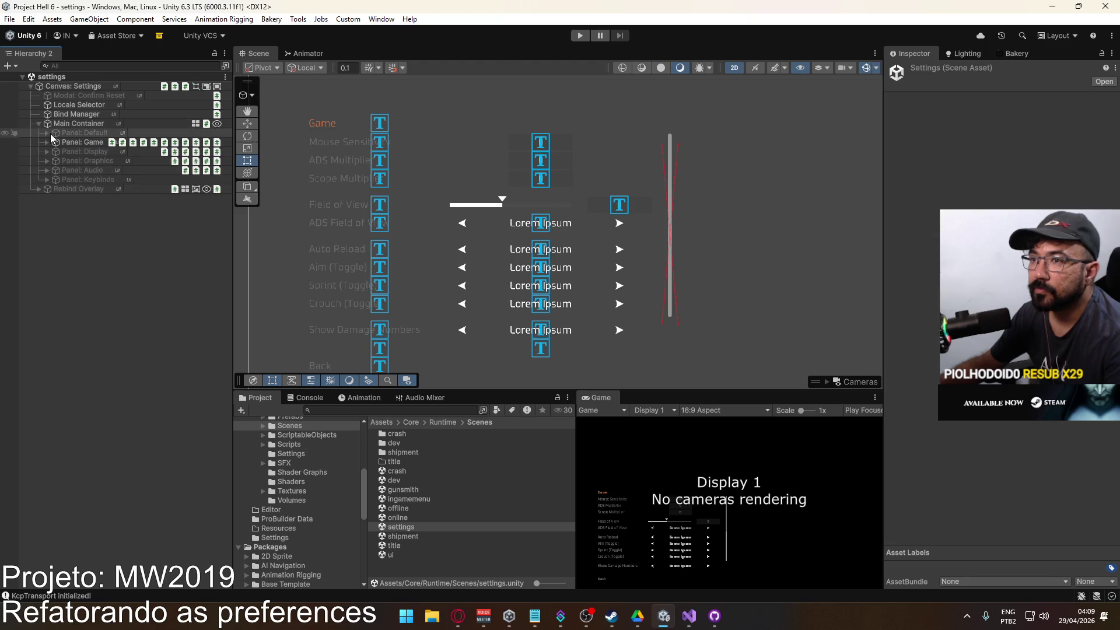
left_click(52, 134)
left_click(46, 134)
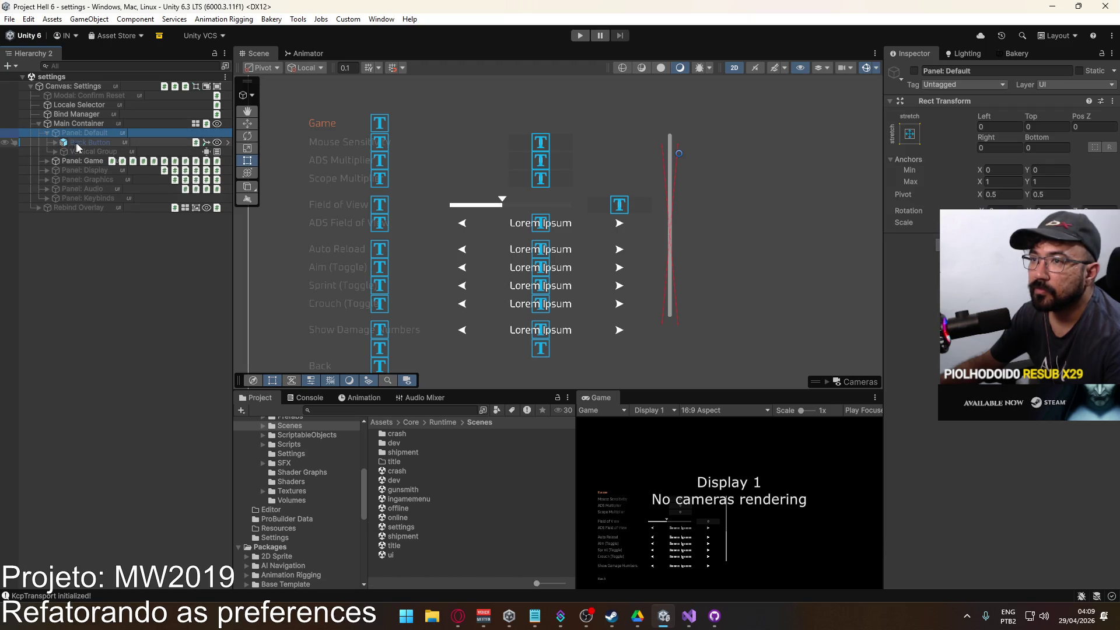
left_click(82, 142)
Set the Back Button's On Click to Custom CoreSO's SettingsClose and save the scene.
scroll(992, 467, "down", 3)
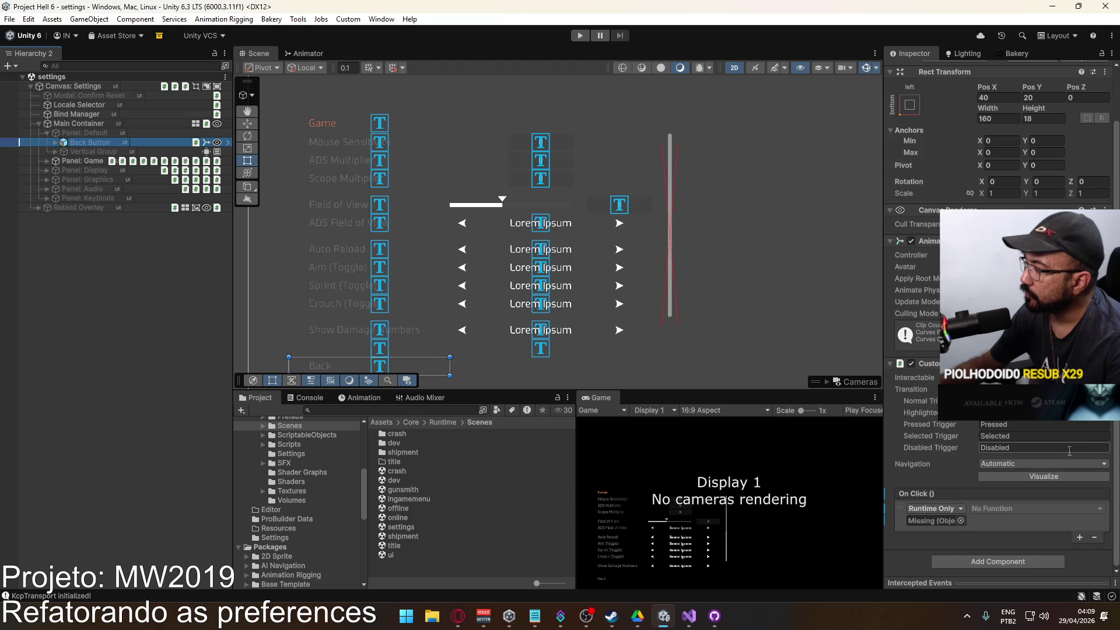
left_click(960, 519)
type("core")
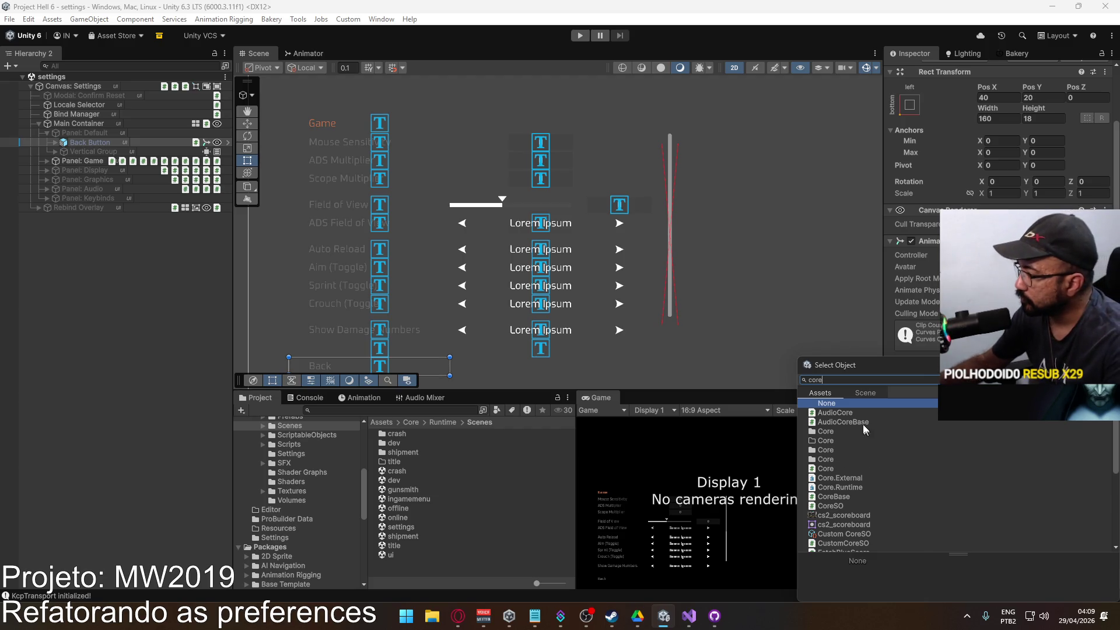
scroll(861, 484, "down", 5)
double_click(851, 497)
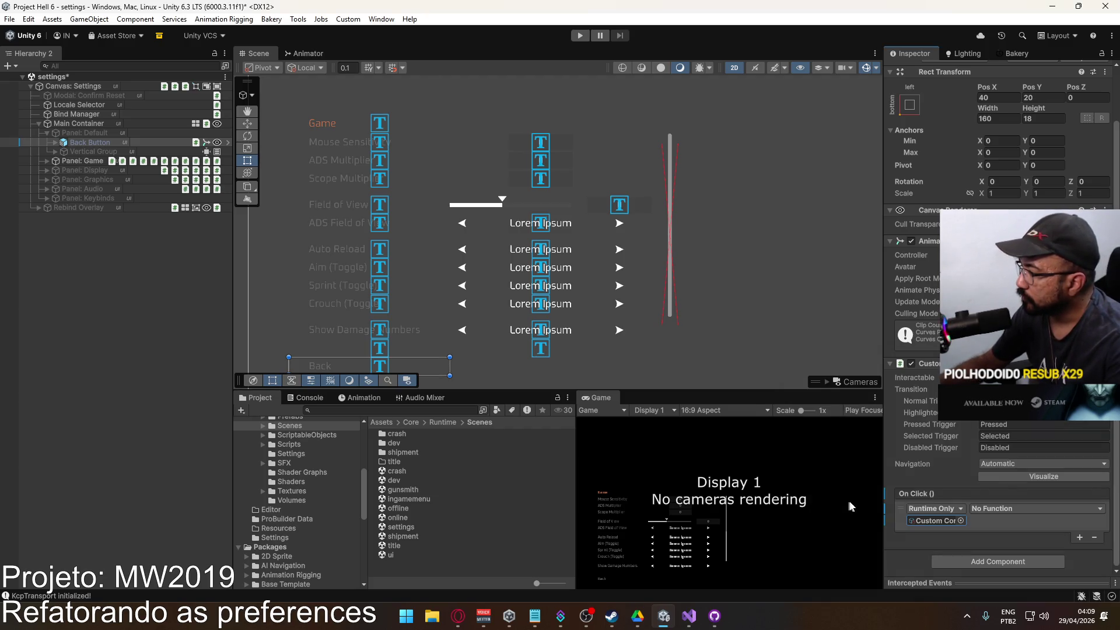
left_click(1013, 509)
mouse_move(1014, 540)
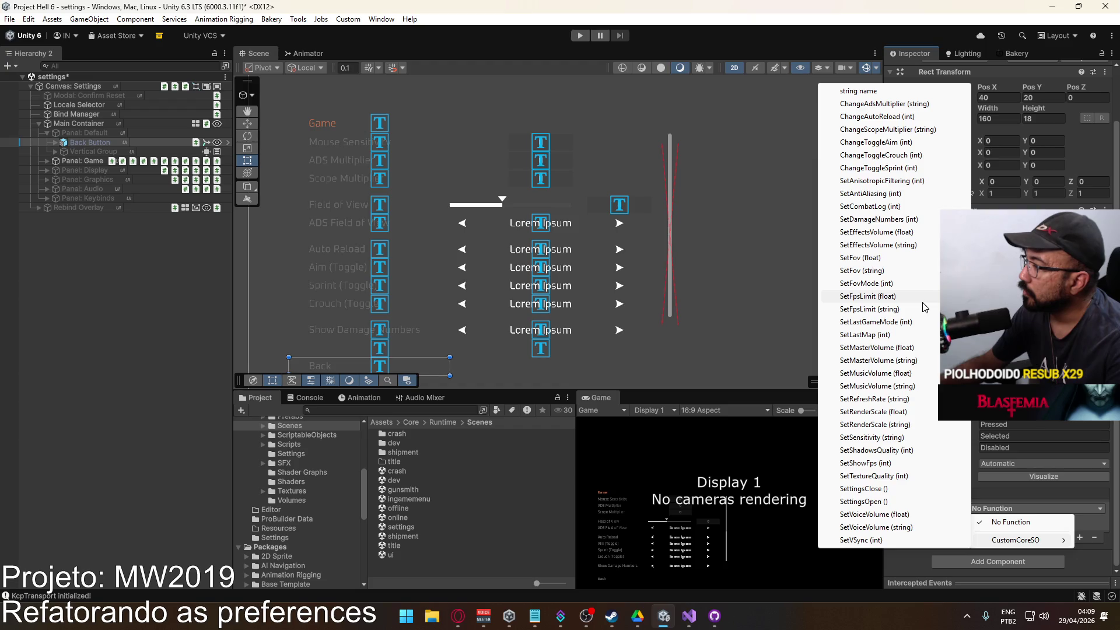
left_click(919, 489)
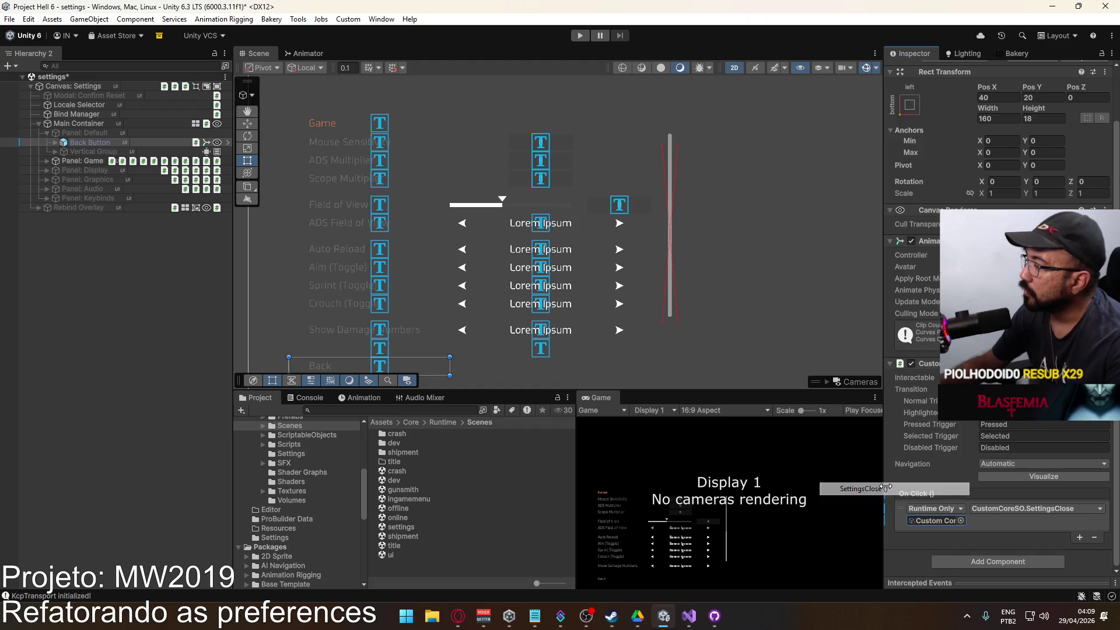
left_click(96, 240)
key("ctrl+s")
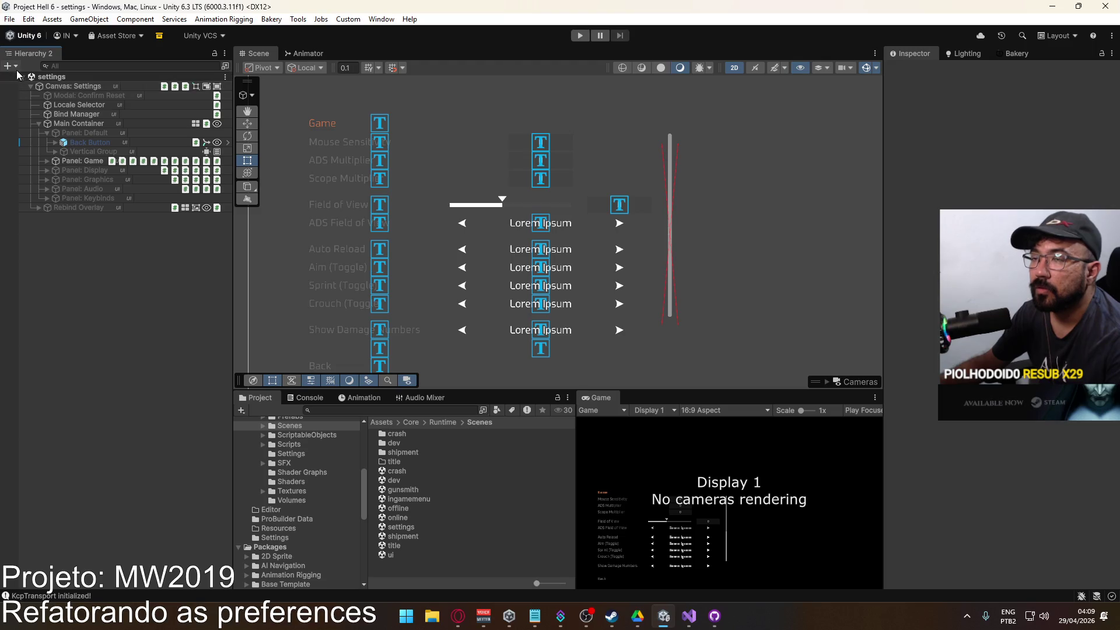
left_click(23, 77)
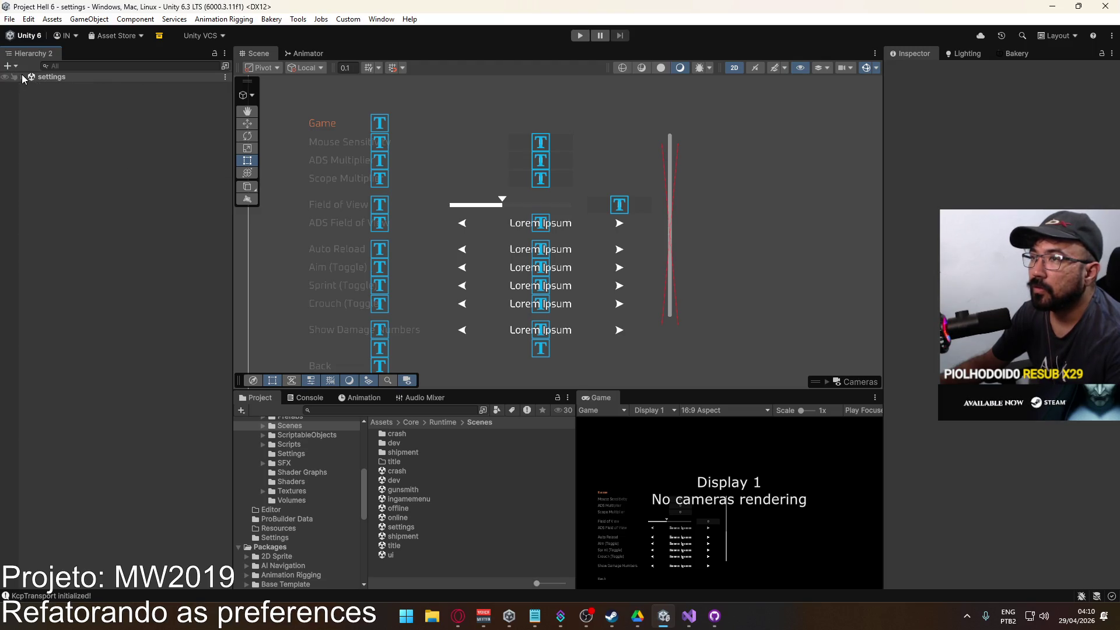
Open the title scene, then the offline scene, and bring Unity Hub forward.
double_click(396, 544)
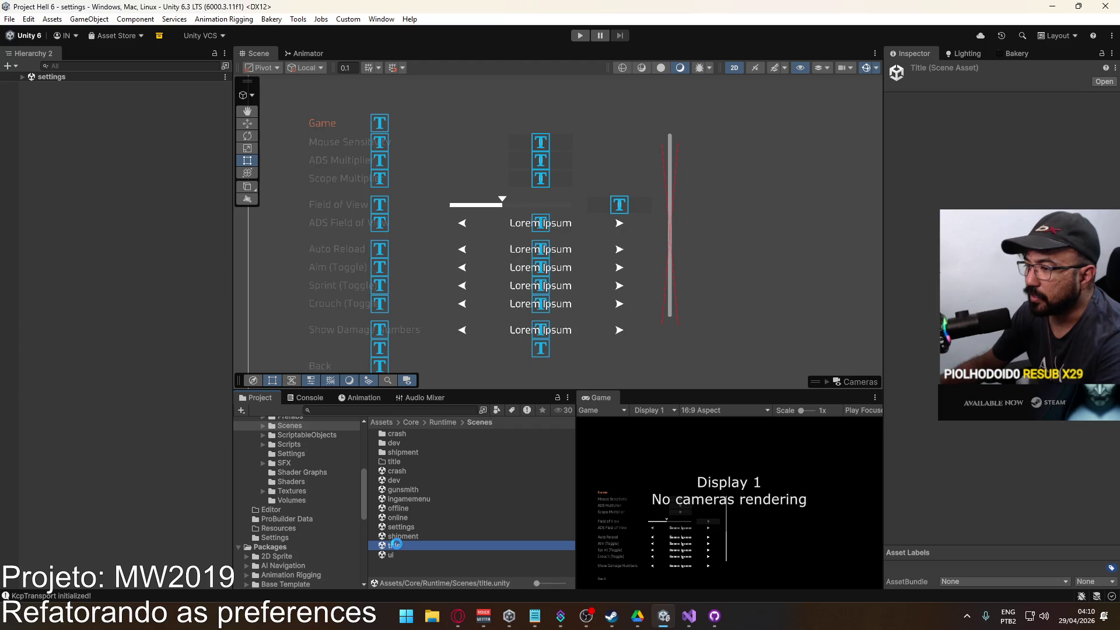
double_click(411, 507)
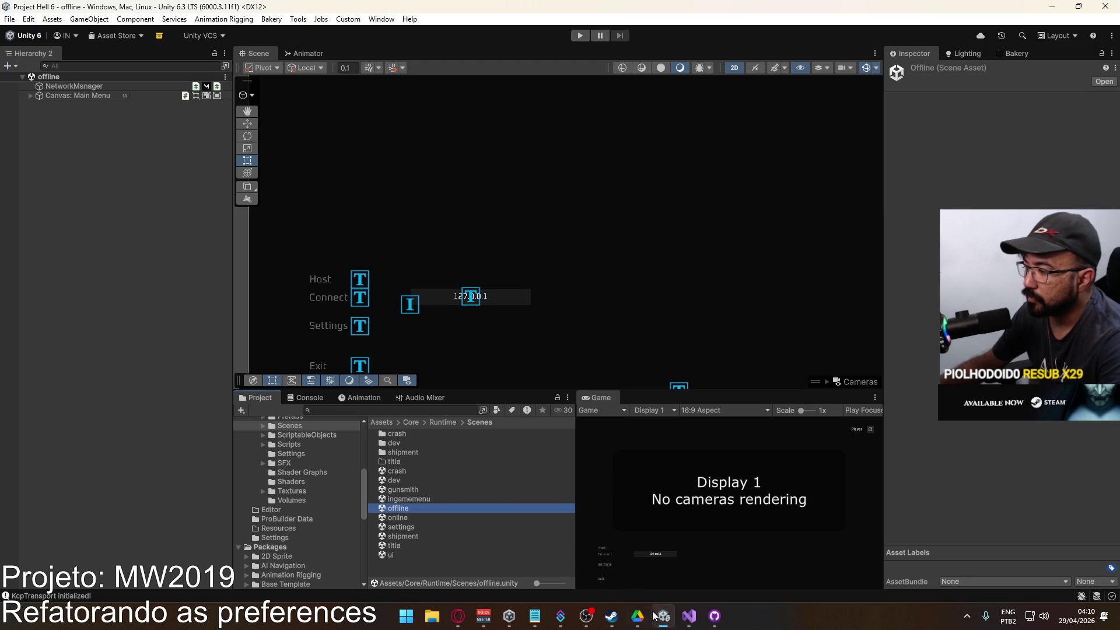
left_click(509, 616)
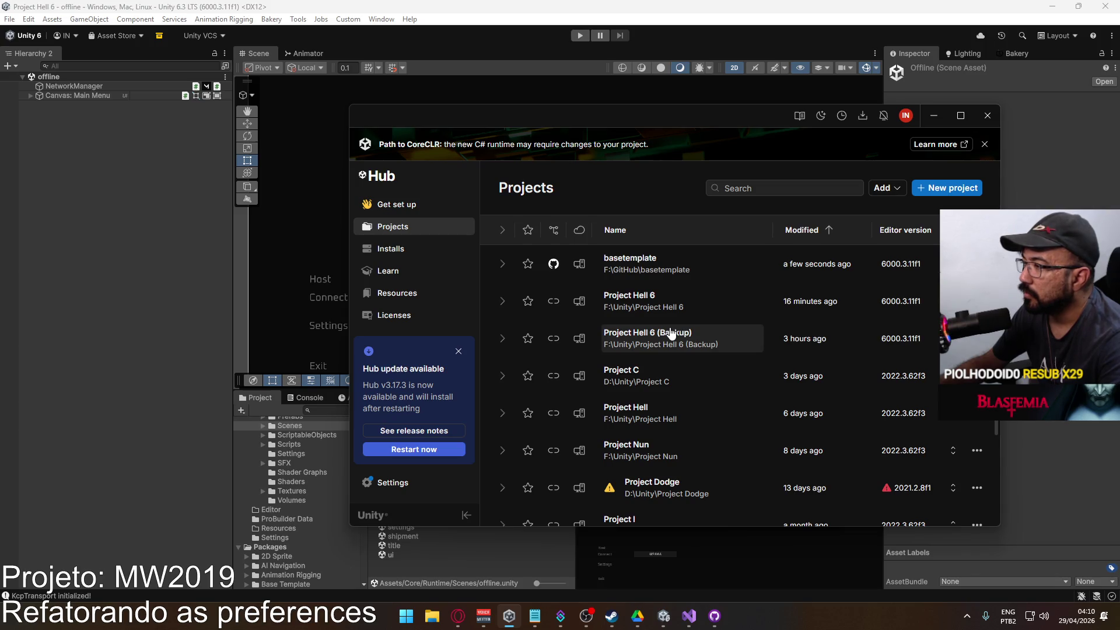
Open Project Hell 6 (Backup) and choose Ignore at the Safe Mode prompt.
left_click(671, 333)
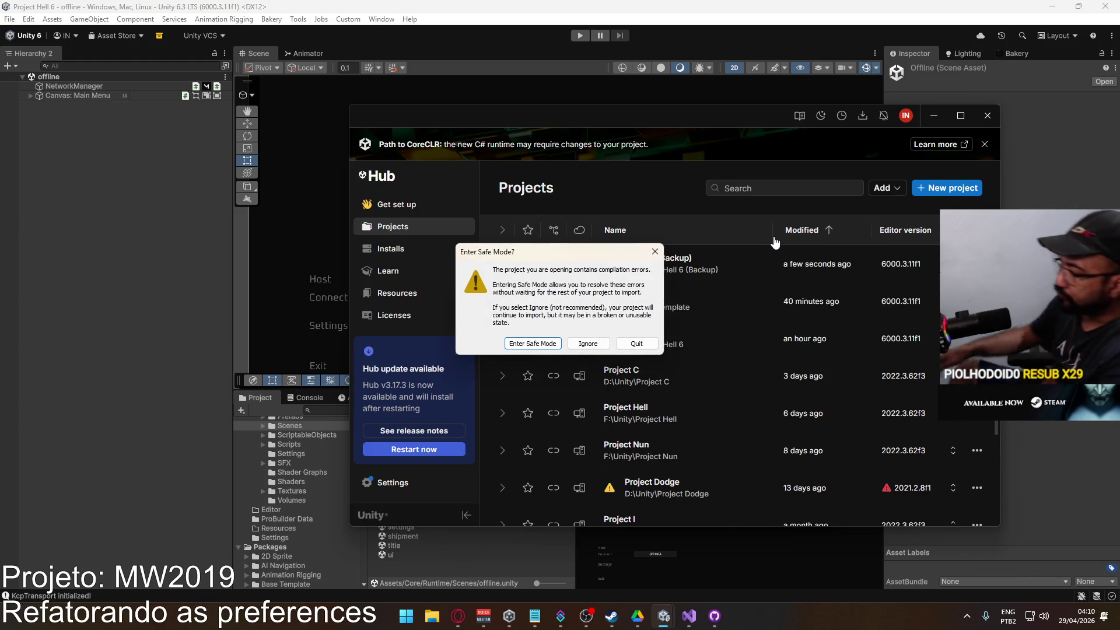
left_click(589, 345)
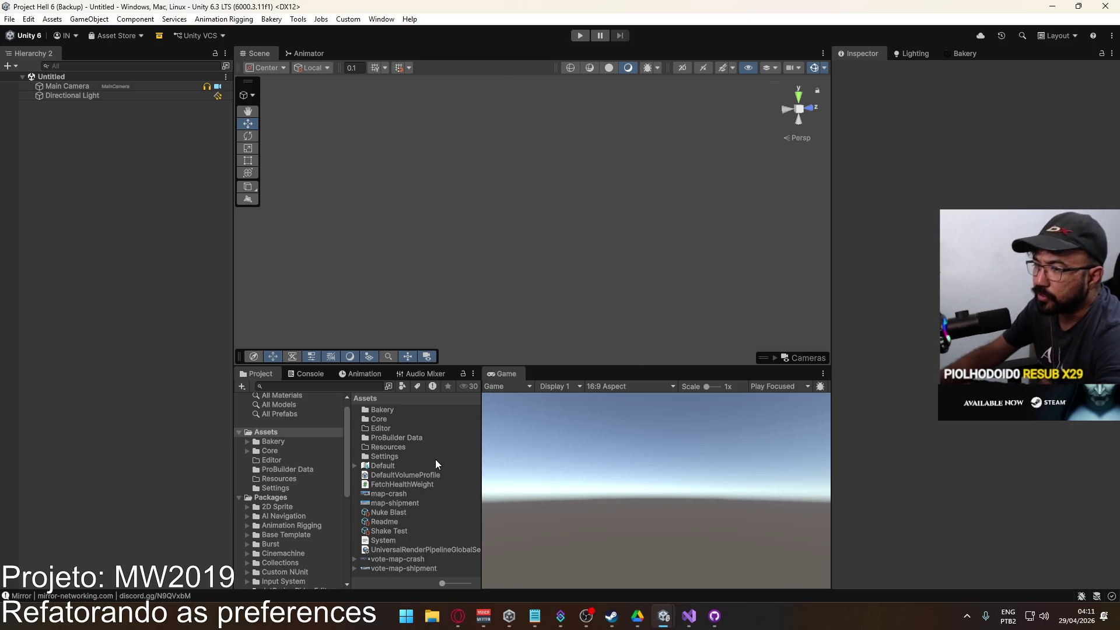
Browse to Assets/Core/Runtime/ScriptableObjects and look inside the Sources folder.
left_click(239, 497)
left_click(279, 461)
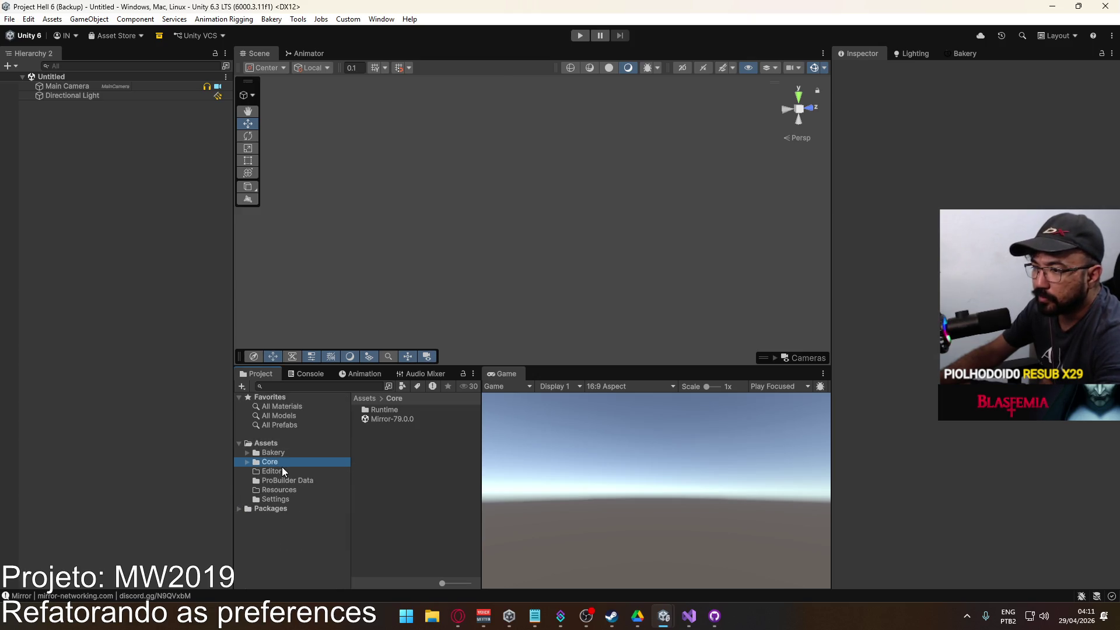
double_click(387, 408)
left_click(415, 523)
scroll(434, 485, "down", 1)
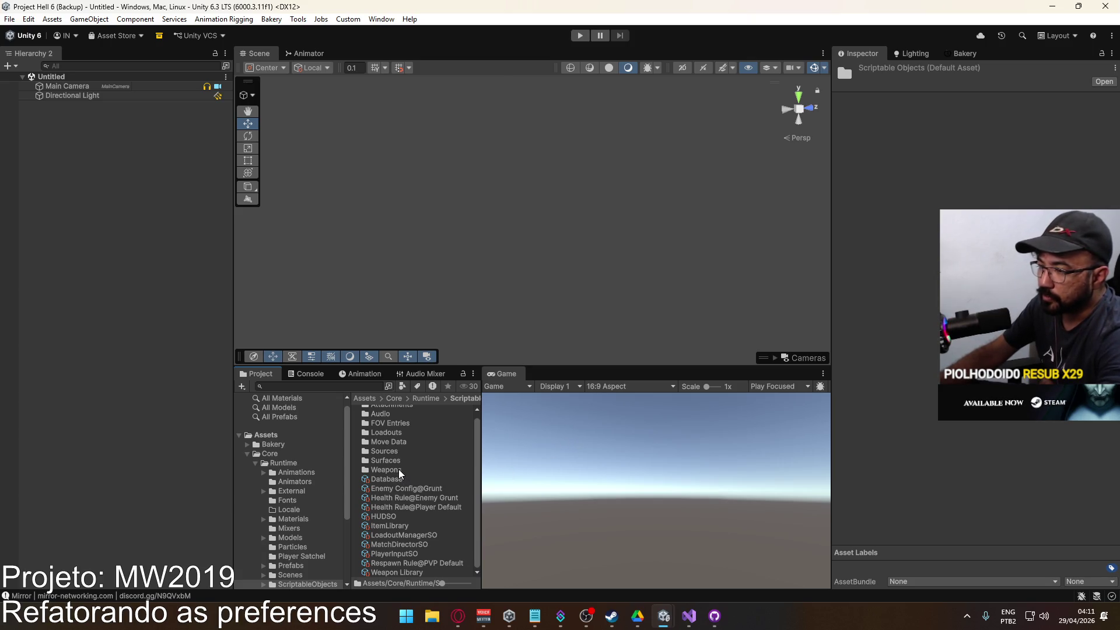
left_click(409, 454)
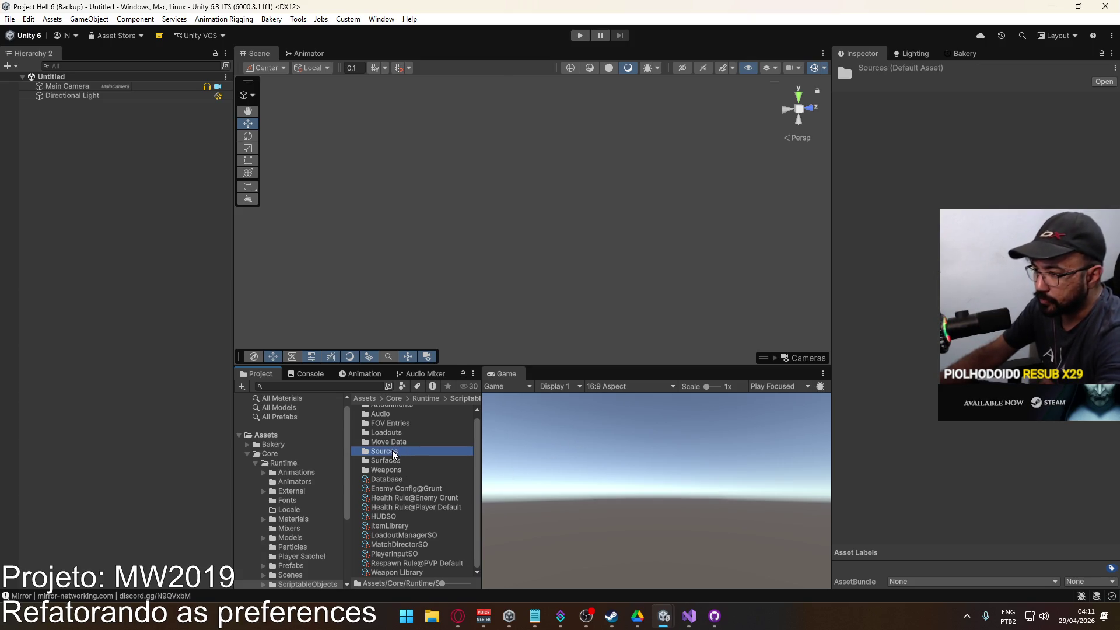
scroll(397, 479, "up", 1)
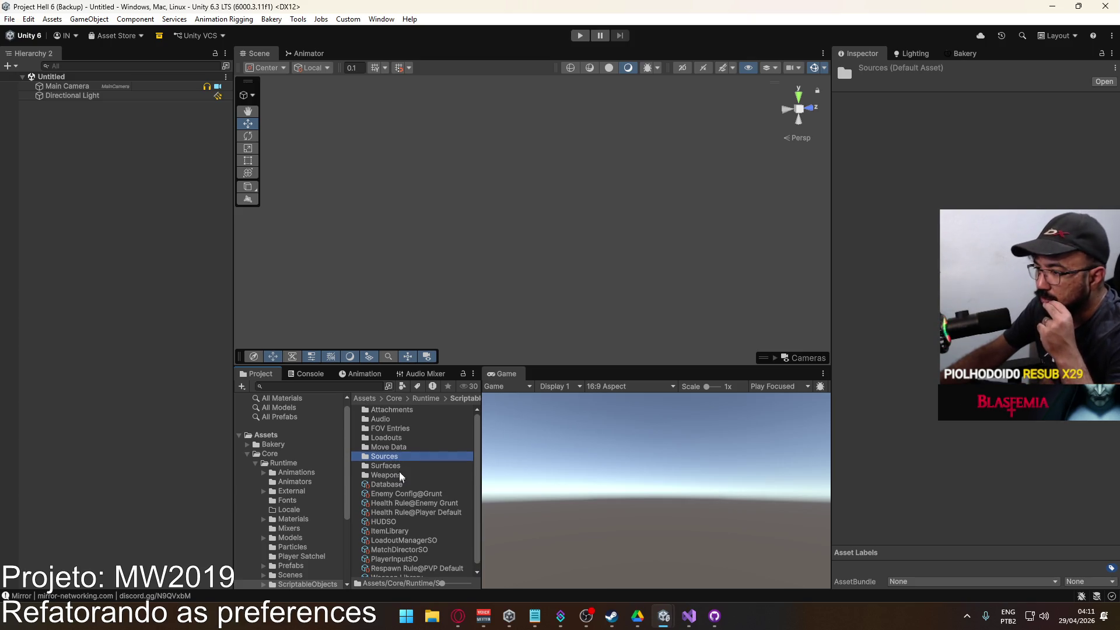
double_click(396, 457)
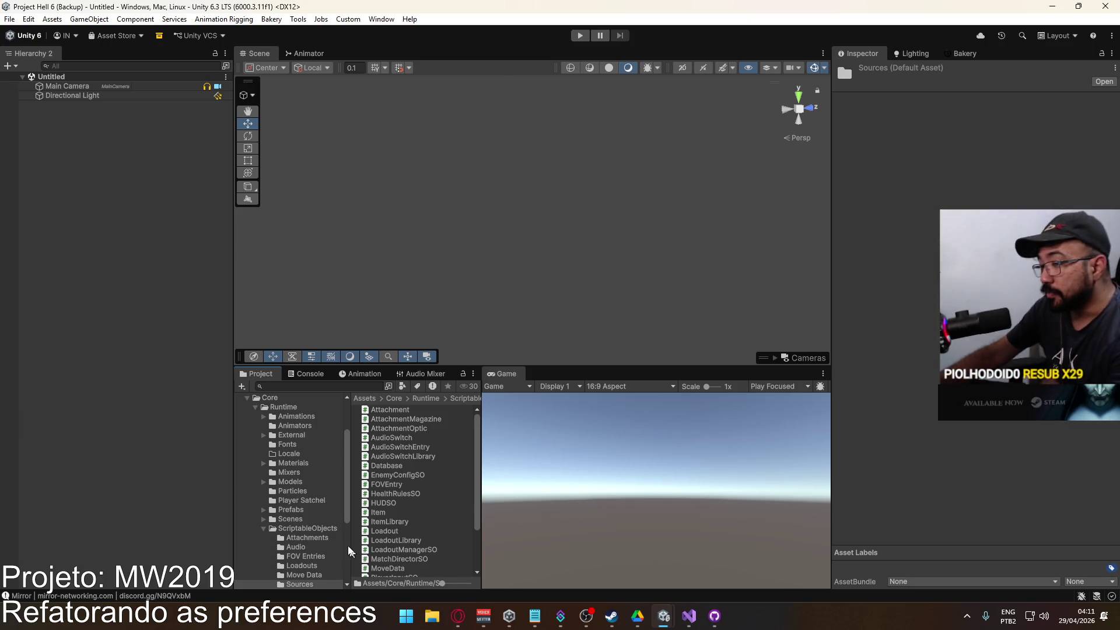
key("BackSpace")
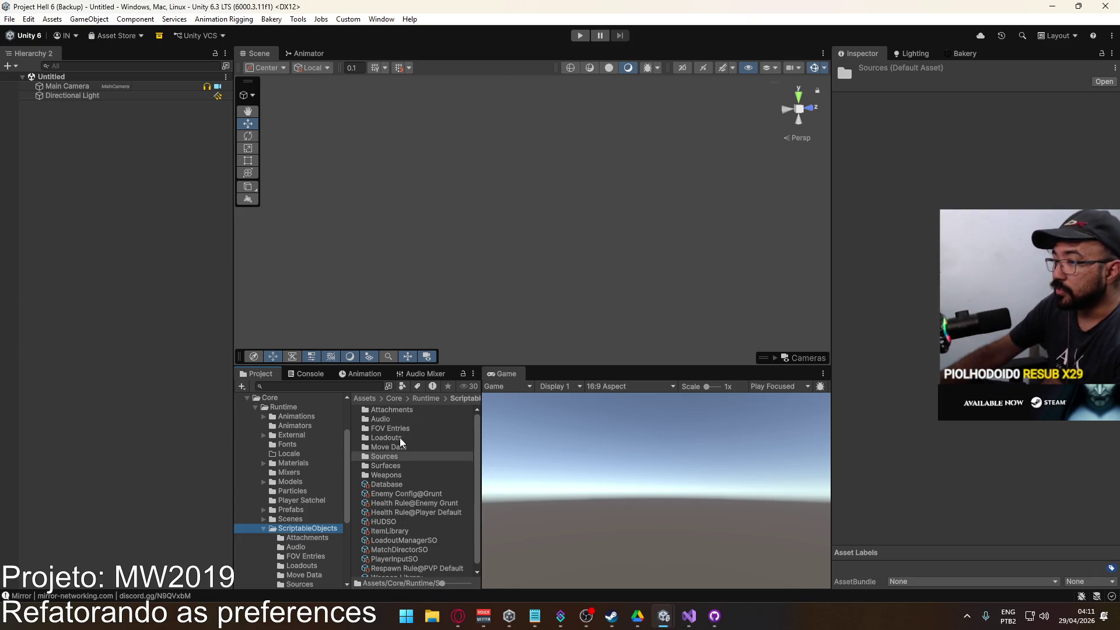
Inspect Footstep Asphalt, Damage Flash Default, Crouch Start and Crouch End, then show the console errors.
double_click(397, 420)
left_click(432, 447)
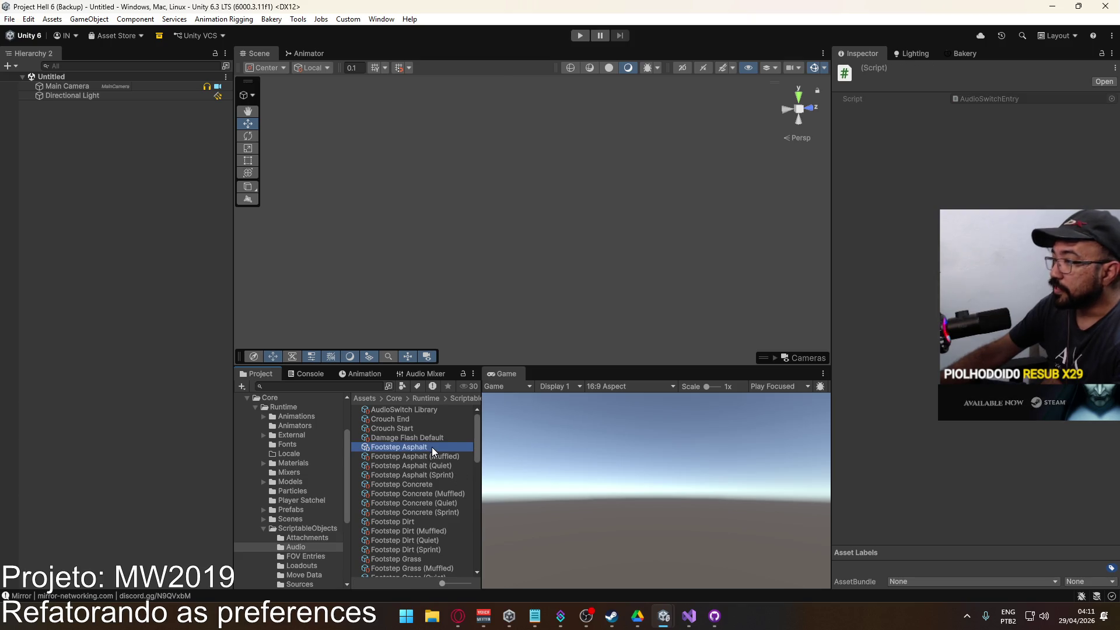
left_click(415, 437)
left_click(415, 446)
left_click(407, 428)
left_click(407, 420)
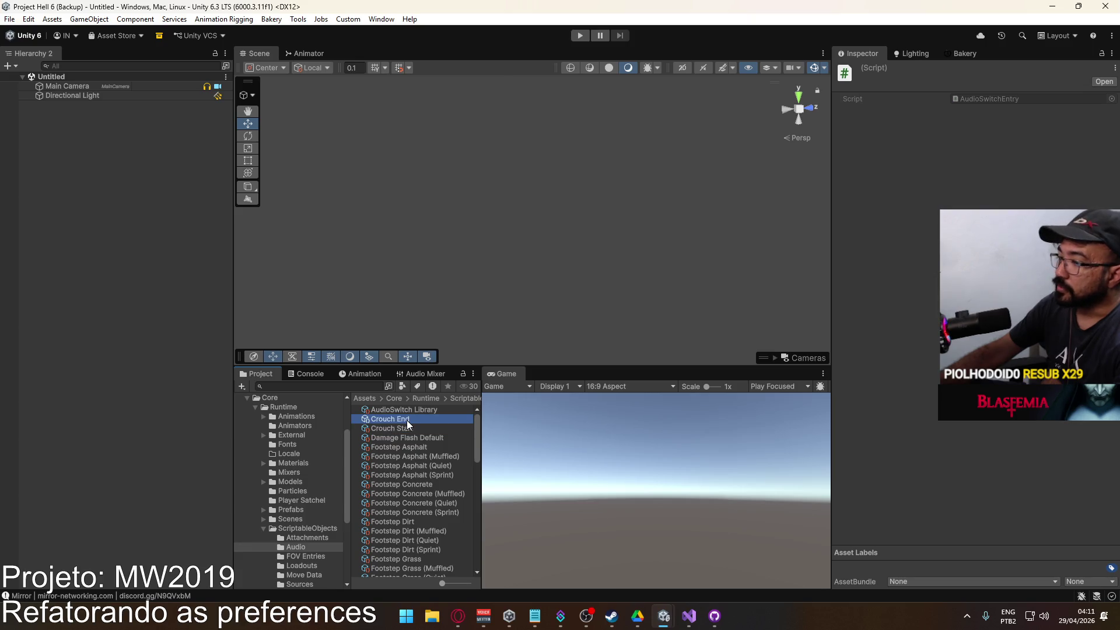
left_click(313, 374)
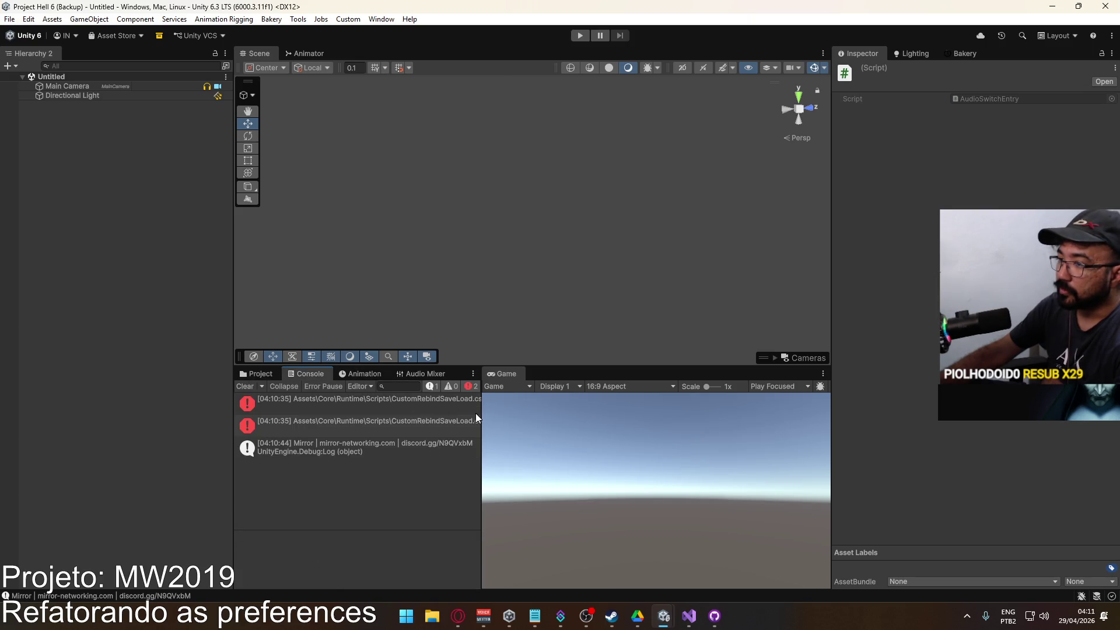
Widen the console and open the first CustomRebindSaveLoad.cs error in Visual Studio.
mouse_move(480, 413)
left_mouse_down()
mouse_move(769, 427)
mouse_move(645, 426)
left_mouse_up()
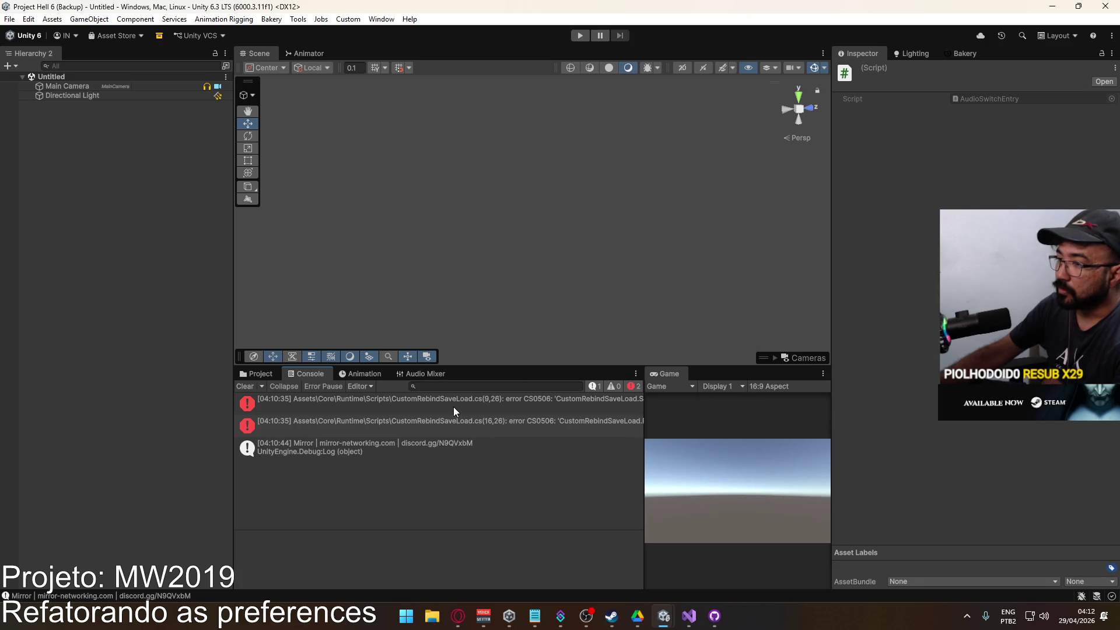
left_click(453, 407)
double_click(454, 408)
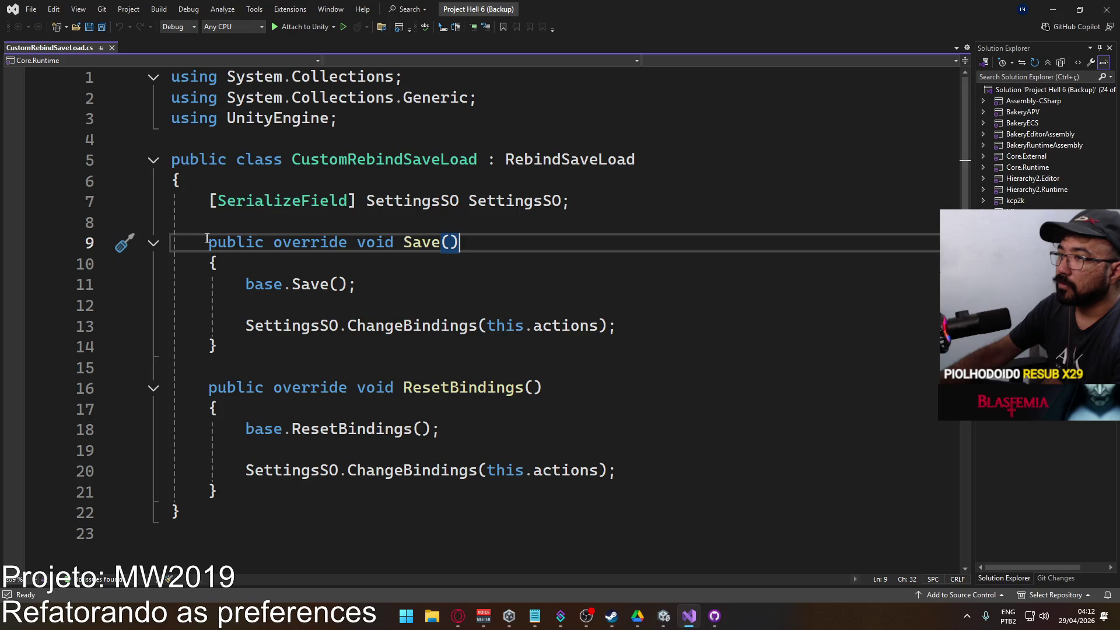
Make Save and ResetBindings virtual in the RebindSaveLoad base class and save it.
left_click(551, 158, "ctrl")
left_click(273, 367)
type("virtual void Save(")
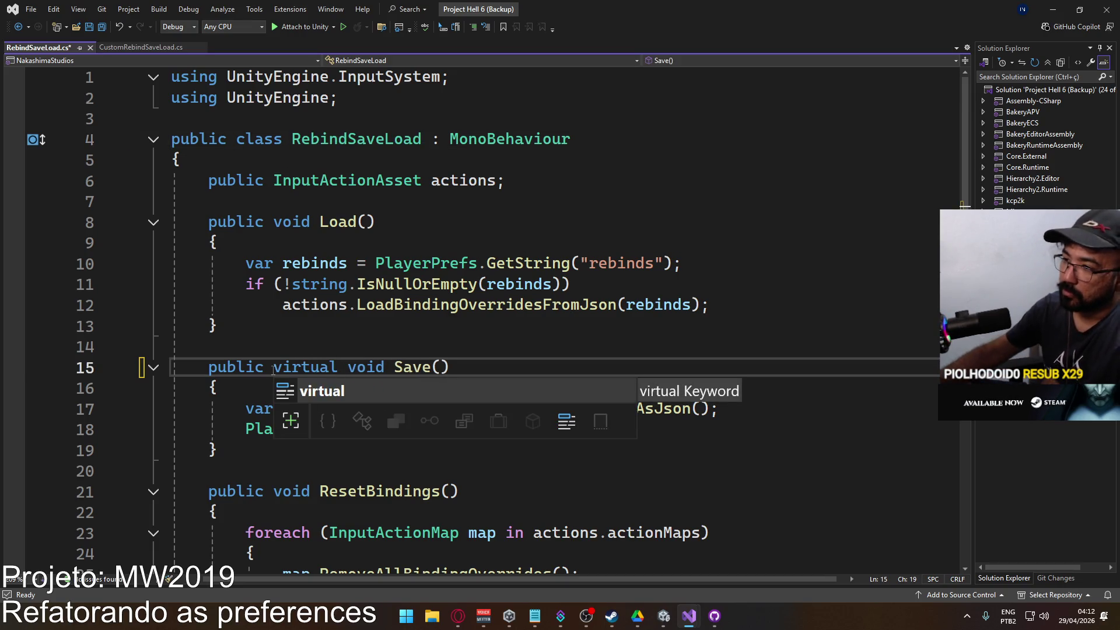
key("ctrl+Left")
key("ctrl+shift+Right")
key("ctrl+c")
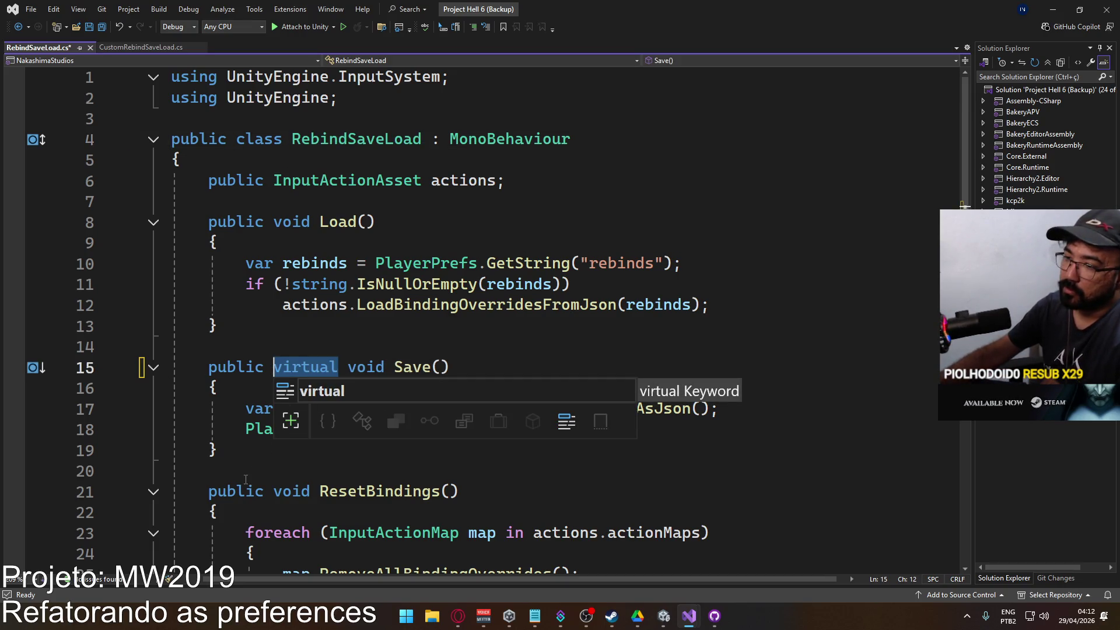
left_click(270, 492)
key("ctrl+v")
key("ctrl+s")
key("alt+Tab")
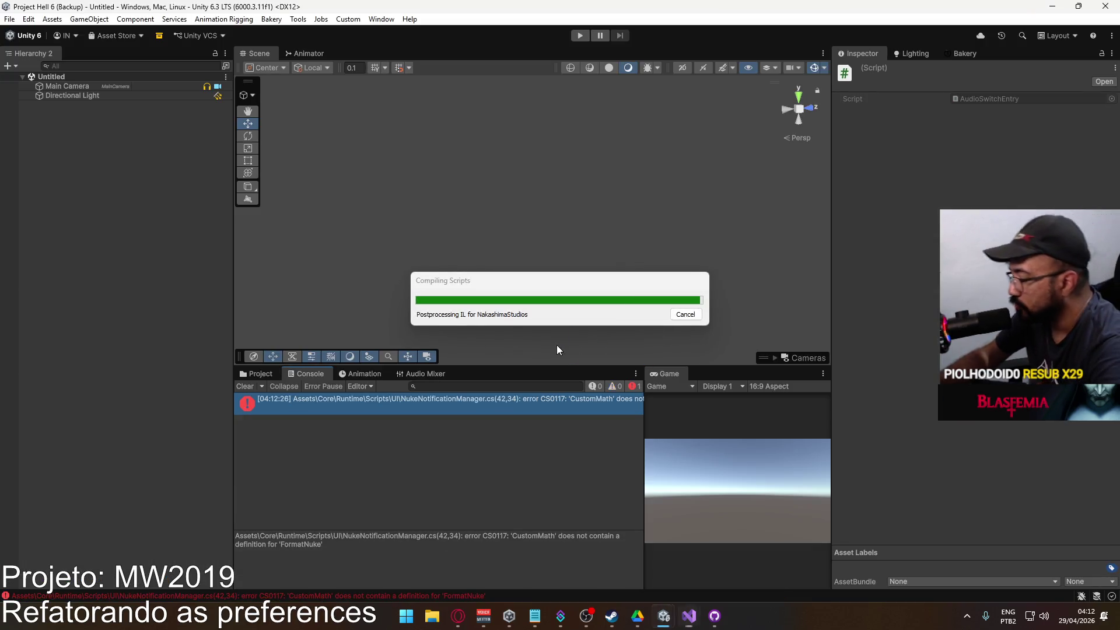
Comment out the _timer.text line 42 in NukeNotificationManager.cs and return to Unity.
double_click(443, 411)
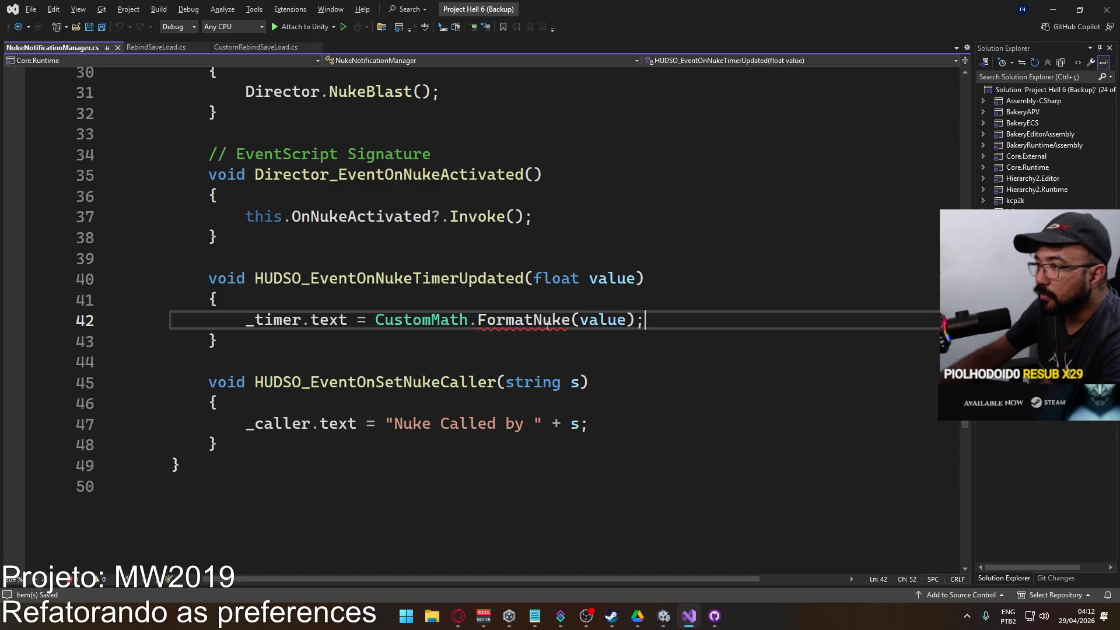
left_click(248, 321)
type("//")
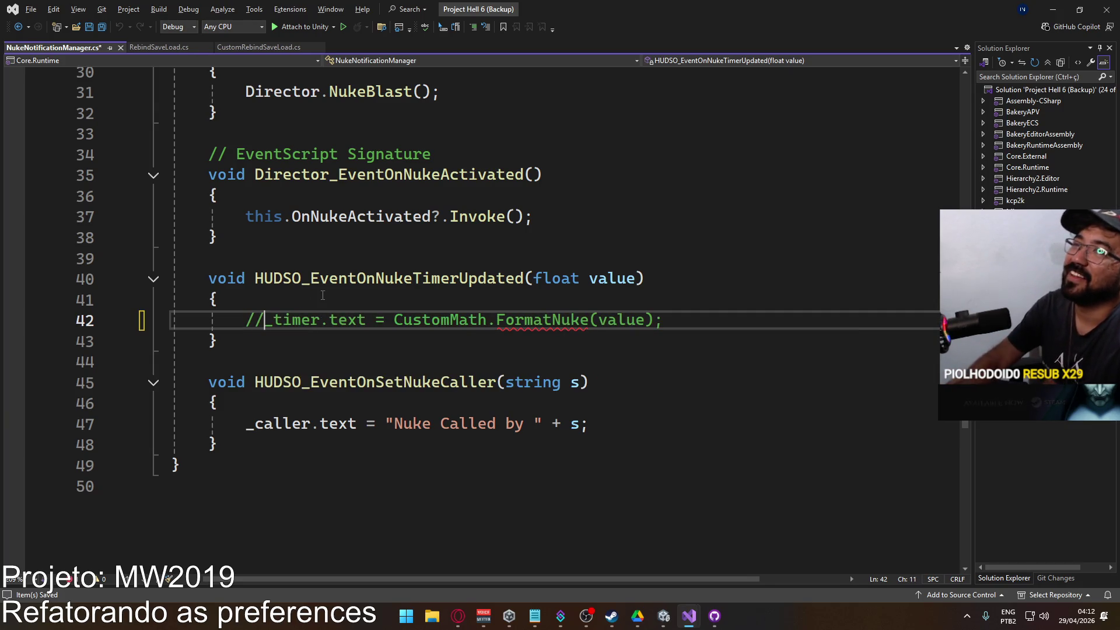
key("alt+Tab")
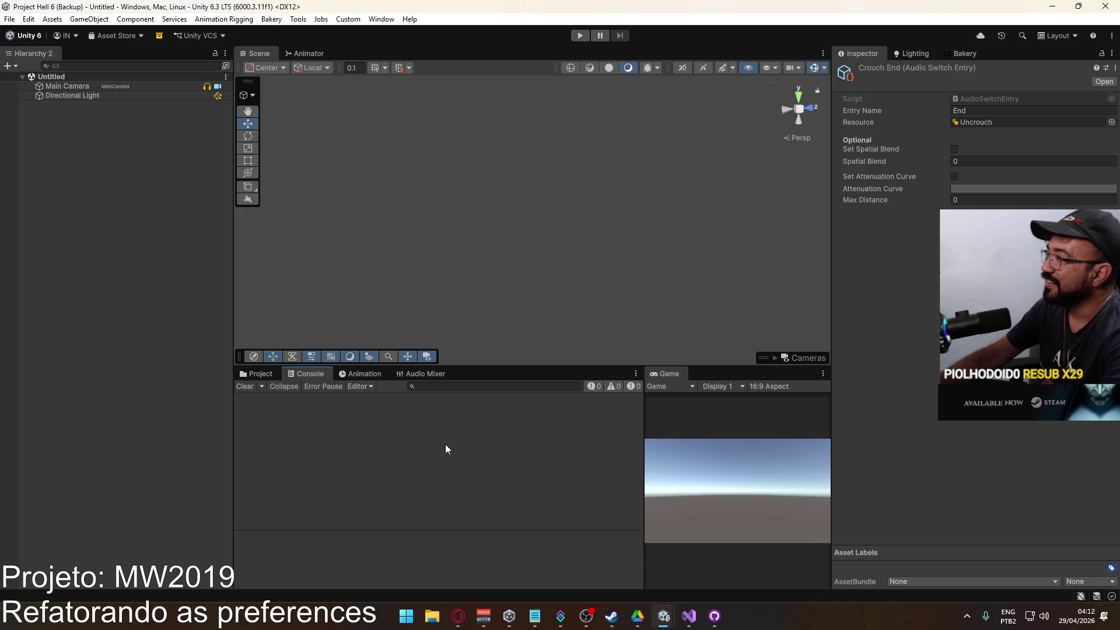
Browse the project's assets to the ScriptableObjects > Audio folder.
left_click(258, 374)
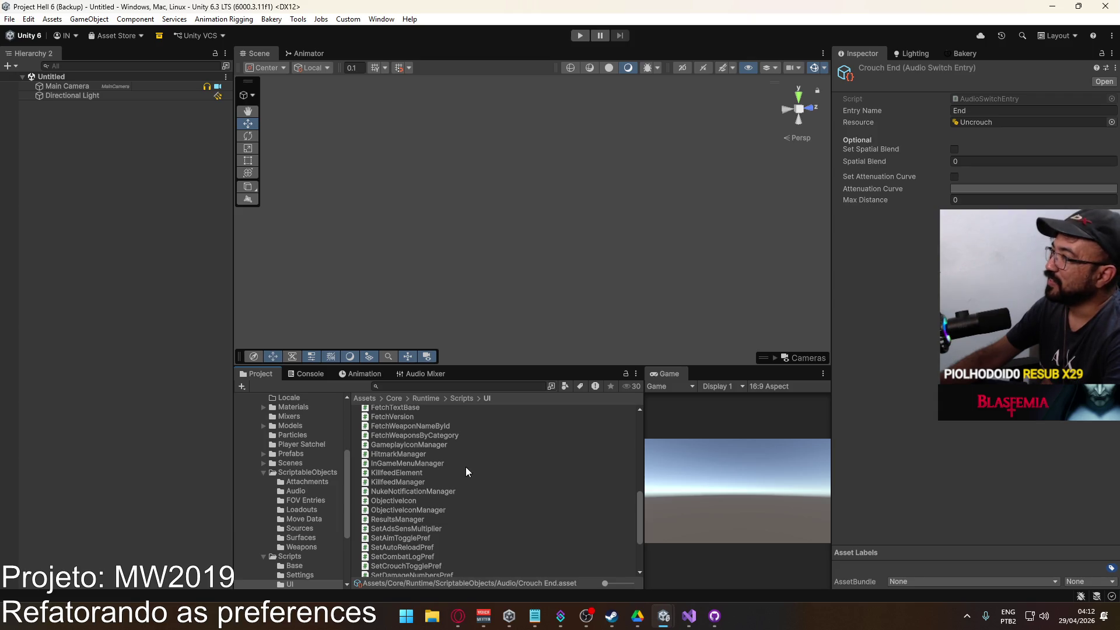
scroll(306, 478, "down", 5)
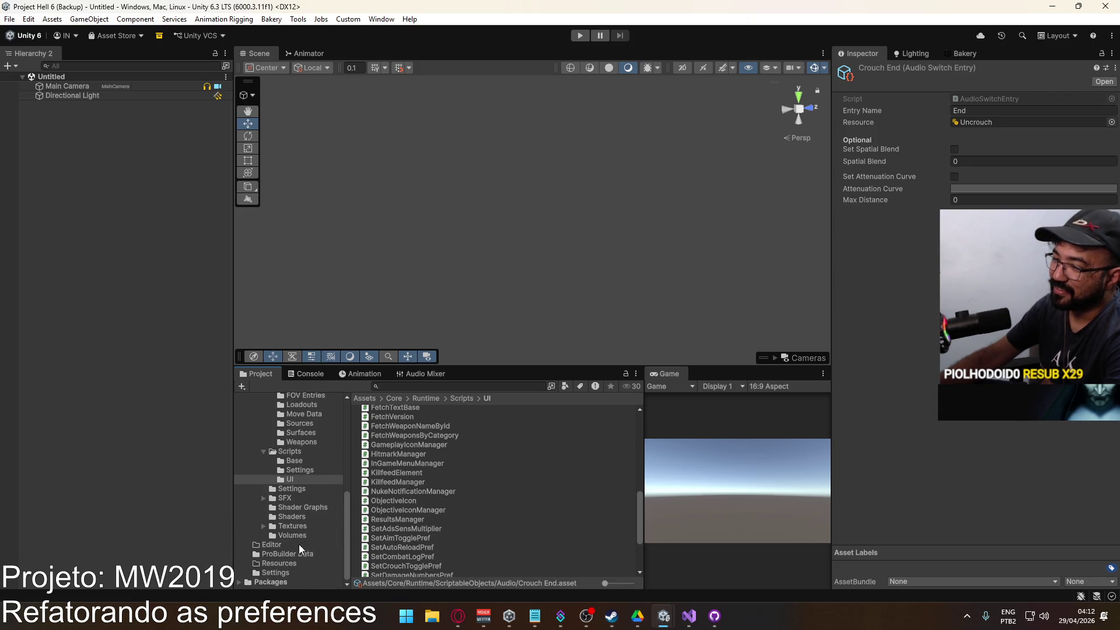
scroll(321, 490, "up", 5)
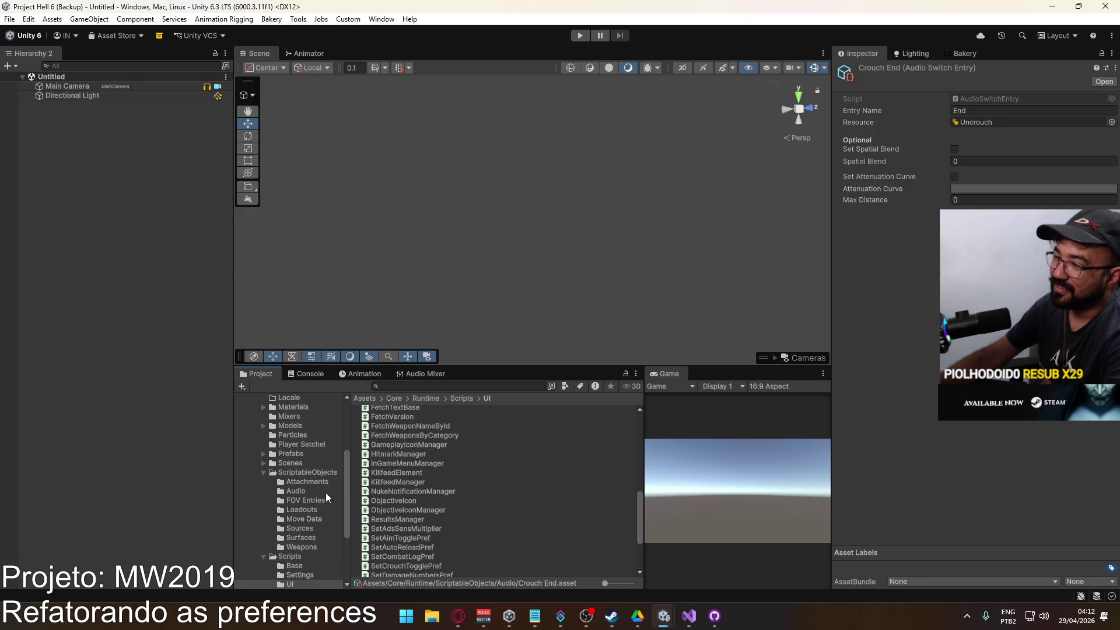
scroll(321, 495, "up", 2)
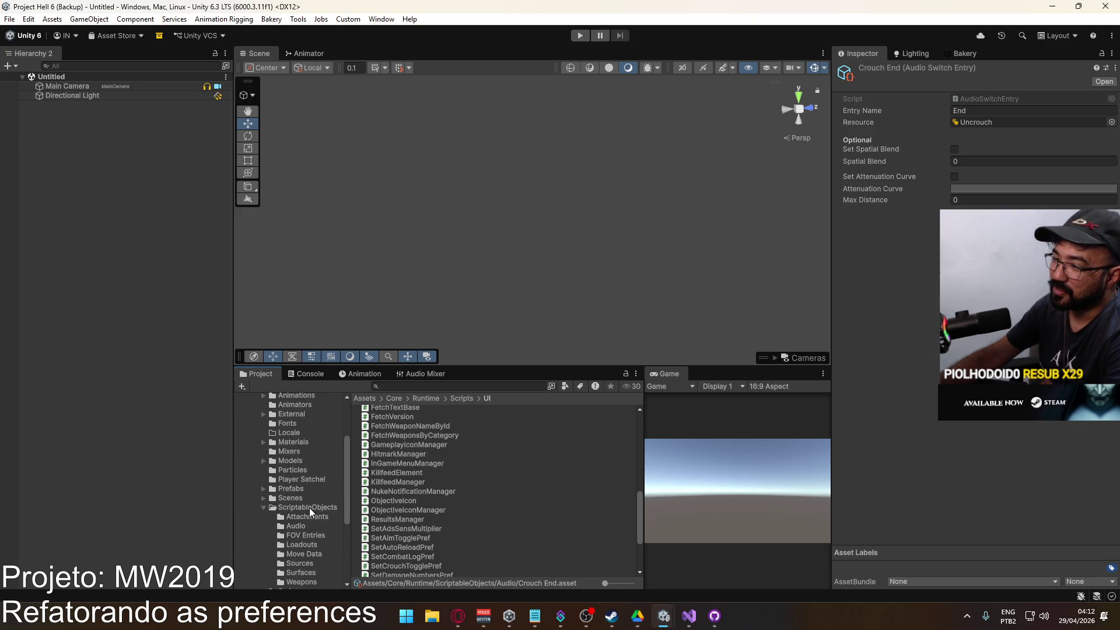
left_click(310, 508)
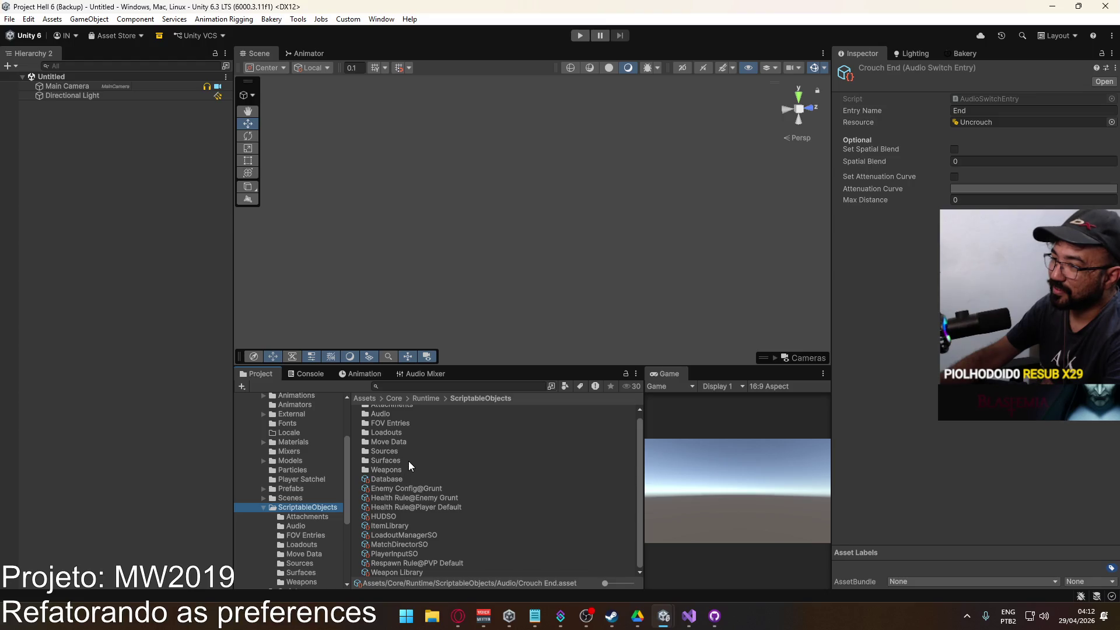
scroll(408, 461, "up", 1)
left_click(403, 421)
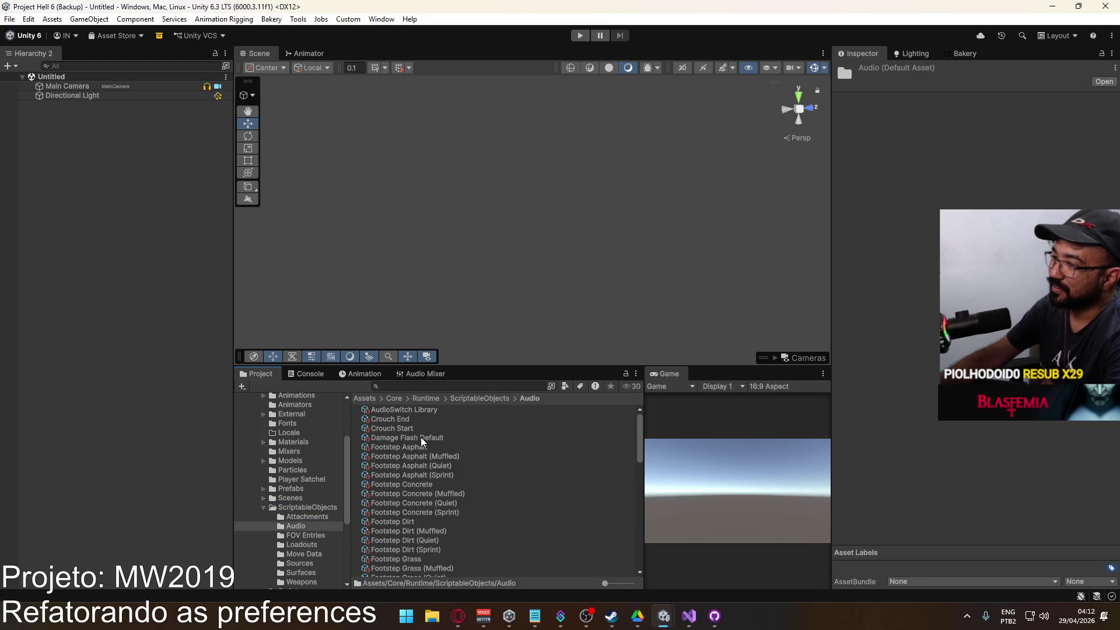
Inspect Damage Flash Default and the Footstep Asphalt and Concrete (Muffled, Quiet, Sprint) entries.
left_click(421, 437)
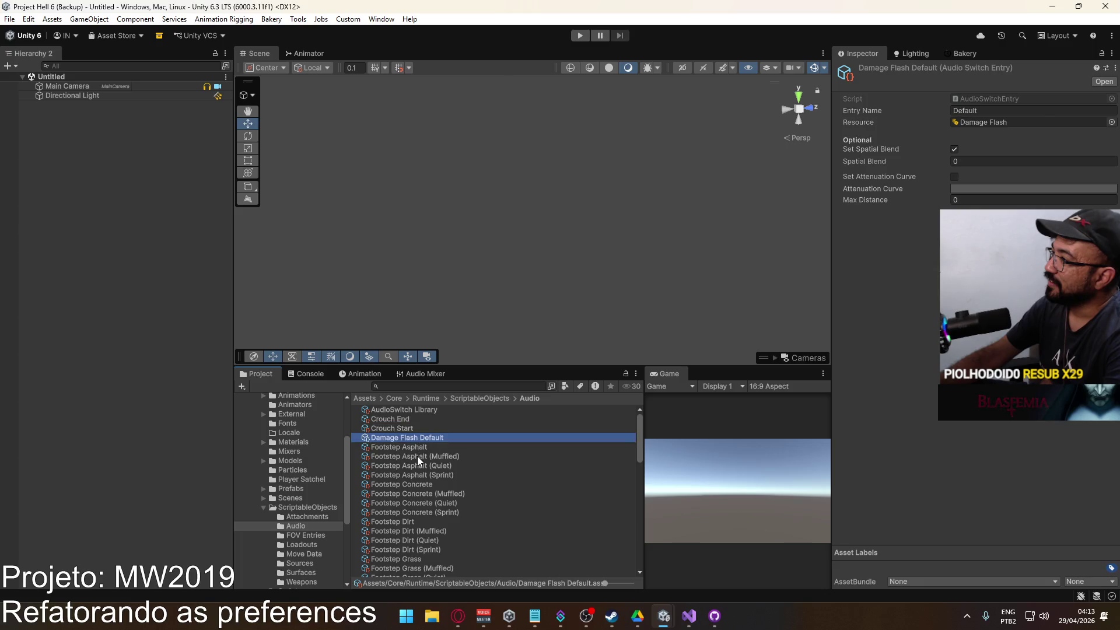
left_click(418, 457)
left_click(418, 466)
left_click(418, 476)
left_click(416, 493)
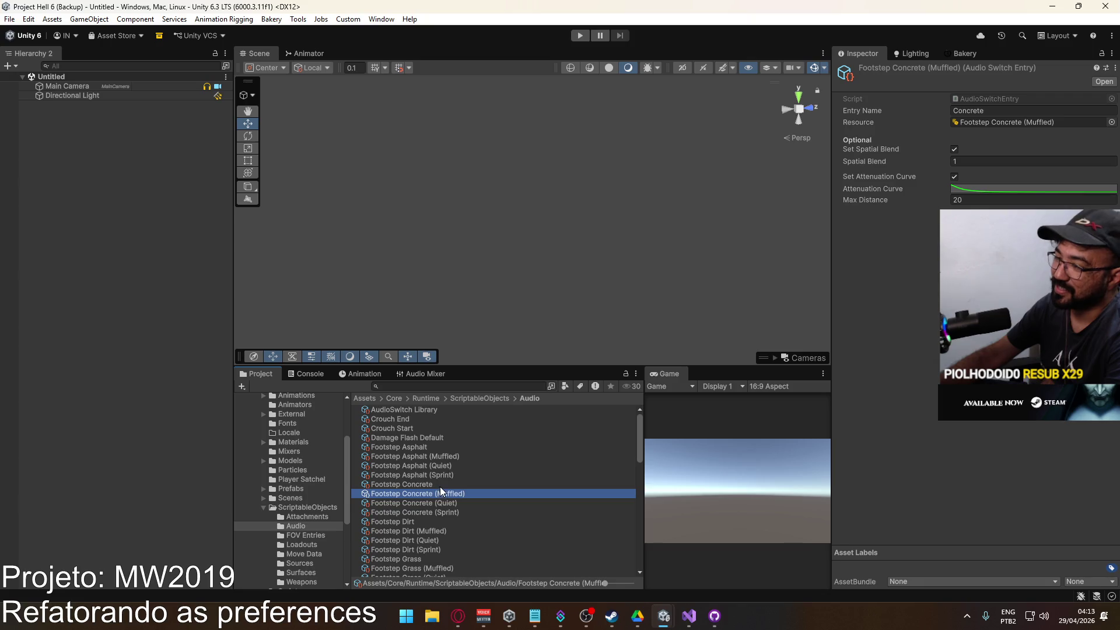
left_click(435, 502)
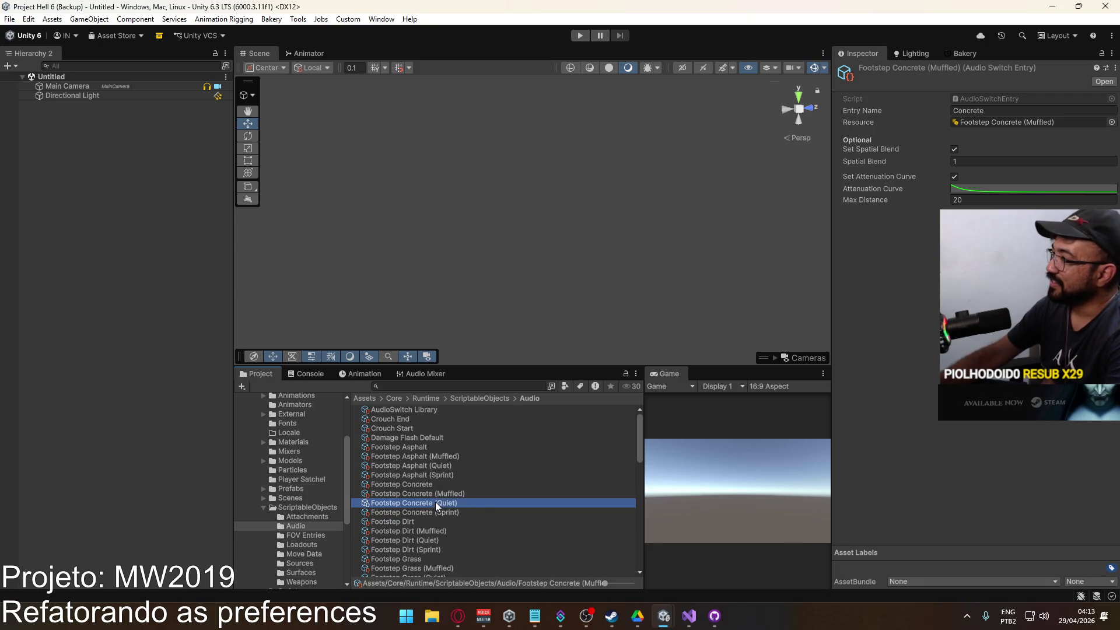
left_click(433, 513)
left_click(439, 503)
left_click(439, 508)
left_click(440, 502)
left_click(447, 493)
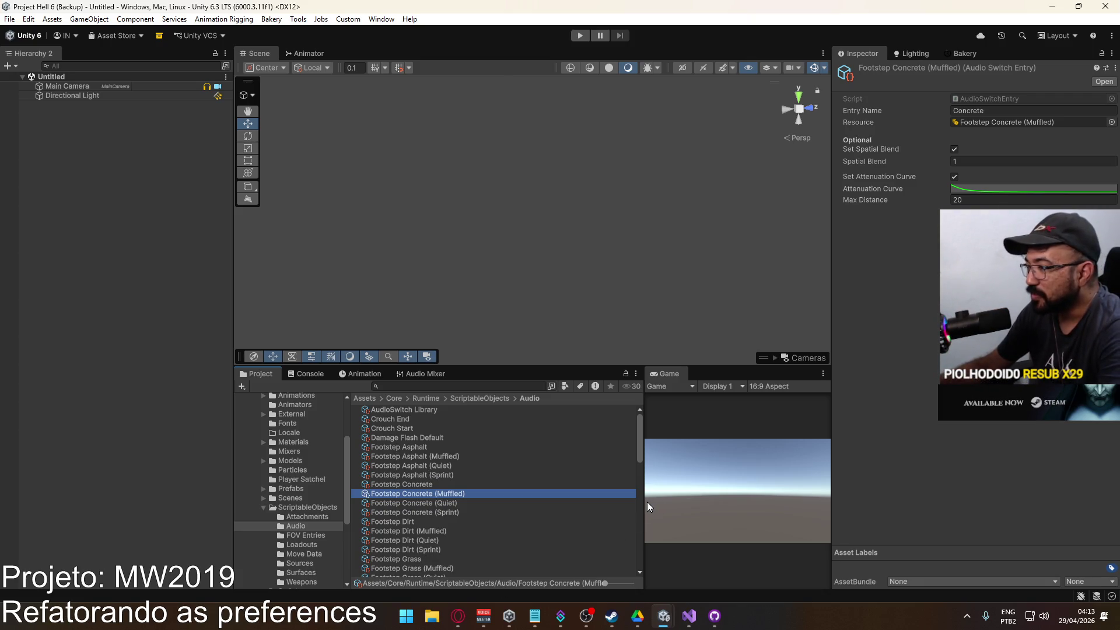
scroll(481, 525, "down", 15)
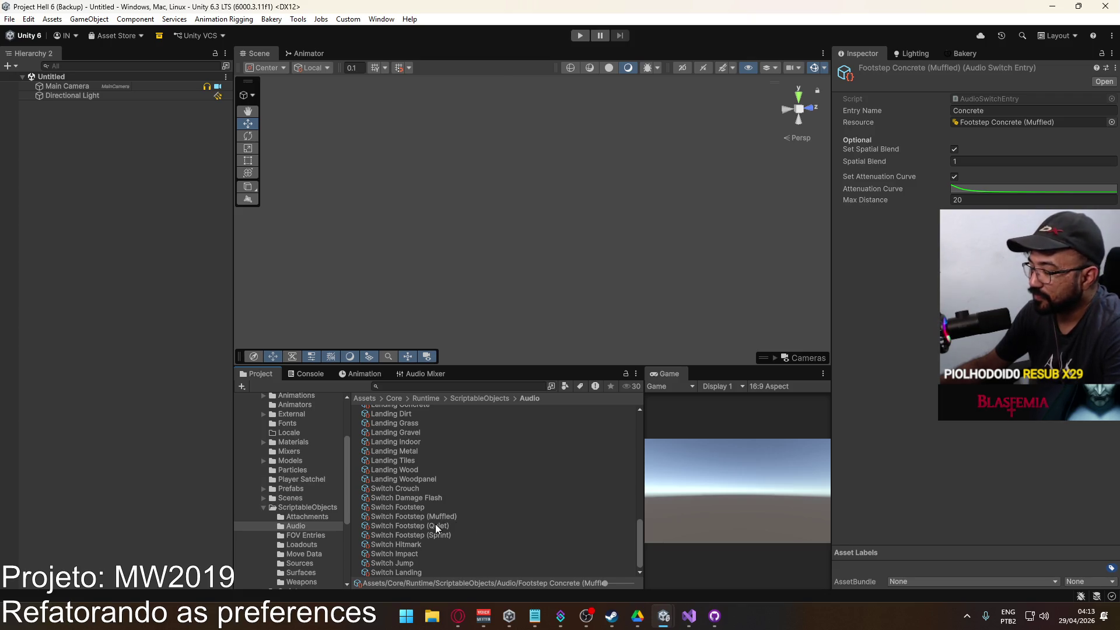
Review the Switch Footstep (Sprint, Quiet, Muffled), Switch Footstep and Switch Damage Flash assets.
left_click(414, 534)
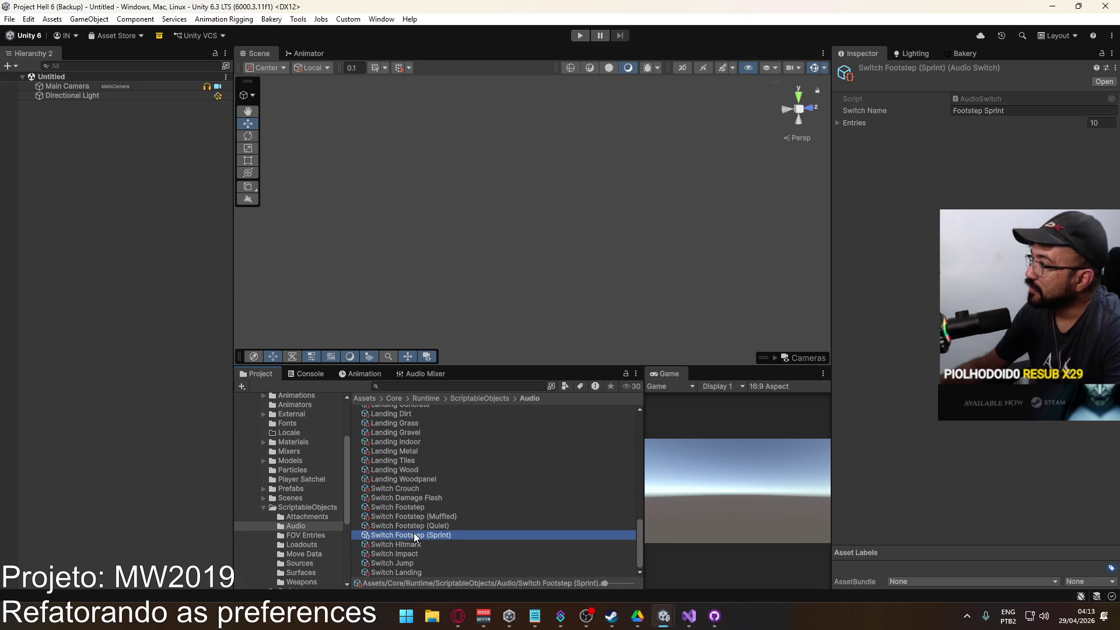
left_click(419, 527)
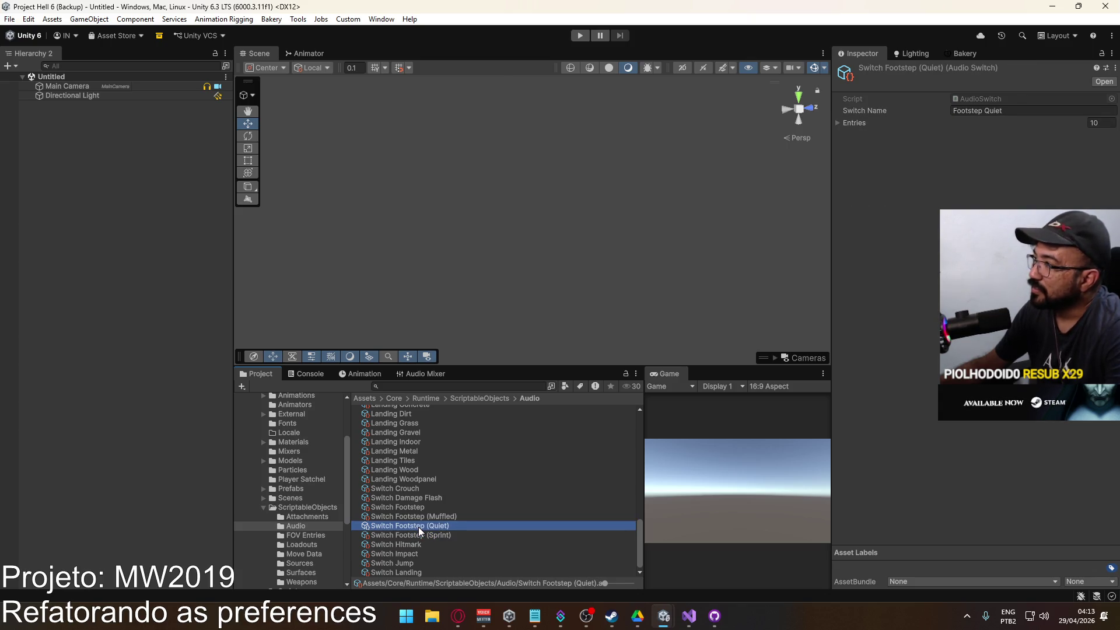
key("Up")
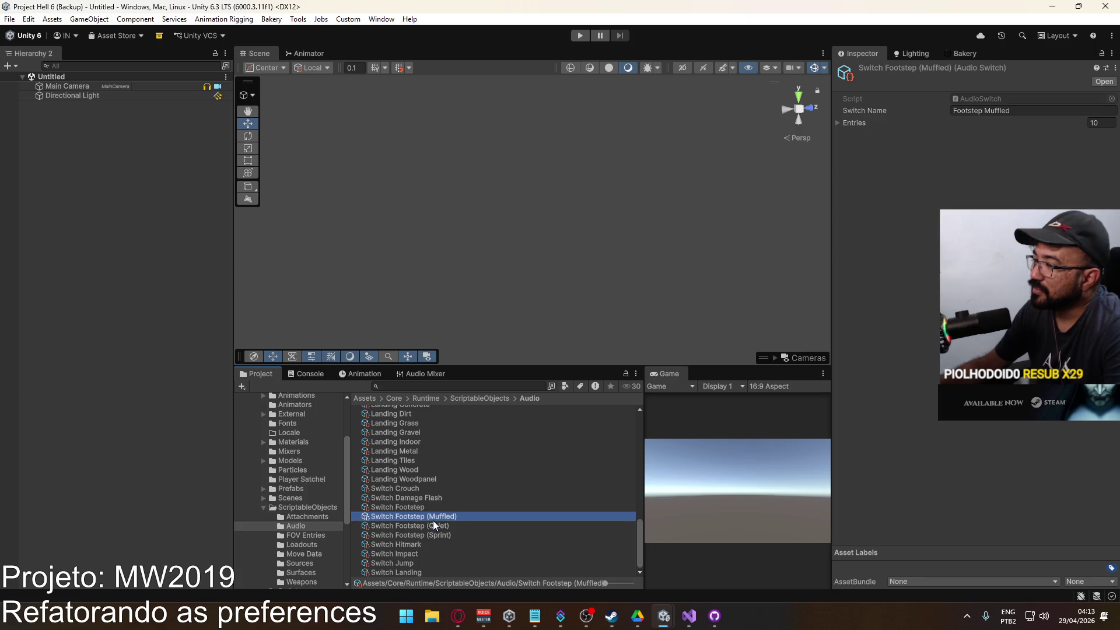
left_click(435, 510)
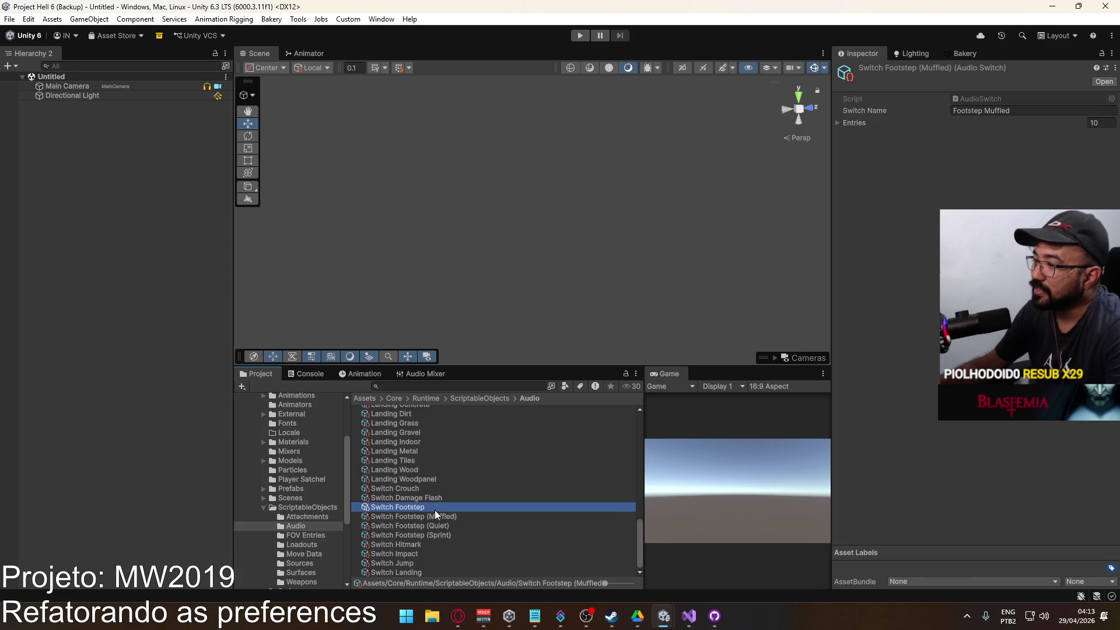
left_click(378, 499)
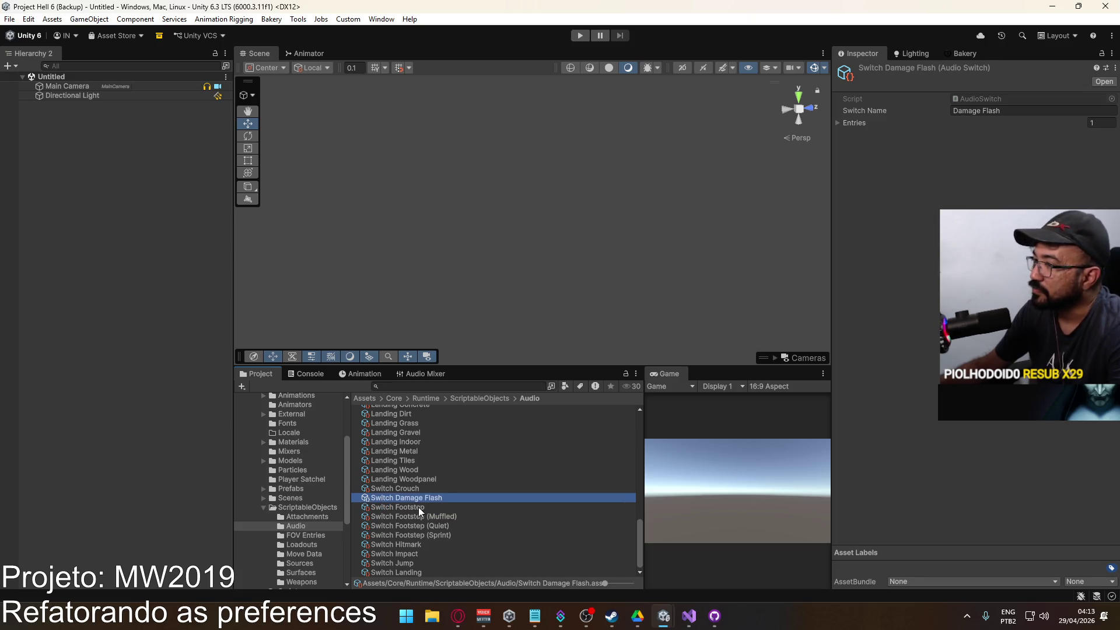
Inspect the Footstep Tiles (Sprint) entry: Spatial Blend 1, attenuation curve, Max Distance 30.
scroll(418, 506, "up", 3)
scroll(419, 510, "up", 8)
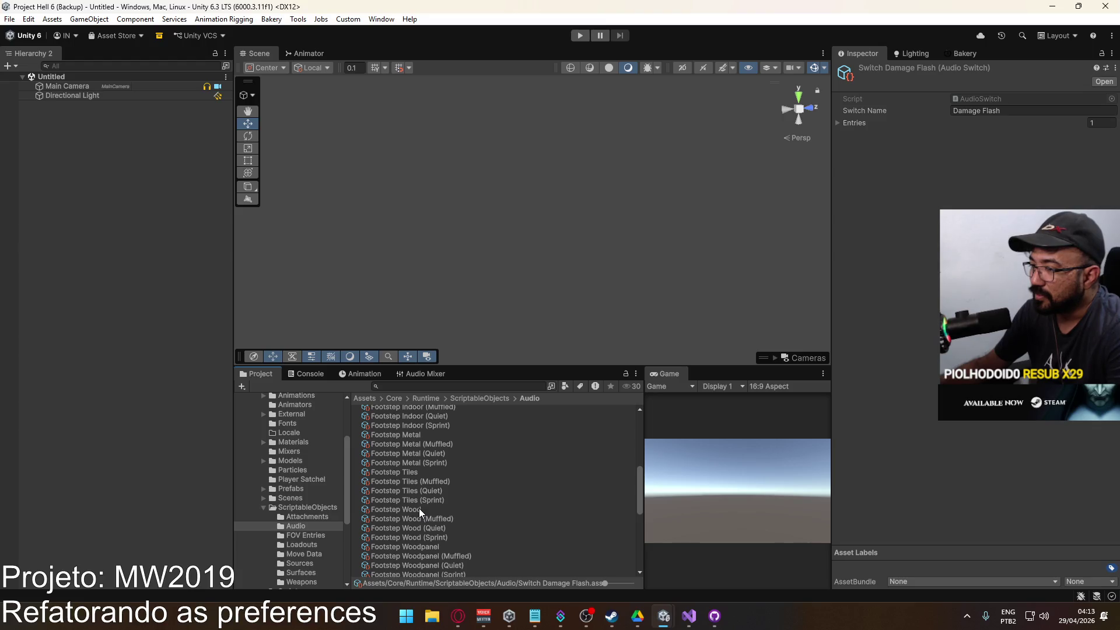
left_click(442, 503)
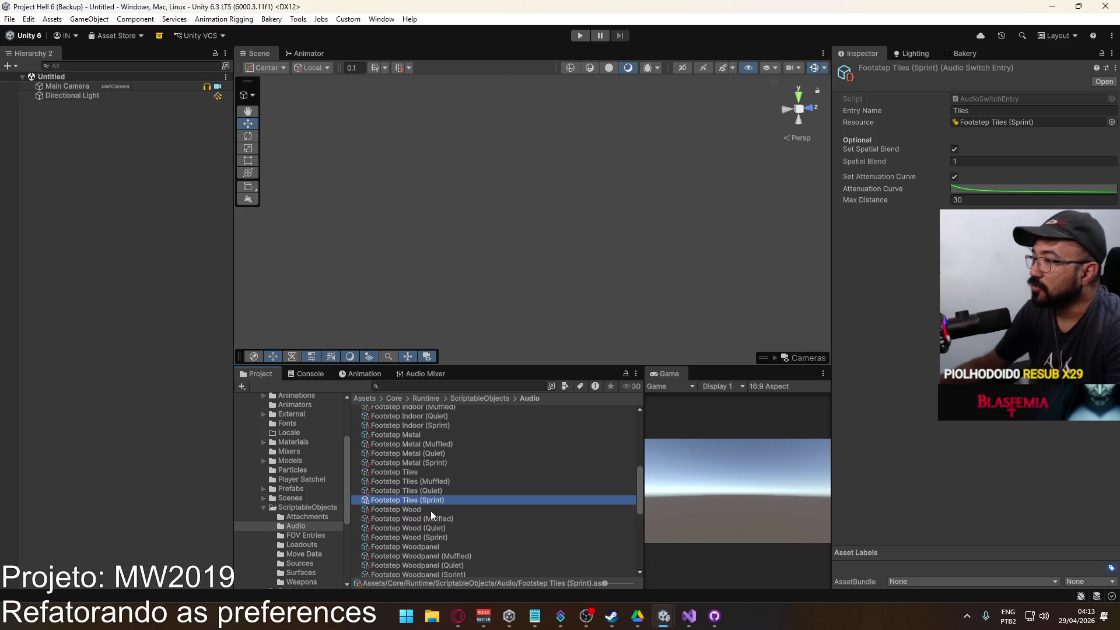
scroll(430, 510, "up", 5)
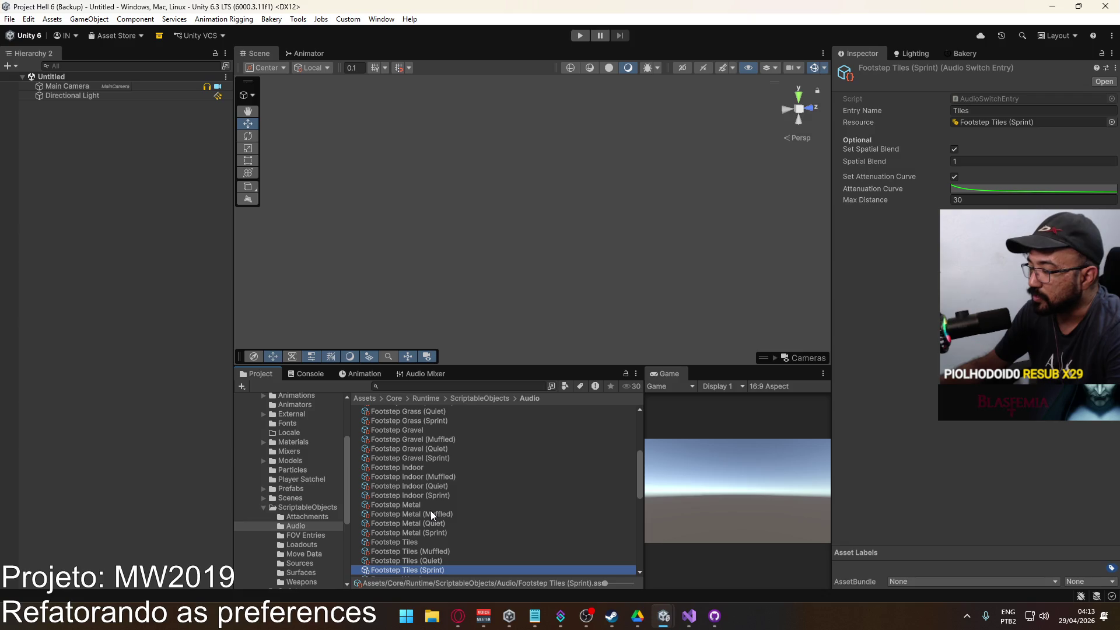
scroll(430, 510, "up", 2)
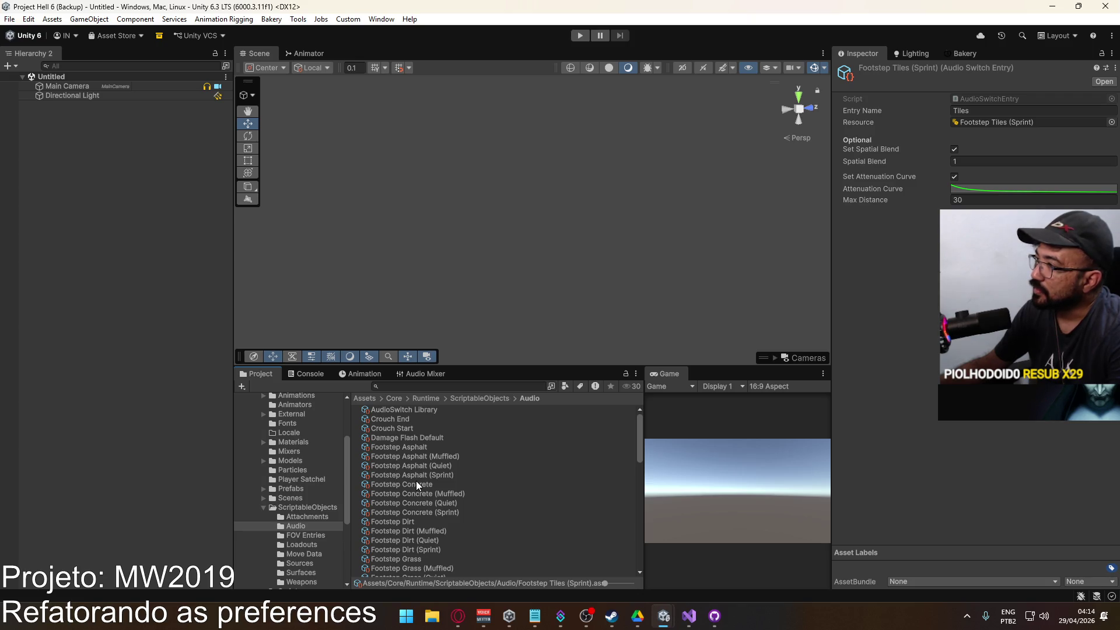
Compare the Footstep Asphalt entry (Spatial Blend 1, Max Distance 30) against Damage Flash Default.
left_click(436, 446)
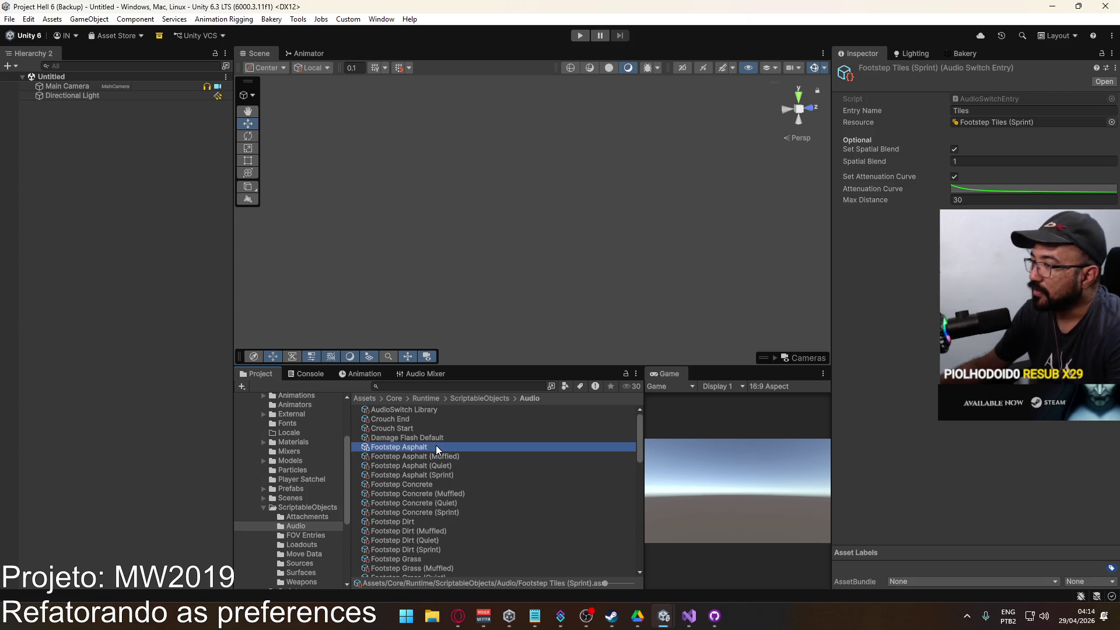
left_click(447, 438)
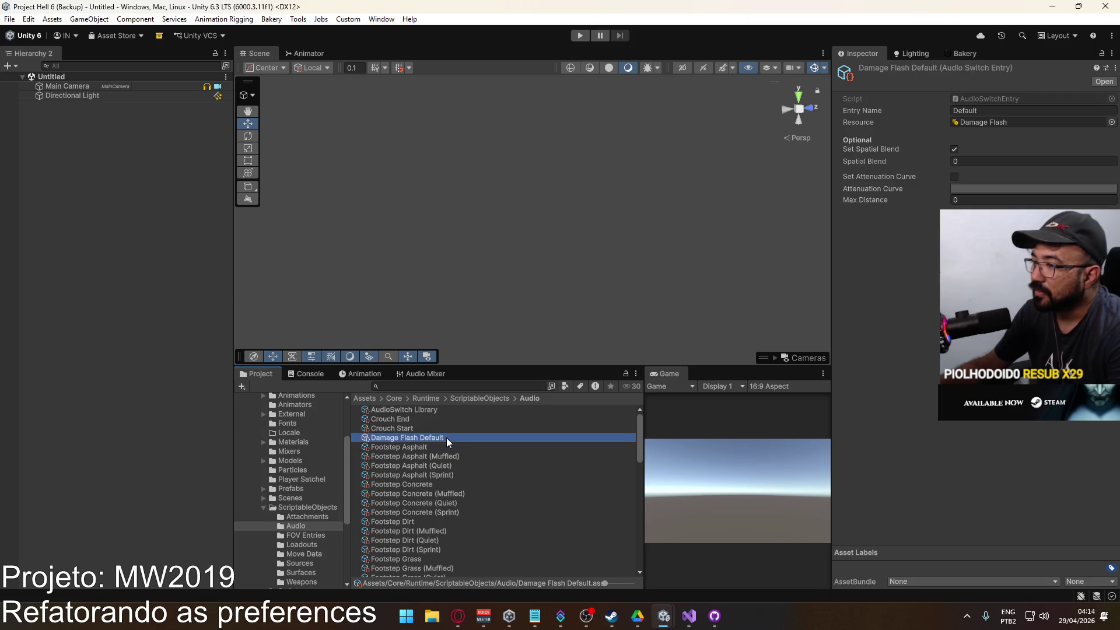
left_click(439, 447)
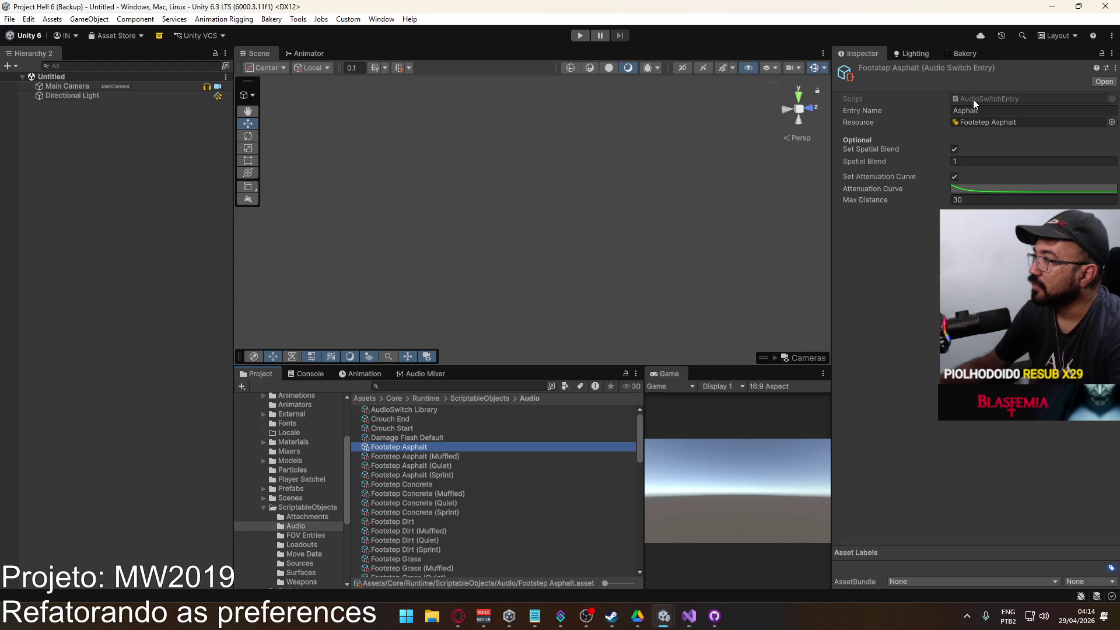
left_click(664, 616)
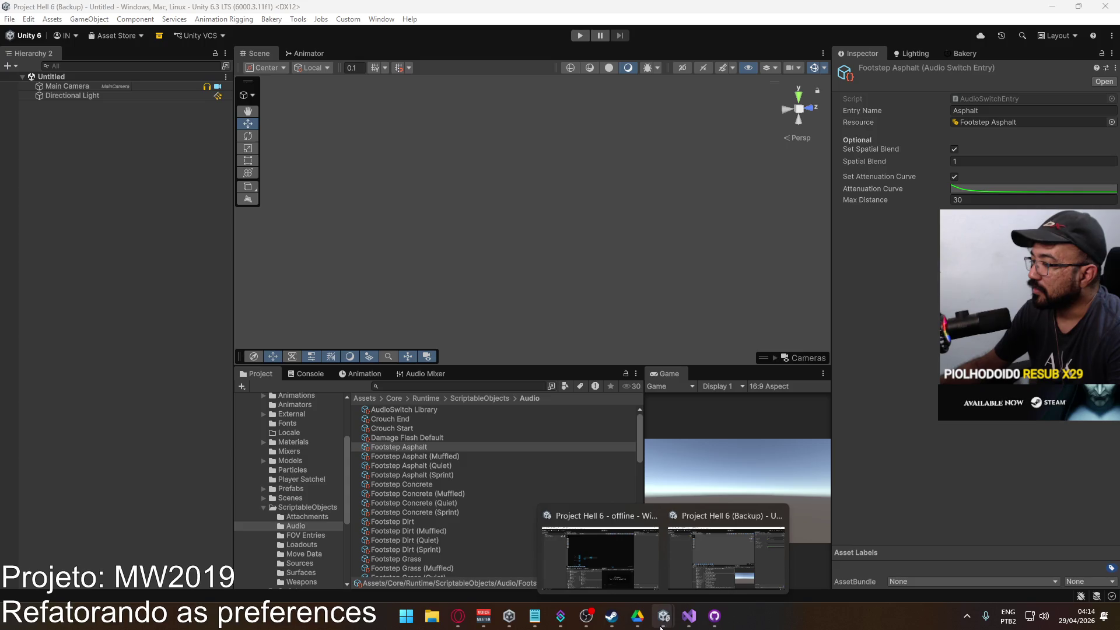
Bring Unity Hub to the front and launch the basetemplate project.
right_click(516, 621)
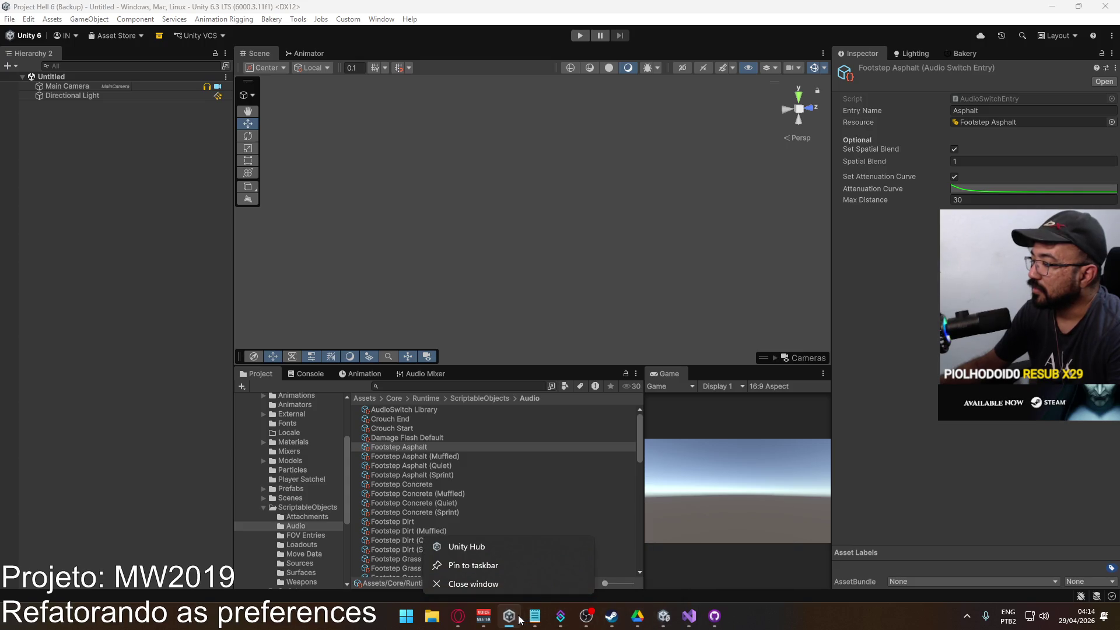
left_click(514, 618)
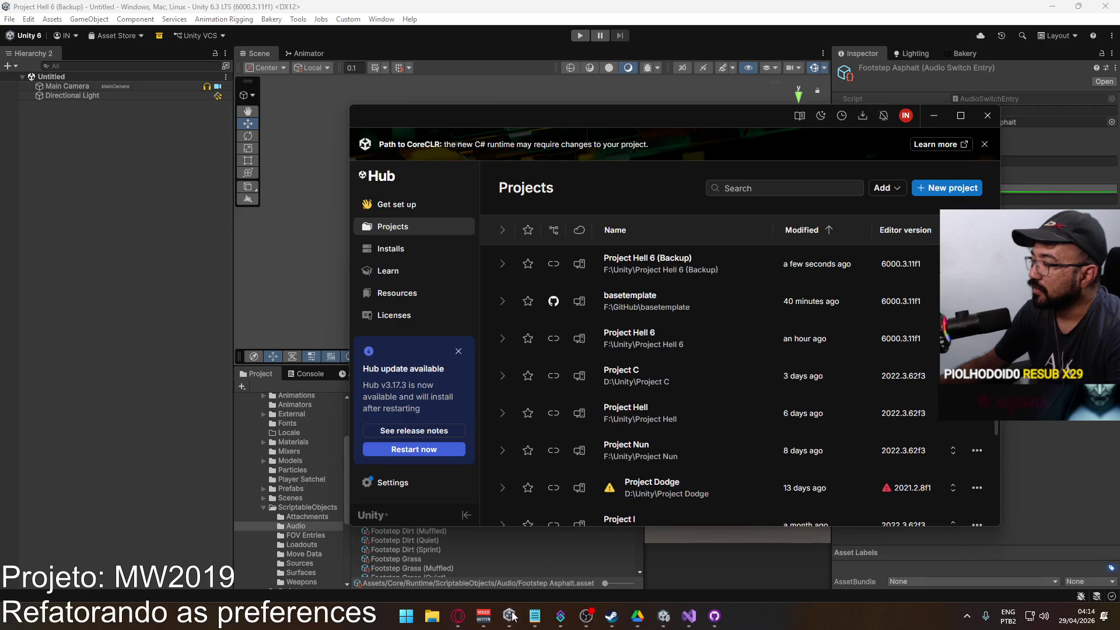
left_click(653, 310)
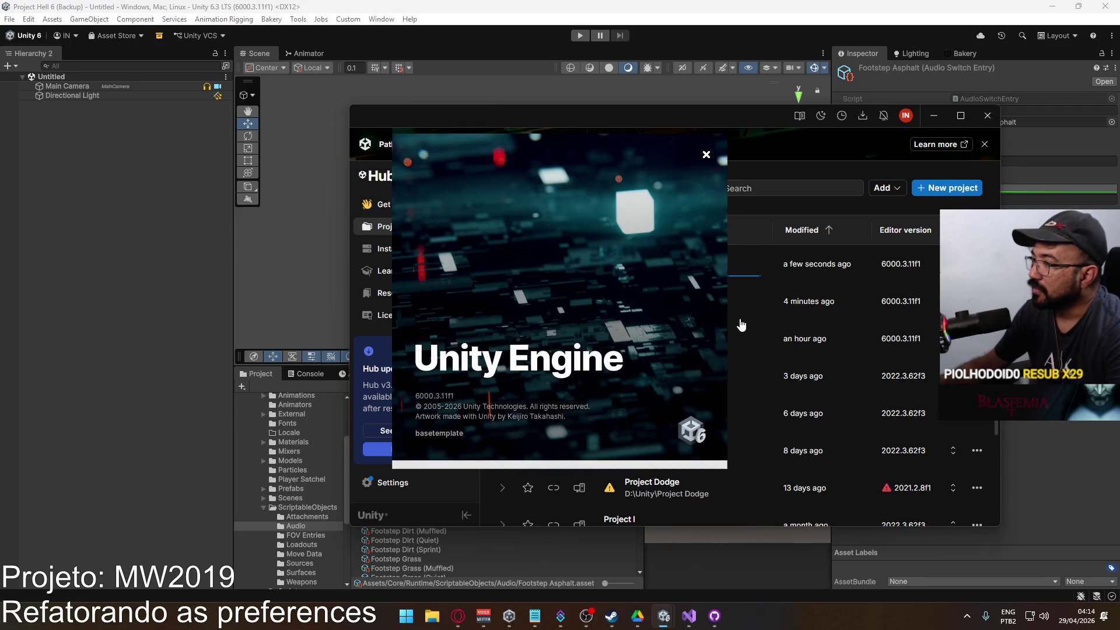